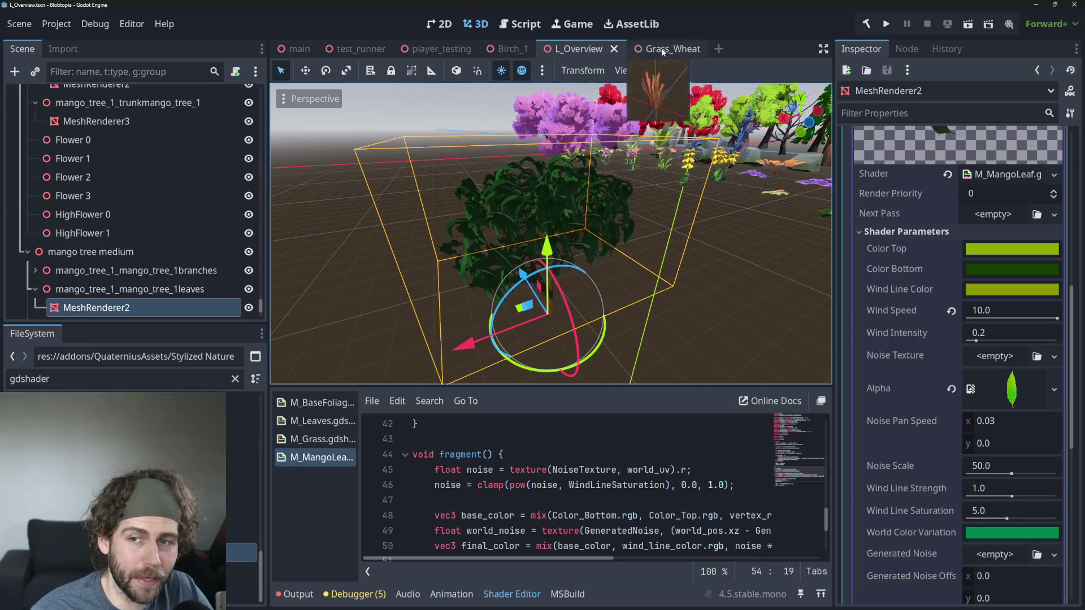
Step: Orbit and zoom around the mango tree to inspect its leaves from several sides
{"action": "scroll", "coordinate": [745, 209], "scroll_direction": "down", "scroll_amount": 5}
{"action": "left_click_drag", "start_coordinate": [789, 198], "coordinate": [726, 235]}
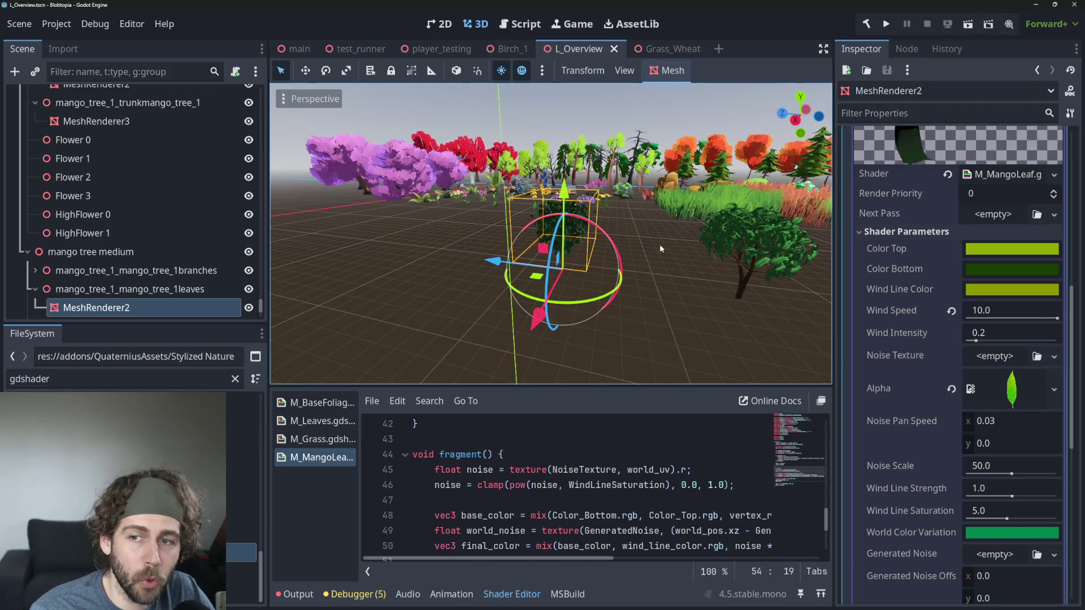
{"action": "left_click_drag", "start_coordinate": [659, 244], "coordinate": [677, 283]}
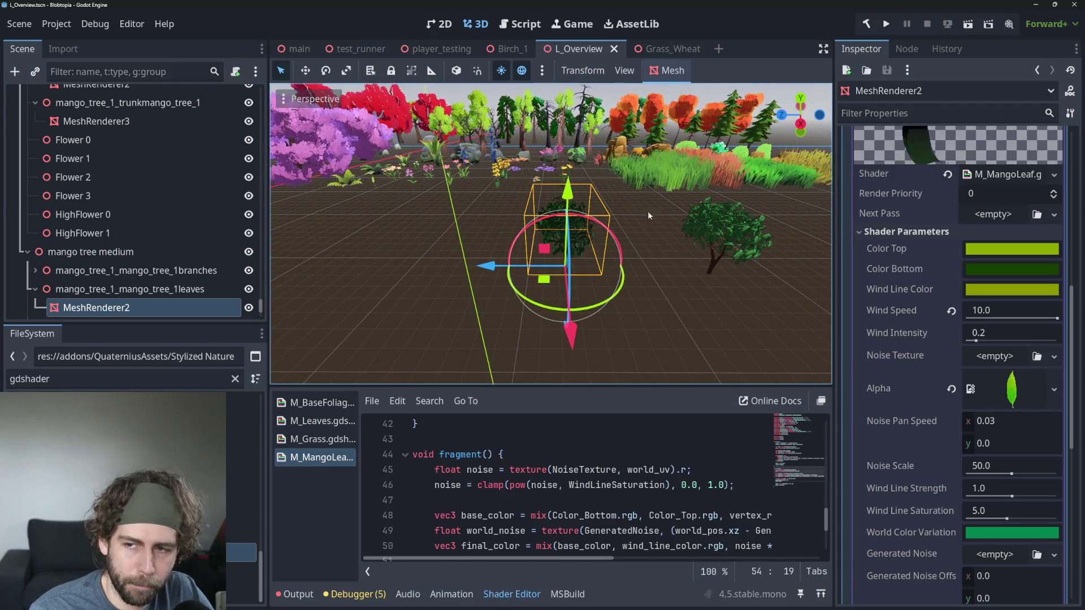
{"action": "left_click_drag", "start_coordinate": [647, 211], "coordinate": [575, 240]}
{"action": "scroll", "coordinate": [670, 282], "scroll_direction": "up", "scroll_amount": 5}
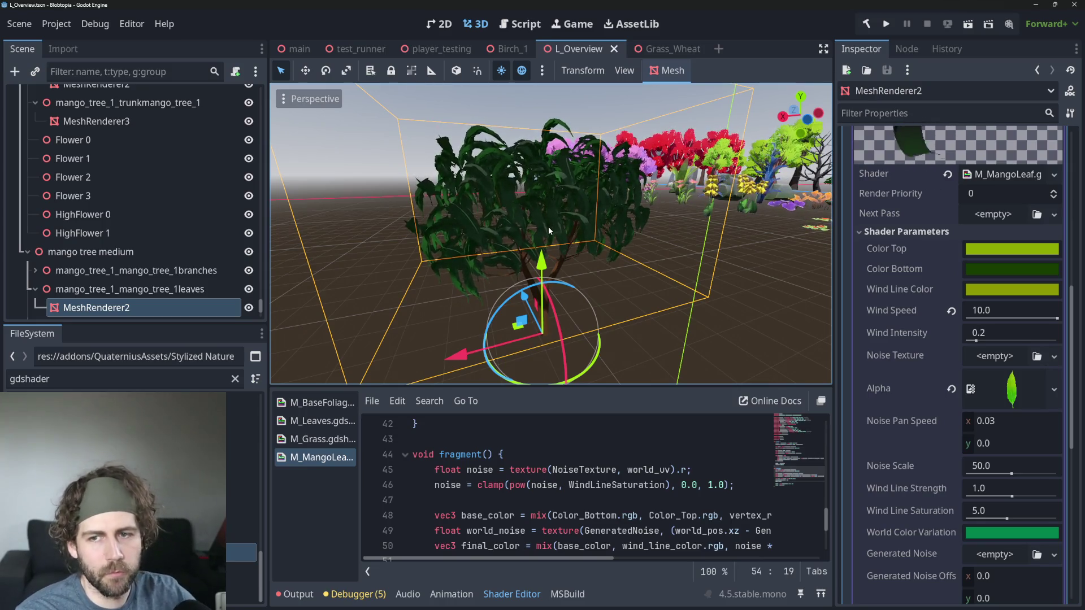
{"action": "scroll", "coordinate": [581, 205], "scroll_direction": "up", "scroll_amount": 4}
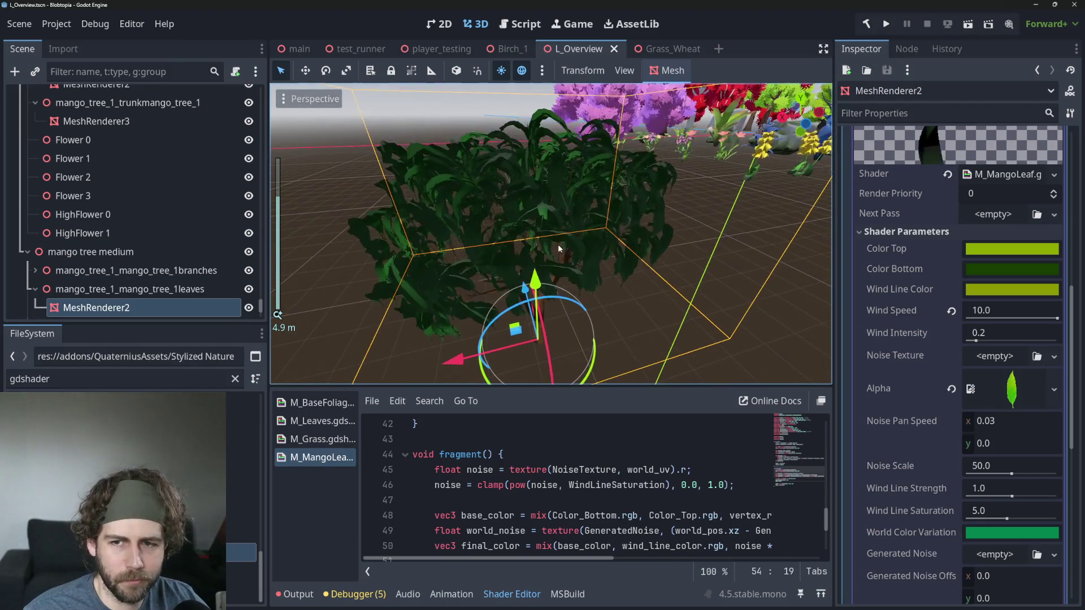
{"action": "mouse_move", "coordinate": [558, 244]}
{"action": "left_mouse_down"}
{"action": "mouse_move", "coordinate": [533, 246]}
{"action": "mouse_move", "coordinate": [564, 236]}
{"action": "left_mouse_up"}
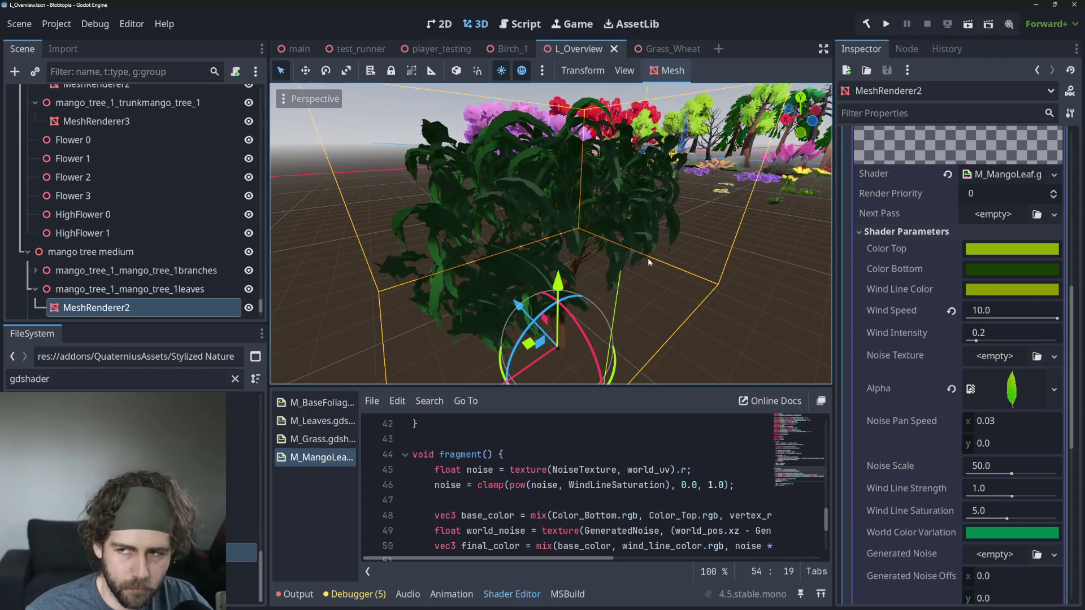
{"action": "mouse_move", "coordinate": [648, 261]}
{"action": "left_mouse_down"}
{"action": "mouse_move", "coordinate": [567, 261]}
{"action": "mouse_move", "coordinate": [618, 261]}
{"action": "left_mouse_up"}
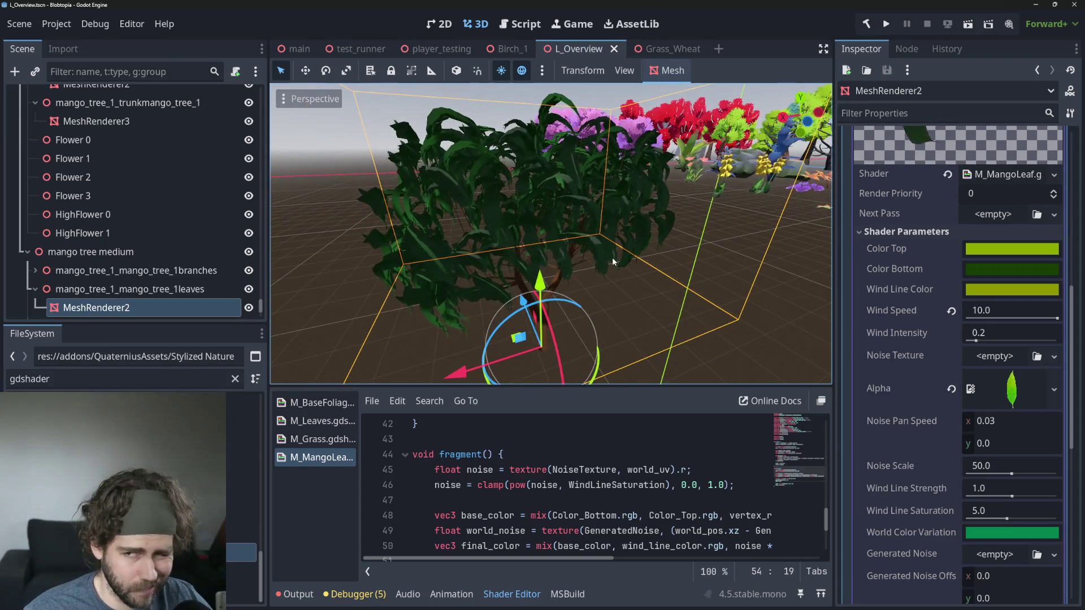
{"action": "scroll", "coordinate": [717, 278], "scroll_direction": "up", "scroll_amount": 2}
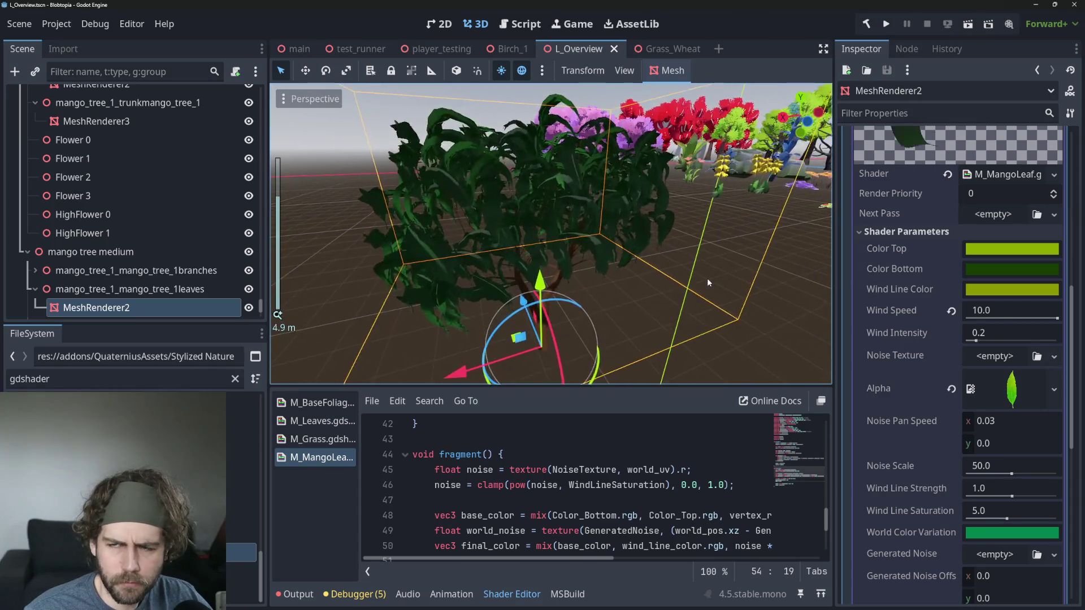
{"action": "scroll", "coordinate": [708, 281], "scroll_direction": "down", "scroll_amount": 2}
Step: Try a pure white Color Top on the leaves, then undo it back to green
{"action": "left_click", "coordinate": [1012, 248]}
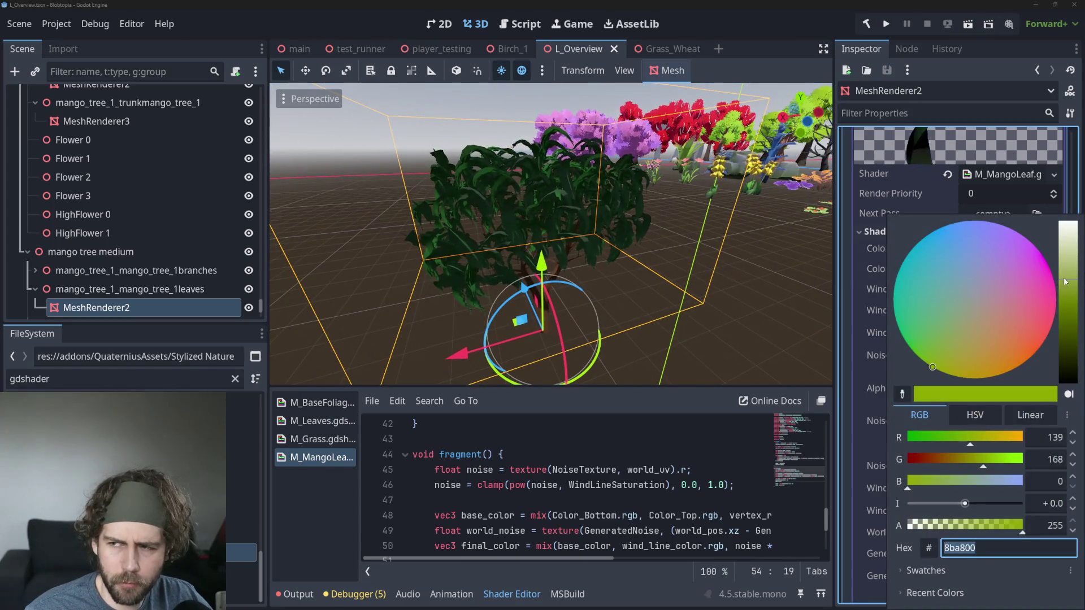
{"action": "mouse_move", "coordinate": [1065, 281]}
{"action": "left_mouse_down"}
{"action": "mouse_move", "coordinate": [1065, 317]}
{"action": "mouse_move", "coordinate": [1065, 222]}
{"action": "left_mouse_up"}
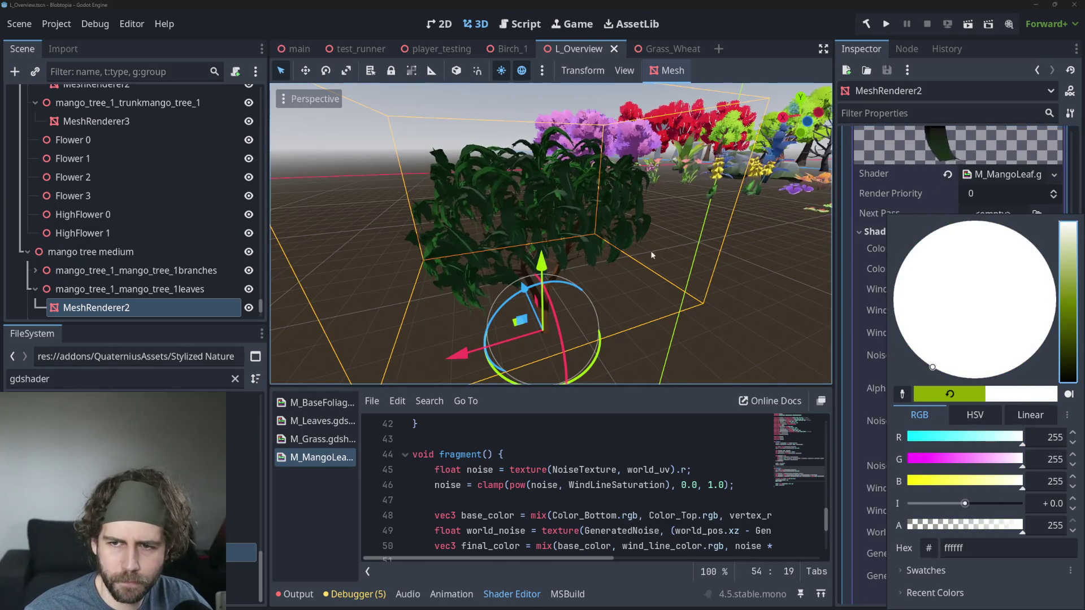
{"action": "key", "text": "Escape"}
{"action": "key", "text": "ctrl+z"}
{"action": "scroll", "coordinate": [666, 265], "scroll_direction": "down", "scroll_amount": 2}
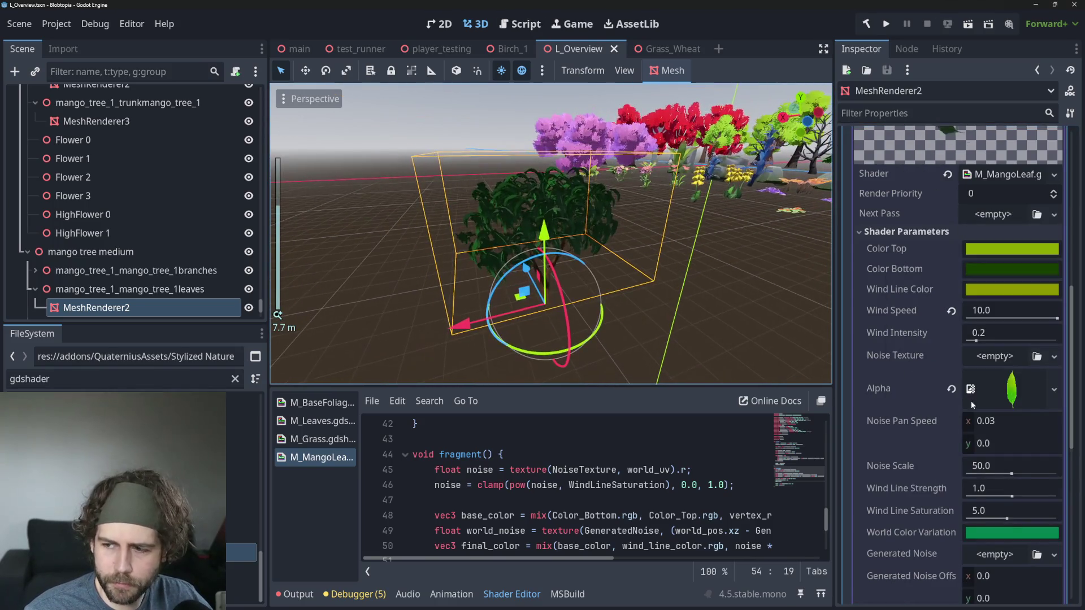
{"action": "scroll", "coordinate": [639, 301], "scroll_direction": "up", "scroll_amount": 5}
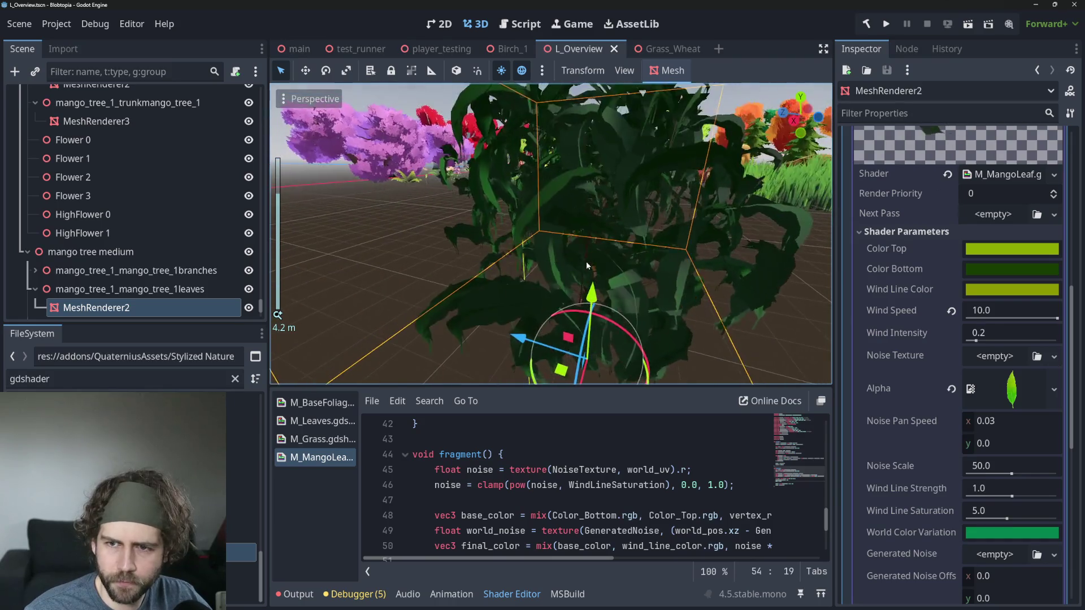
Step: Select the MeshRenderer2 leaves node to show its material
{"action": "left_click", "coordinate": [508, 288]}
{"action": "left_click", "coordinate": [507, 288]}
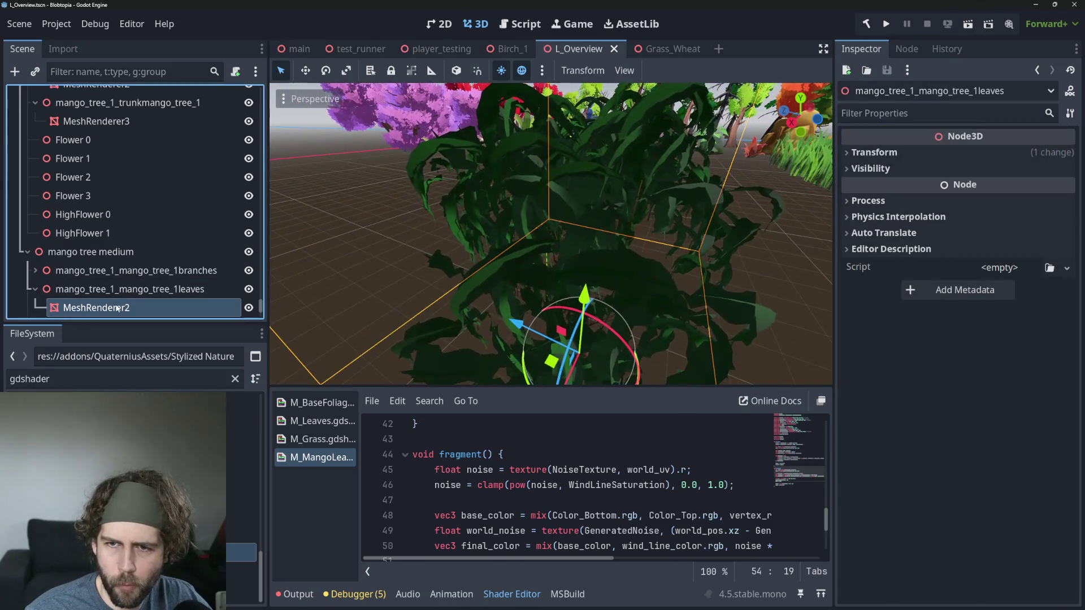
{"action": "scroll", "coordinate": [508, 288], "scroll_direction": "down", "scroll_amount": 3}
{"action": "scroll", "coordinate": [508, 288], "scroll_direction": "up", "scroll_amount": 3}
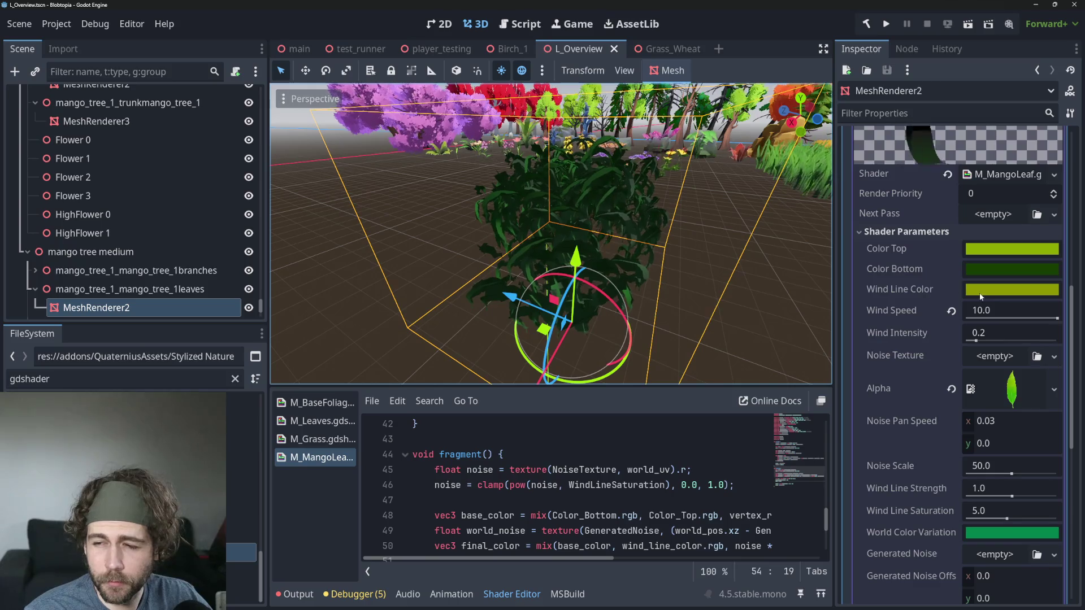
Step: Pull back to a wider, level view and give the 3D view more height
{"action": "mouse_move", "coordinate": [703, 277]}
{"action": "left_mouse_down"}
{"action": "mouse_move", "coordinate": [716, 256]}
{"action": "mouse_move", "coordinate": [795, 252]}
{"action": "mouse_move", "coordinate": [698, 246]}
{"action": "mouse_move", "coordinate": [602, 260]}
{"action": "left_mouse_up"}
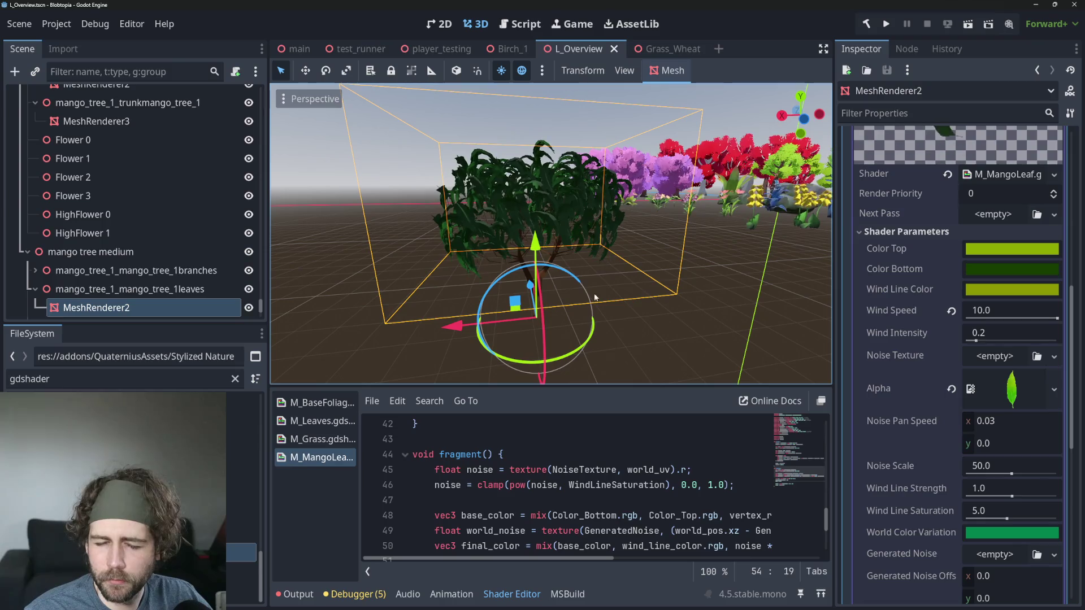
{"action": "left_click_drag", "start_coordinate": [541, 386], "coordinate": [541, 371]}
{"action": "scroll", "coordinate": [537, 212], "scroll_direction": "up", "scroll_amount": 5}
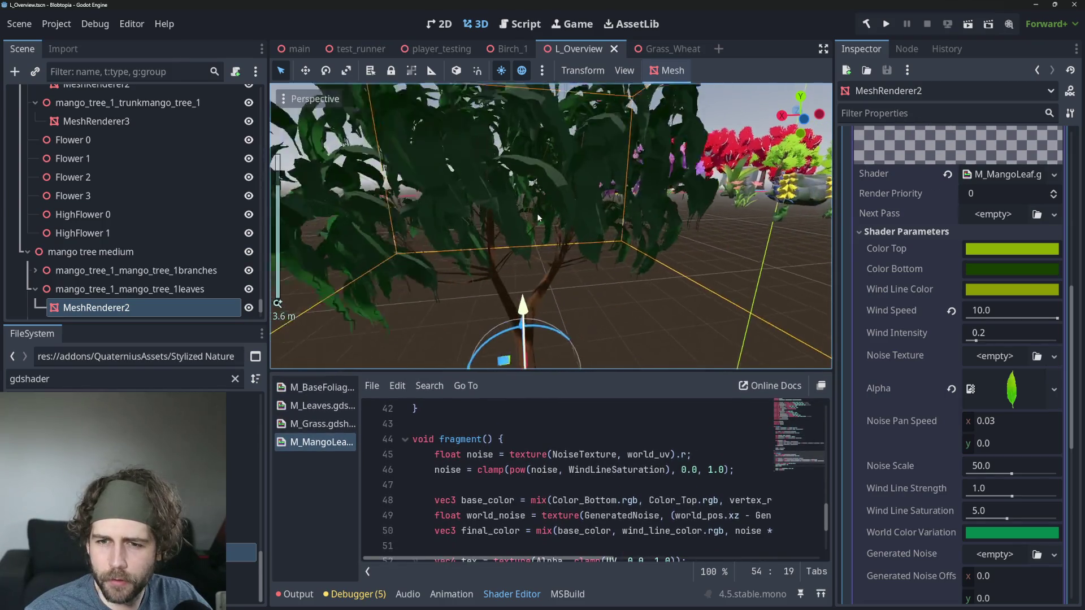
{"action": "scroll", "coordinate": [536, 214], "scroll_direction": "down", "scroll_amount": 3}
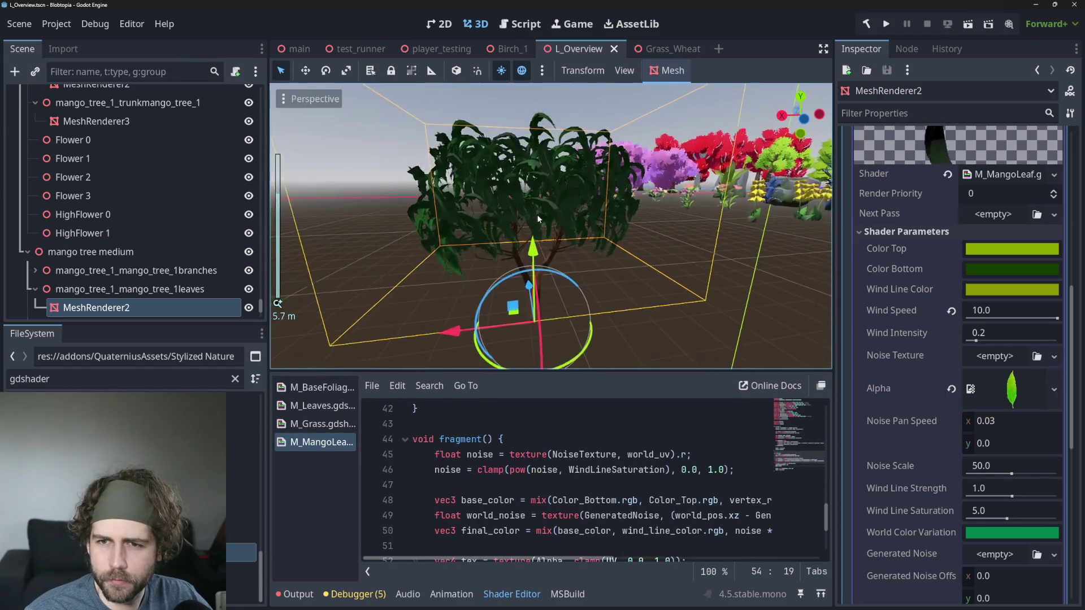
{"action": "left_click_drag", "start_coordinate": [536, 214], "coordinate": [577, 362]}
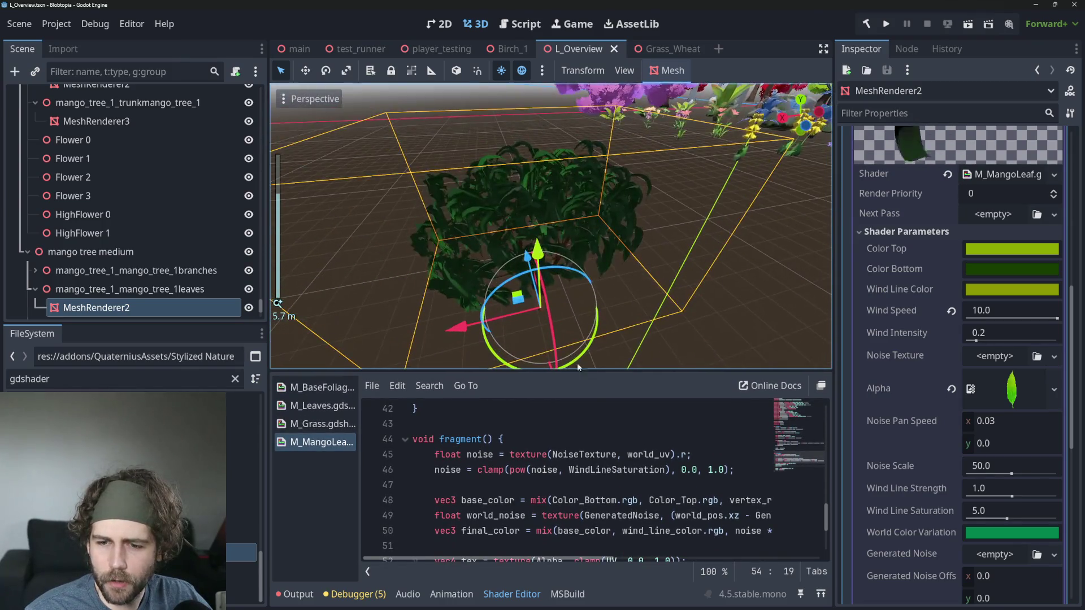
{"action": "scroll", "coordinate": [597, 452], "scroll_direction": "up", "scroll_amount": 5}
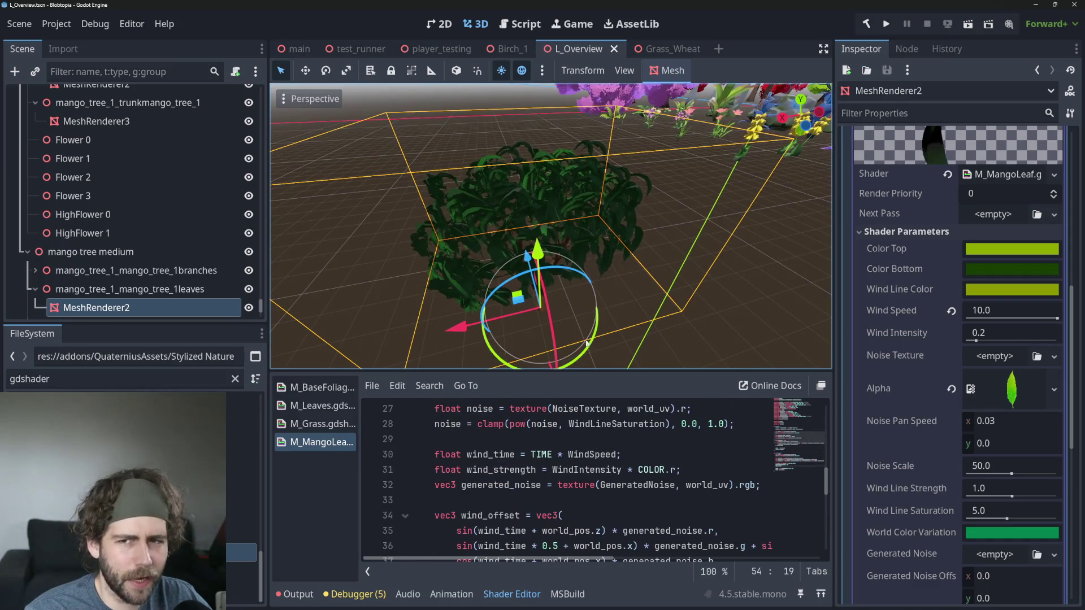
{"action": "scroll", "coordinate": [566, 195], "scroll_direction": "up", "scroll_amount": 2}
{"action": "scroll", "coordinate": [567, 195], "scroll_direction": "down", "scroll_amount": 2}
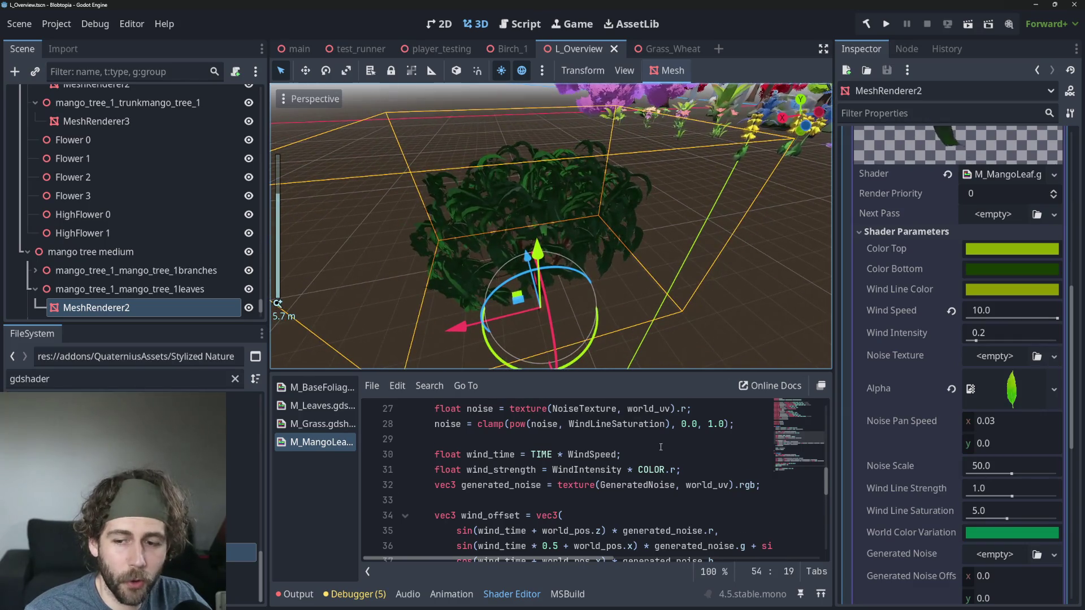
{"action": "scroll", "coordinate": [659, 447], "scroll_direction": "down", "scroll_amount": 1}
{"action": "scroll", "coordinate": [660, 446], "scroll_direction": "up", "scroll_amount": 1}
{"action": "scroll", "coordinate": [660, 447], "scroll_direction": "down", "scroll_amount": 1}
Step: Change COLOR.r to UV.y on line 31 of M_MangoLeaf and save with Ctrl+S
{"action": "double_click", "coordinate": [652, 424]}
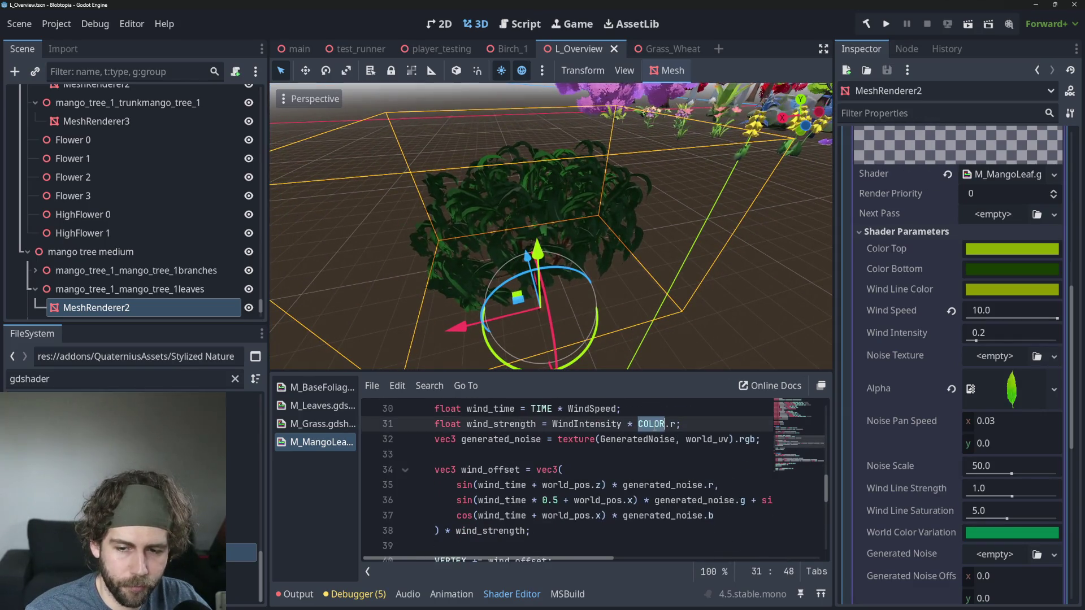
{"action": "scroll", "coordinate": [670, 455], "scroll_direction": "up", "scroll_amount": 1}
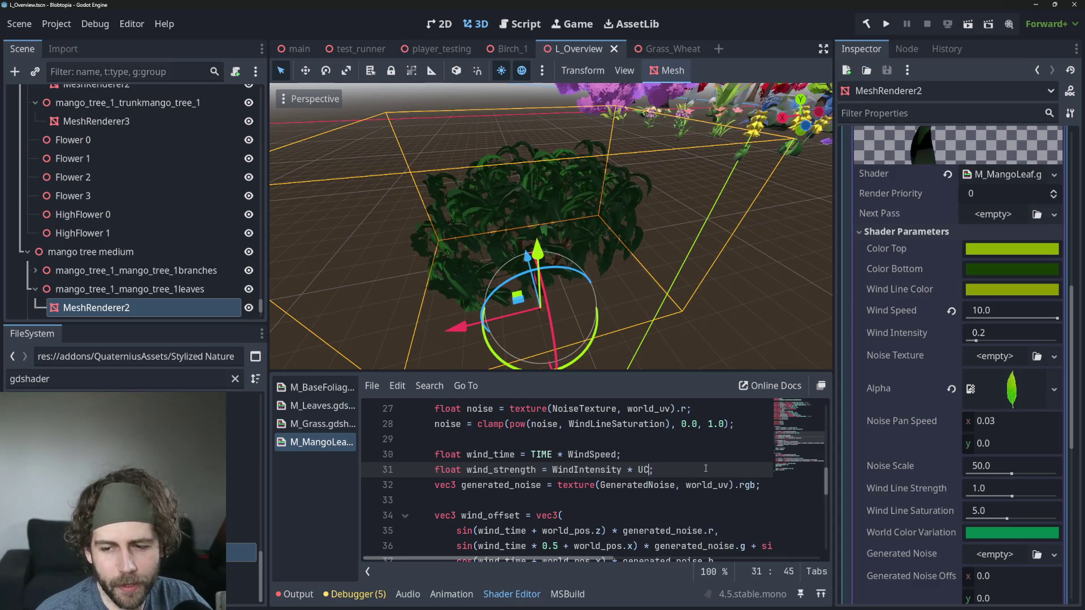
{"action": "key", "text": "BackSpace"}
{"action": "type", "text": "V."}
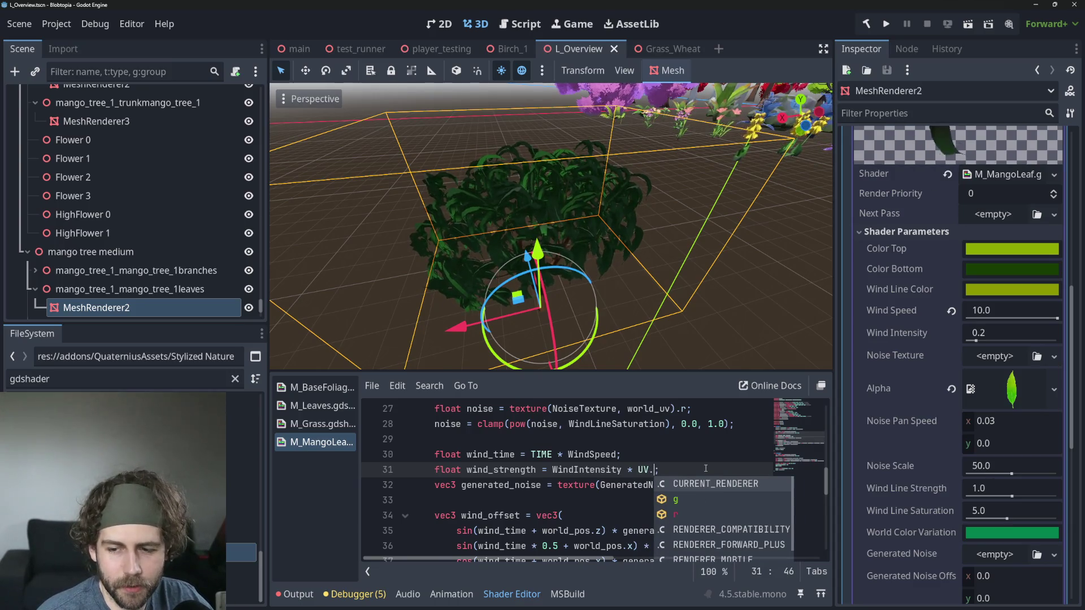
{"action": "type", "text": "y"}
{"action": "key", "text": "Down"}
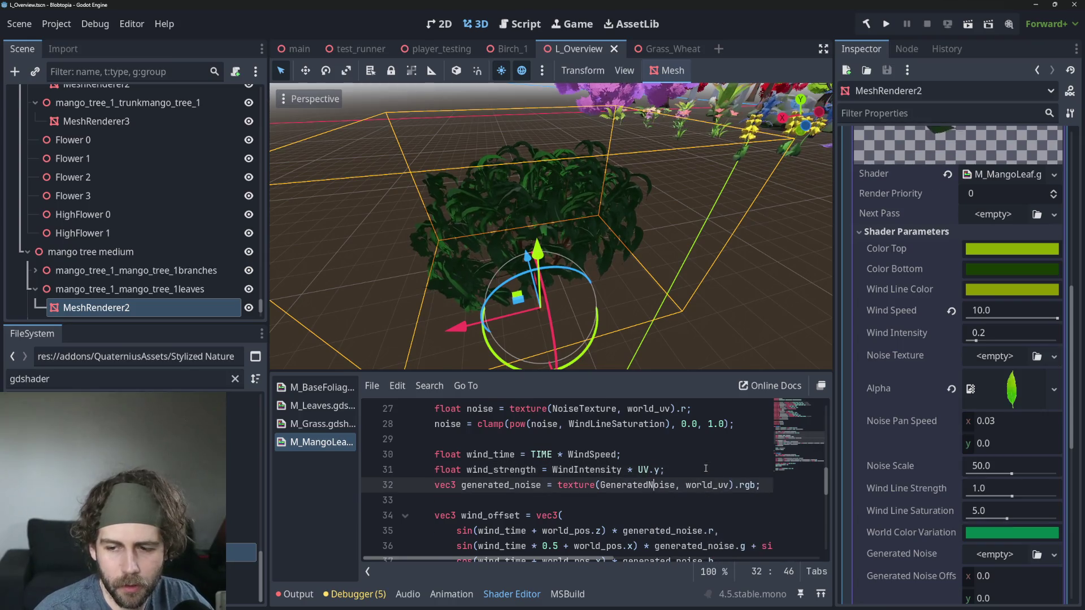
{"action": "key", "text": "Down"}
{"action": "key", "text": "ctrl+s"}
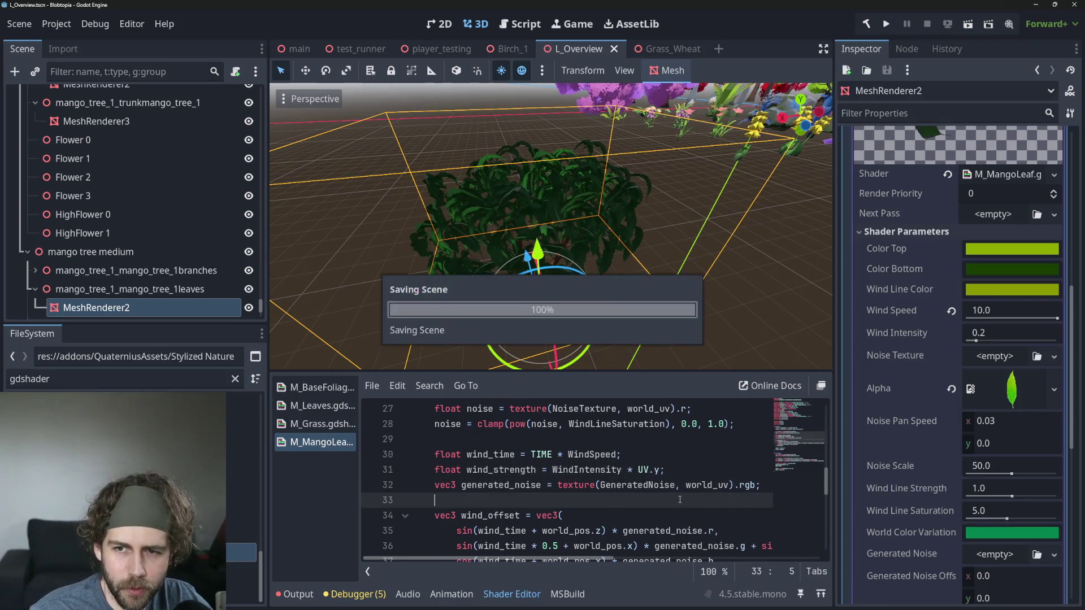
Step: Place the caret after GeneratedNoise on line 32
{"action": "left_click", "coordinate": [627, 484]}
{"action": "scroll", "coordinate": [545, 267], "scroll_direction": "up", "scroll_amount": 4}
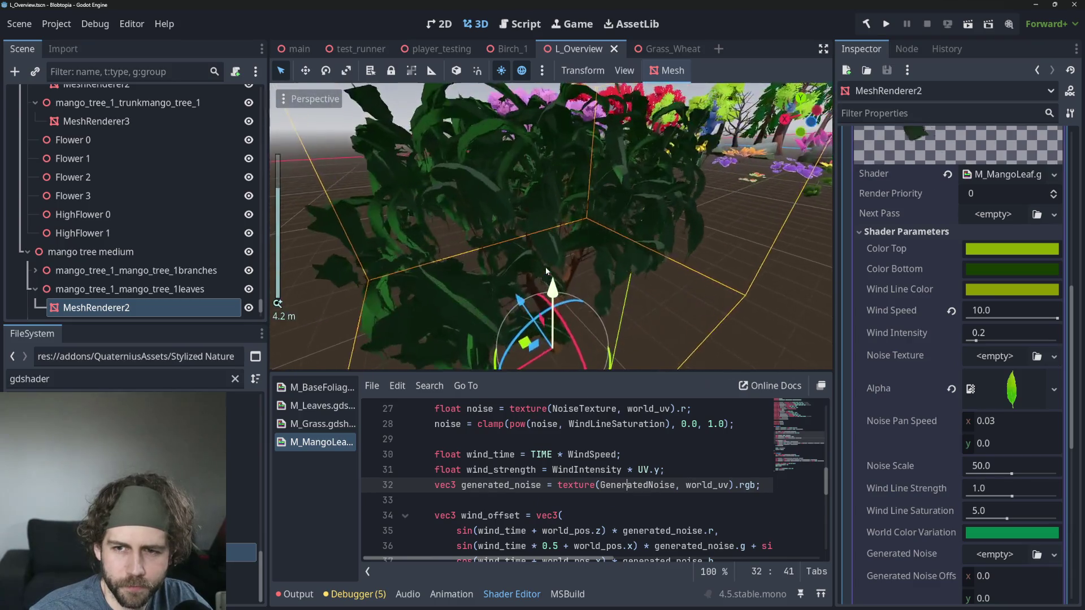
{"action": "key", "text": "Up"}
{"action": "key", "text": "Up"}
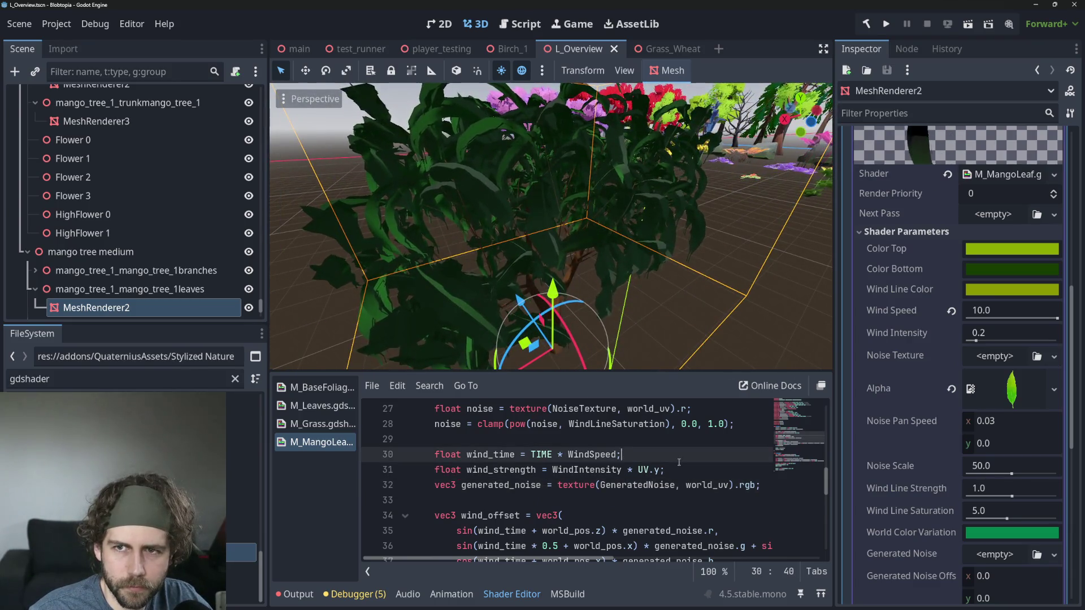
{"action": "scroll", "coordinate": [933, 385], "scroll_direction": "up", "scroll_amount": 4}
{"action": "scroll", "coordinate": [618, 248], "scroll_direction": "down", "scroll_amount": 4}
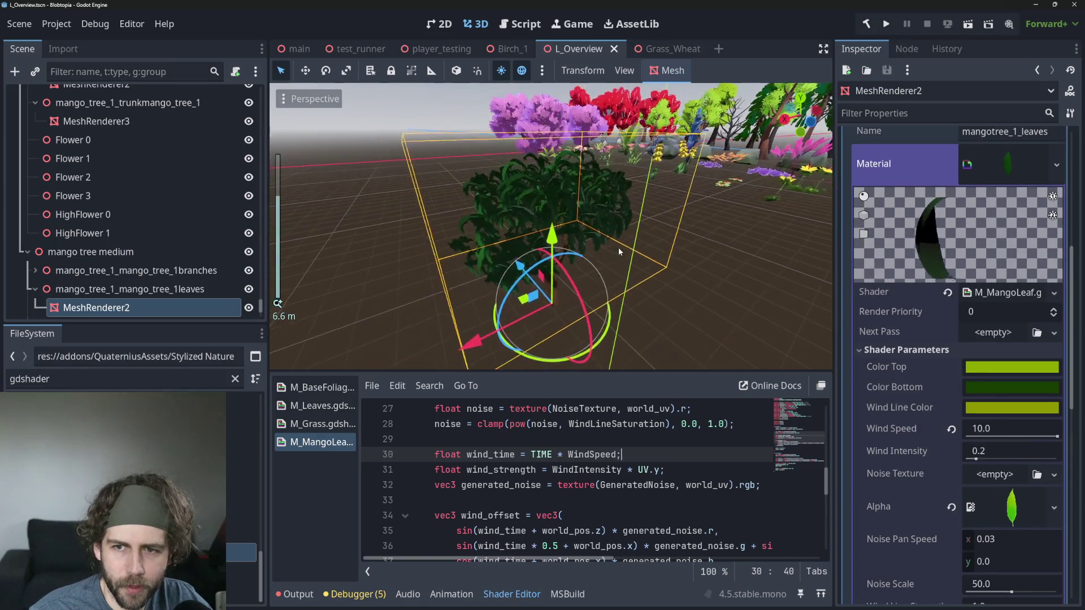
{"action": "left_click", "coordinate": [674, 486]}
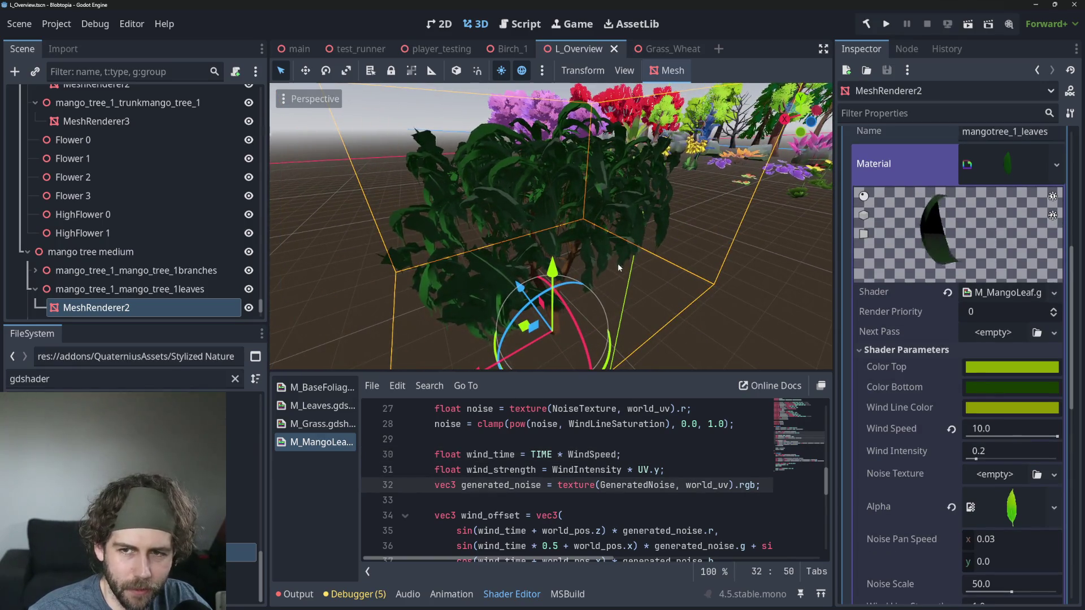
{"action": "scroll", "coordinate": [551, 215], "scroll_direction": "down", "scroll_amount": 2}
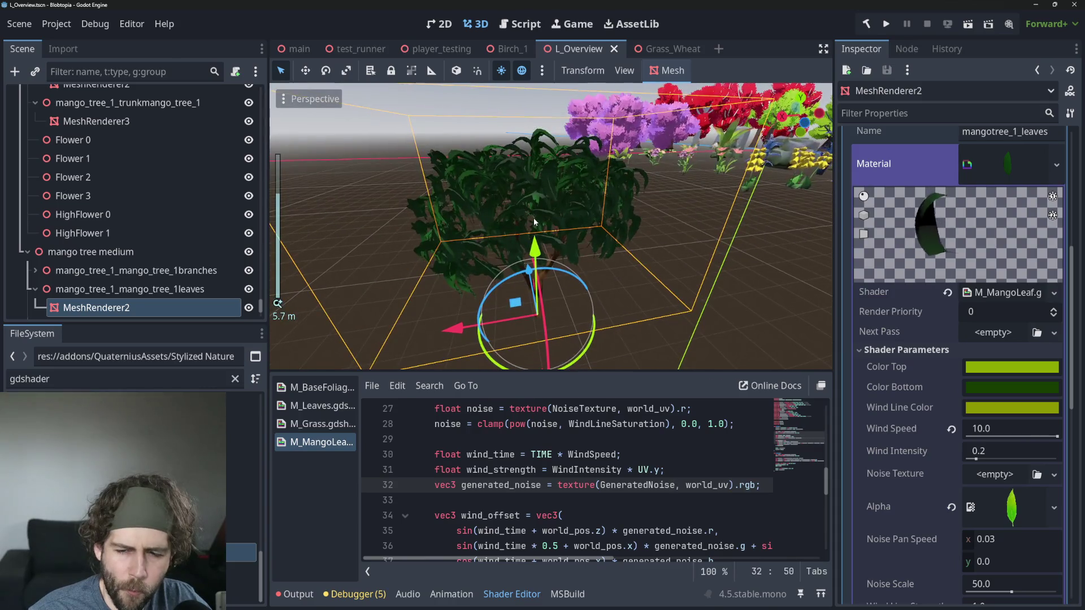
{"action": "scroll", "coordinate": [574, 425], "scroll_direction": "up", "scroll_amount": 4}
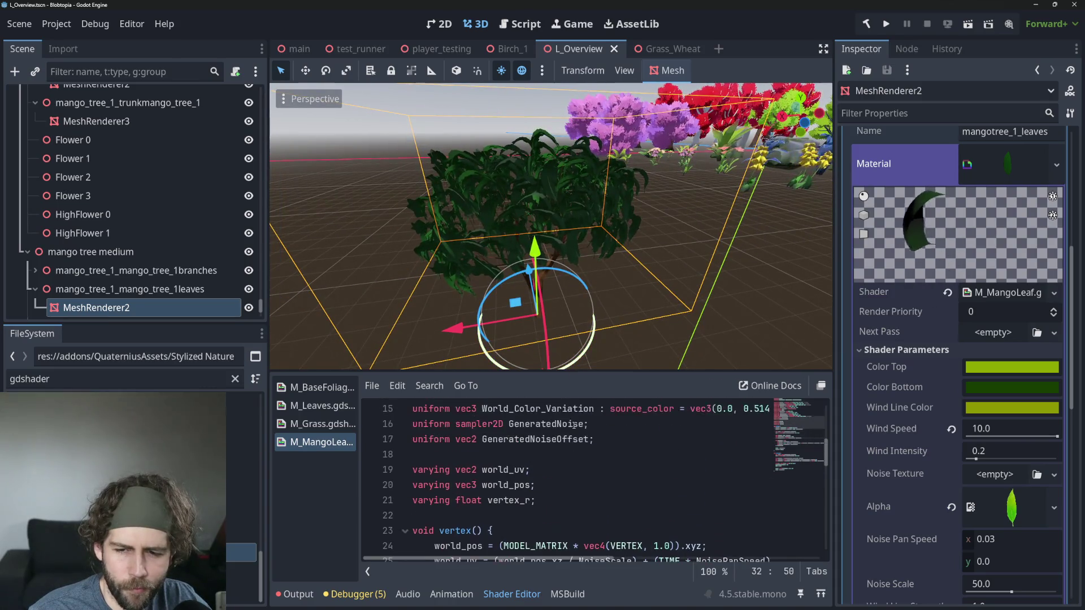
{"action": "scroll", "coordinate": [573, 424], "scroll_direction": "up", "scroll_amount": 1}
{"action": "scroll", "coordinate": [541, 213], "scroll_direction": "up", "scroll_amount": 3}
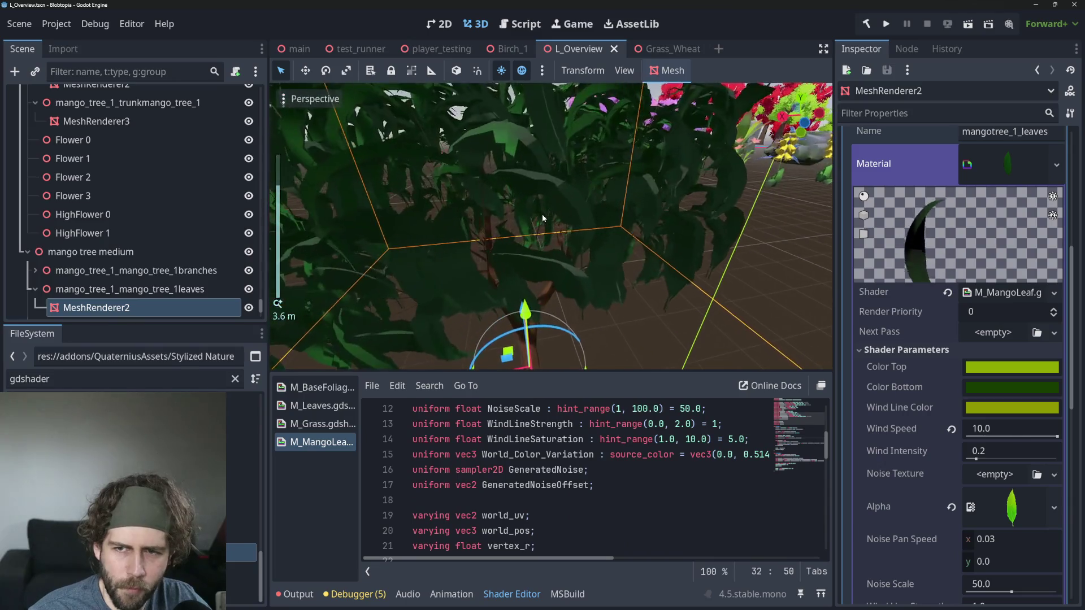
{"action": "scroll", "coordinate": [541, 214], "scroll_direction": "down", "scroll_amount": 2}
{"action": "left_click_drag", "start_coordinate": [543, 218], "coordinate": [579, 256]}
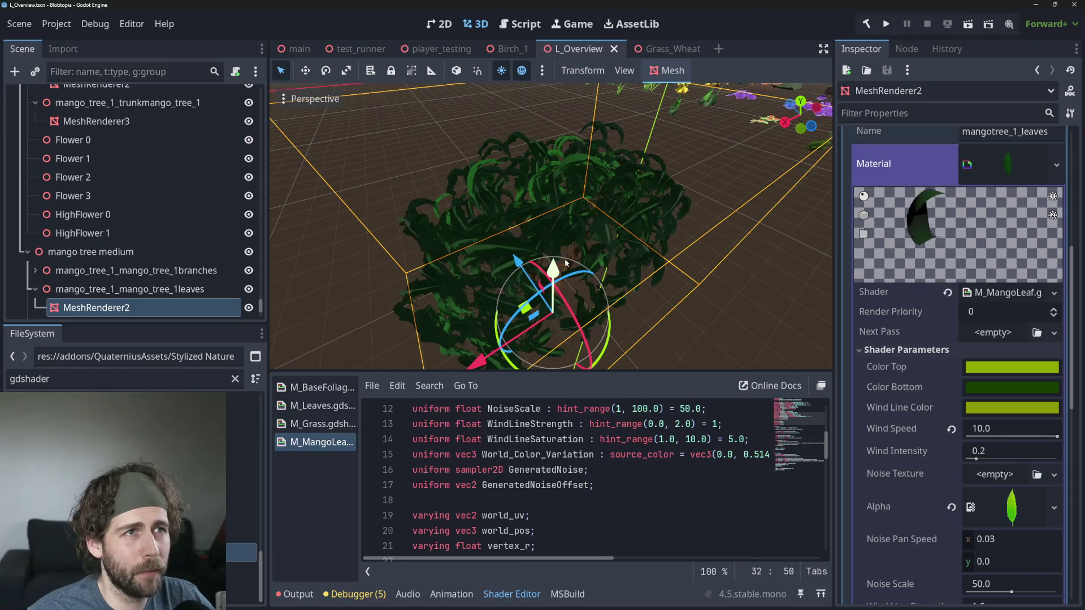
{"action": "left_click_drag", "start_coordinate": [552, 259], "coordinate": [478, 232]}
{"action": "scroll", "coordinate": [473, 231], "scroll_direction": "up", "scroll_amount": 1}
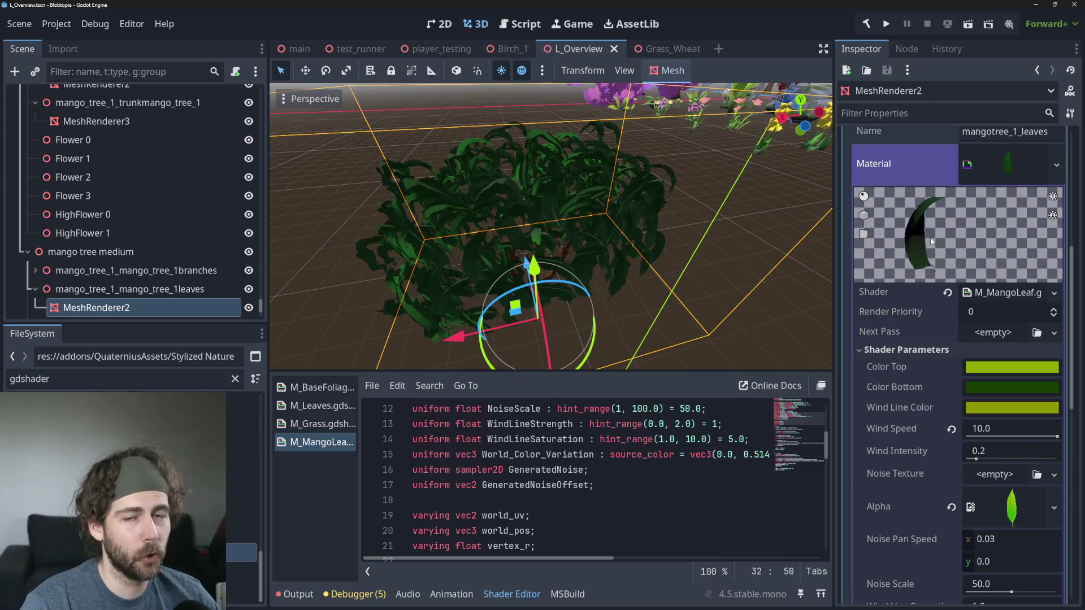
{"action": "left_click", "coordinate": [659, 484]}
Step: Rework the wind_strength multiplier on line 31, removing COLOR.r in favour of UV.y
{"action": "scroll", "coordinate": [658, 480], "scroll_direction": "down", "scroll_amount": 5}
{"action": "type", "text": "U"}
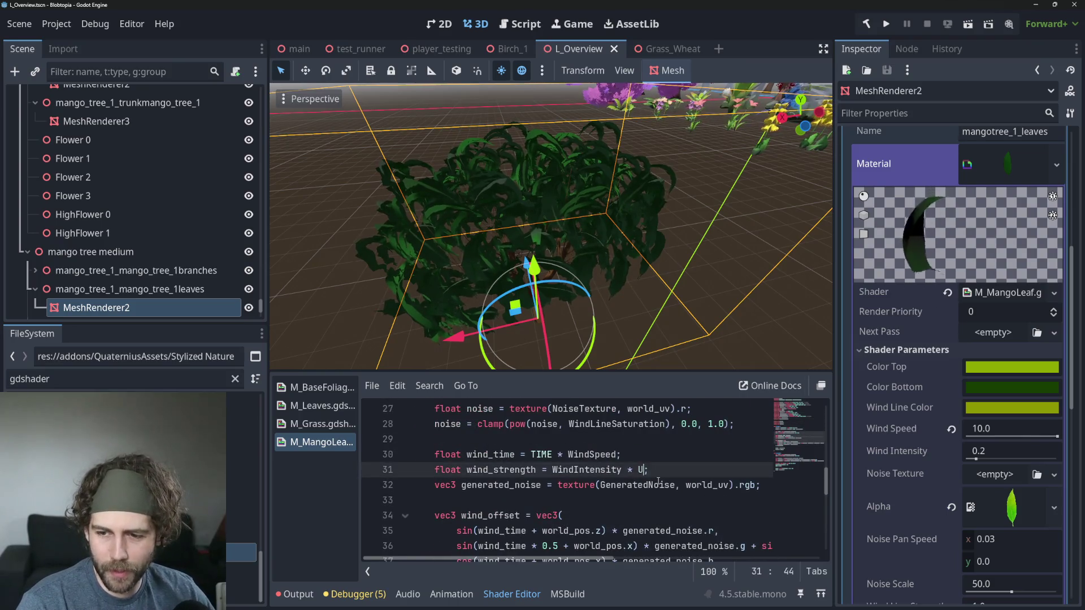
{"action": "type", "text": "CV"}
{"action": "key", "text": "BackSpace"}
{"action": "key", "text": "BackSpace"}
{"action": "key", "text": "BackSpace"}
{"action": "type", "text": "COLOR.r"}
{"action": "left_click", "coordinate": [758, 527]}
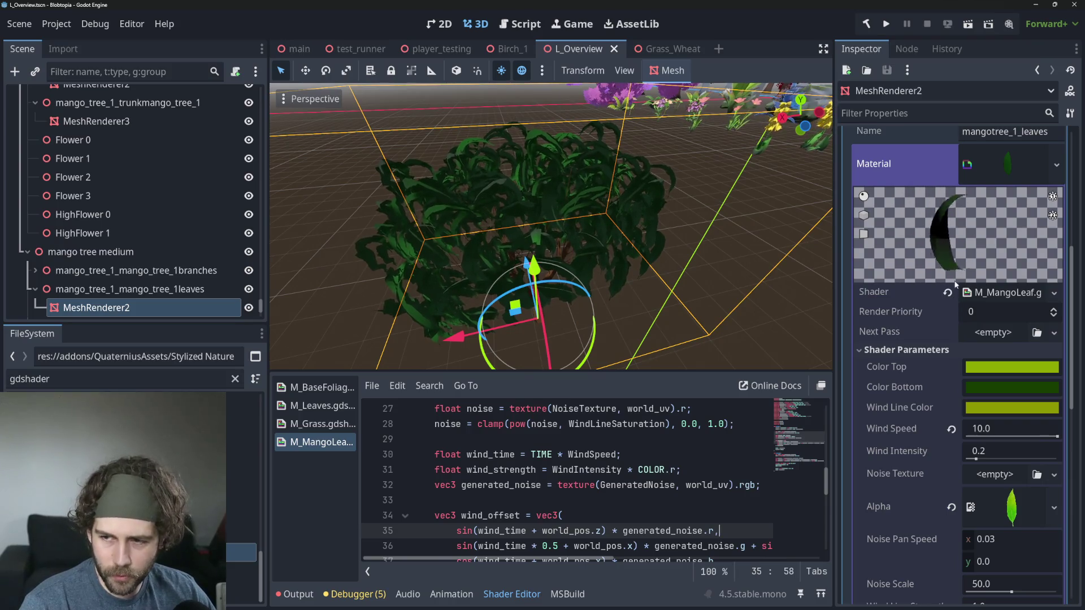
{"action": "left_click", "coordinate": [671, 470]}
{"action": "key", "text": "BackSpace"}
{"action": "key", "text": "BackSpace"}
{"action": "key", "text": "BackSpace"}
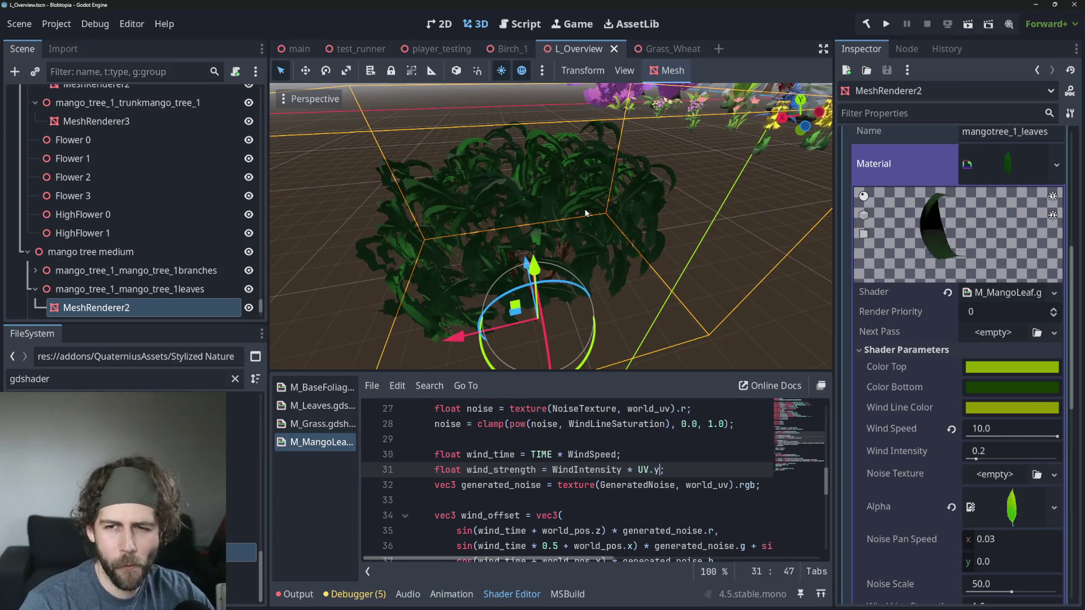
Step: Raise the material's Wind Intensity from 0.2 to 2.0 to exaggerate the sway
{"action": "scroll", "coordinate": [530, 190], "scroll_direction": "up", "scroll_amount": 4}
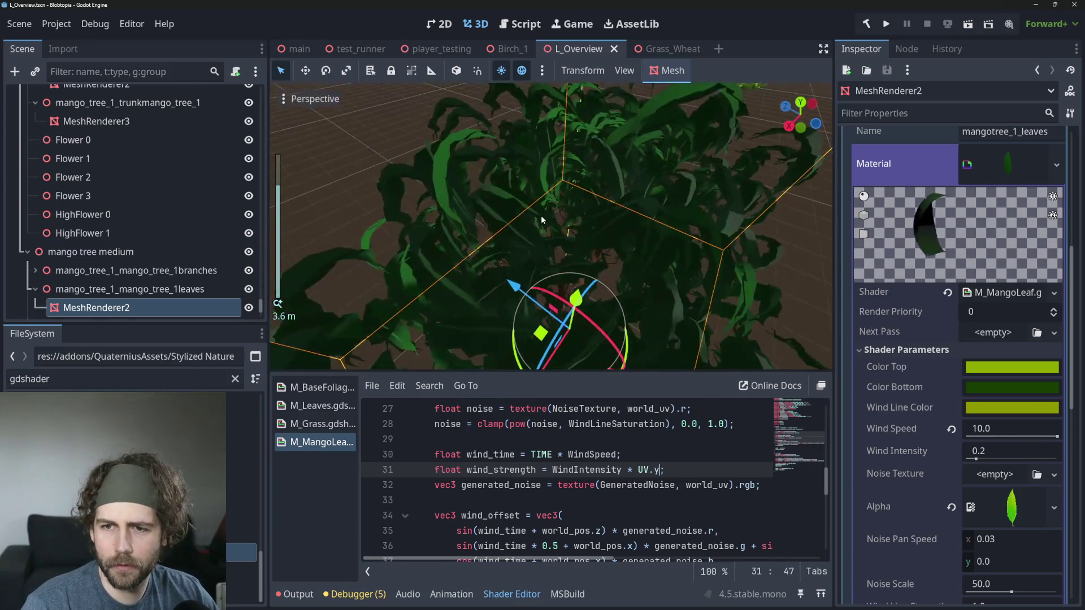
{"action": "scroll", "coordinate": [574, 240], "scroll_direction": "up", "scroll_amount": 2}
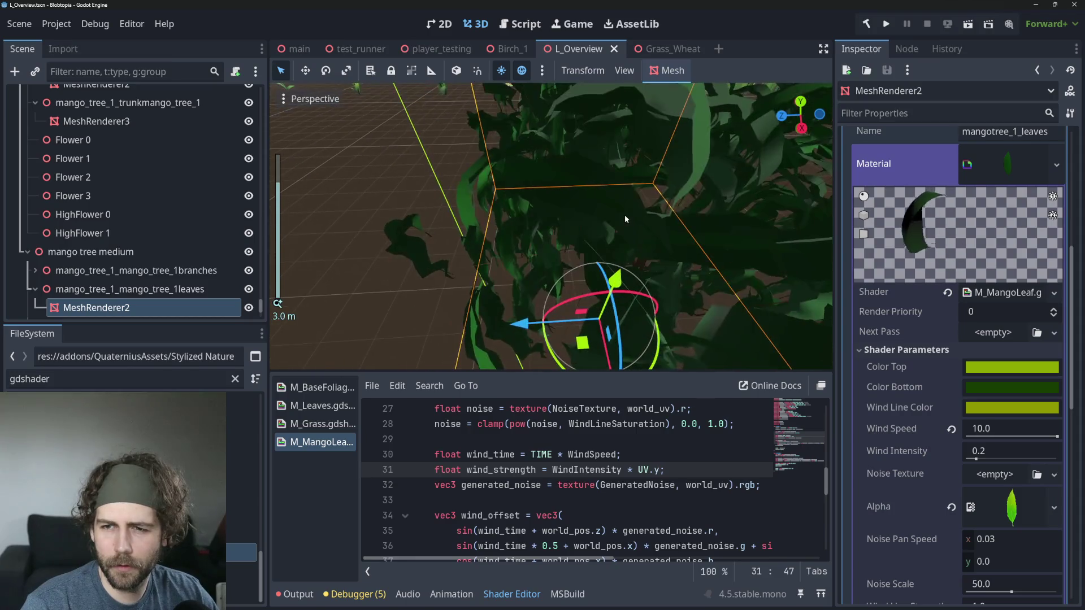
{"action": "scroll", "coordinate": [625, 215], "scroll_direction": "down", "scroll_amount": 2}
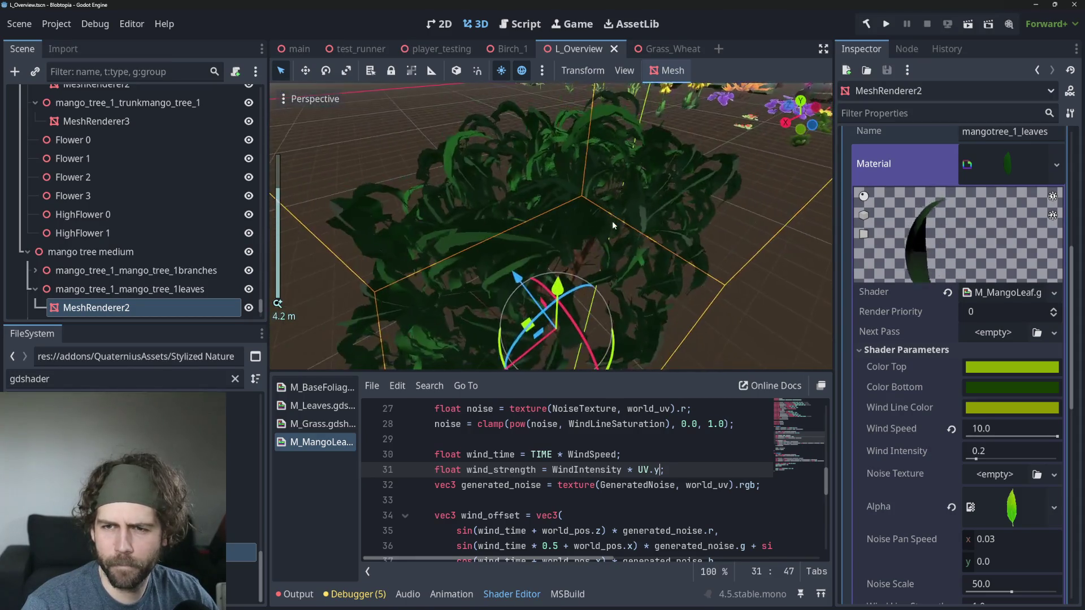
{"action": "scroll", "coordinate": [582, 236], "scroll_direction": "down", "scroll_amount": 5}
{"action": "scroll", "coordinate": [565, 458], "scroll_direction": "up", "scroll_amount": 4}
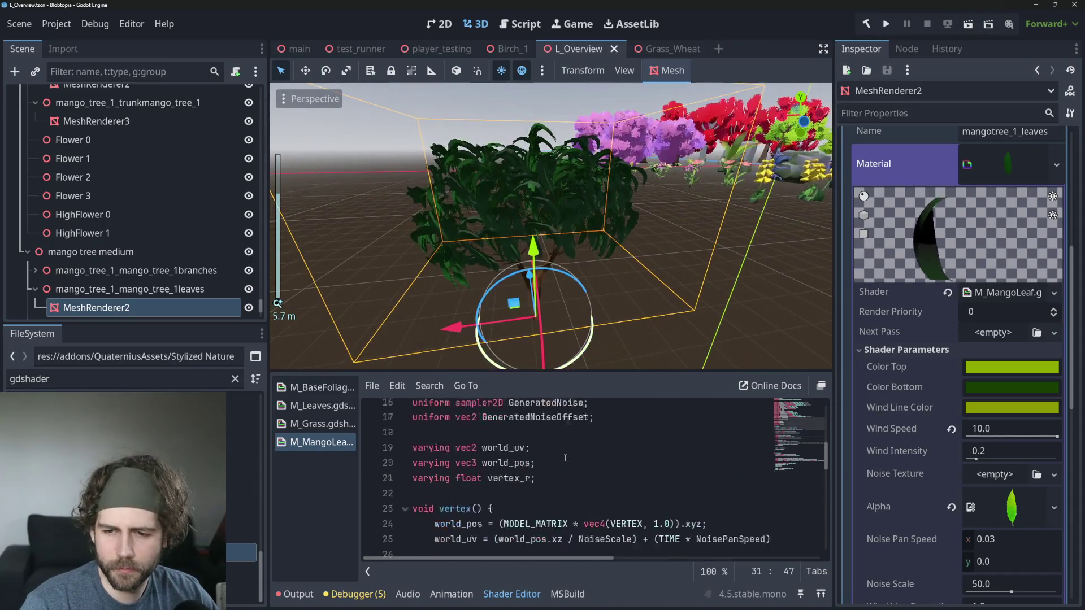
{"action": "scroll", "coordinate": [565, 458], "scroll_direction": "up", "scroll_amount": 2}
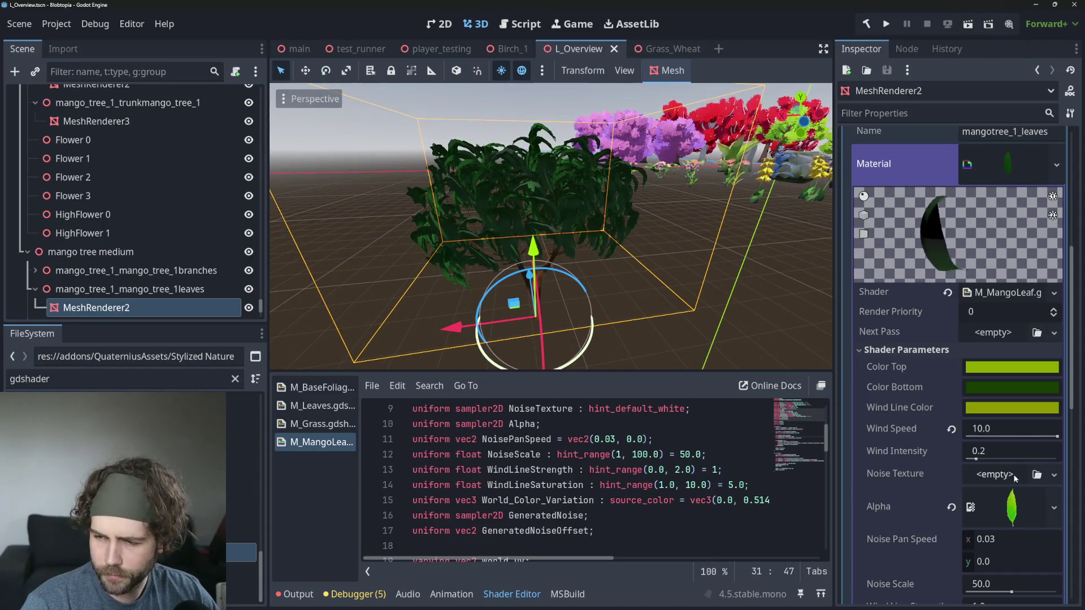
{"action": "left_click_drag", "start_coordinate": [978, 459], "coordinate": [1057, 458]}
Step: Look across the mango tree in the strong wind, then revert Wind Intensity to 0.2
{"action": "scroll", "coordinate": [601, 234], "scroll_direction": "up", "scroll_amount": 3}
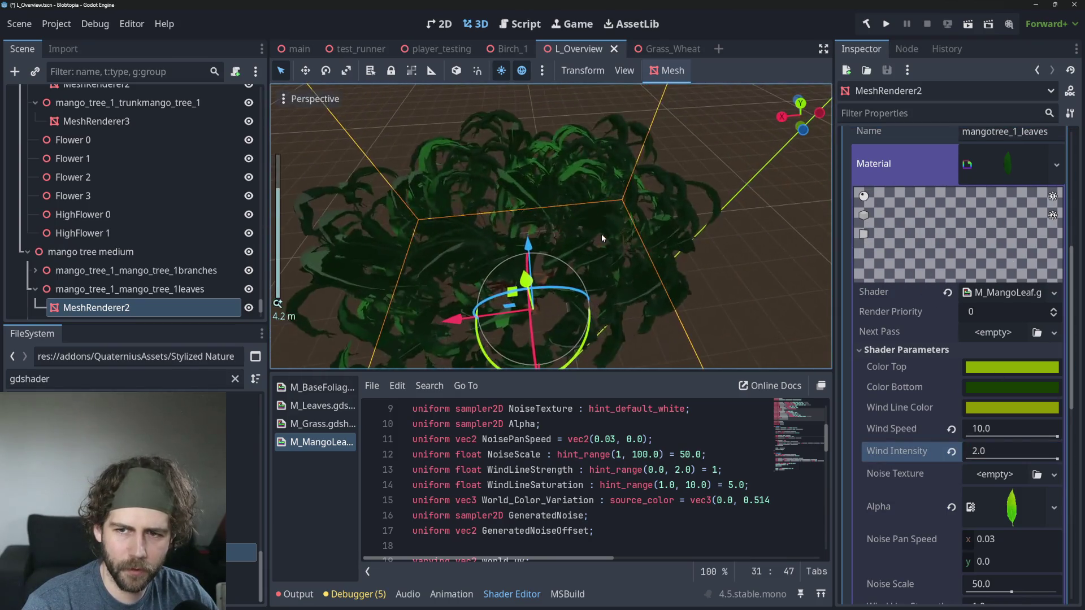
{"action": "left_click_drag", "start_coordinate": [562, 236], "coordinate": [570, 181]}
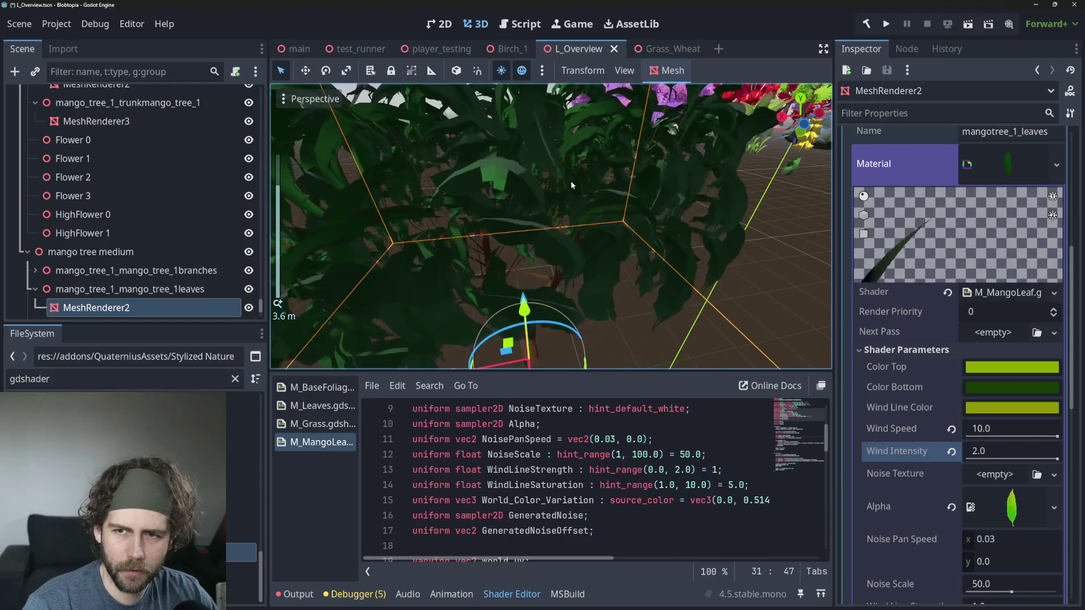
{"action": "scroll", "coordinate": [523, 229], "scroll_direction": "down", "scroll_amount": 5}
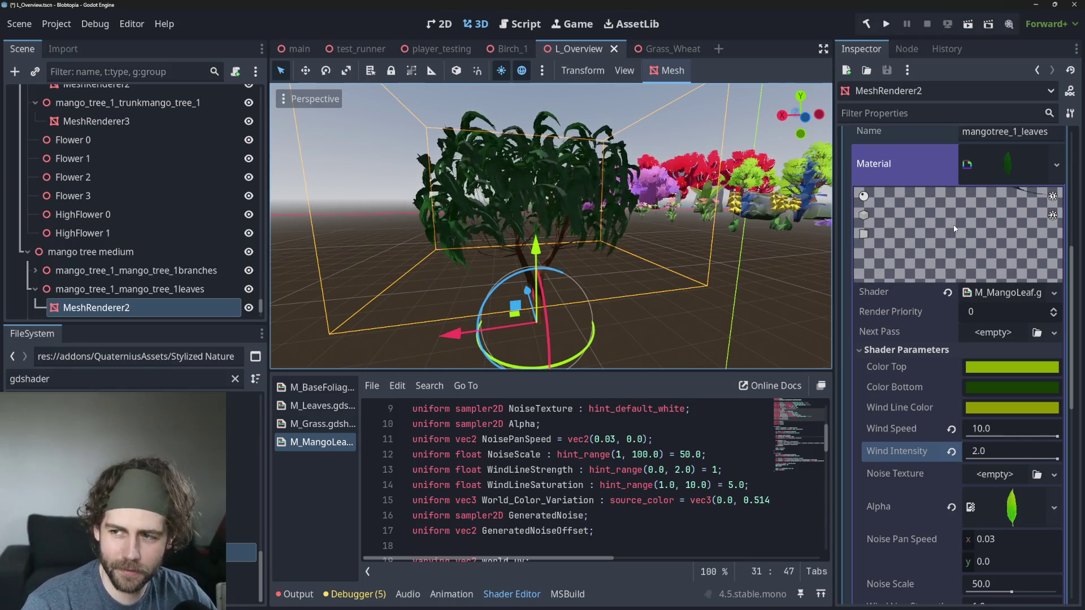
{"action": "scroll", "coordinate": [496, 214], "scroll_direction": "up", "scroll_amount": 5}
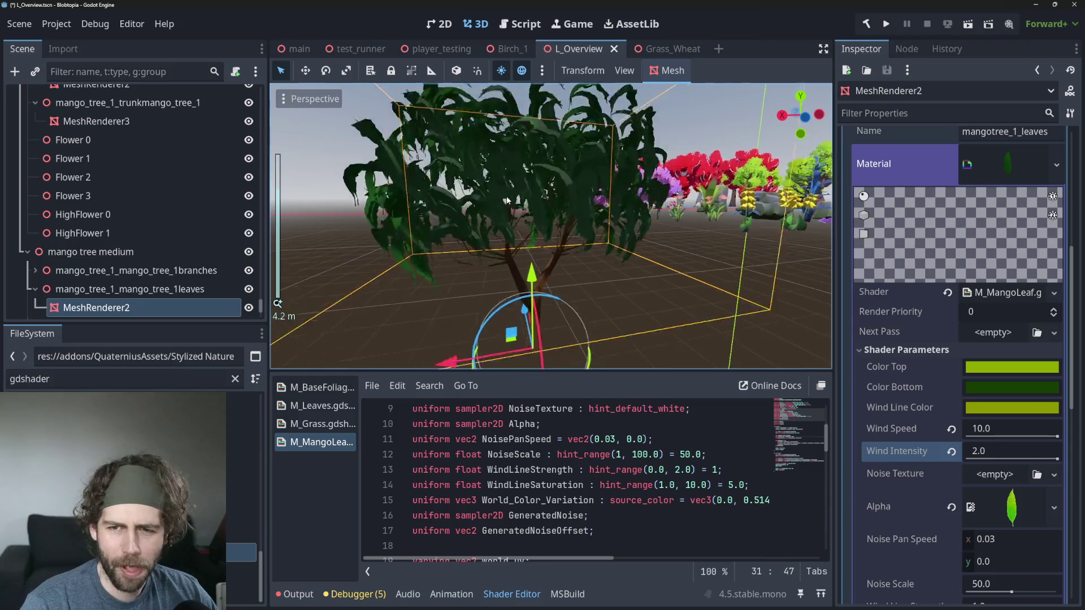
{"action": "scroll", "coordinate": [496, 213], "scroll_direction": "down", "scroll_amount": 2}
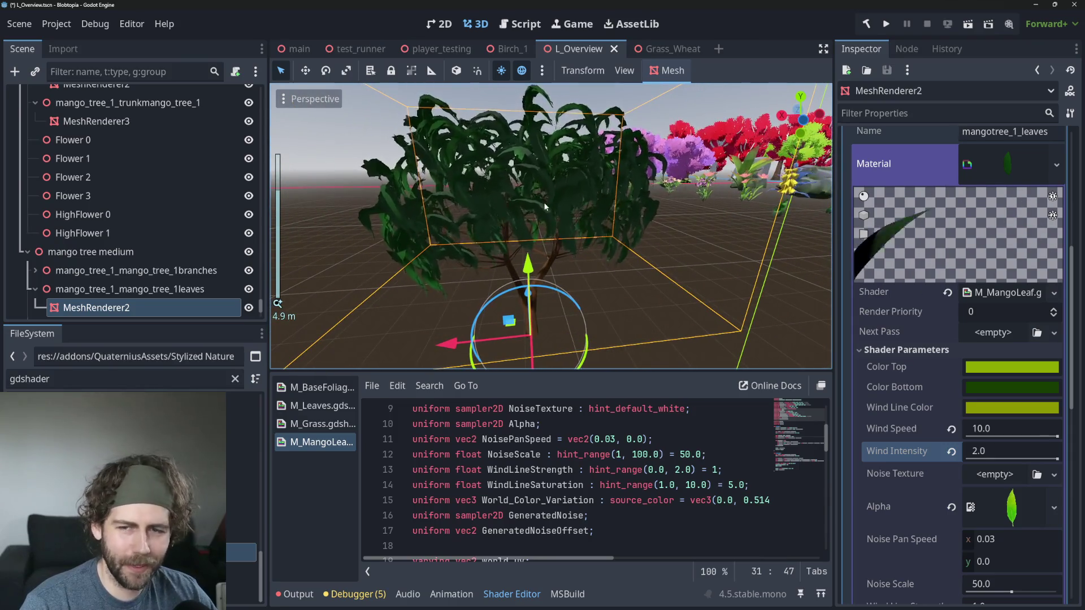
{"action": "key", "text": "ctrl+z"}
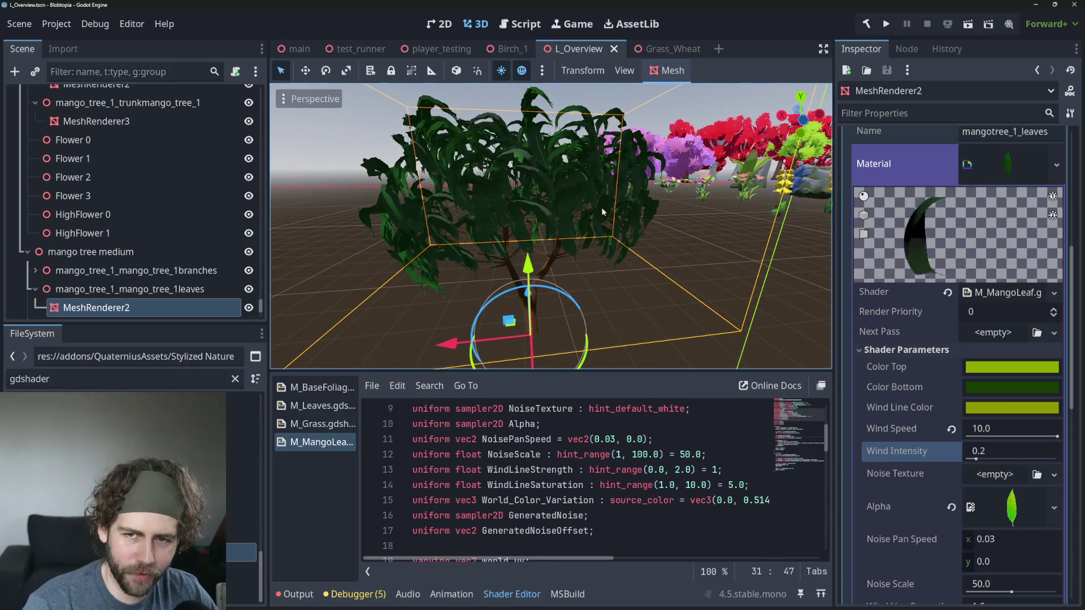
Step: Deselect the leaves mesh, orbit around the tree, and make the shader code area taller
{"action": "left_click", "coordinate": [654, 277]}
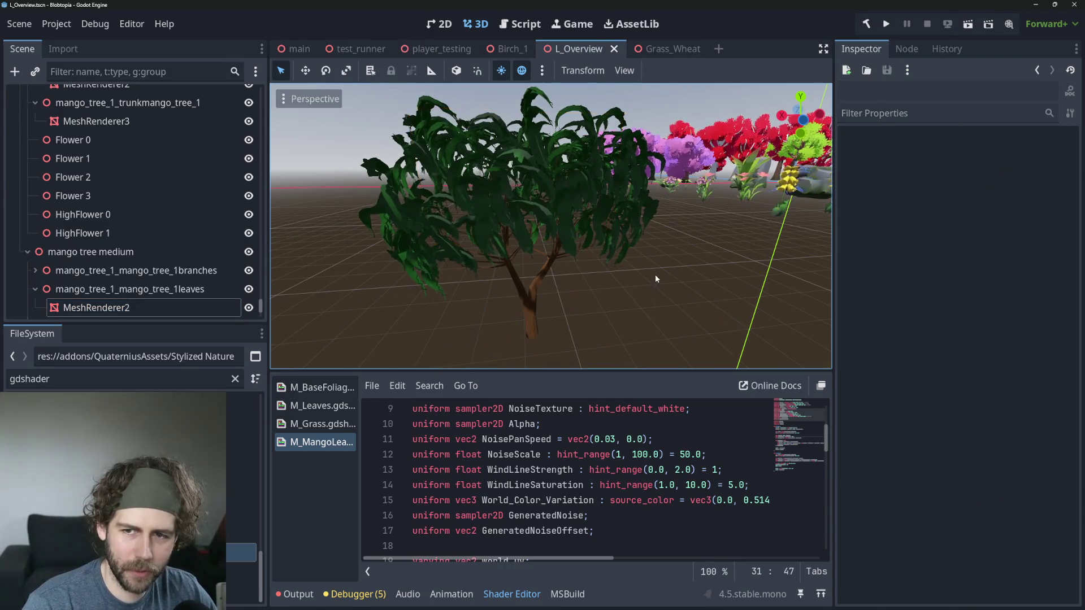
{"action": "scroll", "coordinate": [565, 238], "scroll_direction": "up", "scroll_amount": 3}
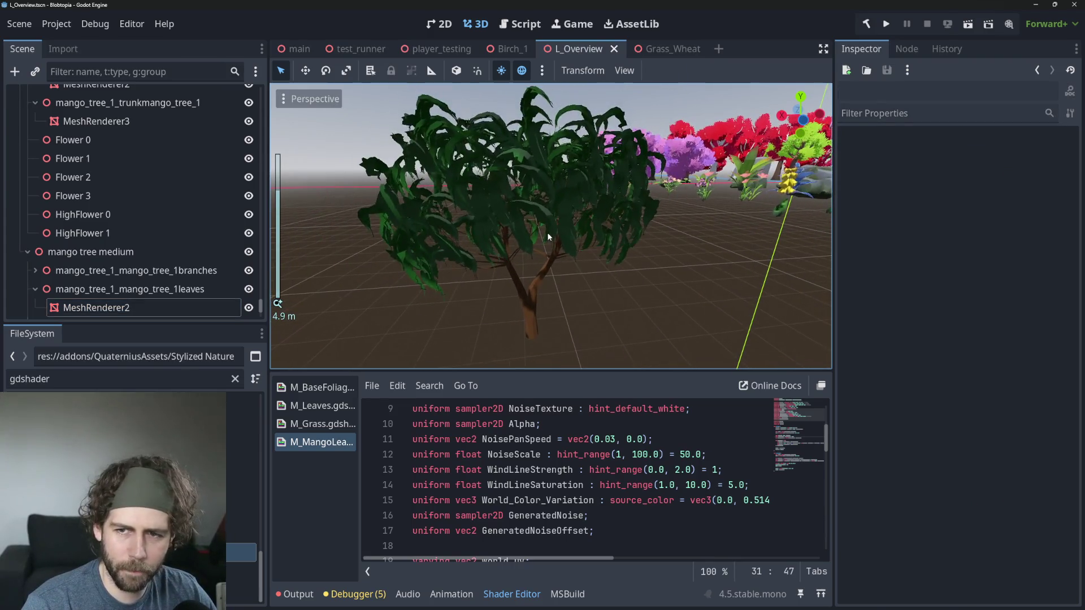
{"action": "scroll", "coordinate": [537, 229], "scroll_direction": "down", "scroll_amount": 2}
{"action": "mouse_move", "coordinate": [491, 218]}
{"action": "left_mouse_down"}
{"action": "mouse_move", "coordinate": [560, 281]}
{"action": "mouse_move", "coordinate": [528, 272]}
{"action": "mouse_move", "coordinate": [567, 235]}
{"action": "left_mouse_up"}
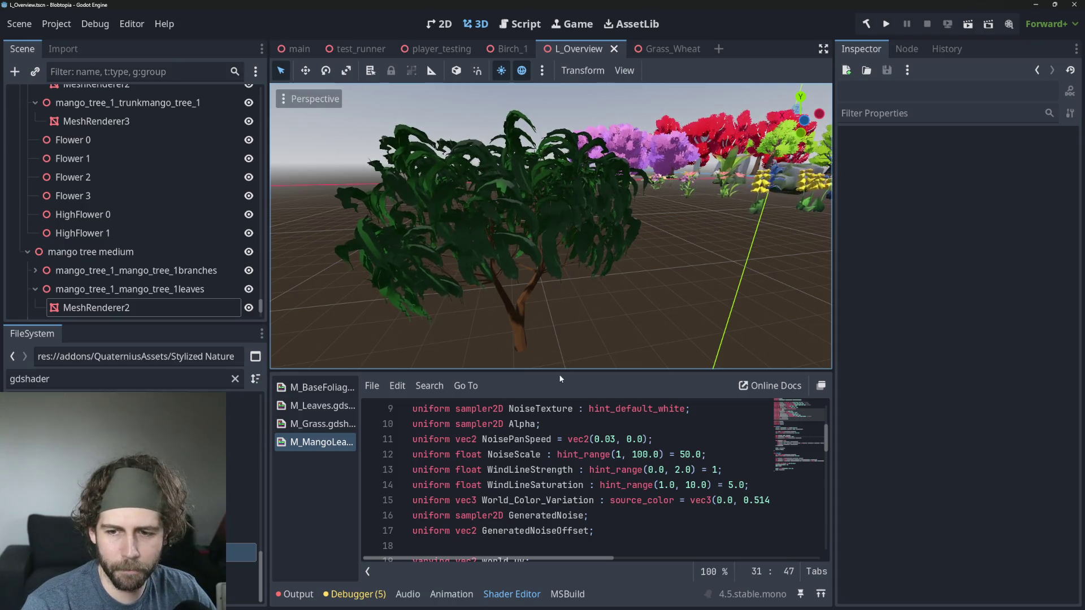
{"action": "left_click_drag", "start_coordinate": [559, 370], "coordinate": [556, 253]}
{"action": "scroll", "coordinate": [575, 408], "scroll_direction": "down", "scroll_amount": 10}
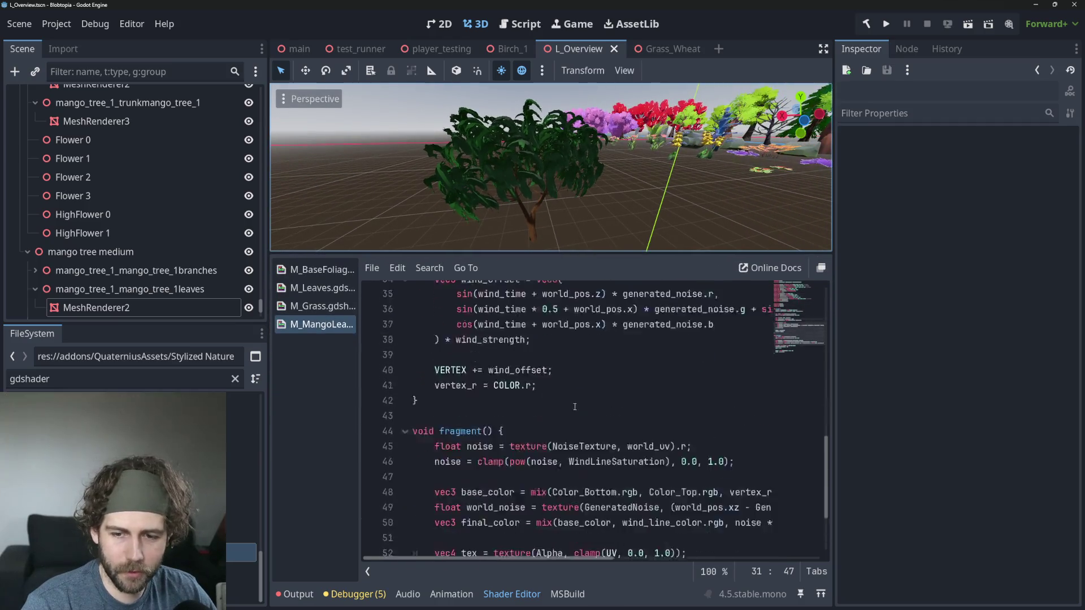
Step: Browse the colour code on lines 48–52 around vertex_r, narrowing the scene tree
{"action": "left_click", "coordinate": [652, 474]}
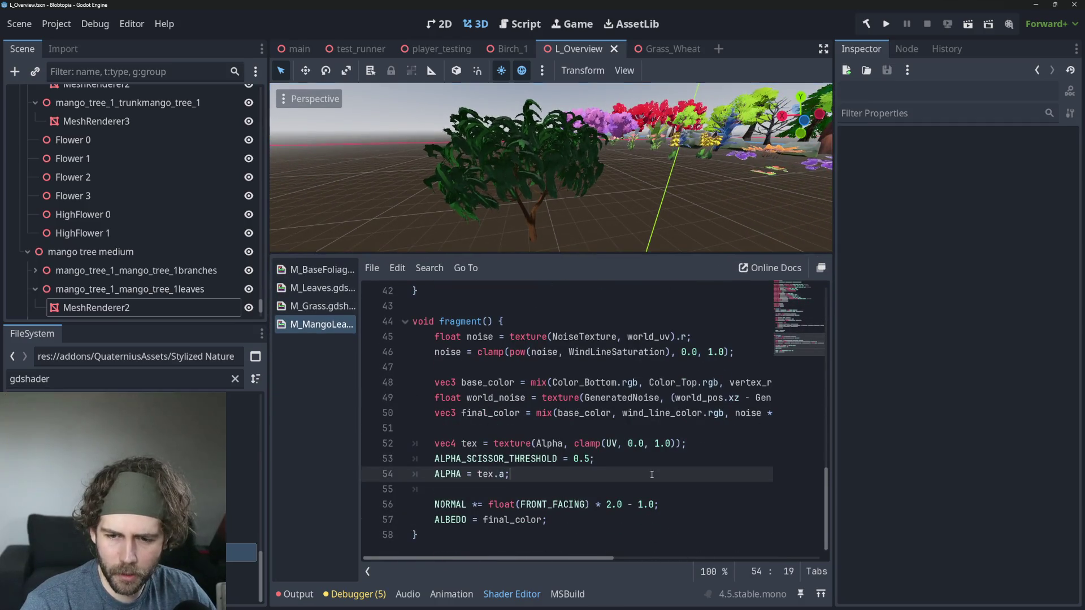
{"action": "left_click_drag", "start_coordinate": [568, 383], "coordinate": [617, 382]}
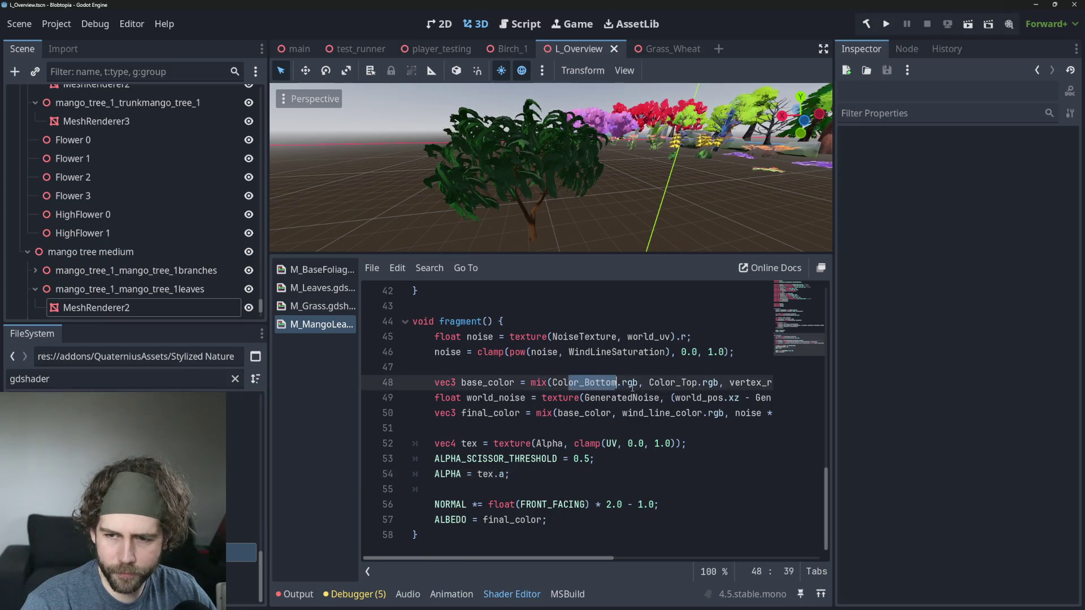
{"action": "left_click", "coordinate": [657, 445]}
{"action": "left_click_drag", "start_coordinate": [739, 383], "coordinate": [805, 382]}
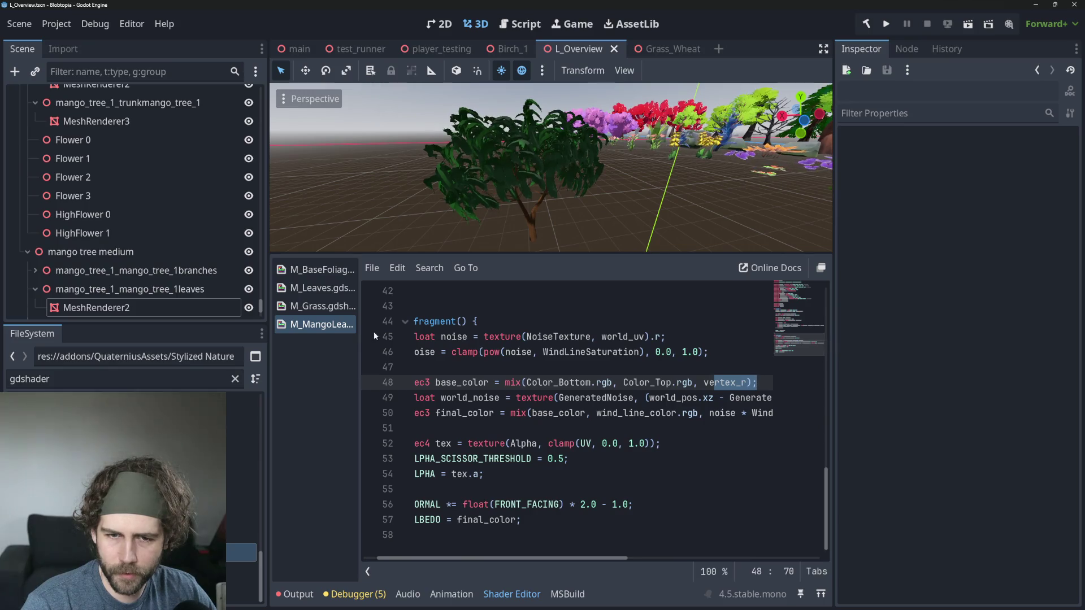
{"action": "left_click_drag", "start_coordinate": [268, 306], "coordinate": [213, 306]}
{"action": "left_click", "coordinate": [667, 413]}
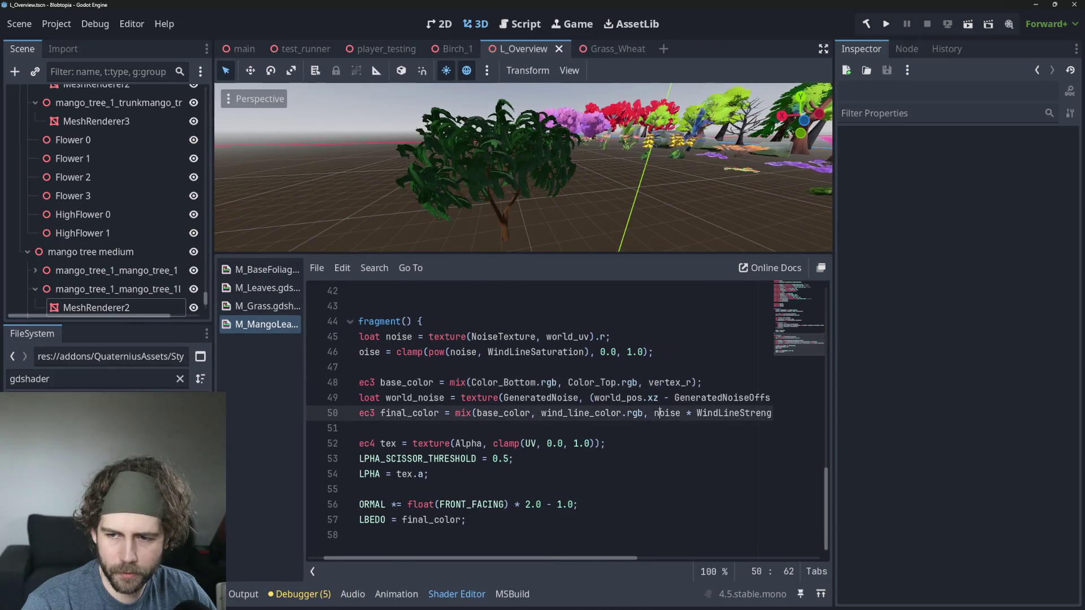
{"action": "left_click", "coordinate": [668, 442]}
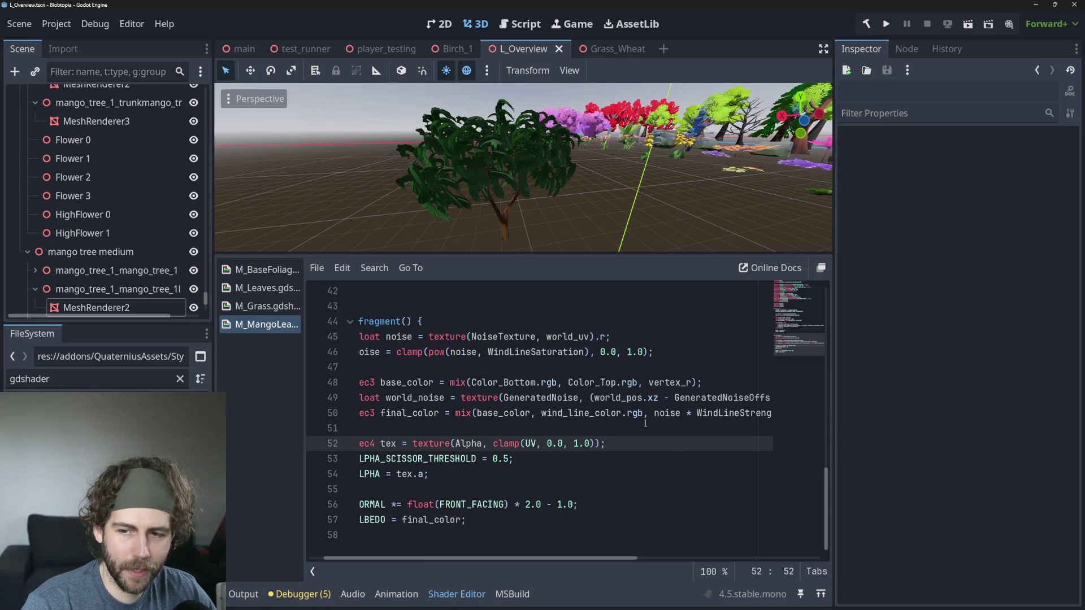
{"action": "left_click", "coordinate": [666, 382]}
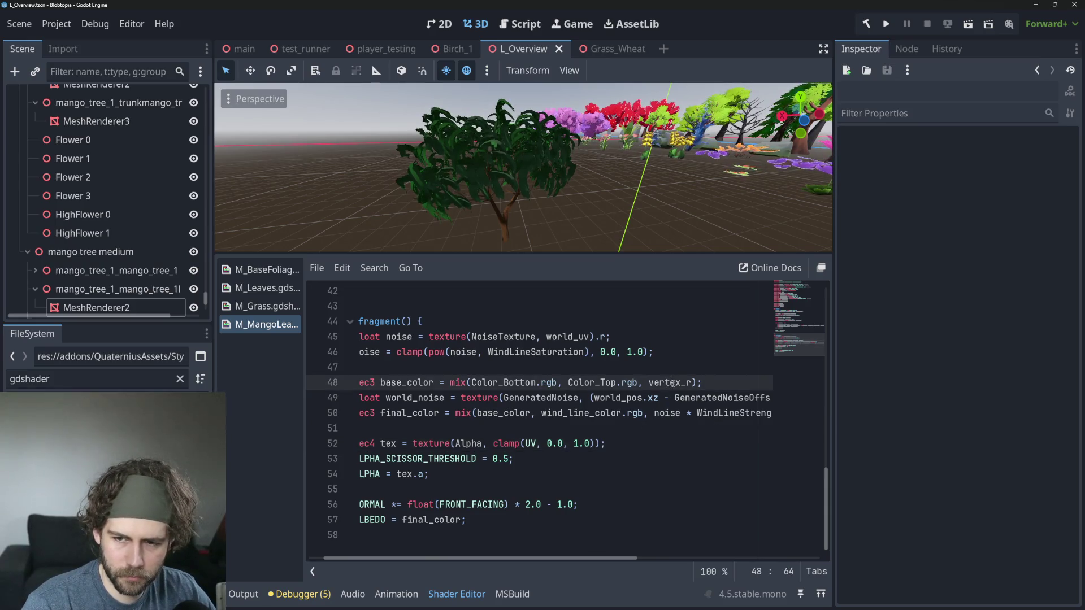
Step: Trace vertex_r back to the vertex_r = COLOR.r line in the vertex function
{"action": "right_click", "coordinate": [645, 422]}
{"action": "left_click", "coordinate": [671, 382]}
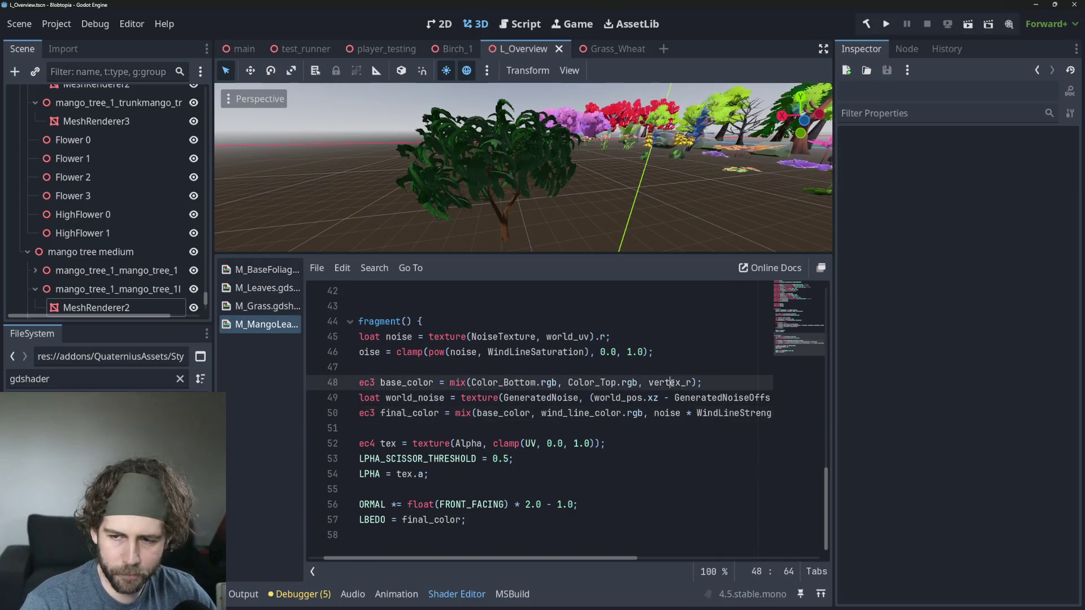
{"action": "left_click", "coordinate": [671, 382], "text": "ctrl"}
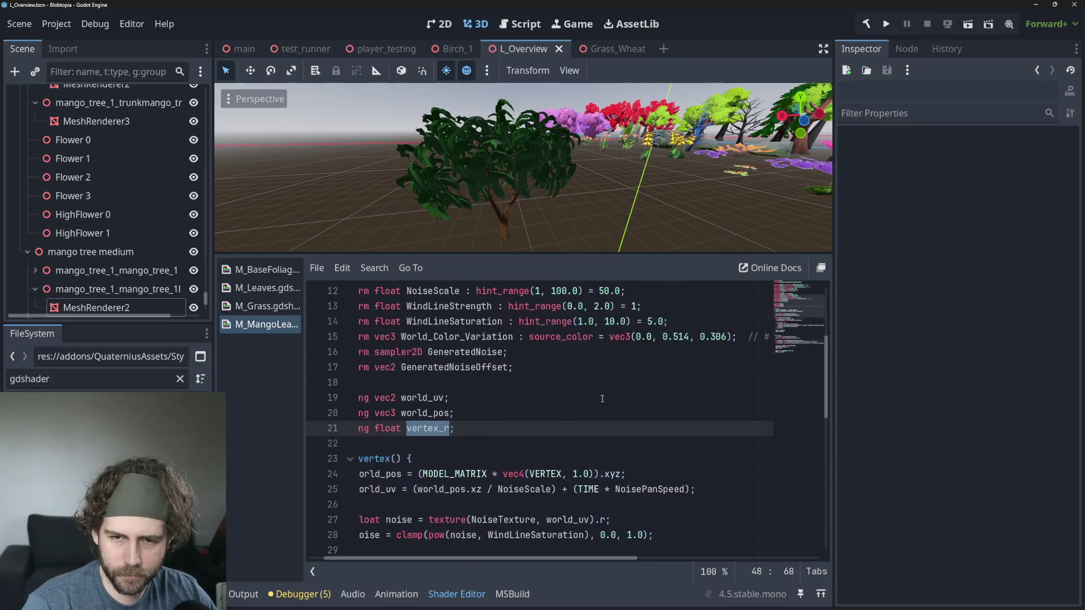
{"action": "scroll", "coordinate": [538, 433], "scroll_direction": "down", "scroll_amount": 8}
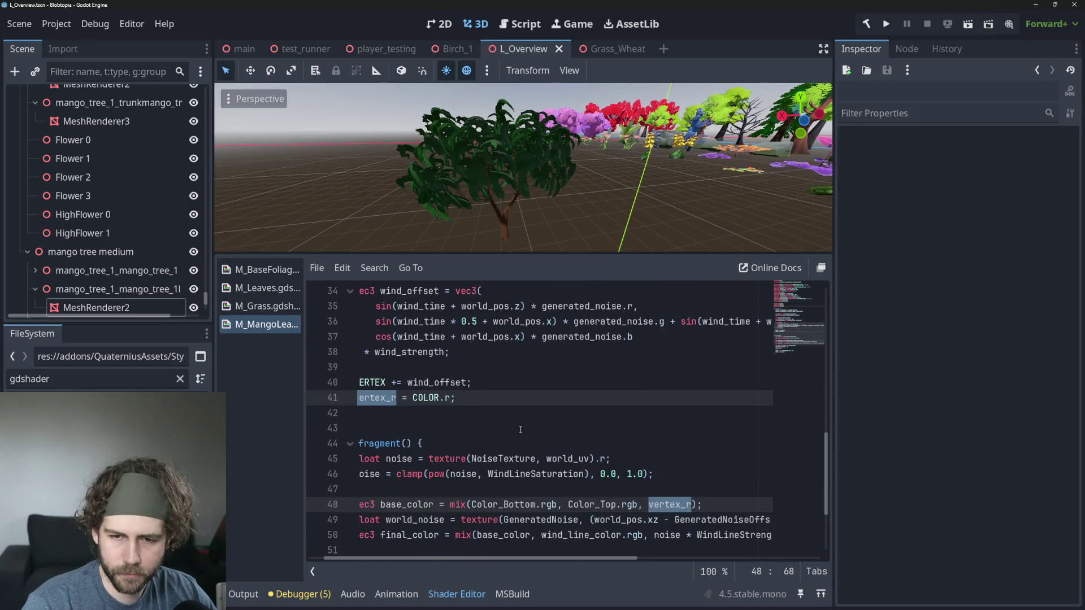
{"action": "left_click", "coordinate": [313, 415]}
{"action": "left_click", "coordinate": [505, 490]}
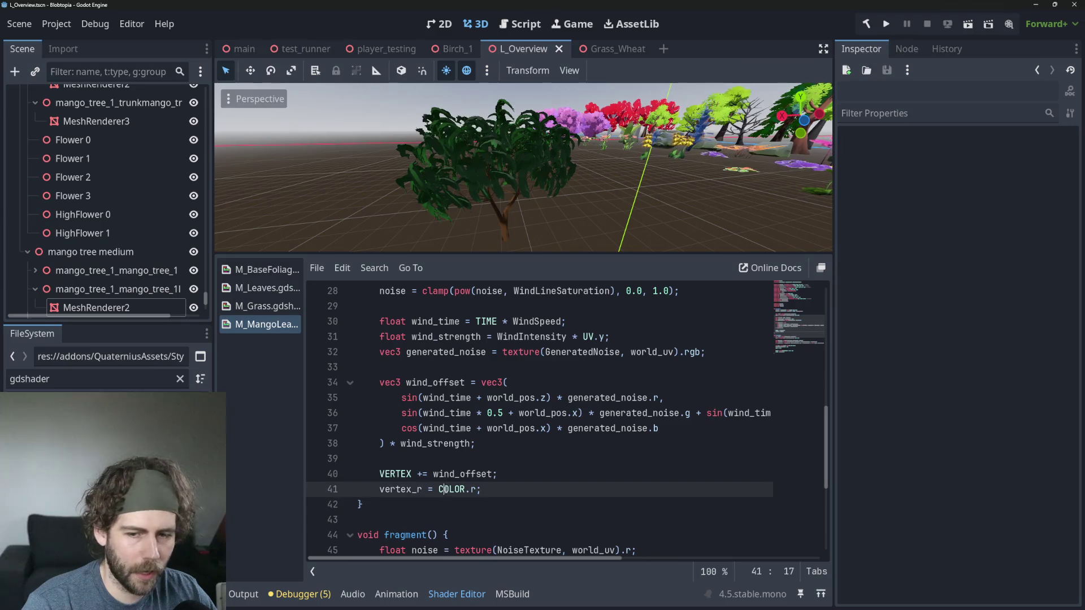
{"action": "double_click", "coordinate": [441, 490]}
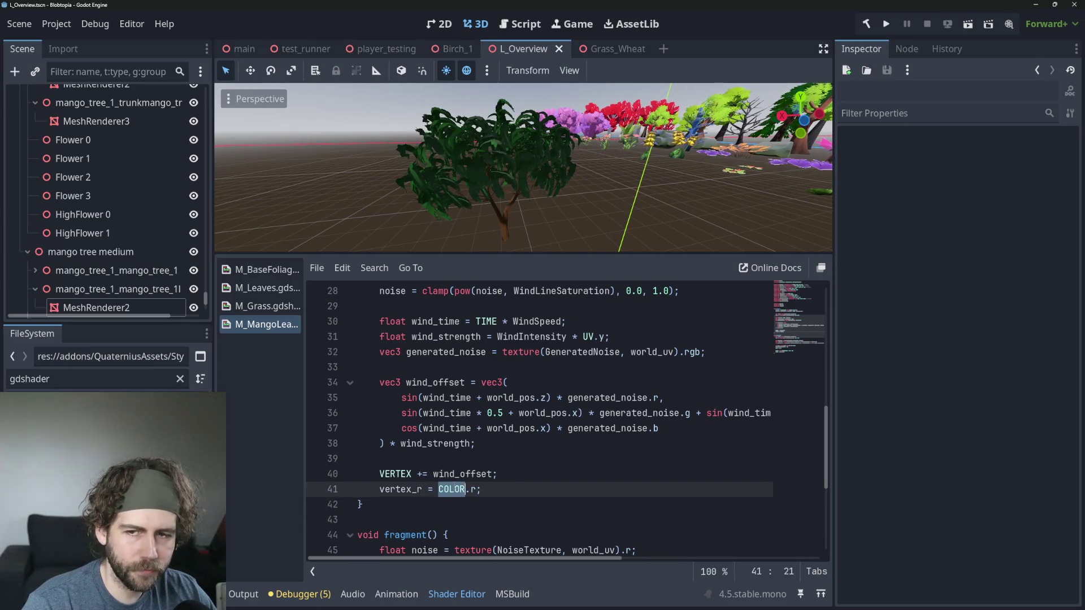
{"action": "left_click", "coordinate": [515, 487]}
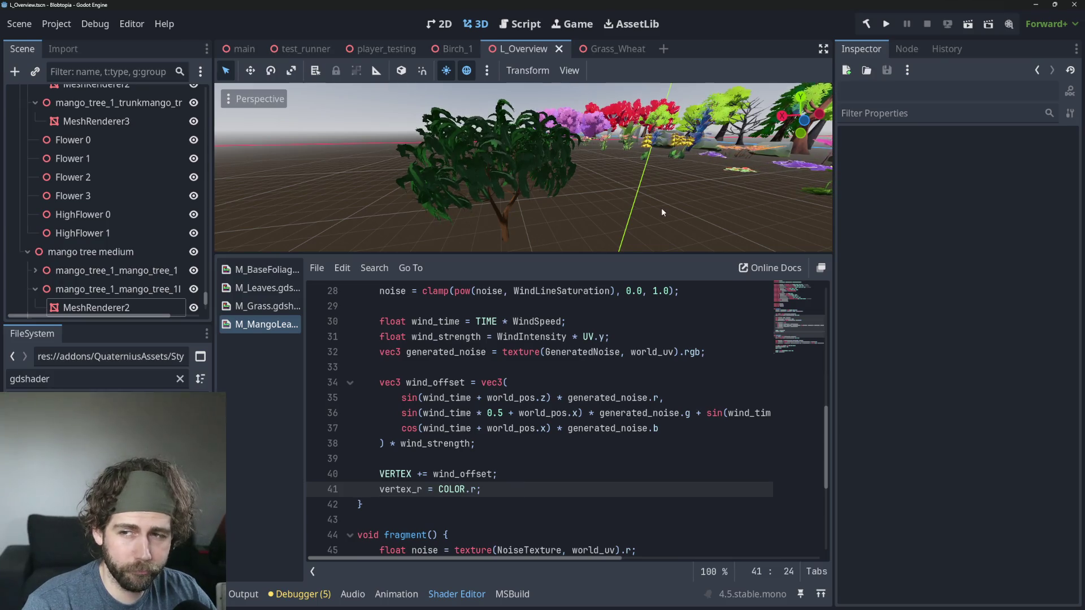
{"action": "scroll", "coordinate": [622, 186], "scroll_direction": "up", "scroll_amount": 3}
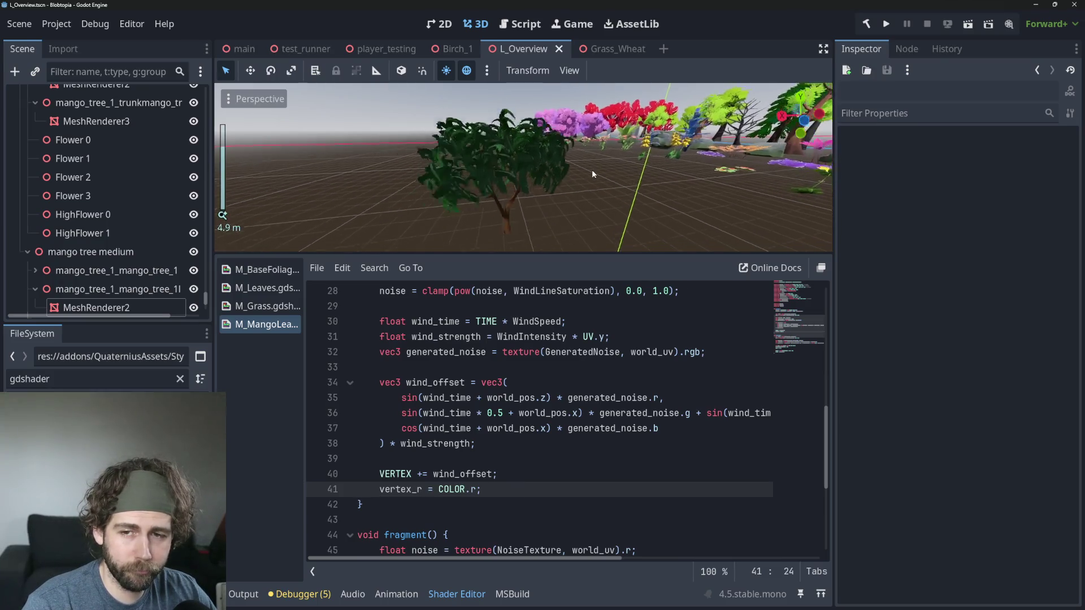
{"action": "scroll", "coordinate": [591, 169], "scroll_direction": "up", "scroll_amount": 2}
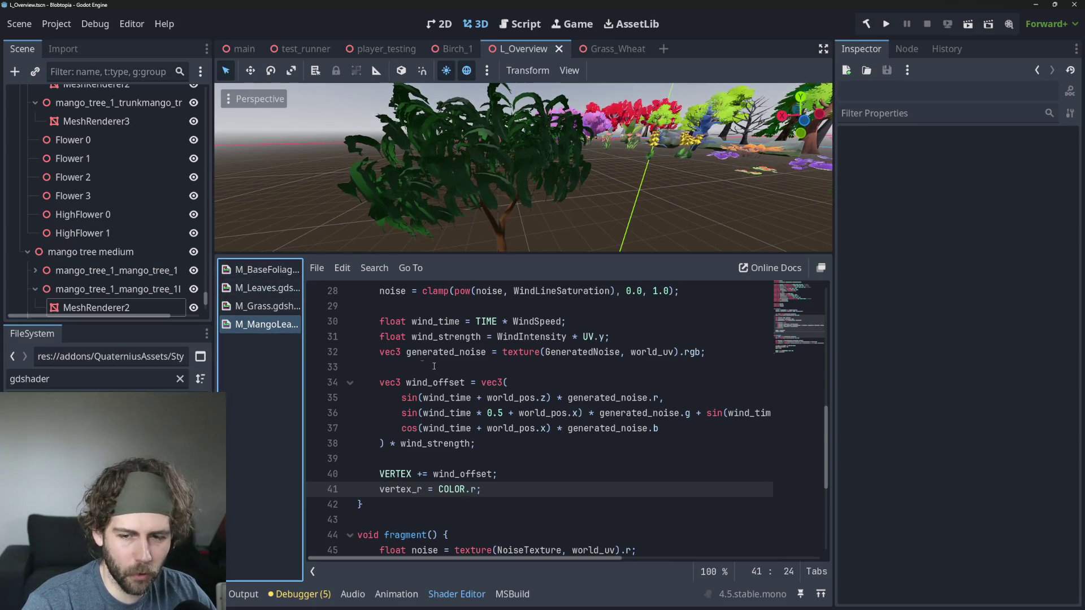
{"action": "key", "text": "Down"}
Step: Select the mango leaves mesh and change its Color Bottom to purple
{"action": "left_click", "coordinate": [497, 485]}
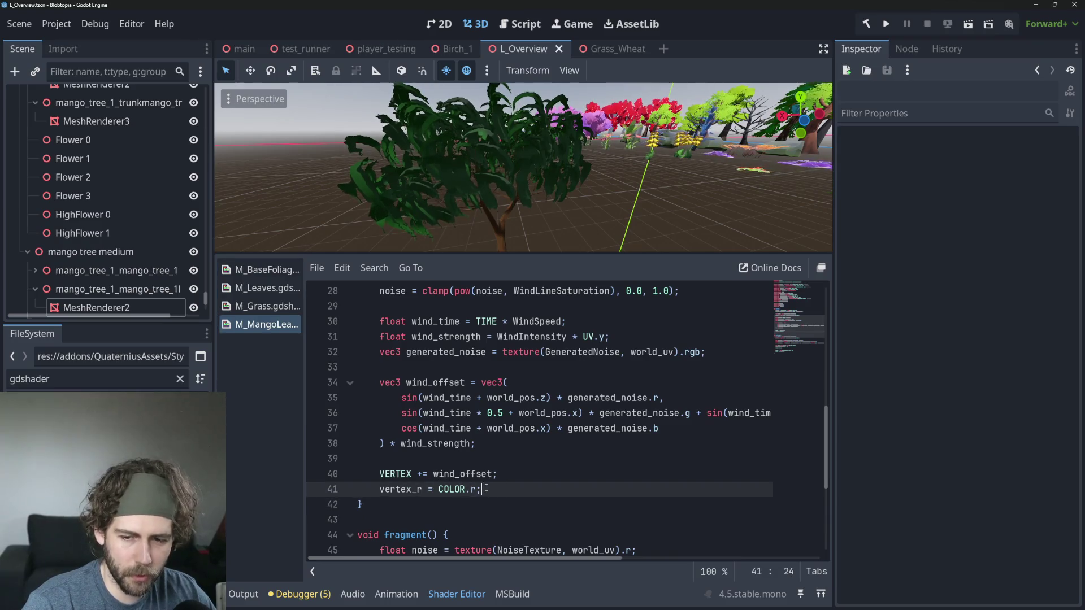
{"action": "left_click", "coordinate": [266, 324]}
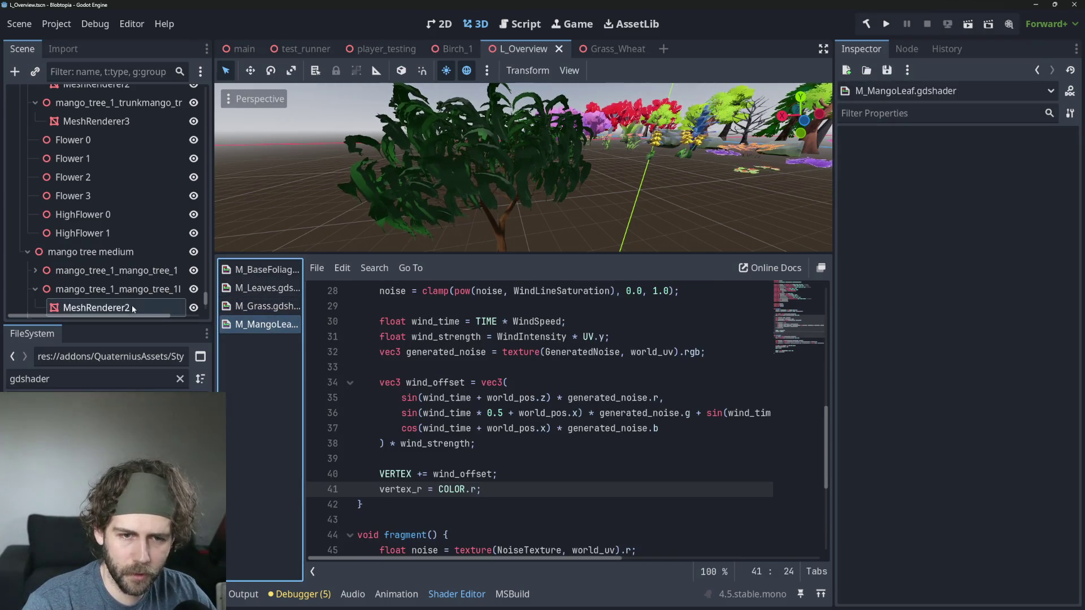
{"action": "left_click", "coordinate": [461, 177]}
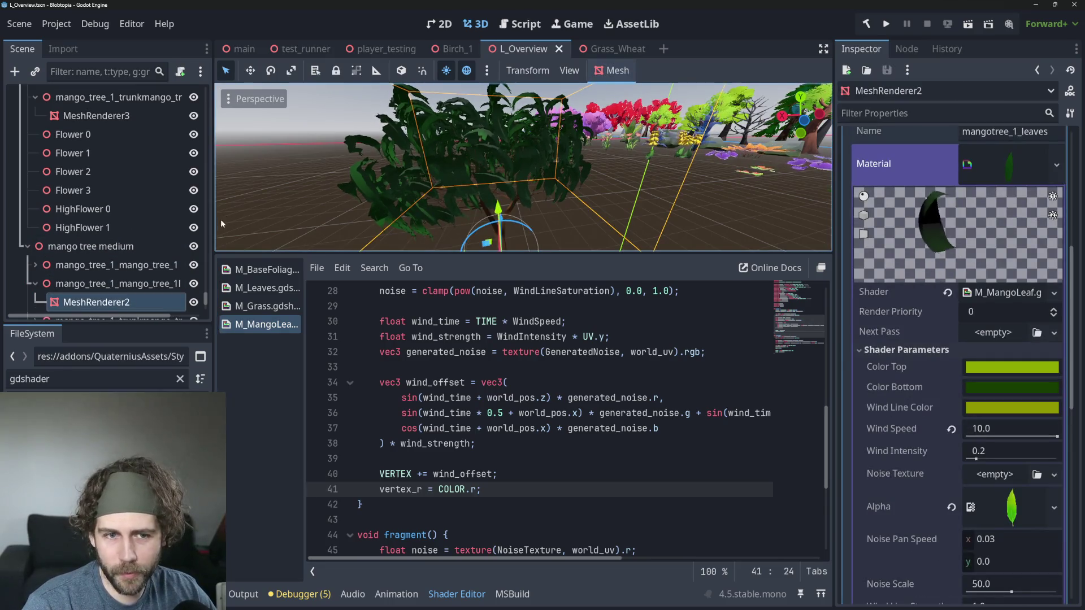
{"action": "left_click", "coordinate": [987, 387]}
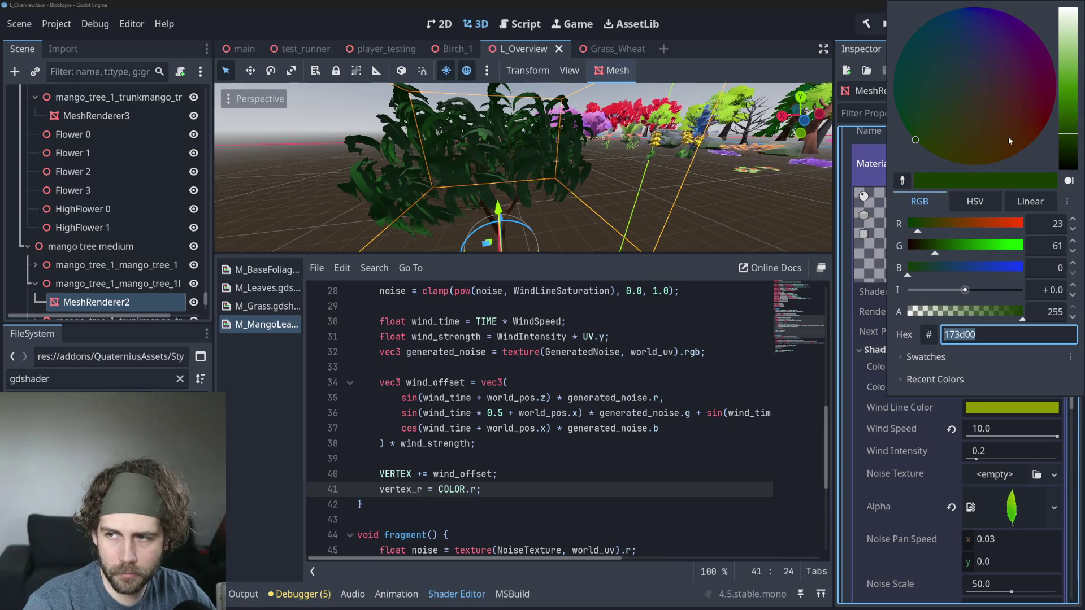
{"action": "left_click", "coordinate": [1030, 141]}
{"action": "left_click", "coordinate": [1016, 18]}
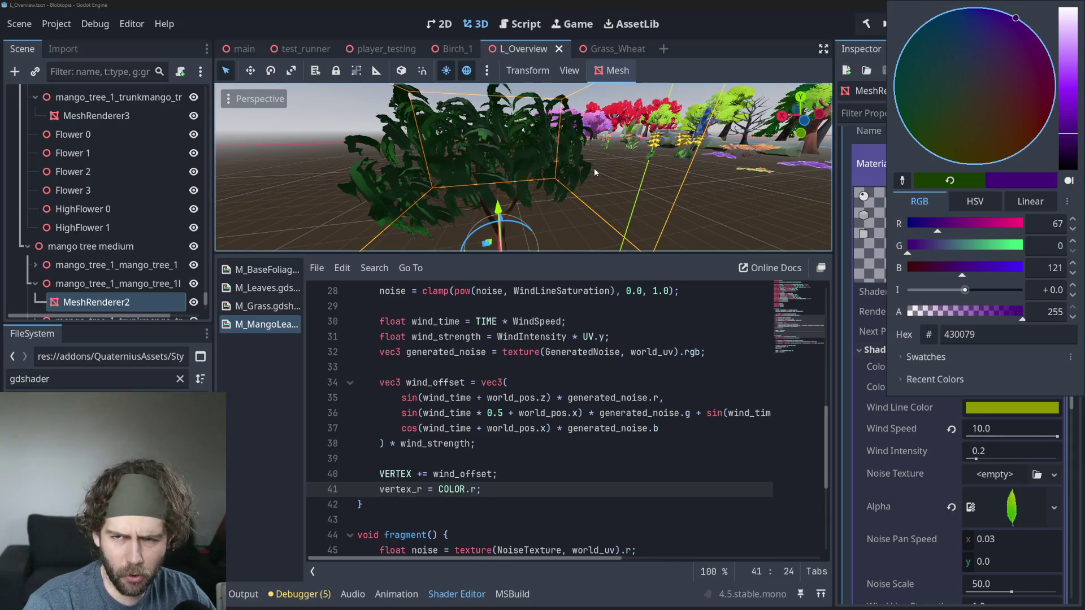
{"action": "scroll", "coordinate": [594, 168], "scroll_direction": "down", "scroll_amount": 5}
Step: Try cyan for Color Top and Wind Line Color, then undo the colour experiments
{"action": "left_click", "coordinate": [1011, 367]}
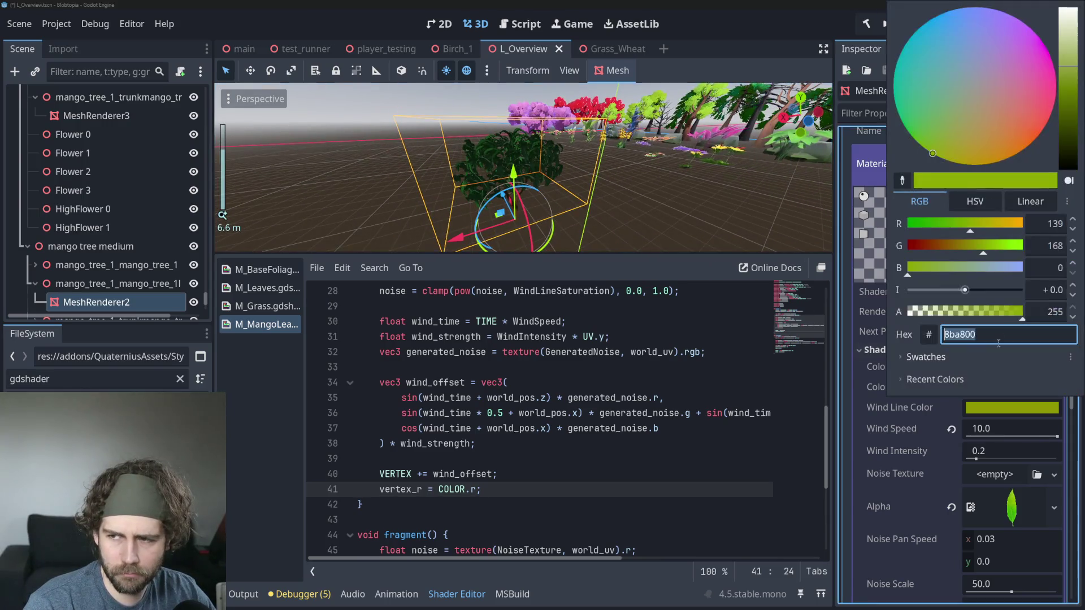
{"action": "left_click", "coordinate": [905, 45]}
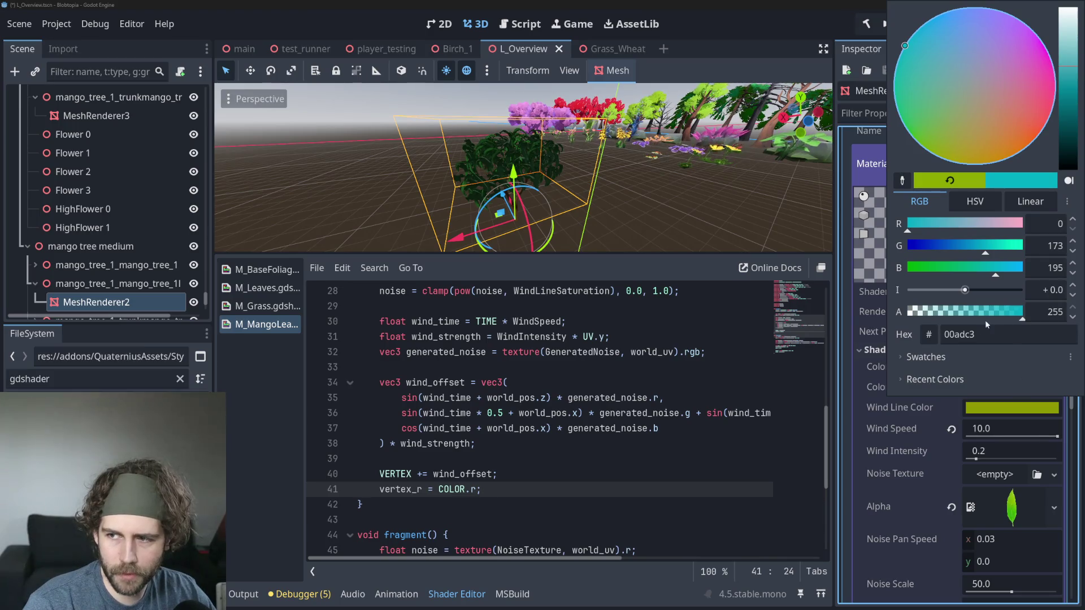
{"action": "left_click", "coordinate": [948, 399]}
{"action": "left_click", "coordinate": [1012, 407]}
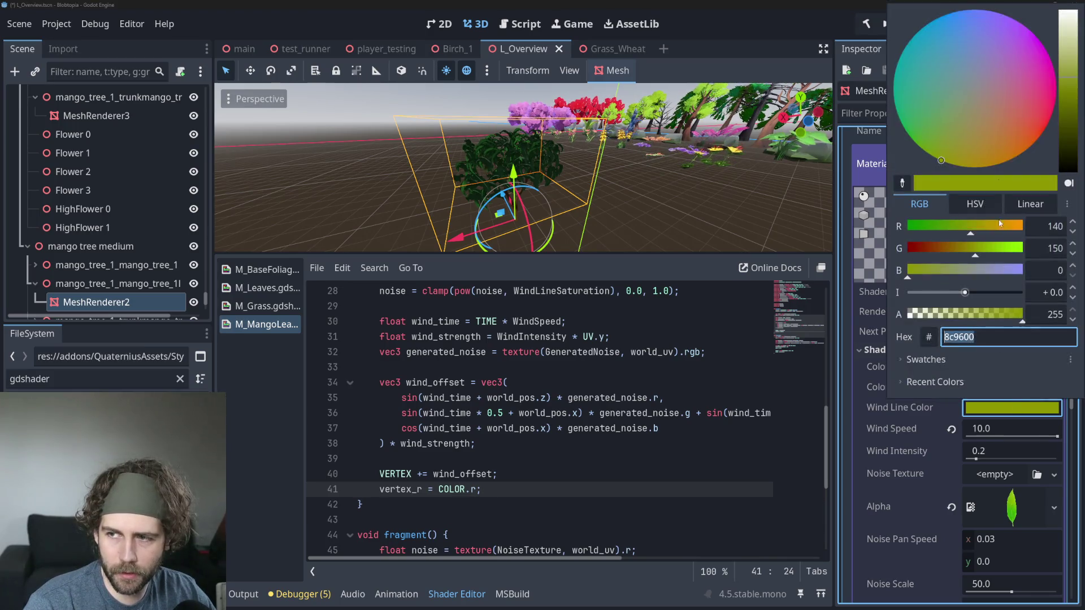
{"action": "mouse_move", "coordinate": [1028, 74]}
{"action": "left_mouse_down"}
{"action": "mouse_move", "coordinate": [1040, 91]}
{"action": "mouse_move", "coordinate": [1015, 140]}
{"action": "mouse_move", "coordinate": [1017, 45]}
{"action": "mouse_move", "coordinate": [875, 83]}
{"action": "mouse_move", "coordinate": [874, 97]}
{"action": "mouse_move", "coordinate": [915, 56]}
{"action": "mouse_move", "coordinate": [989, 27]}
{"action": "mouse_move", "coordinate": [941, 20]}
{"action": "mouse_move", "coordinate": [881, 52]}
{"action": "left_mouse_up"}
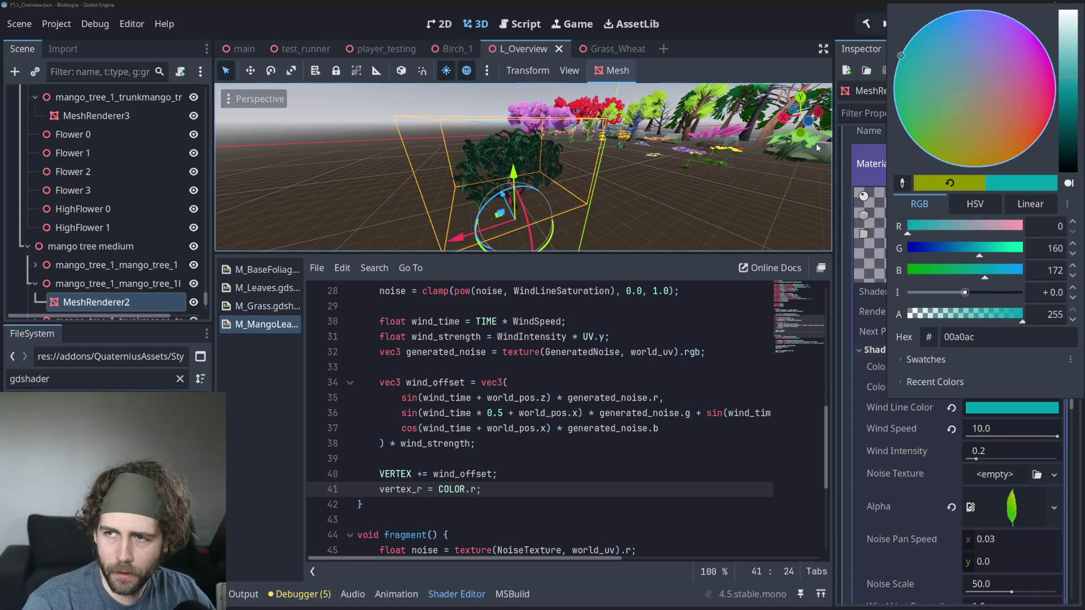
{"action": "left_click", "coordinate": [683, 178]}
{"action": "key", "text": "ctrl+z"}
{"action": "key", "text": "ctrl+z"}
{"action": "key", "text": "ctrl+z"}
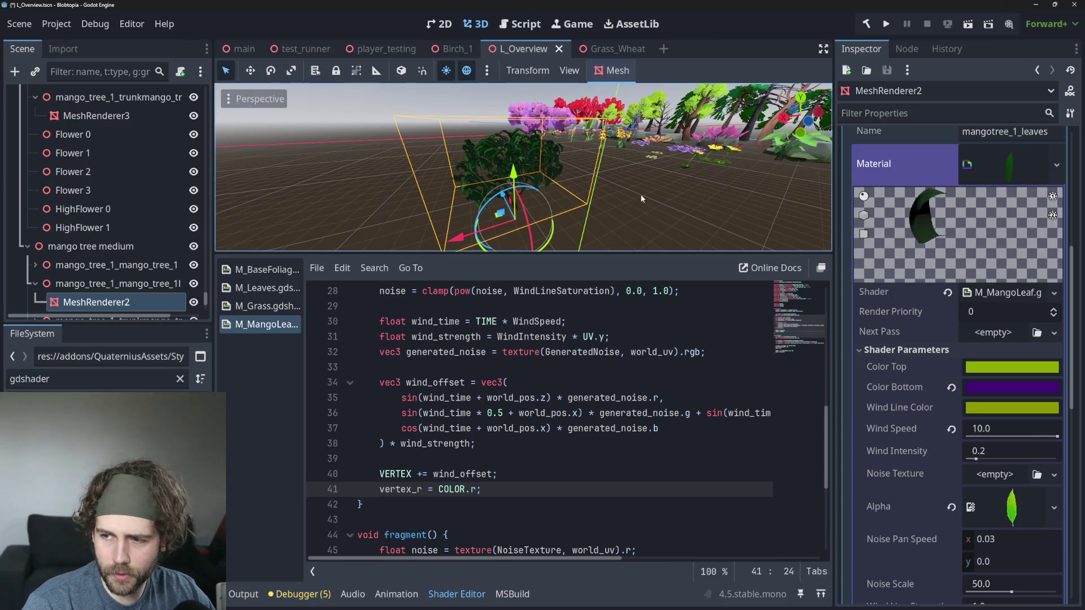
Step: Orbit around the mango bush and enlarge the 3D view
{"action": "scroll", "coordinate": [578, 201], "scroll_direction": "up", "scroll_amount": 1}
{"action": "left_click_drag", "start_coordinate": [579, 202], "coordinate": [537, 192]}
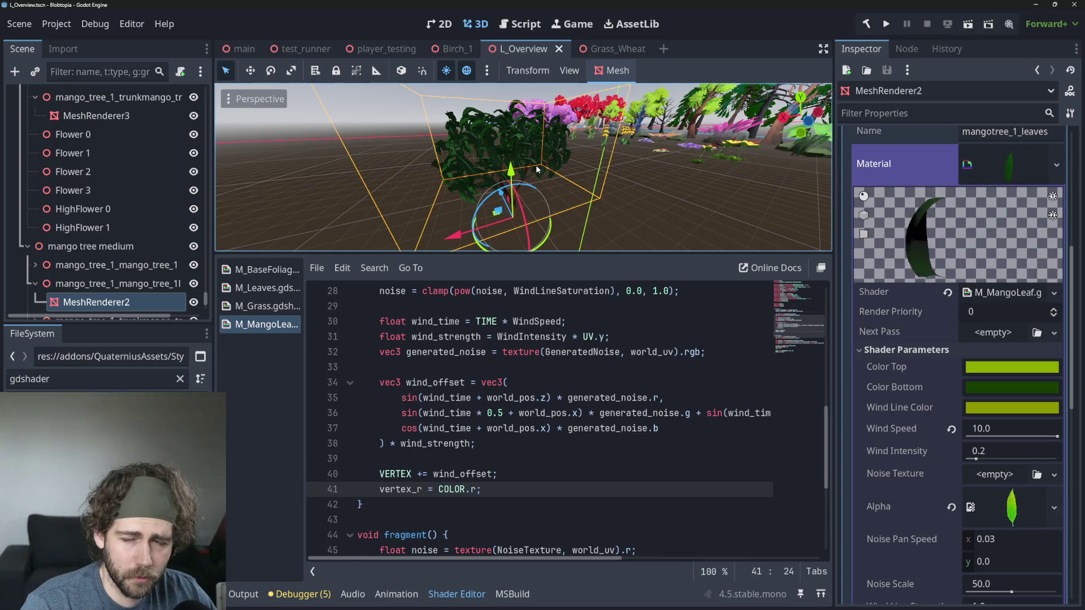
{"action": "left_click_drag", "start_coordinate": [513, 255], "coordinate": [513, 344]}
{"action": "scroll", "coordinate": [639, 229], "scroll_direction": "up", "scroll_amount": 3}
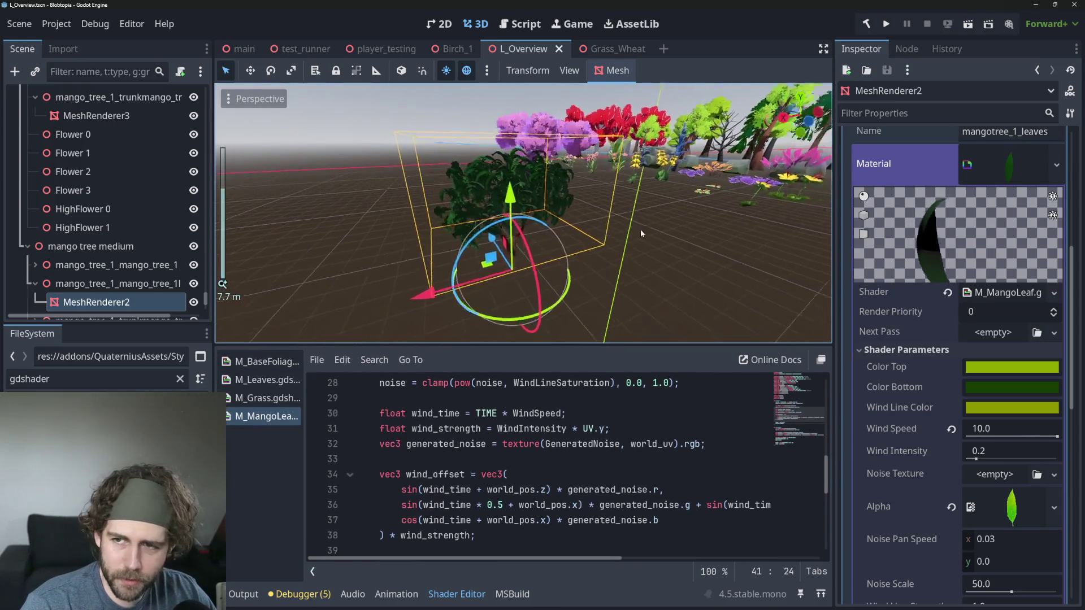
{"action": "scroll", "coordinate": [631, 234], "scroll_direction": "up", "scroll_amount": 5}
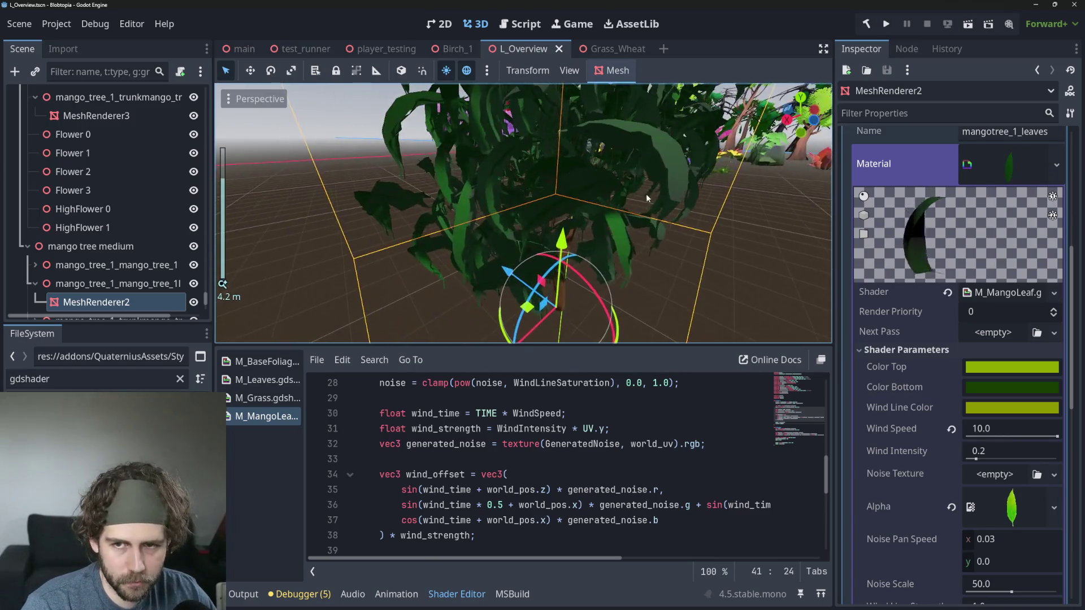
{"action": "scroll", "coordinate": [646, 194], "scroll_direction": "down", "scroll_amount": 5}
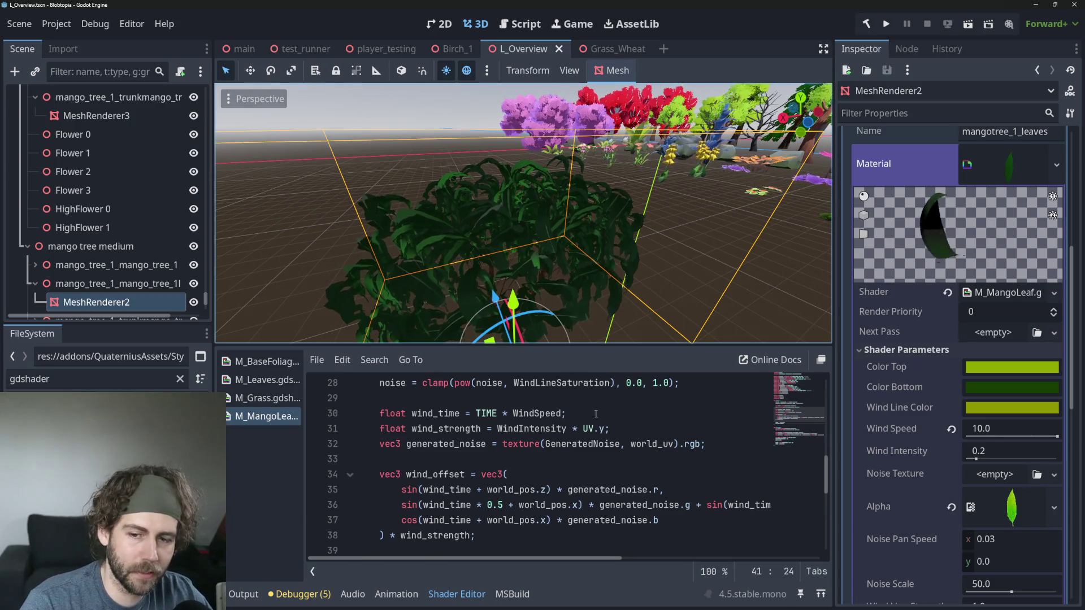
Step: Select the wind_strength line, then paste to duplicate the MeshRenderer2 leaves node
{"action": "left_click_drag", "start_coordinate": [609, 429], "coordinate": [379, 428]}
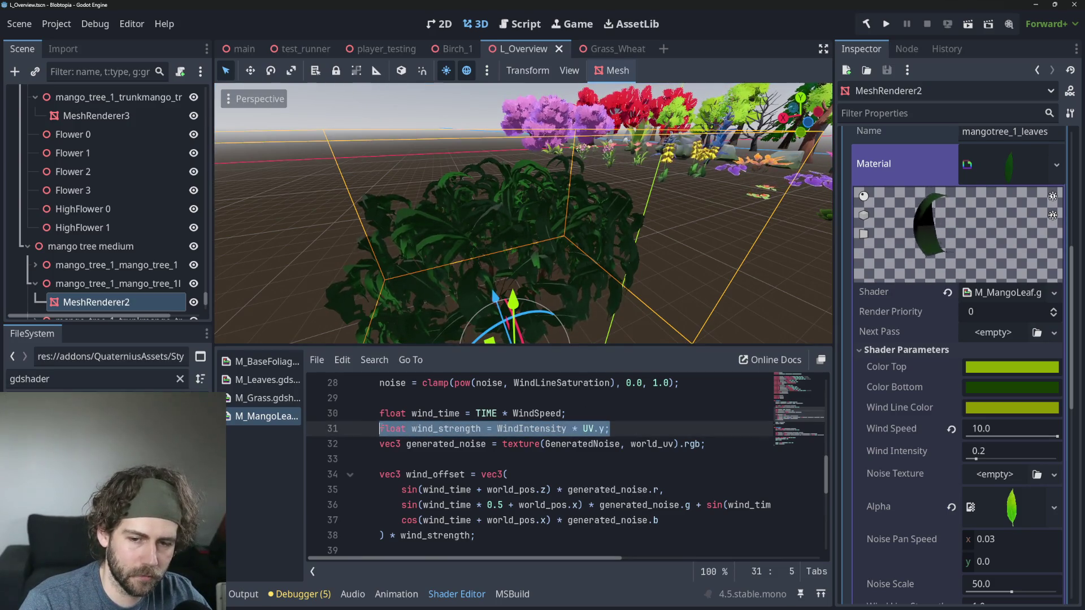
{"action": "left_click", "coordinate": [504, 458]}
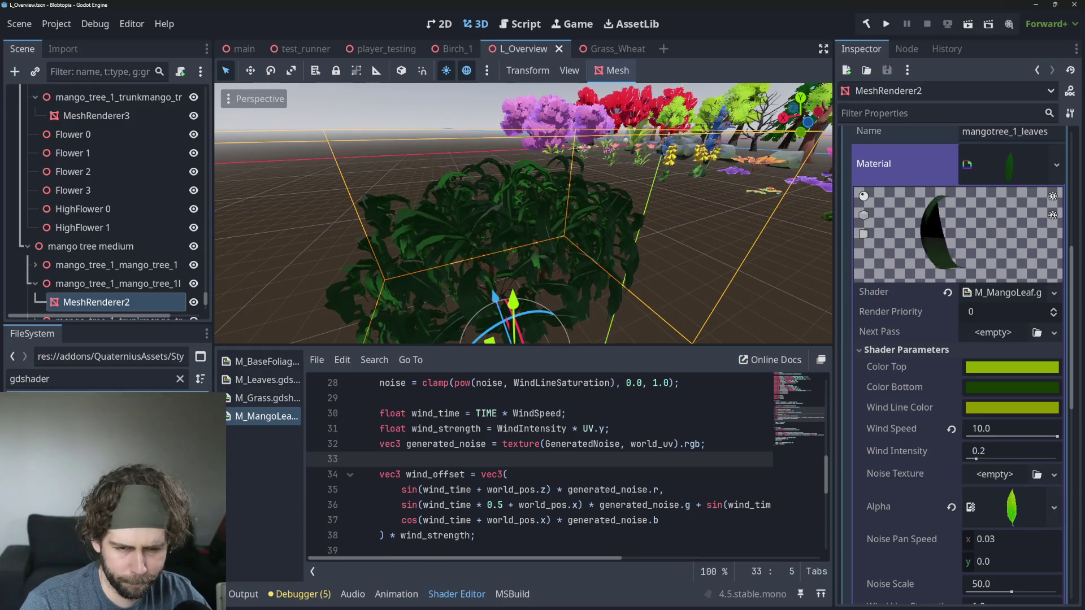
{"action": "key", "text": "ctrl+v"}
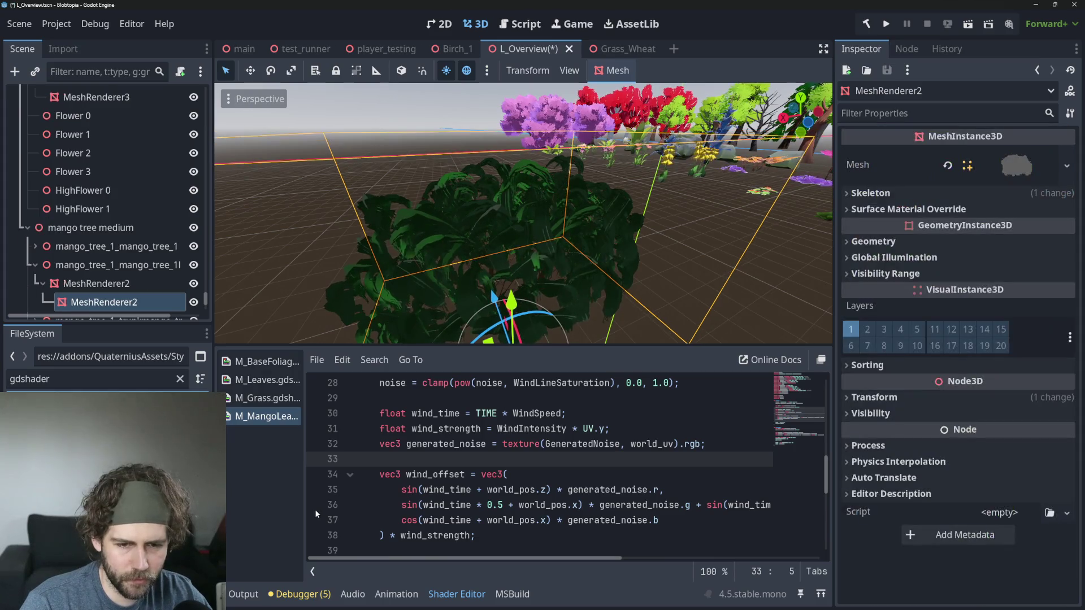
Step: Undo the stray node copy and duplicate M_Leaves.gdshader as M_MangoLeaf2.gdshader
{"action": "key", "text": "ctrl+z"}
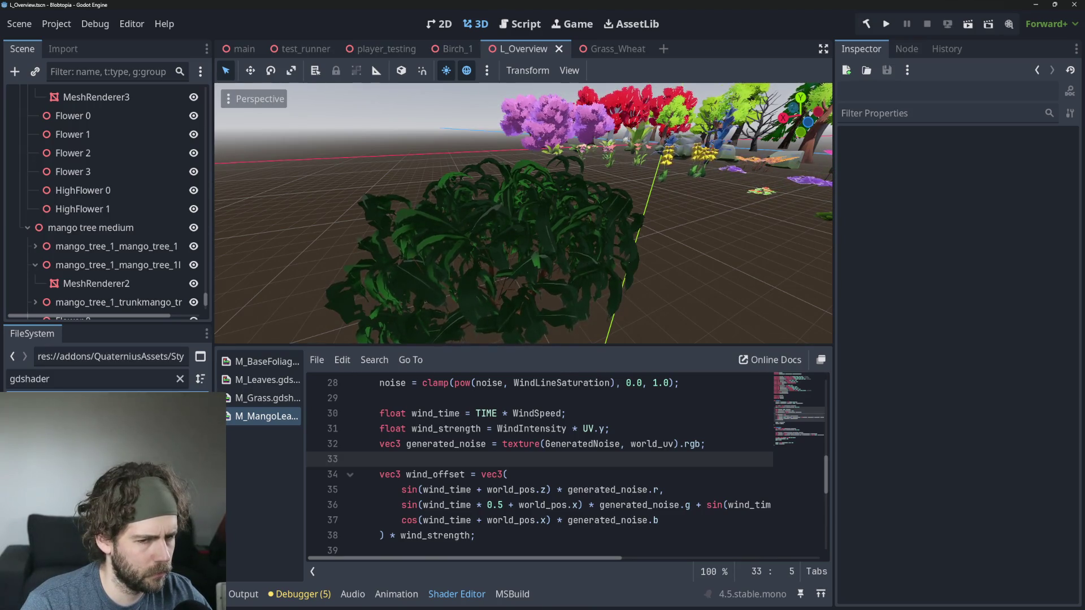
{"action": "key", "text": "ctrl+d"}
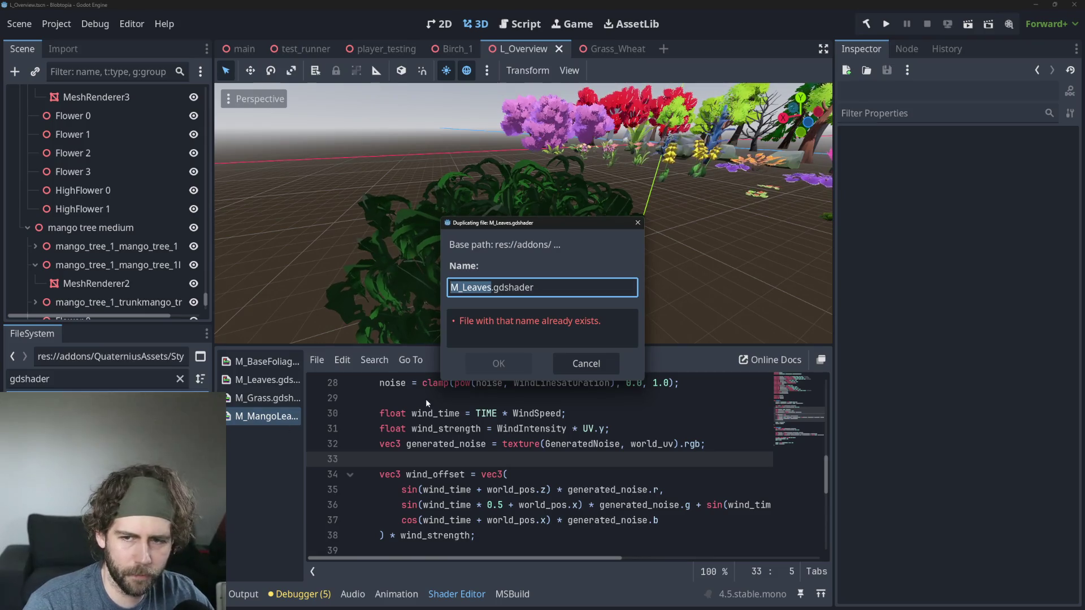
{"action": "key", "text": "Right"}
{"action": "key", "text": "BackSpace"}
{"action": "key", "text": "BackSpace"}
{"action": "key", "text": "BackSpace"}
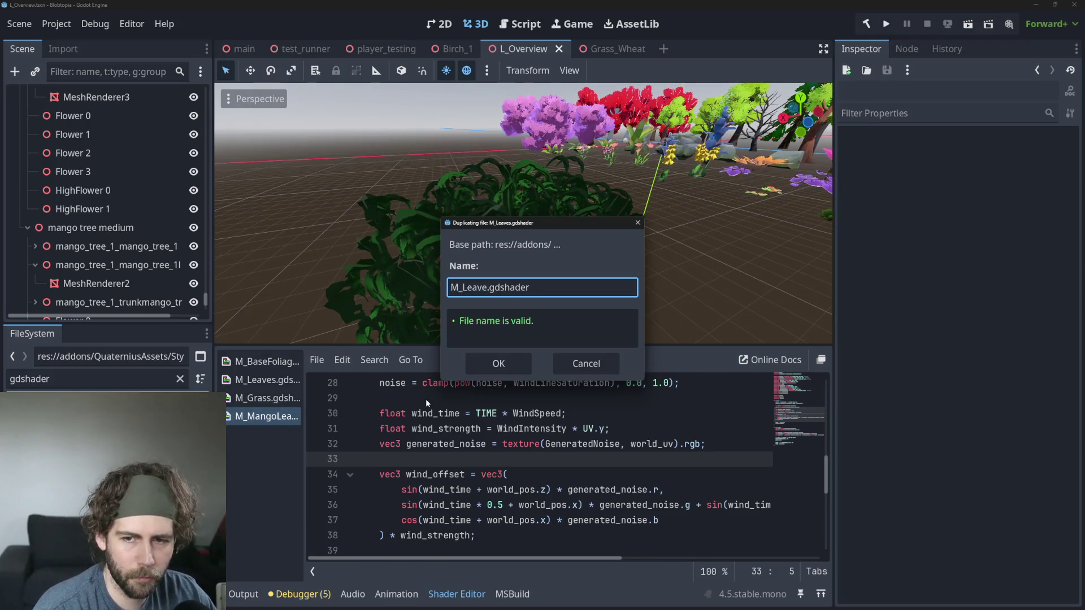
{"action": "type", "text": "Mango"}
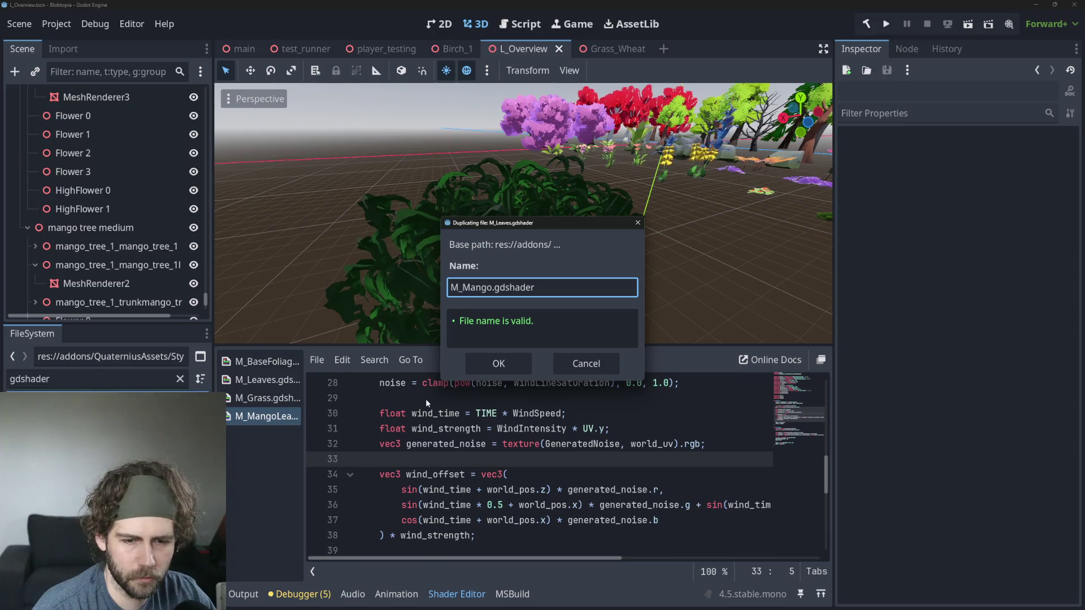
{"action": "type", "text": "Leaf2"}
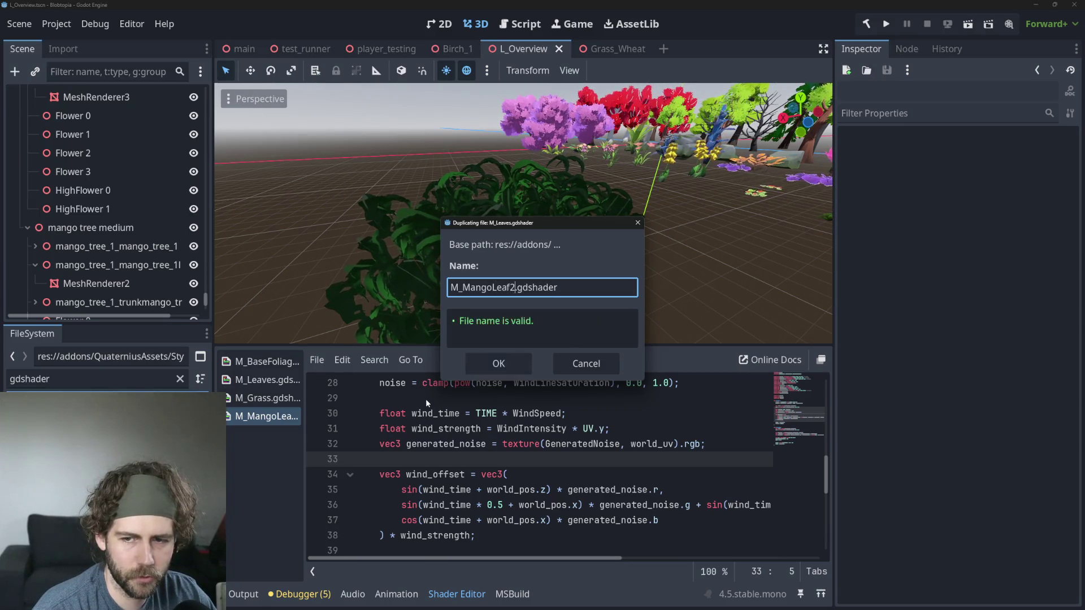
{"action": "key", "text": "Return"}
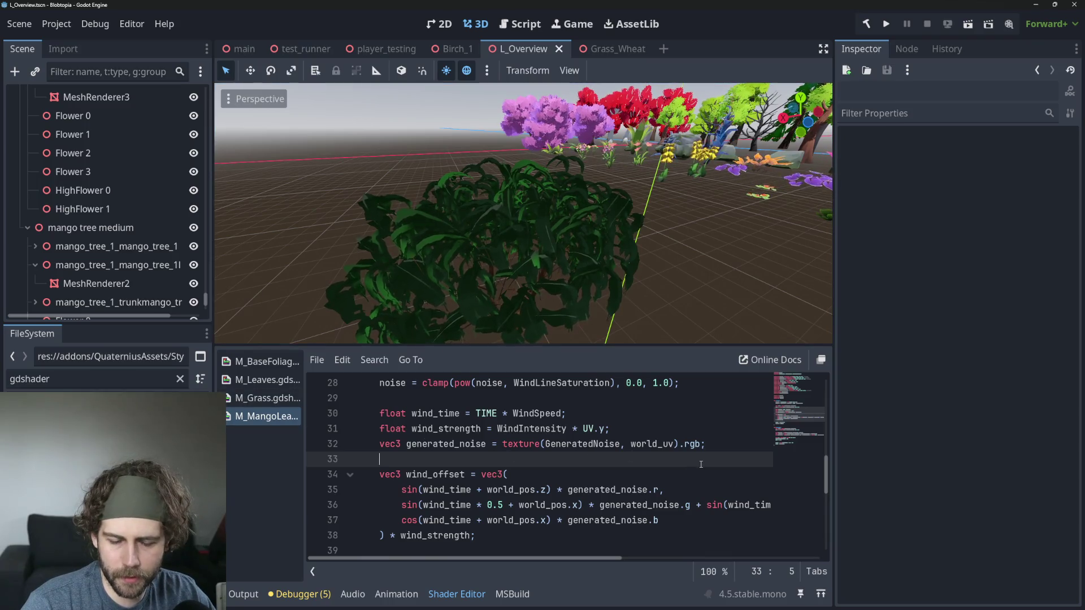
Step: Change line 41's vertex_r assignment from COLOR.r to UV.y
{"action": "scroll", "coordinate": [700, 464], "scroll_direction": "up", "scroll_amount": 8}
{"action": "scroll", "coordinate": [700, 464], "scroll_direction": "down", "scroll_amount": 5}
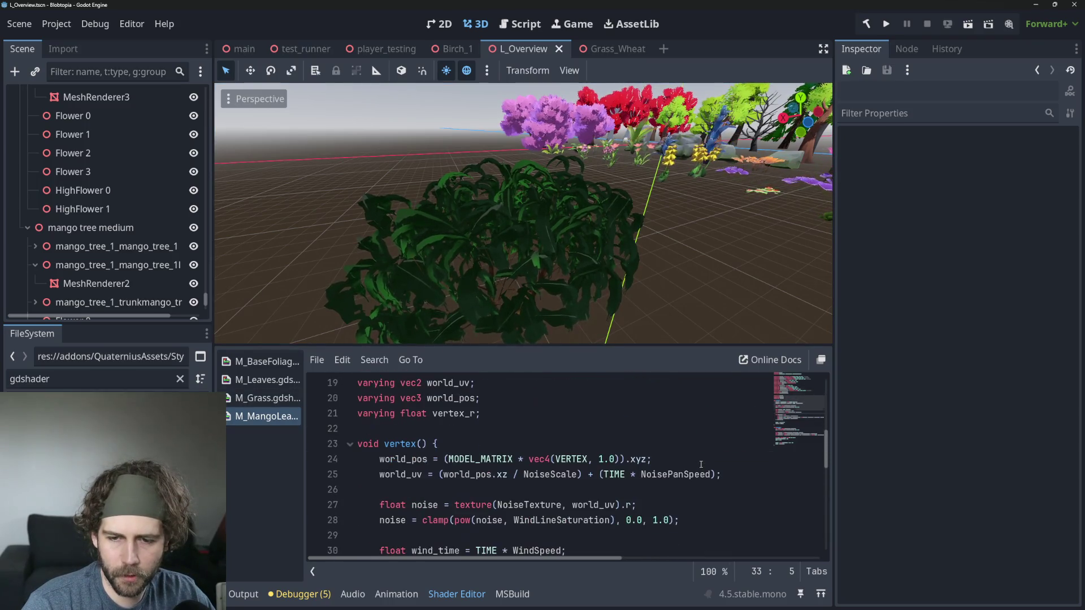
{"action": "scroll", "coordinate": [689, 464], "scroll_direction": "down", "scroll_amount": 3}
{"action": "scroll", "coordinate": [653, 462], "scroll_direction": "down", "scroll_amount": 2}
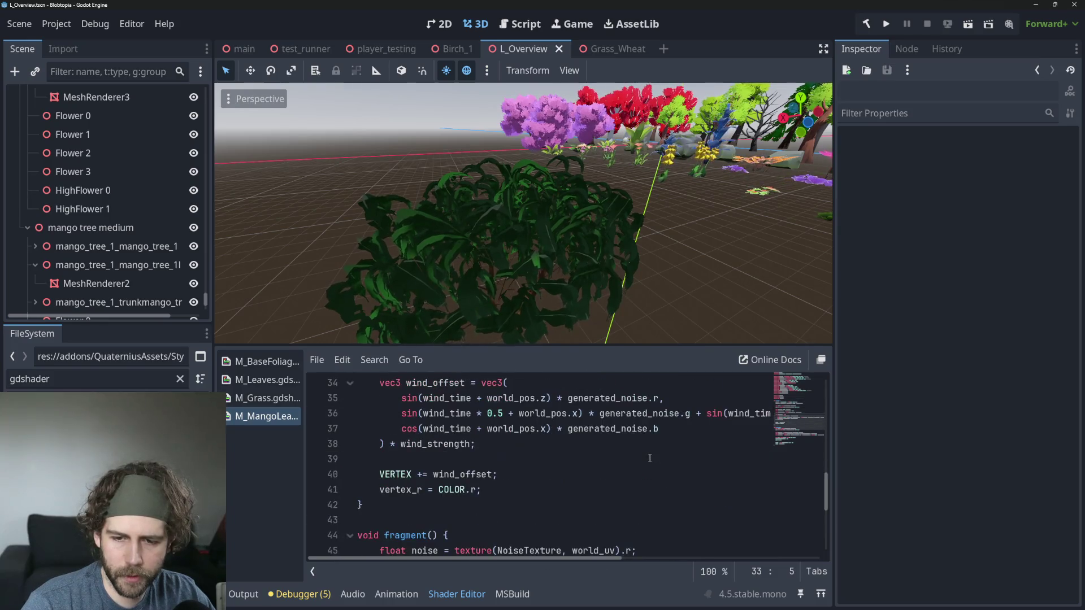
{"action": "left_click", "coordinate": [442, 490]}
{"action": "left_click", "coordinate": [391, 489]}
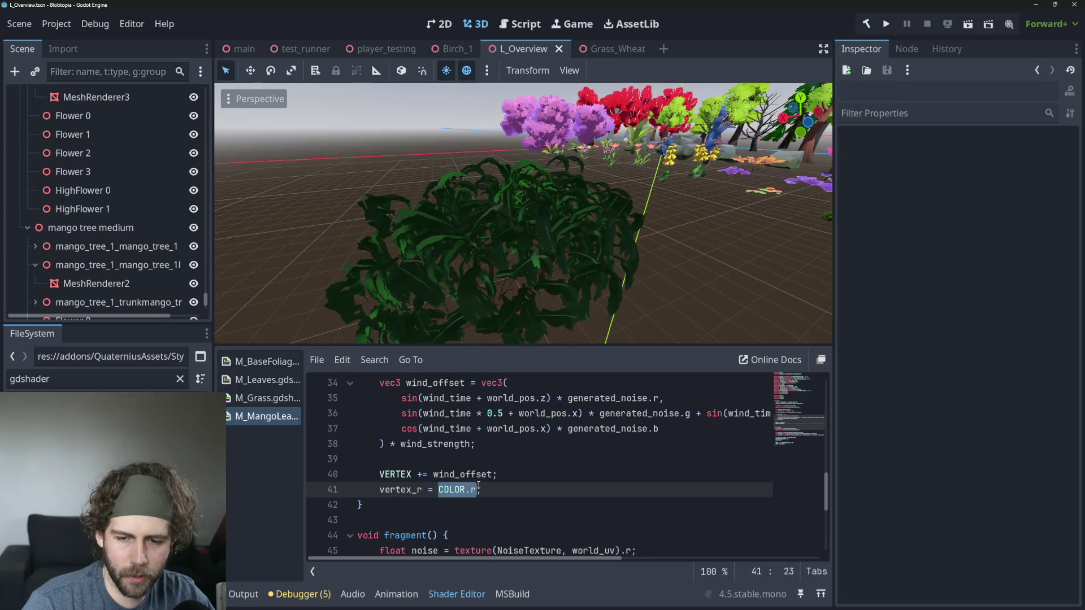
{"action": "type", "text": "UV.y"}
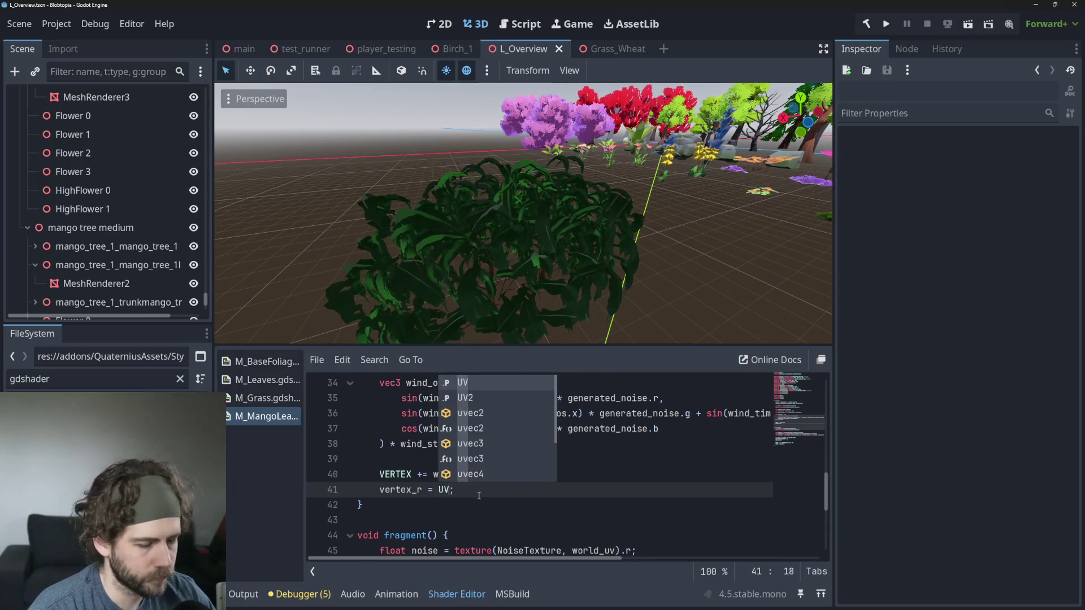
{"action": "left_click", "coordinate": [428, 519]}
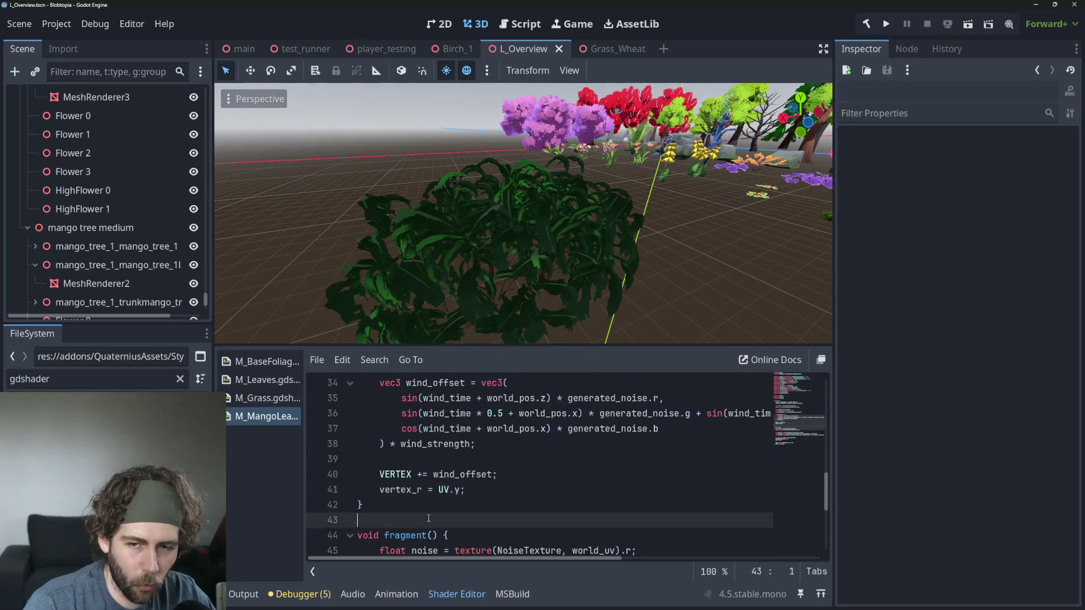
Step: Reselect the mango tree's leaves, frame them and orbit around to check the result
{"action": "left_click", "coordinate": [490, 223]}
{"action": "key", "text": "f"}
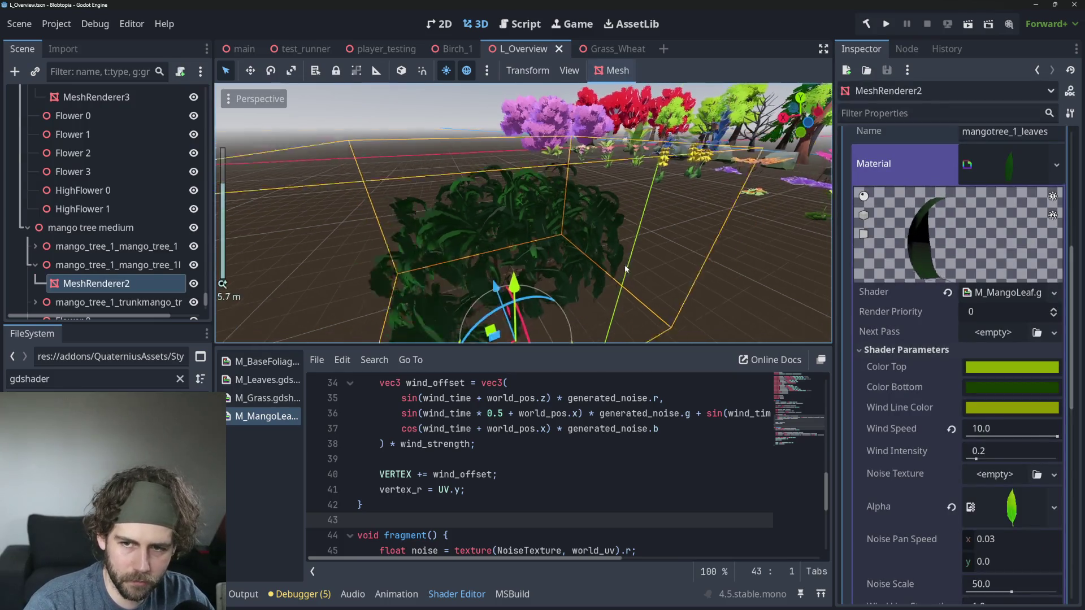
{"action": "left_click_drag", "start_coordinate": [671, 259], "coordinate": [604, 235]}
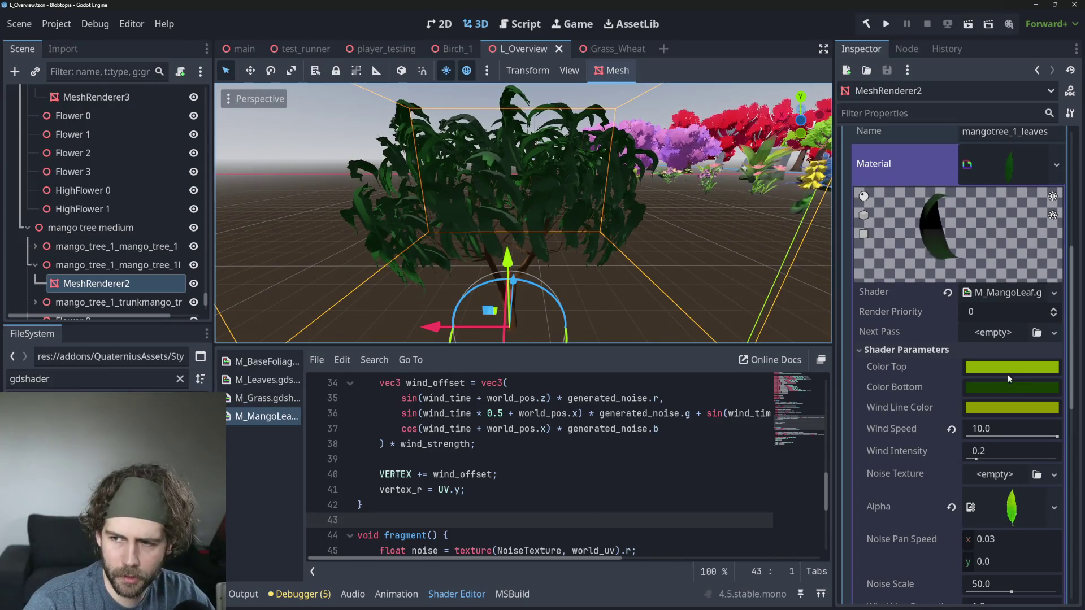
{"action": "mouse_move", "coordinate": [1009, 374]}
{"action": "left_click_drag", "start_coordinate": [673, 249], "coordinate": [605, 247]}
Step: Restore vertex_r = COLOR.r on line 41 and put vertex_r = UV.y on a new line below
{"action": "left_click", "coordinate": [489, 492]}
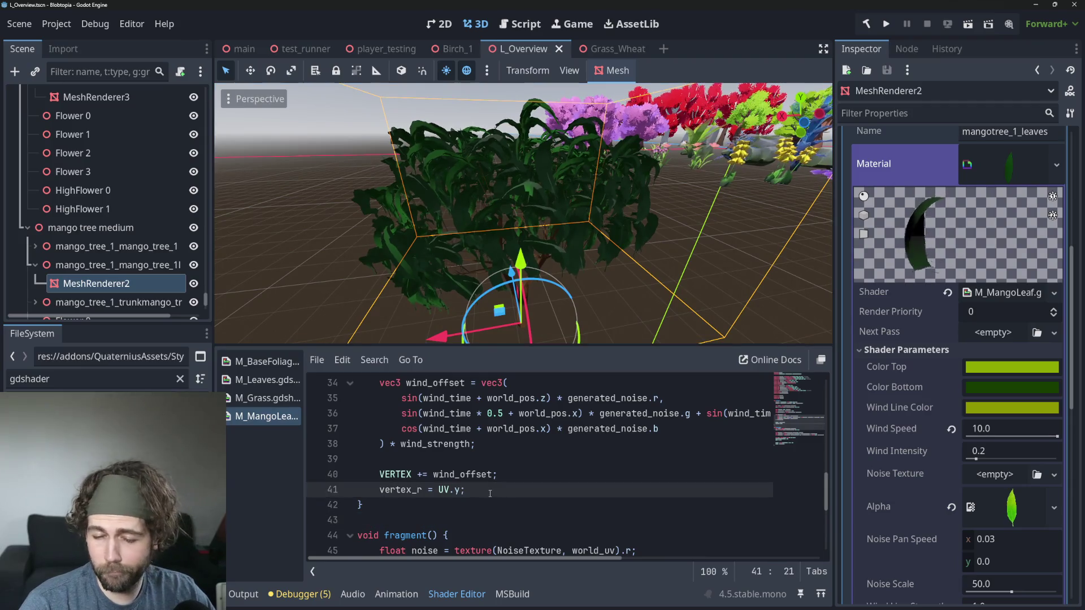
{"action": "left_click_drag", "start_coordinate": [506, 284], "coordinate": [494, 291]}
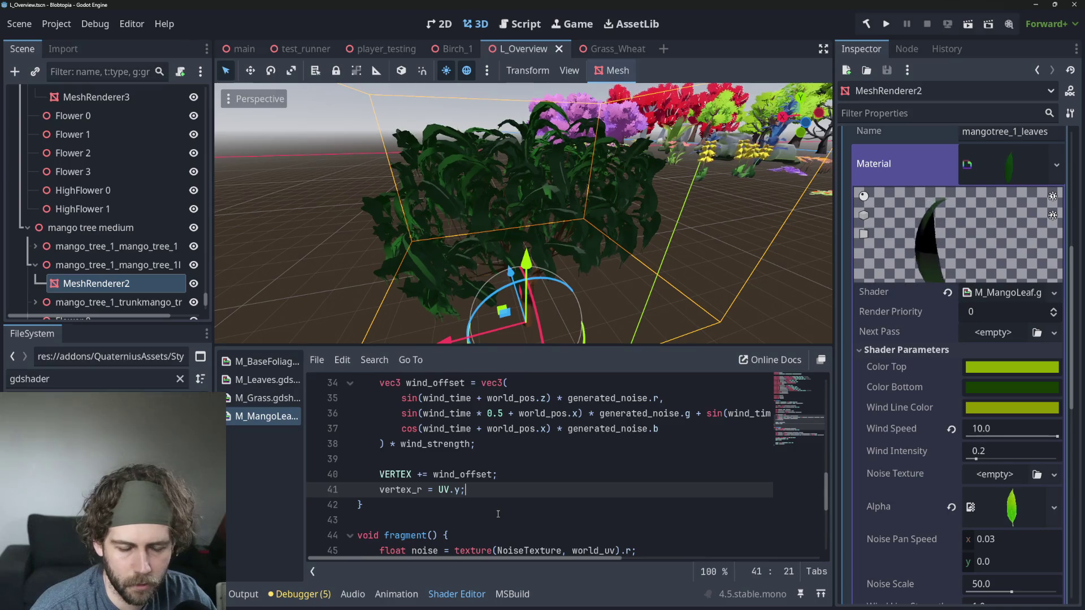
{"action": "key", "text": "shift+Home"}
{"action": "key", "text": "ctrl+c"}
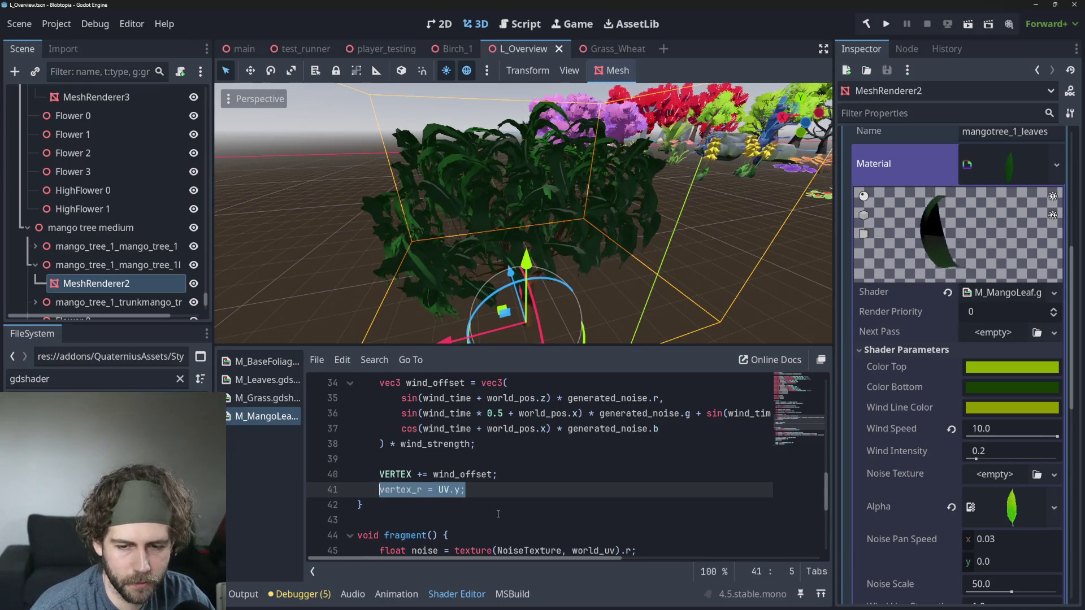
{"action": "key", "text": "ctrl+z"}
{"action": "key", "text": "ctrl+z"}
{"action": "key", "text": "ctrl+z"}
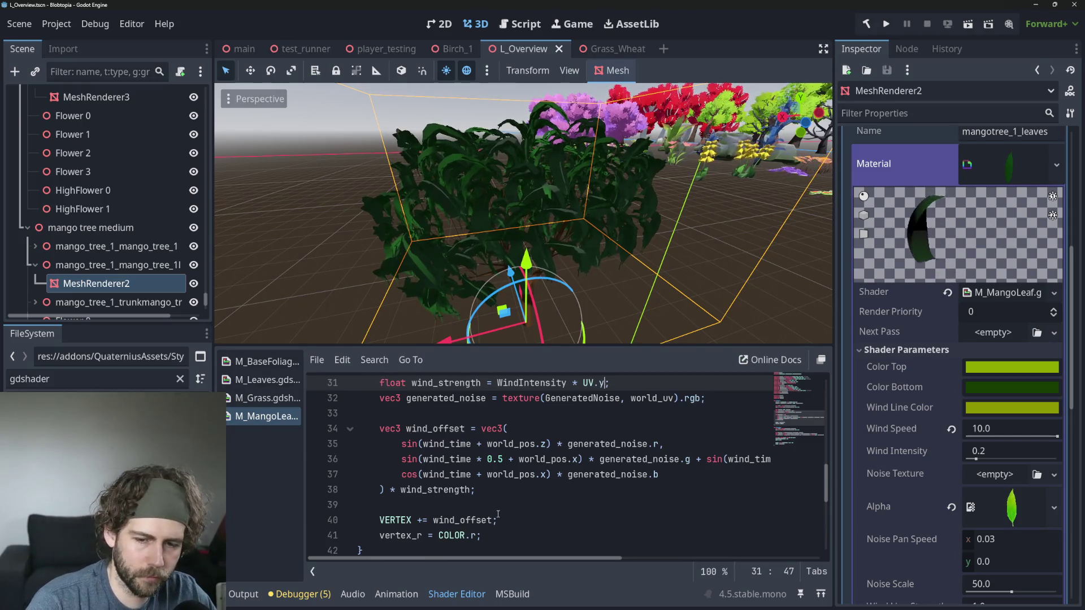
{"action": "scroll", "coordinate": [498, 512], "scroll_direction": "down", "scroll_amount": 1}
{"action": "left_click", "coordinate": [528, 490]}
{"action": "key", "text": "ctrl+v"}
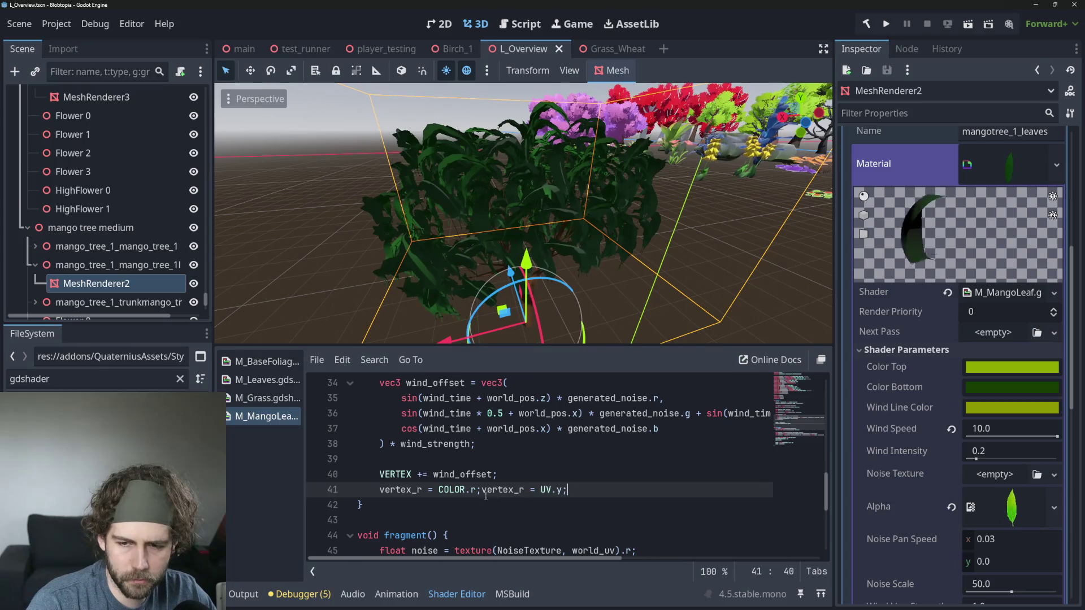
{"action": "key", "text": "Return"}
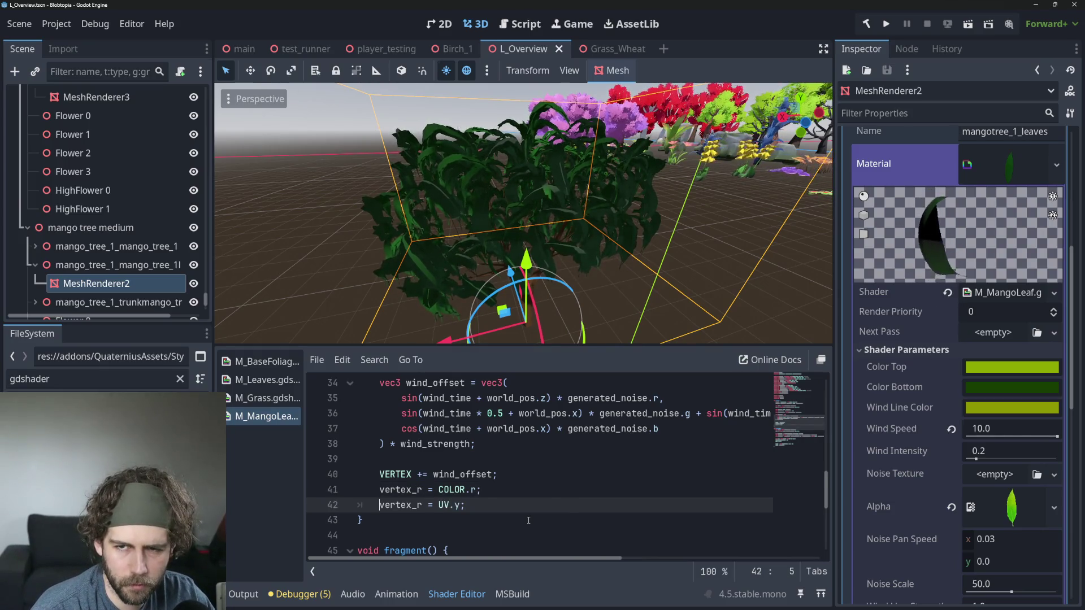
Step: Comment out the COLOR.r line, leave vertex_r = UV.y active, and save
{"action": "key", "text": "ctrl+k"}
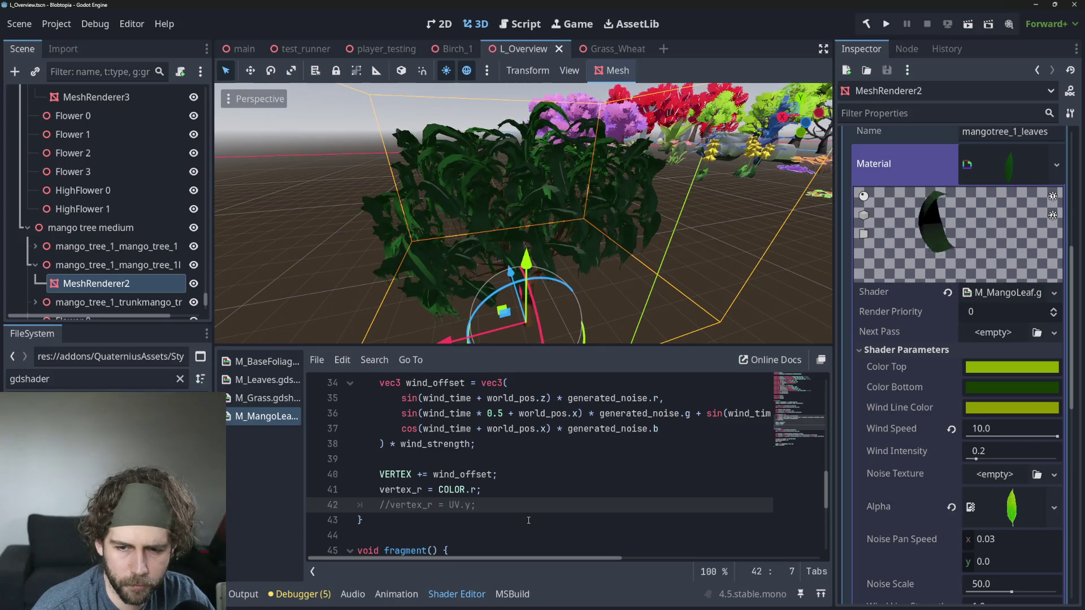
{"action": "key", "text": "ctrl+k"}
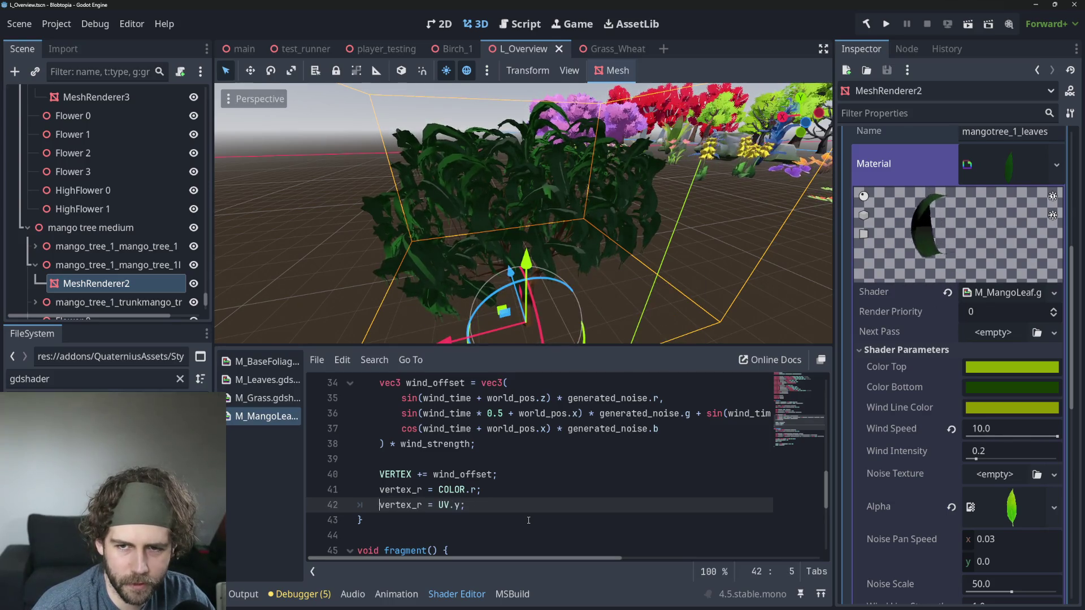
{"action": "key", "text": "ctrl+s"}
{"action": "key", "text": "ctrl+k"}
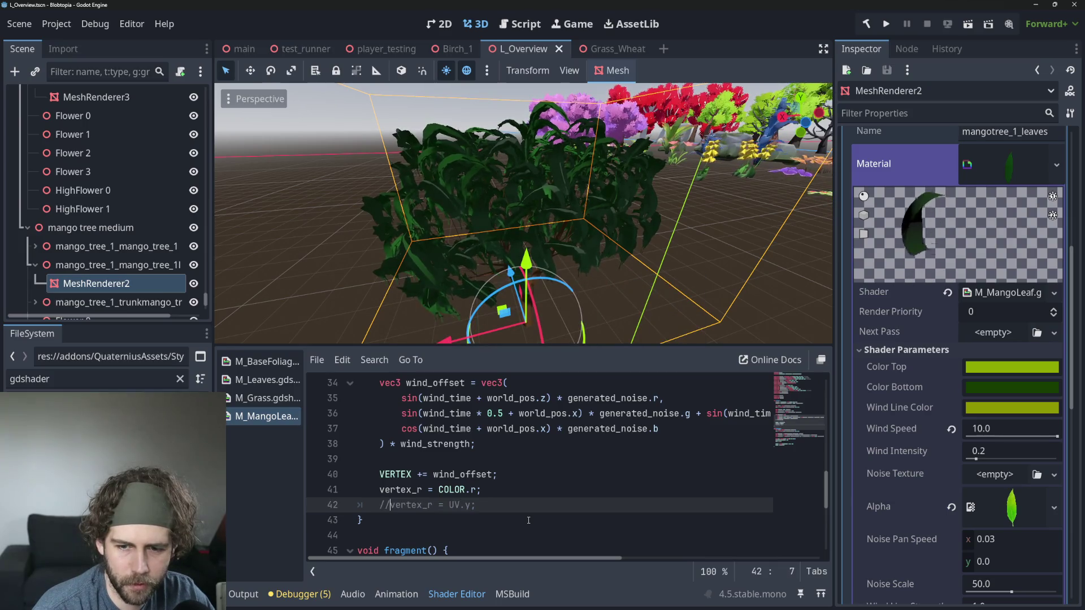
{"action": "key", "text": "ctrl+s"}
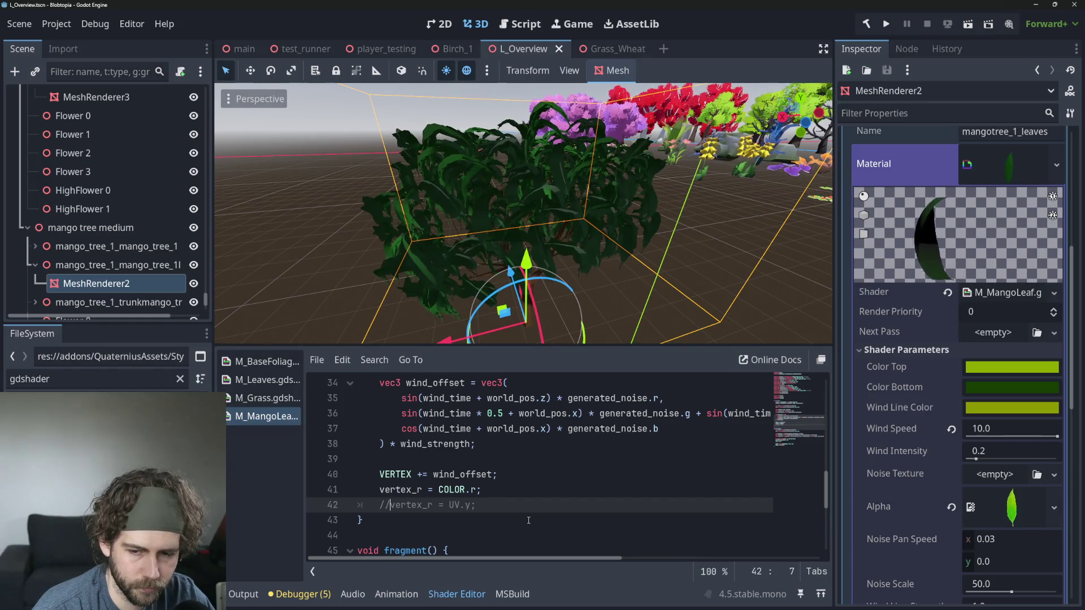
{"action": "key", "text": "ctrl+k"}
{"action": "key", "text": "Up"}
{"action": "key", "text": "ctrl+k"}
{"action": "key", "text": "ctrl+s"}
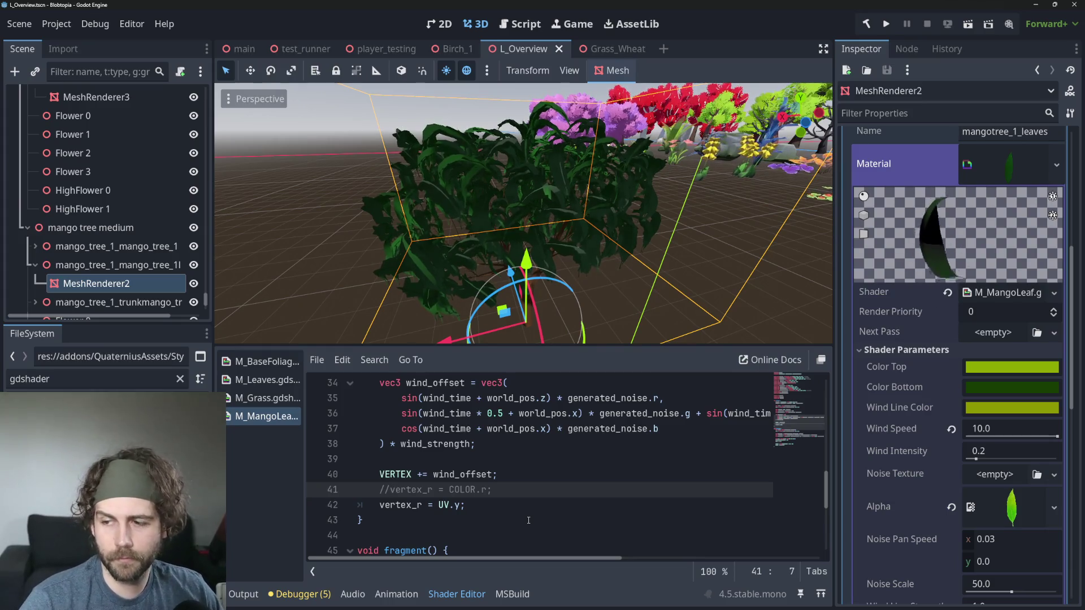
Step: Open M_MangoLeaf2.gdshader and drop it into MeshRenderer2's leaf material Shader slot
{"action": "mouse_move", "coordinate": [480, 203]}
{"action": "left_mouse_down"}
{"action": "mouse_move", "coordinate": [503, 260]}
{"action": "mouse_move", "coordinate": [470, 179]}
{"action": "mouse_move", "coordinate": [467, 215]}
{"action": "left_mouse_up"}
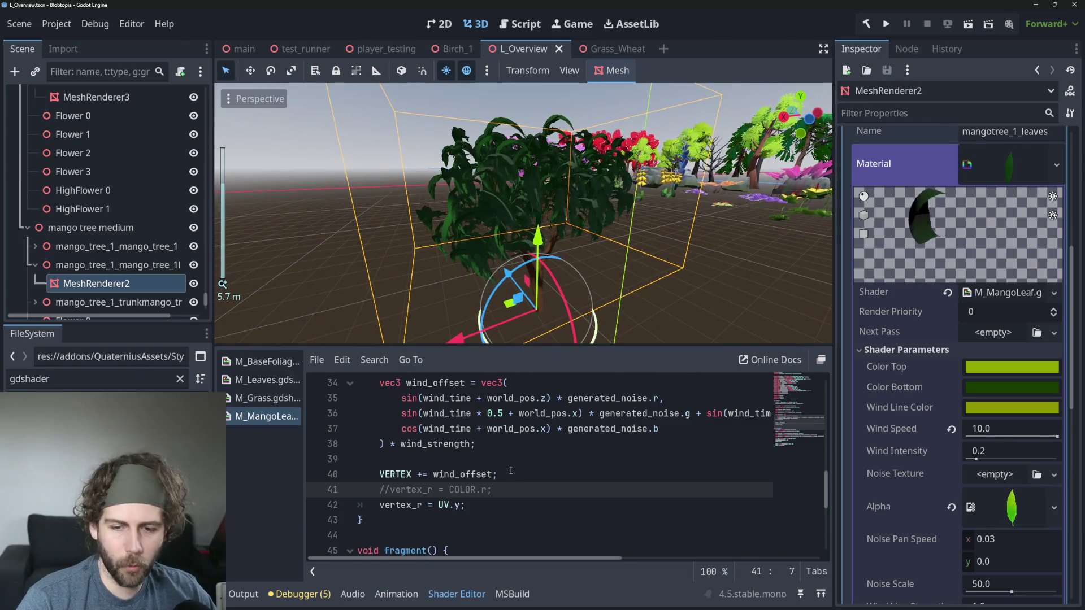
{"action": "left_click", "coordinate": [505, 490]}
{"action": "left_click", "coordinate": [511, 510]}
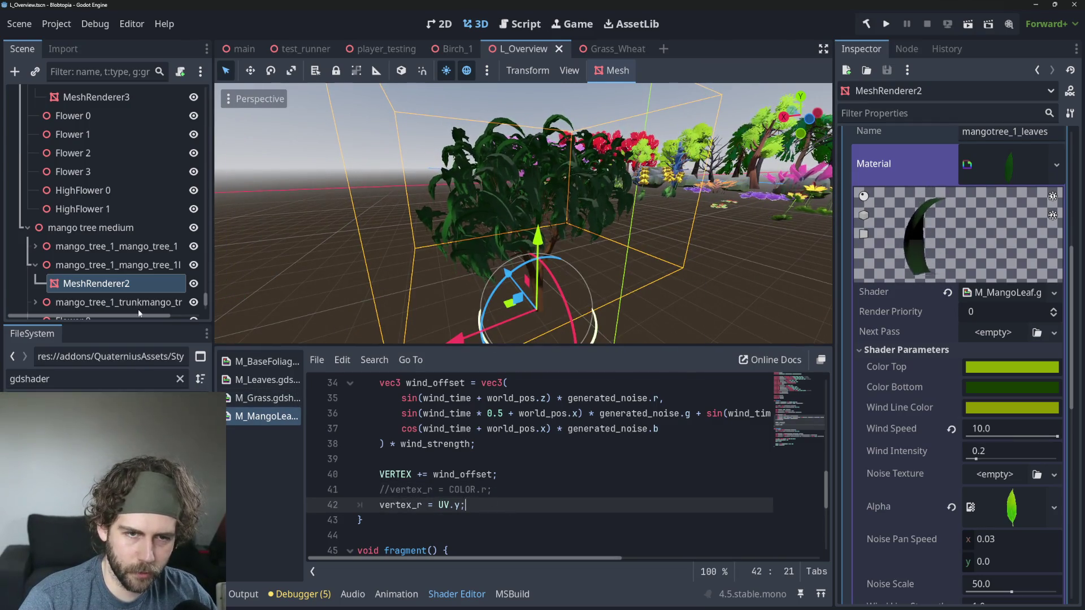
{"action": "double_click", "coordinate": [107, 399]}
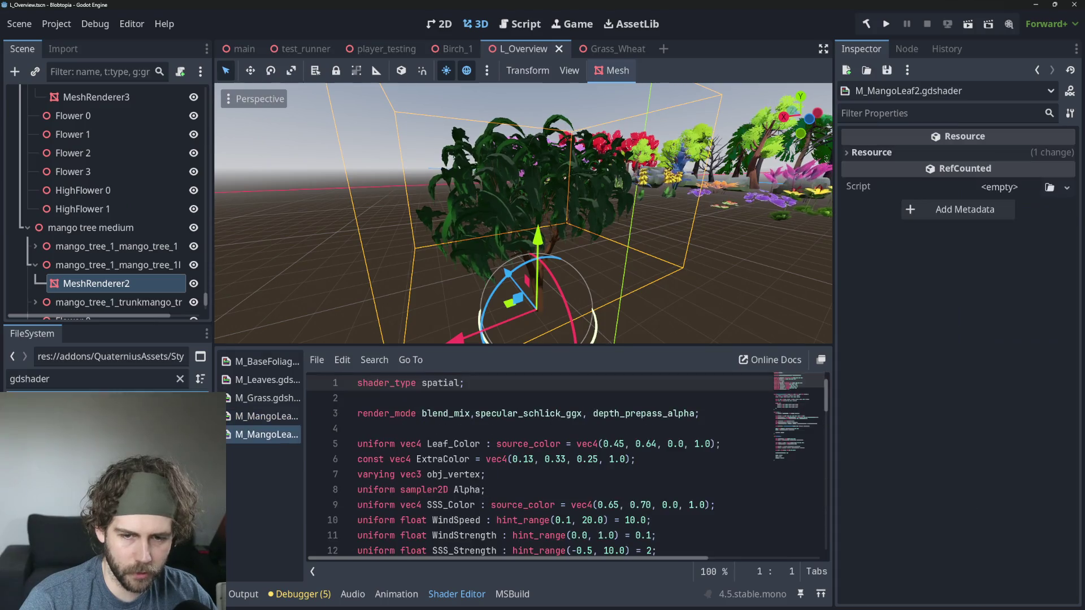
{"action": "left_click", "coordinate": [109, 285]}
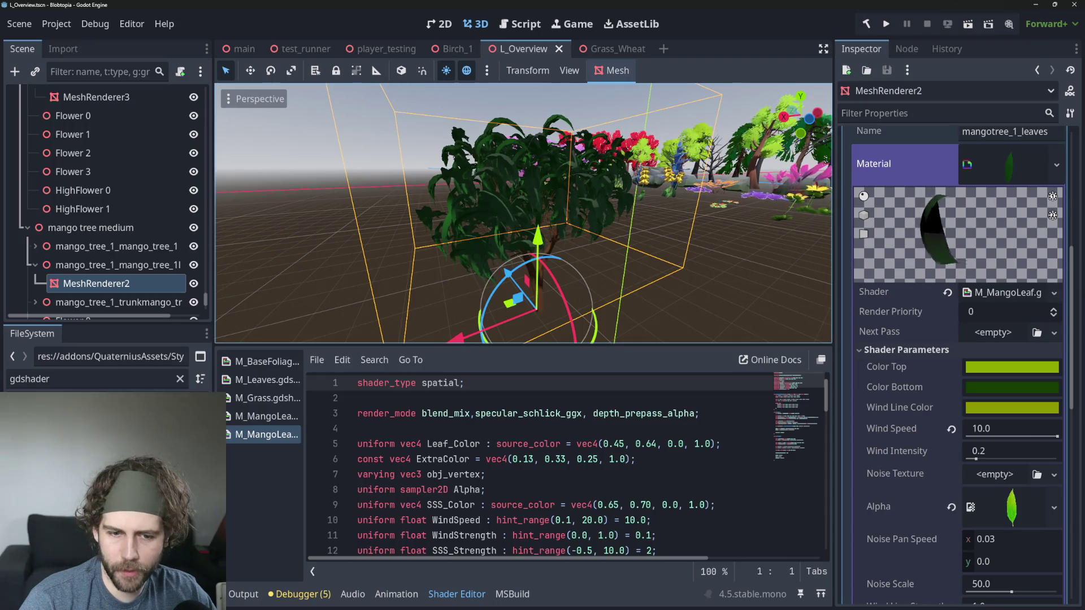
{"action": "mouse_move", "coordinate": [265, 434]}
{"action": "left_mouse_down"}
{"action": "mouse_move", "coordinate": [480, 486]}
{"action": "mouse_move", "coordinate": [904, 418]}
{"action": "mouse_move", "coordinate": [1021, 299]}
{"action": "left_mouse_up"}
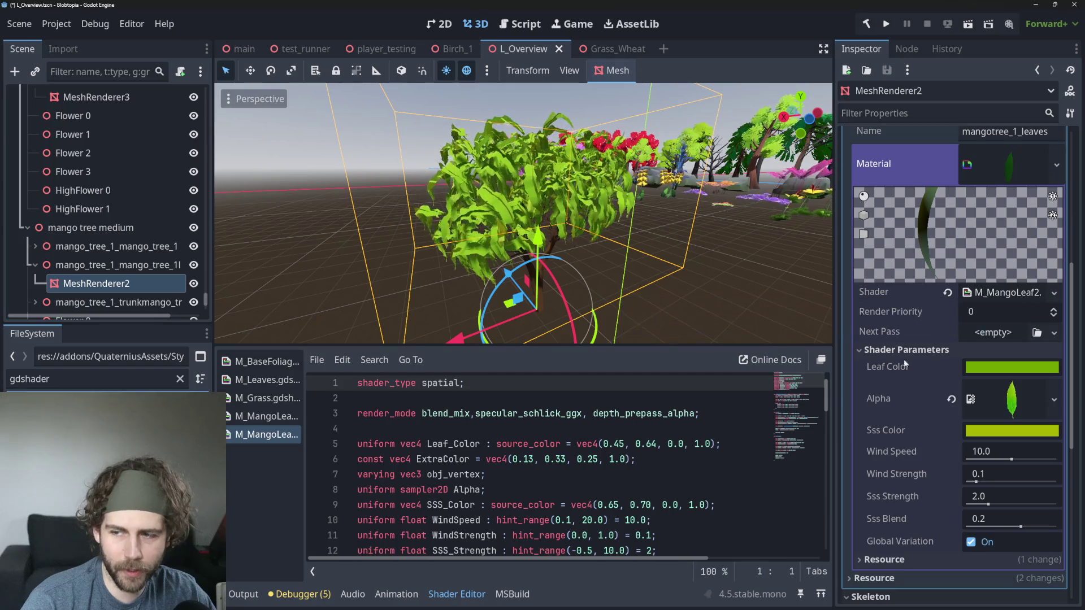
Step: Drag the splitter upward to make the shader code area taller
{"action": "scroll", "coordinate": [582, 478], "scroll_direction": "down", "scroll_amount": 1}
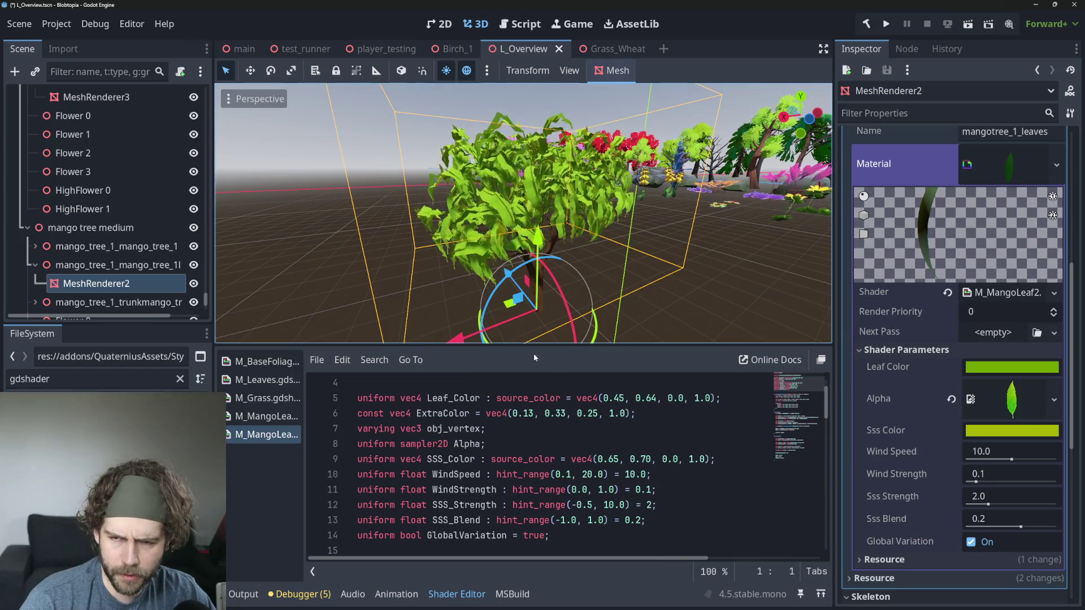
{"action": "left_click_drag", "start_coordinate": [519, 343], "coordinate": [537, 258]}
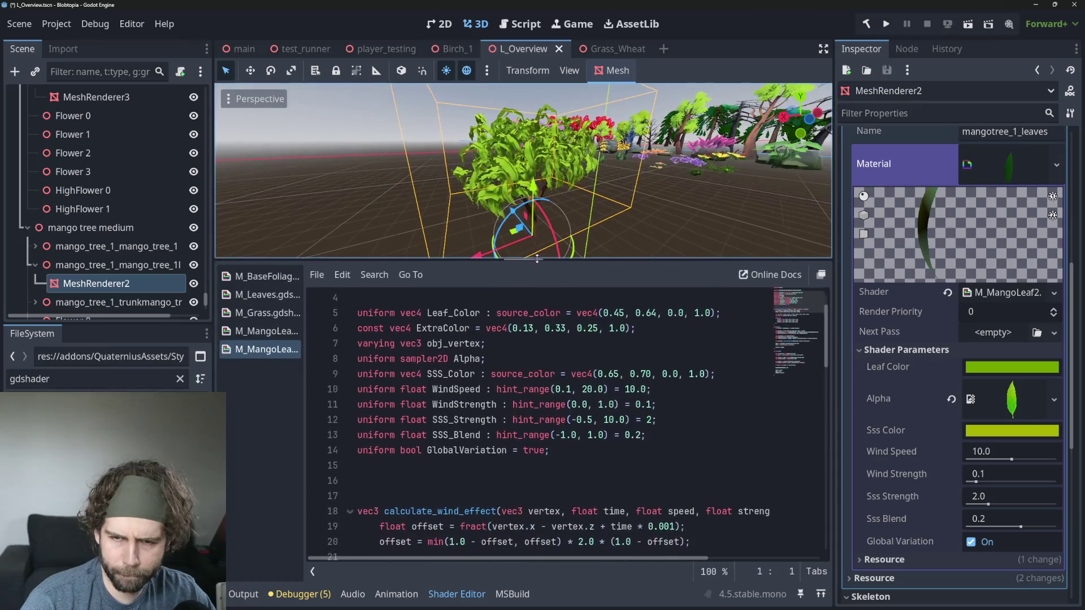
{"action": "scroll", "coordinate": [539, 327], "scroll_direction": "up", "scroll_amount": 1}
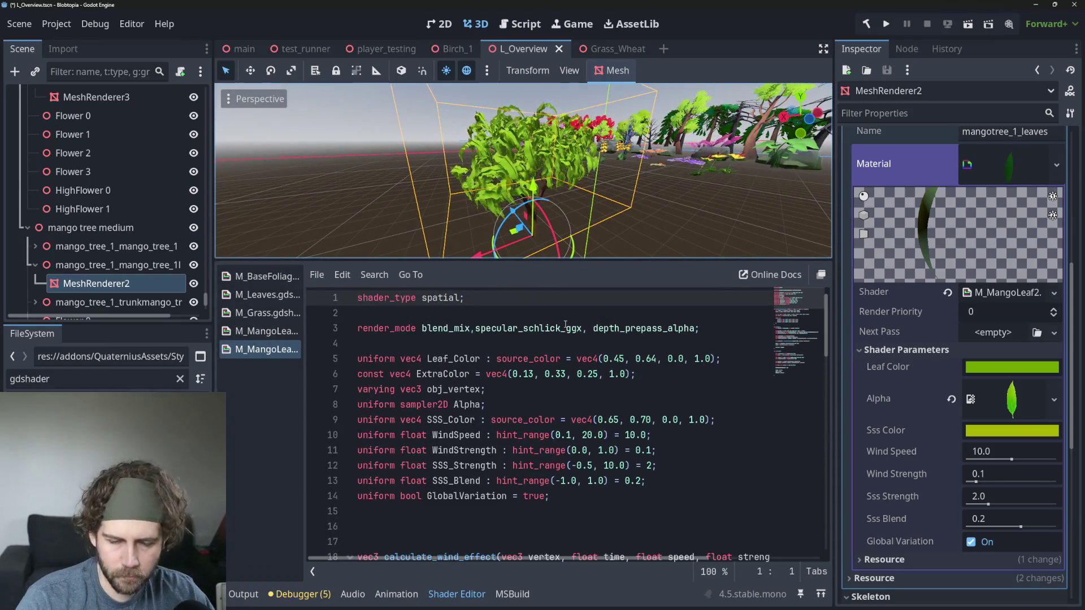
{"action": "scroll", "coordinate": [565, 325], "scroll_direction": "down", "scroll_amount": 5}
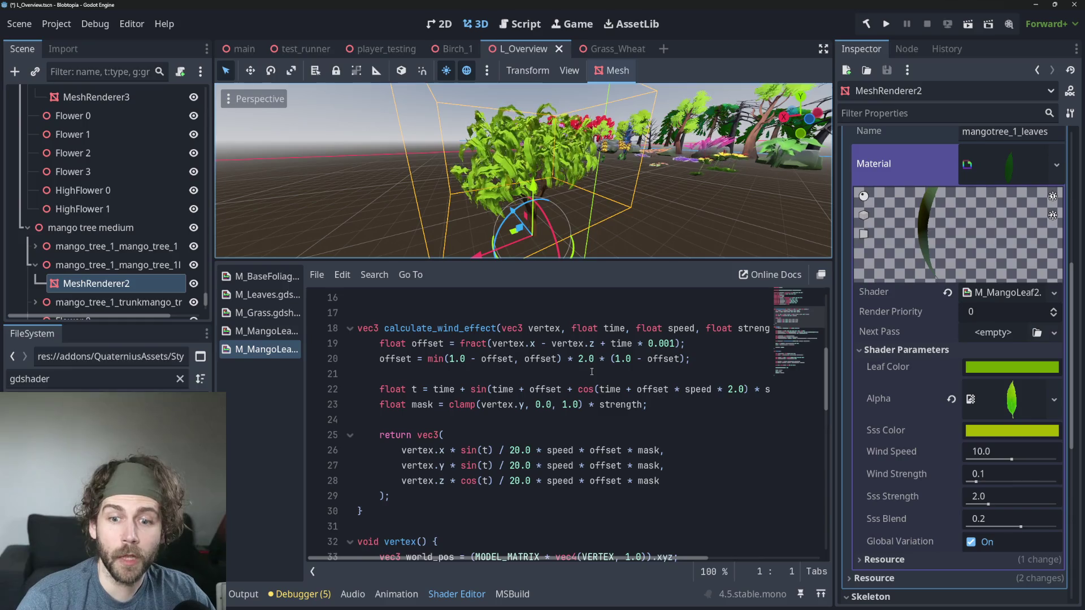
{"action": "scroll", "coordinate": [588, 389], "scroll_direction": "down", "scroll_amount": 1}
{"action": "scroll", "coordinate": [588, 388], "scroll_direction": "up", "scroll_amount": 3}
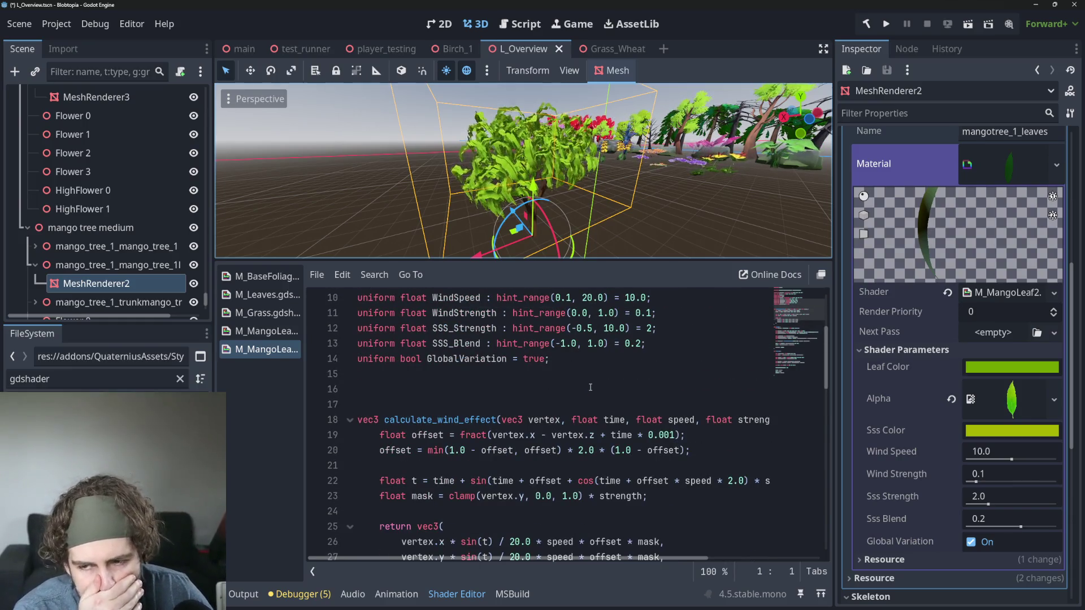
Step: Examine calculate_wind_effect's vertex parameter and the mask term on line 26
{"action": "left_click", "coordinate": [547, 415]}
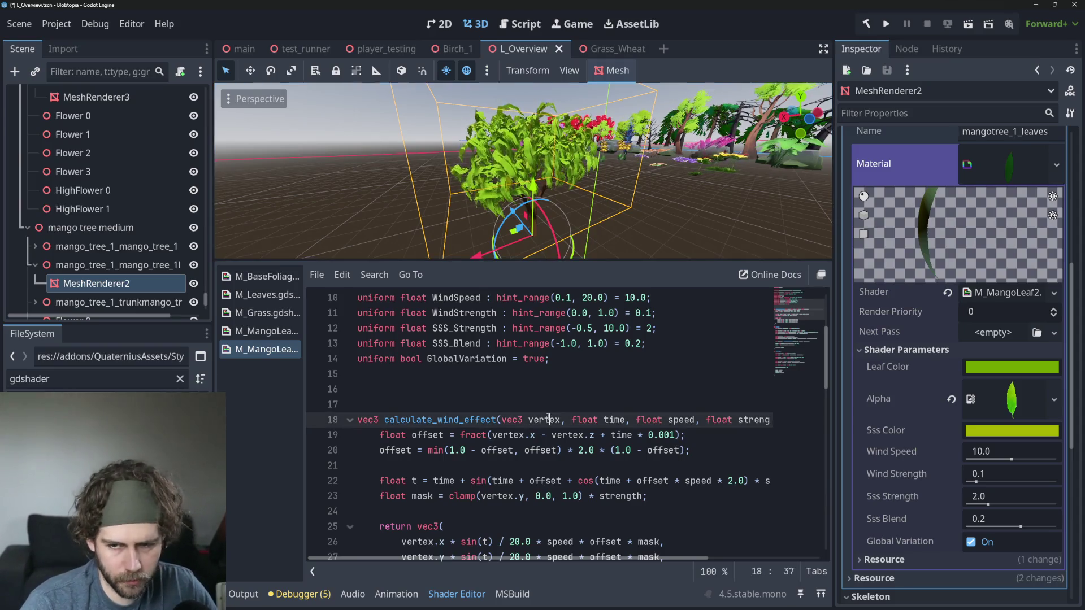
{"action": "scroll", "coordinate": [630, 454], "scroll_direction": "down", "scroll_amount": 2}
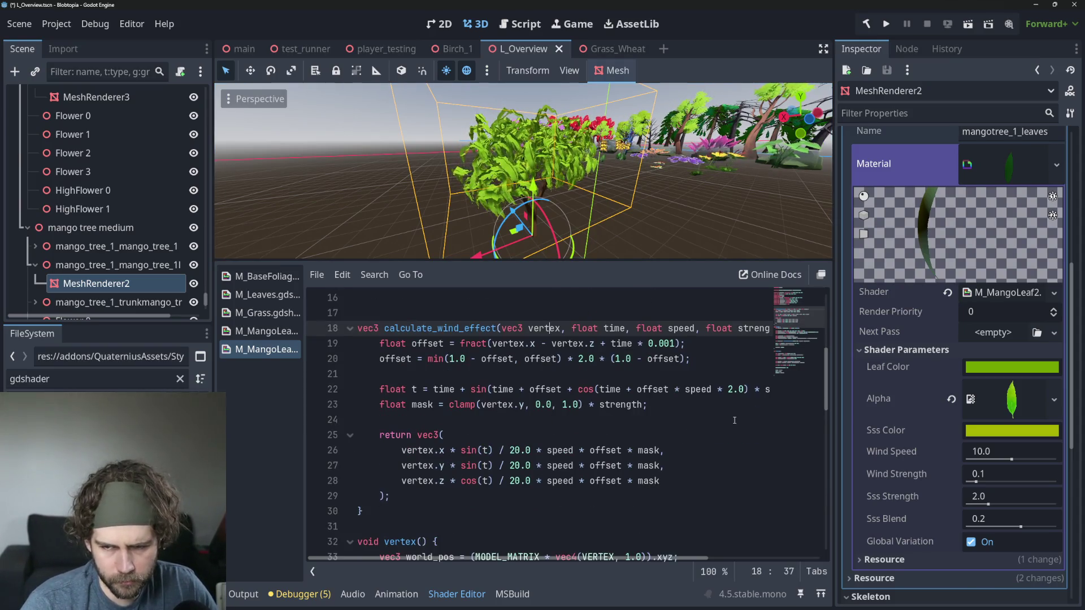
{"action": "left_click", "coordinate": [654, 451]}
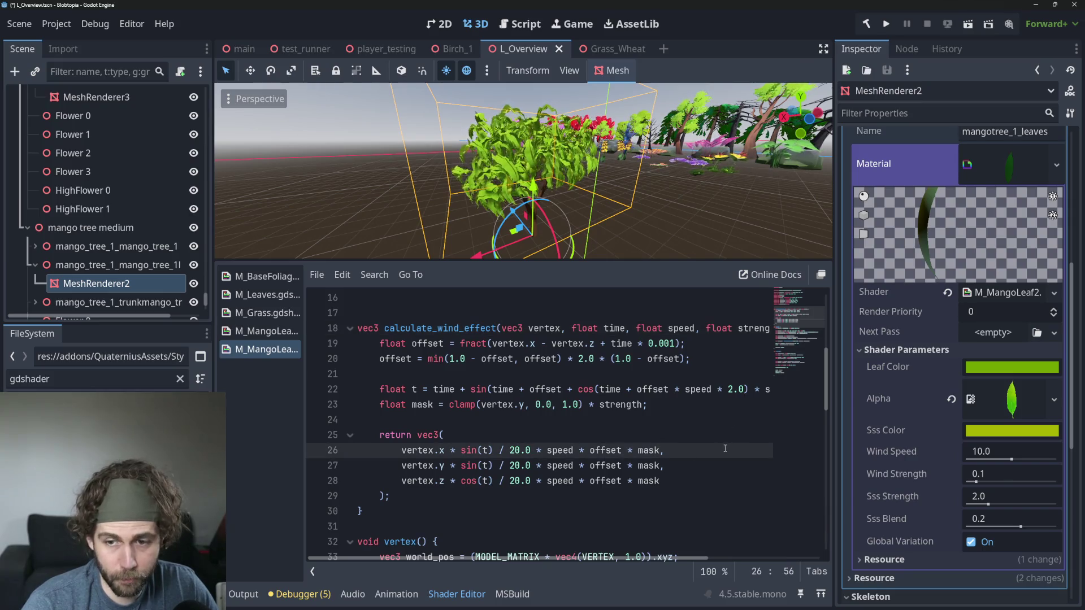
{"action": "scroll", "coordinate": [717, 460], "scroll_direction": "up", "scroll_amount": 1}
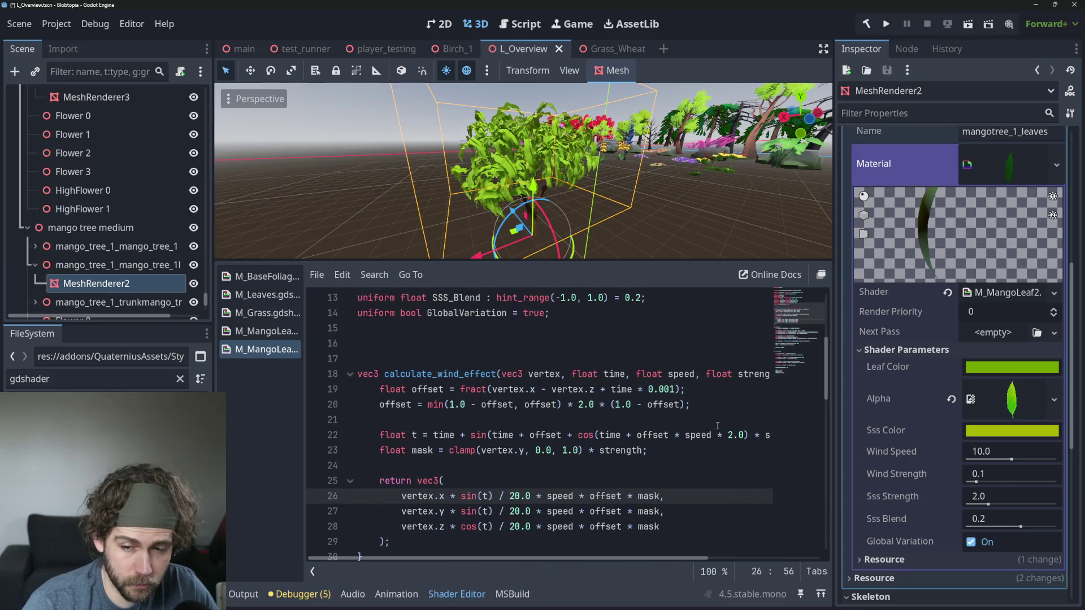
{"action": "left_click", "coordinate": [442, 451]}
{"action": "key", "text": "Down"}
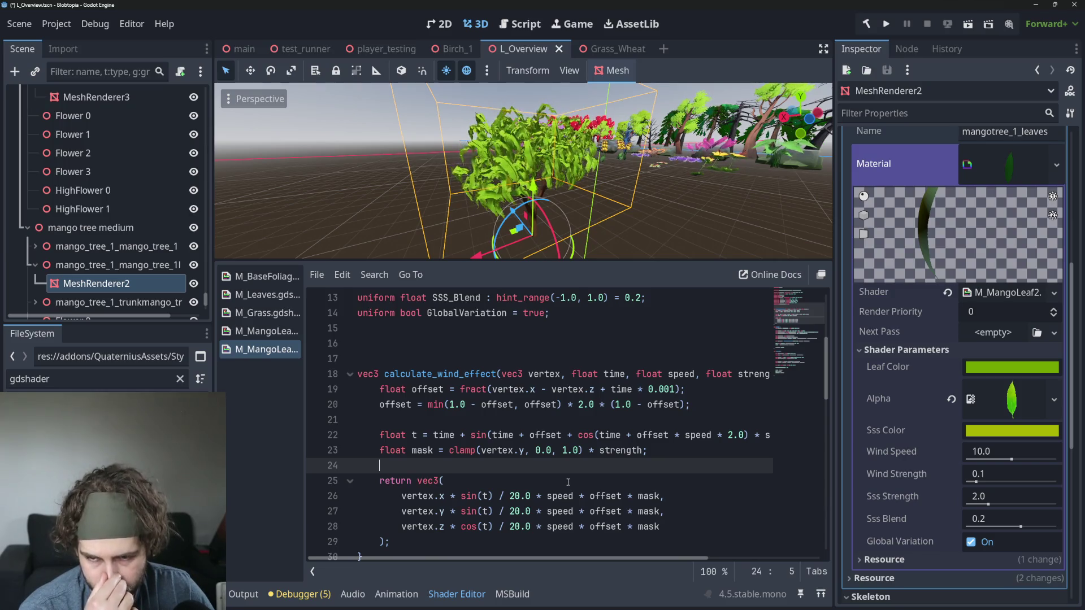
{"action": "scroll", "coordinate": [560, 478], "scroll_direction": "down", "scroll_amount": 2}
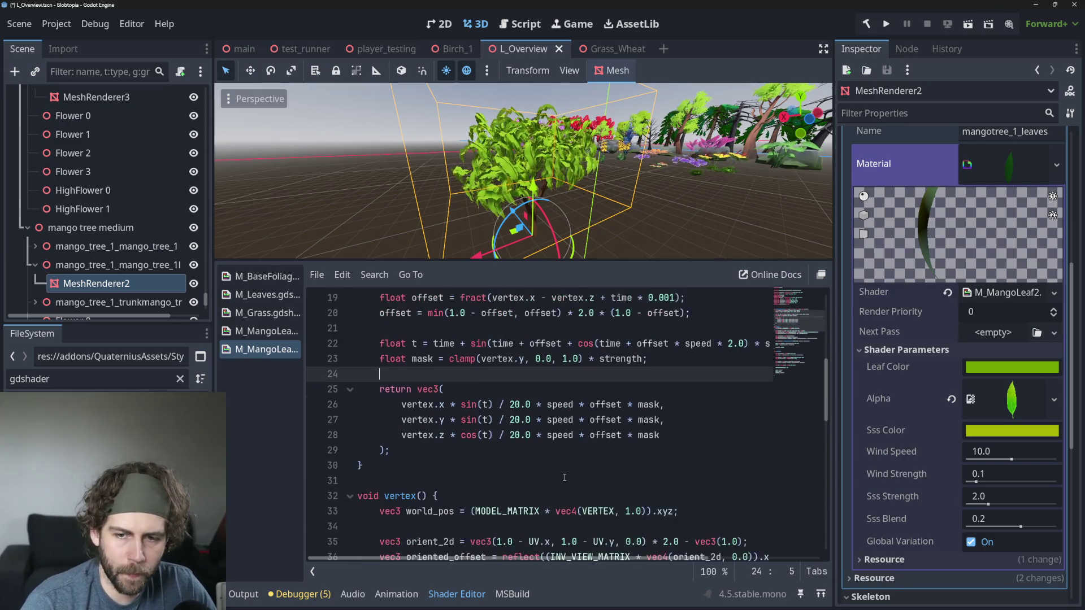
{"action": "scroll", "coordinate": [553, 457], "scroll_direction": "up", "scroll_amount": 2}
Step: Review the calculate_wind_effect signature and its call inside vertex()
{"action": "left_click", "coordinate": [549, 374]}
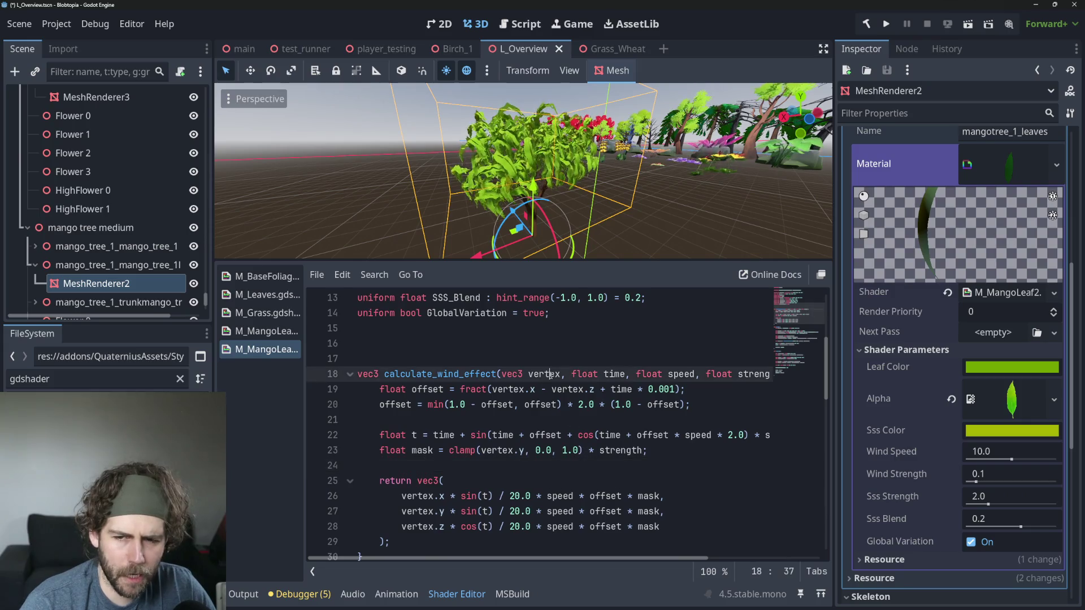
{"action": "scroll", "coordinate": [577, 408], "scroll_direction": "down", "scroll_amount": 6}
{"action": "scroll", "coordinate": [625, 412], "scroll_direction": "up", "scroll_amount": 6}
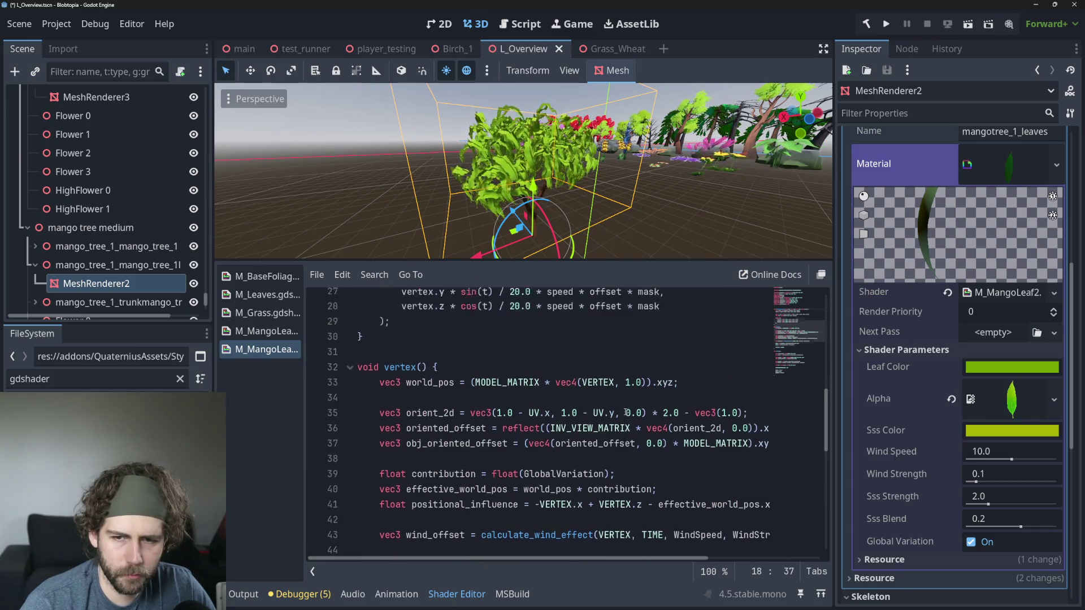
{"action": "left_click", "coordinate": [456, 373]}
{"action": "scroll", "coordinate": [545, 428], "scroll_direction": "down", "scroll_amount": 1}
{"action": "scroll", "coordinate": [545, 427], "scroll_direction": "down", "scroll_amount": 10}
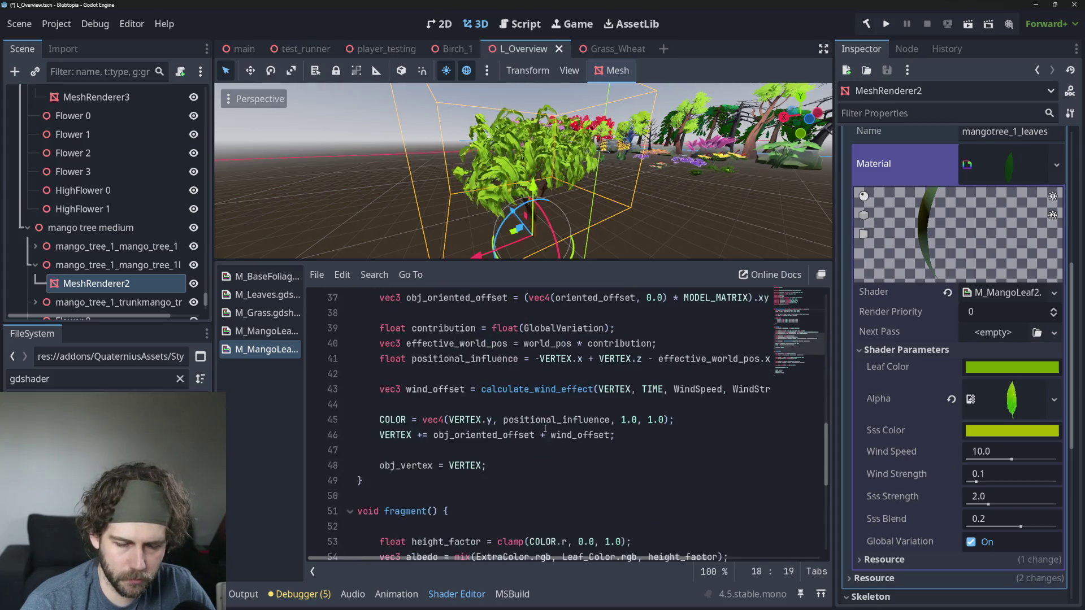
{"action": "scroll", "coordinate": [538, 423], "scroll_direction": "up", "scroll_amount": 2}
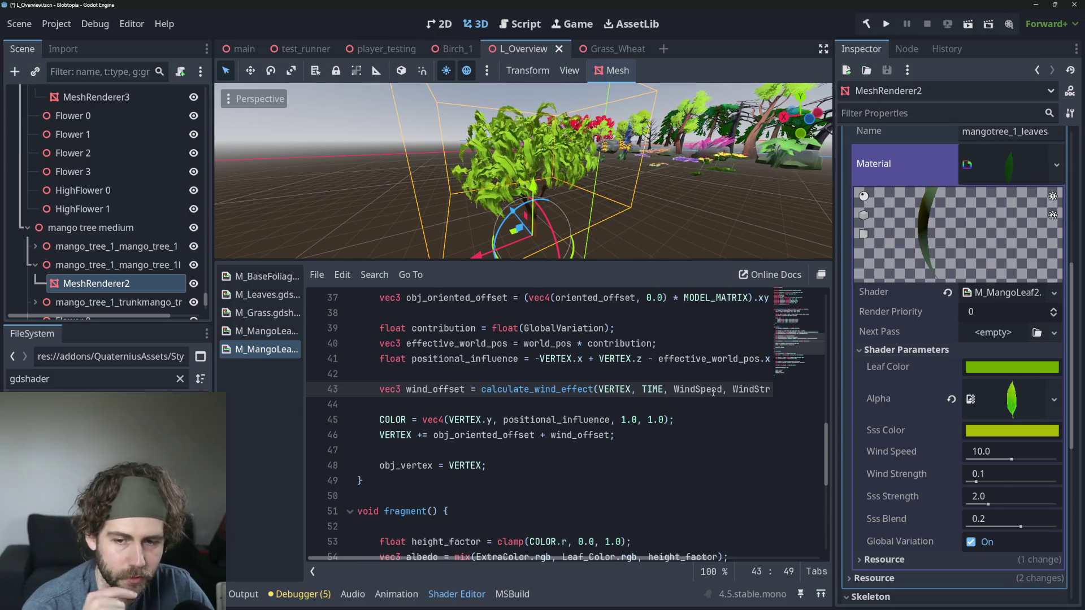
Step: Multiply wind_offset on line 46 by UV.y and orbit the tree to view the effect
{"action": "left_click", "coordinate": [611, 436]}
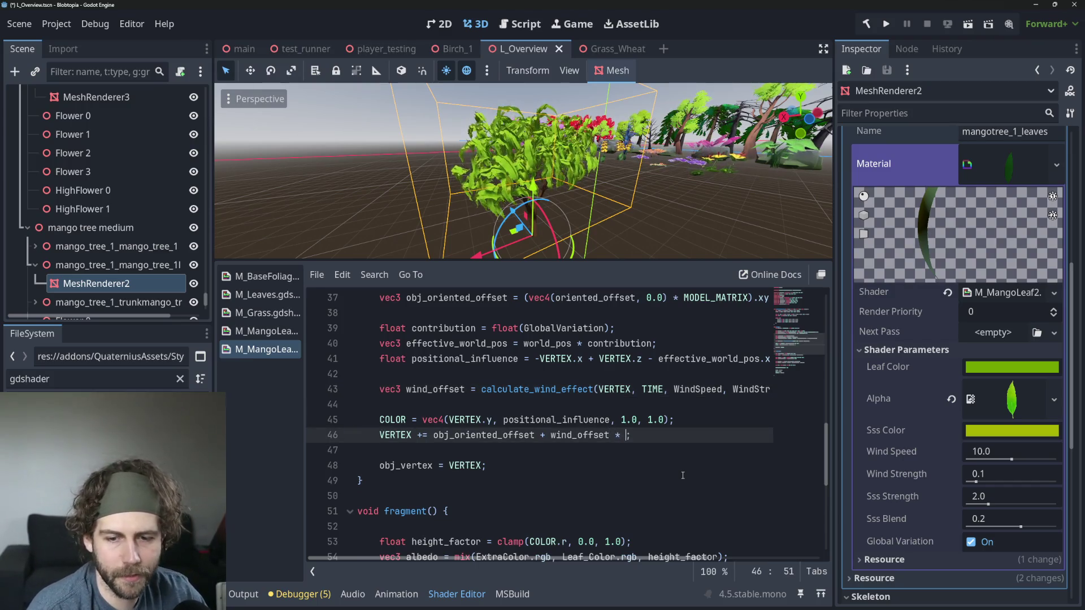
{"action": "type", "text": "UV.y"}
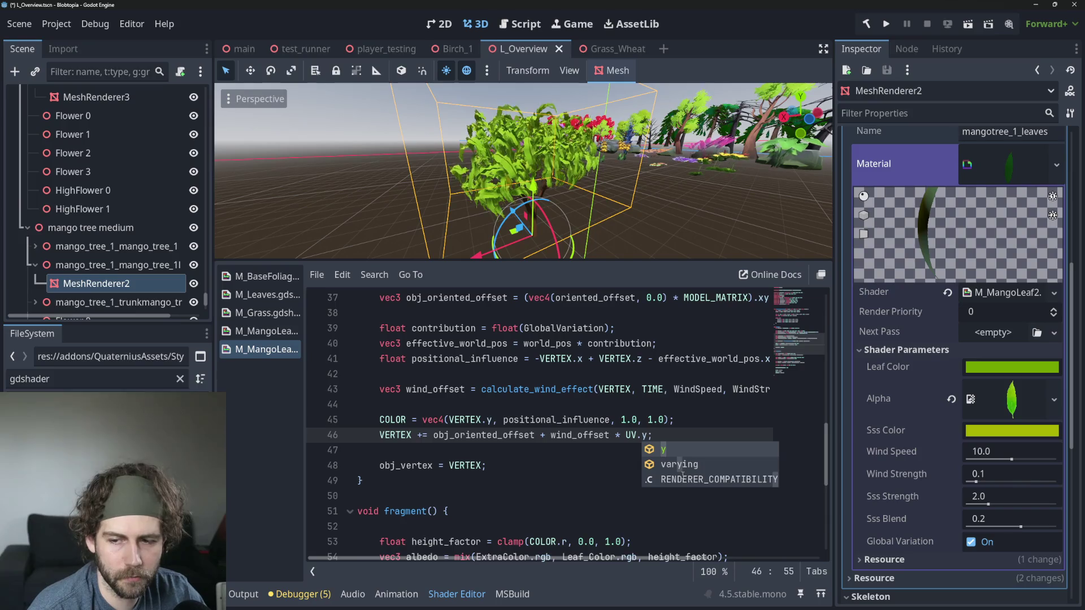
{"action": "key", "text": "Left"}
{"action": "left_click", "coordinate": [396, 480]}
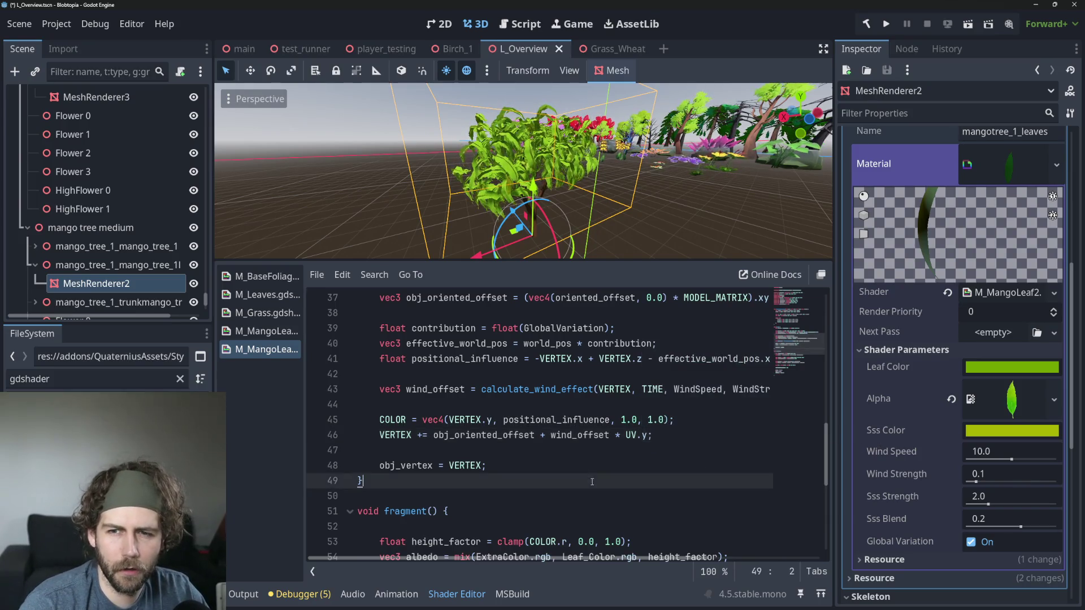
{"action": "scroll", "coordinate": [532, 166], "scroll_direction": "up", "scroll_amount": 5}
{"action": "scroll", "coordinate": [533, 166], "scroll_direction": "down", "scroll_amount": 3}
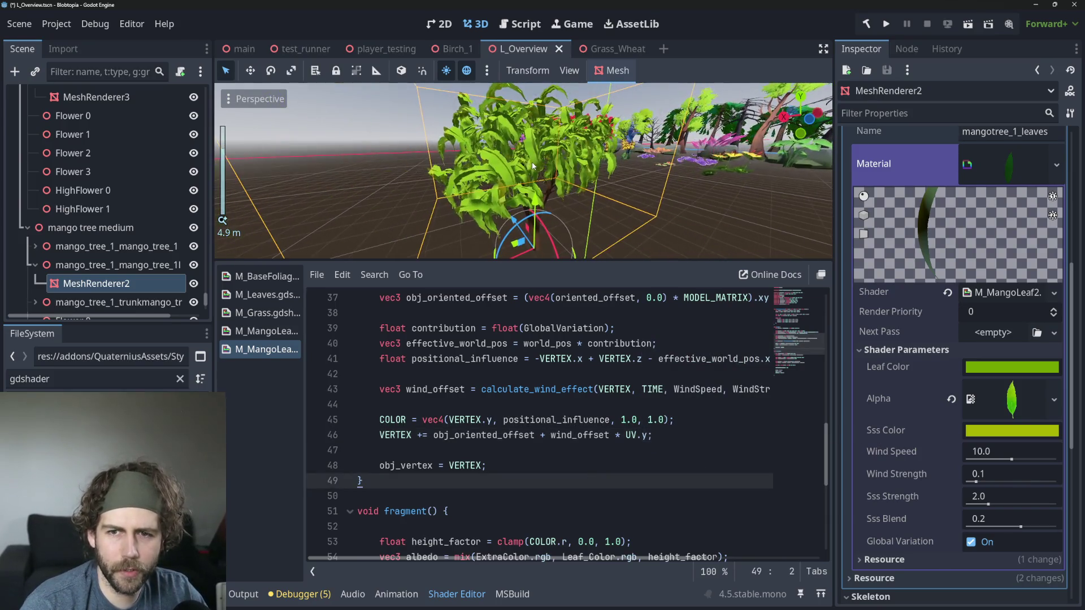
{"action": "mouse_move", "coordinate": [532, 166]}
{"action": "left_mouse_down"}
{"action": "mouse_move", "coordinate": [547, 178]}
{"action": "mouse_move", "coordinate": [563, 173]}
{"action": "left_mouse_up"}
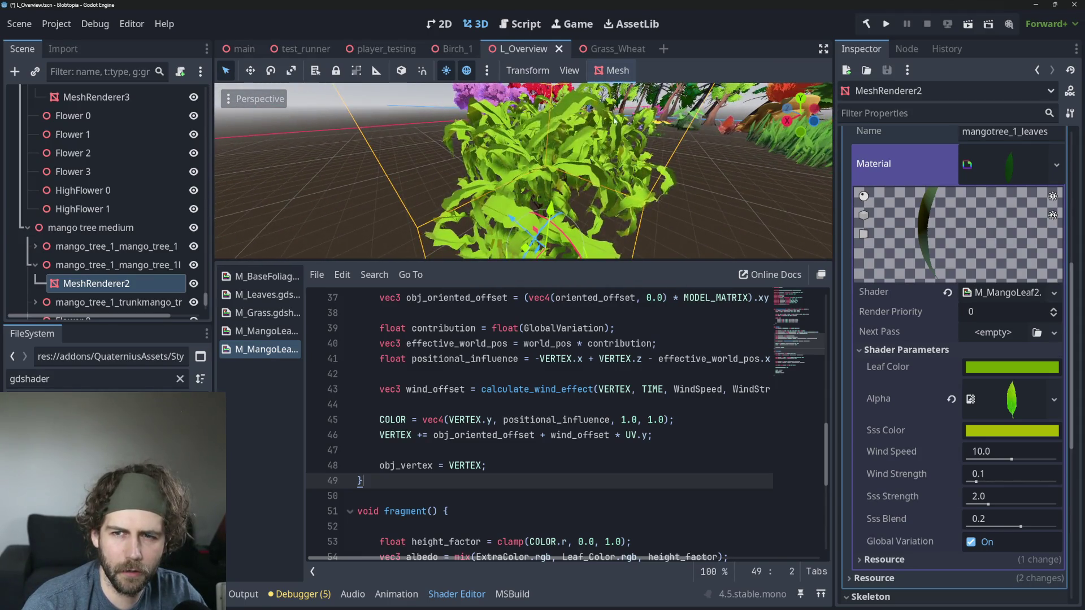
{"action": "scroll", "coordinate": [614, 121], "scroll_direction": "up", "scroll_amount": 4}
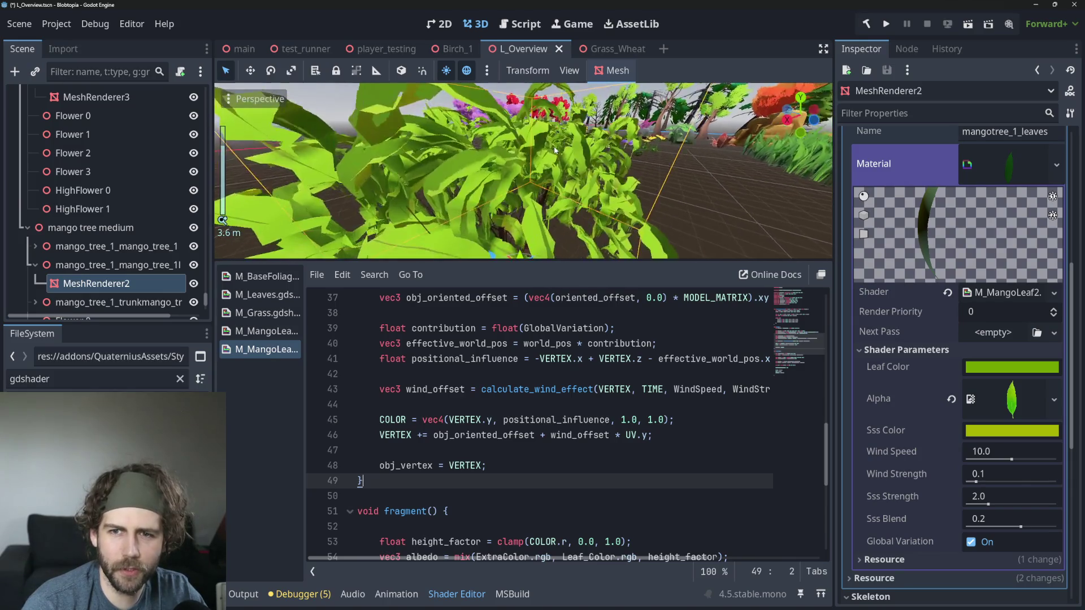
{"action": "left_click_drag", "start_coordinate": [555, 150], "coordinate": [549, 208]}
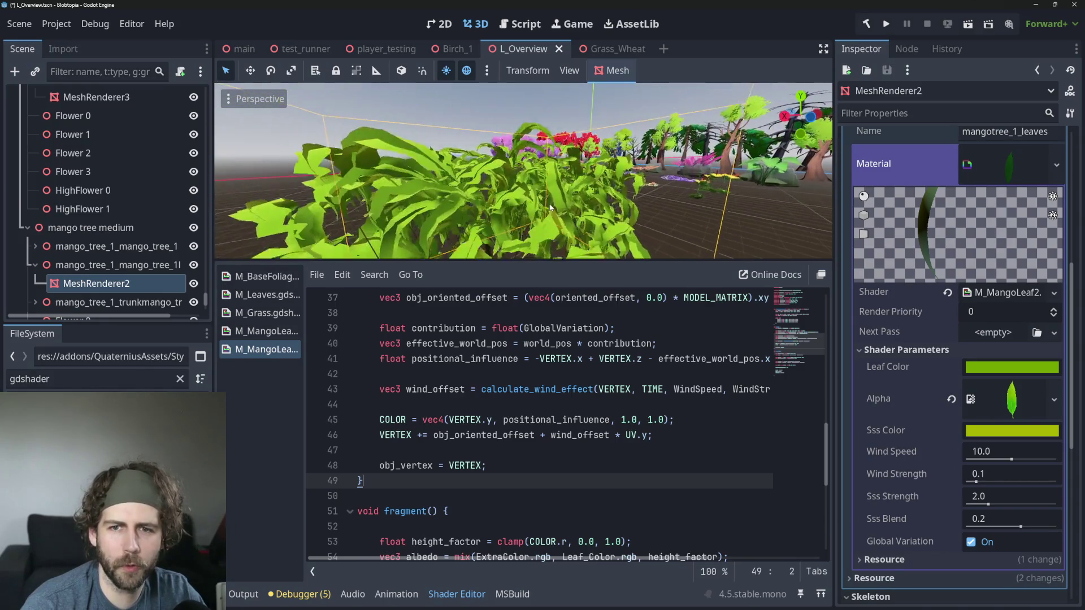
Step: Enlarge the 3D view, frame the mango tree, then undo the UV.y multiplier
{"action": "left_click_drag", "start_coordinate": [544, 260], "coordinate": [544, 355]}
{"action": "scroll", "coordinate": [509, 249], "scroll_direction": "up", "scroll_amount": 3}
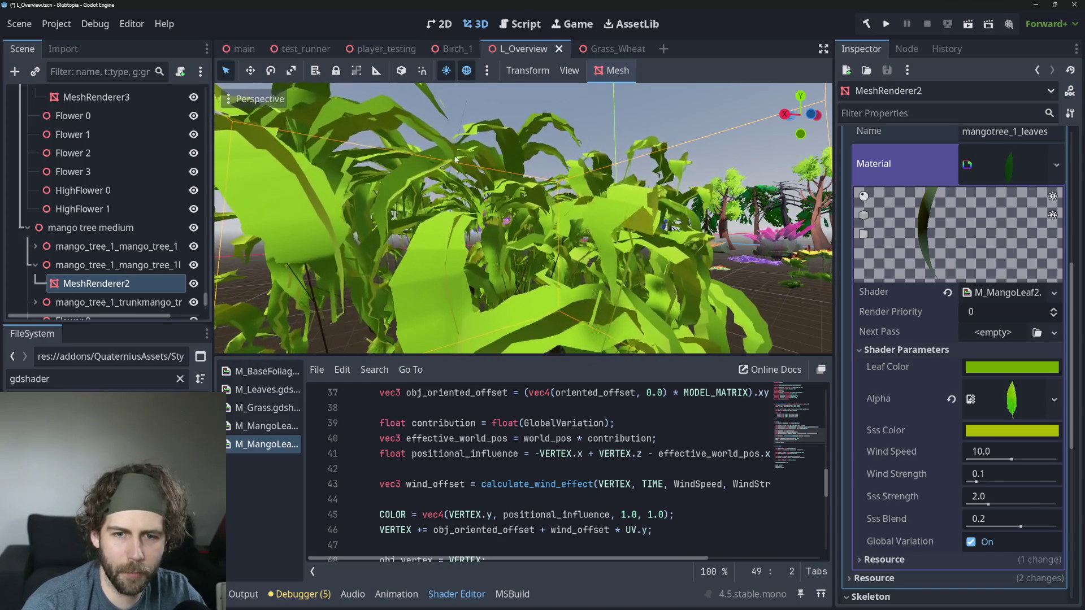
{"action": "scroll", "coordinate": [535, 224], "scroll_direction": "down", "scroll_amount": 5}
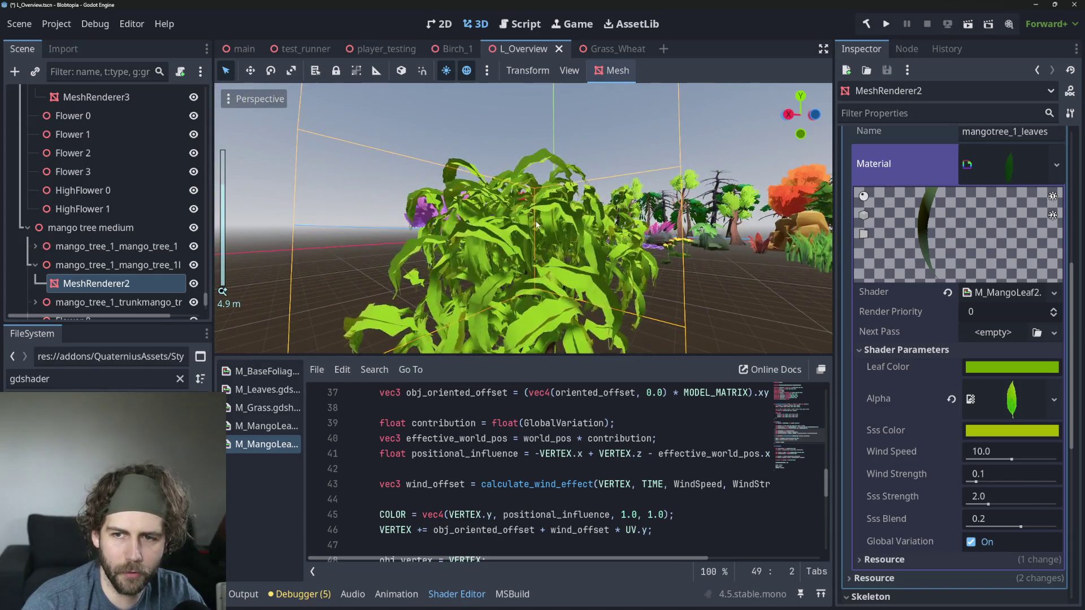
{"action": "scroll", "coordinate": [536, 224], "scroll_direction": "up", "scroll_amount": 2}
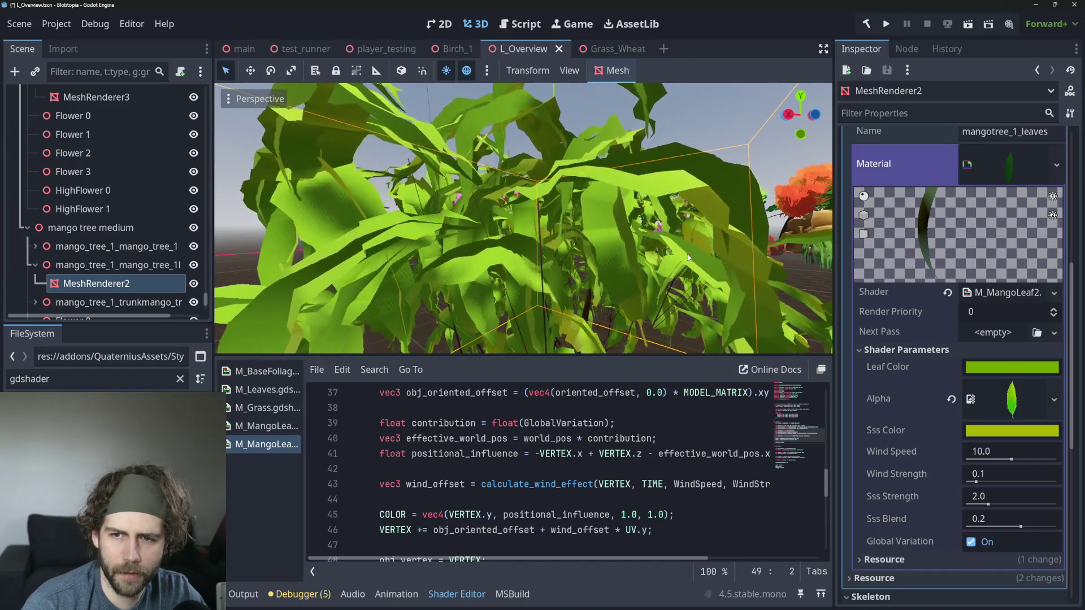
{"action": "scroll", "coordinate": [589, 228], "scroll_direction": "down", "scroll_amount": 1}
{"action": "mouse_move", "coordinate": [590, 228]}
{"action": "left_mouse_down"}
{"action": "mouse_move", "coordinate": [690, 258]}
{"action": "mouse_move", "coordinate": [607, 269]}
{"action": "left_mouse_up"}
{"action": "key", "text": "f"}
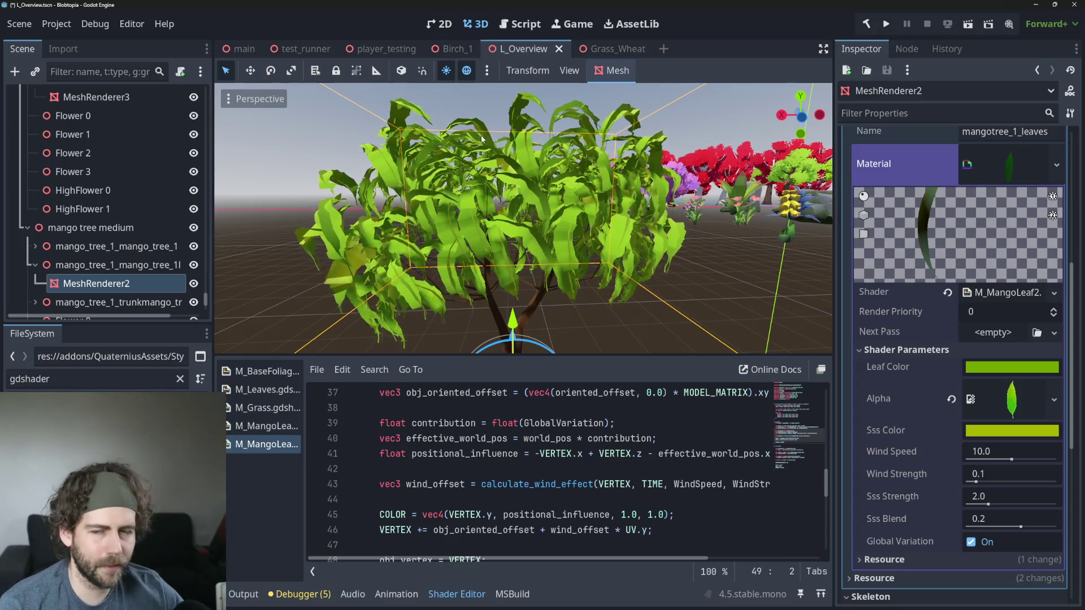
{"action": "scroll", "coordinate": [487, 165], "scroll_direction": "down", "scroll_amount": 2}
{"action": "key", "text": "ctrl+z"}
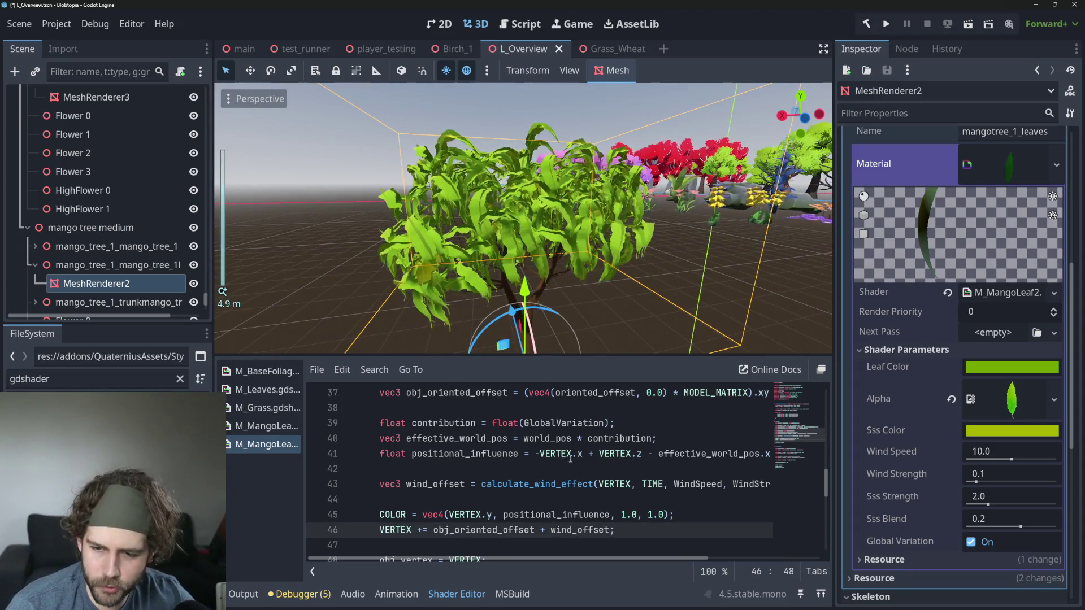
{"action": "key", "text": "ctrl+z"}
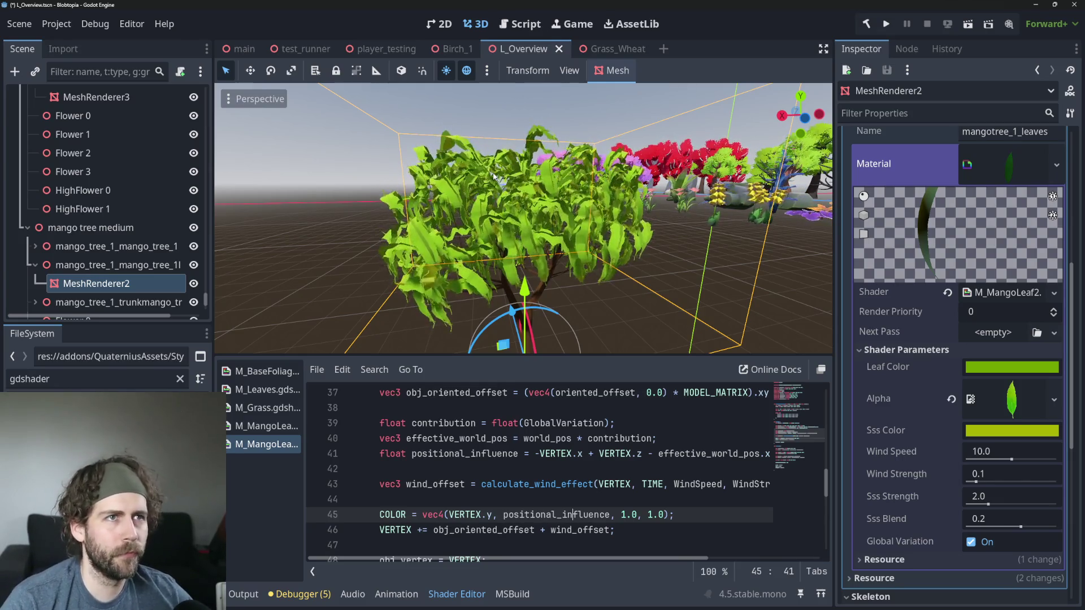
{"action": "scroll", "coordinate": [631, 385], "scroll_direction": "up", "scroll_amount": 9}
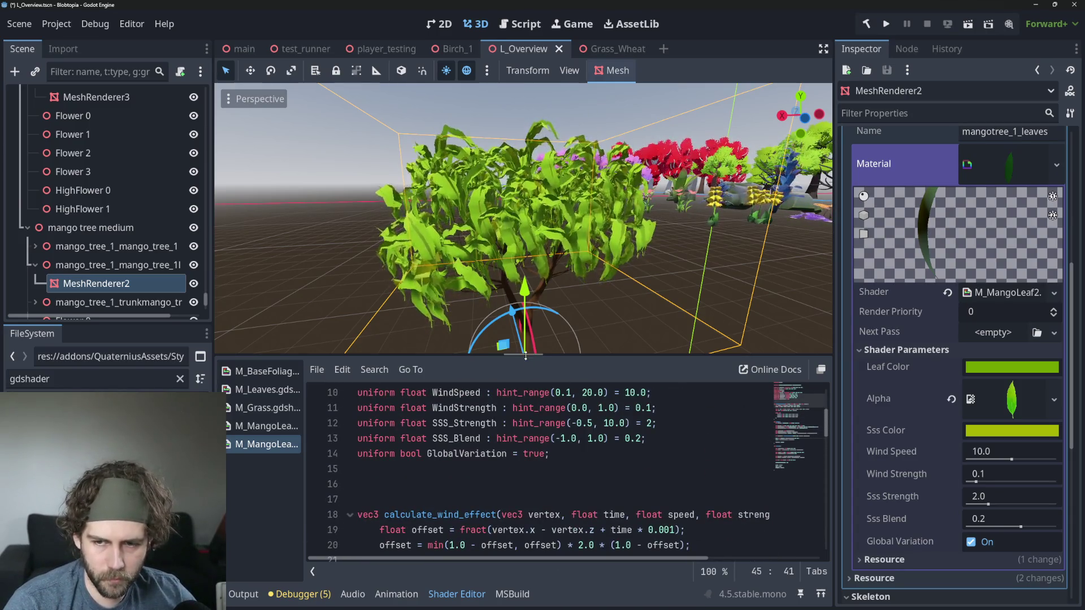
{"action": "scroll", "coordinate": [520, 235], "scroll_direction": "up", "scroll_amount": 3}
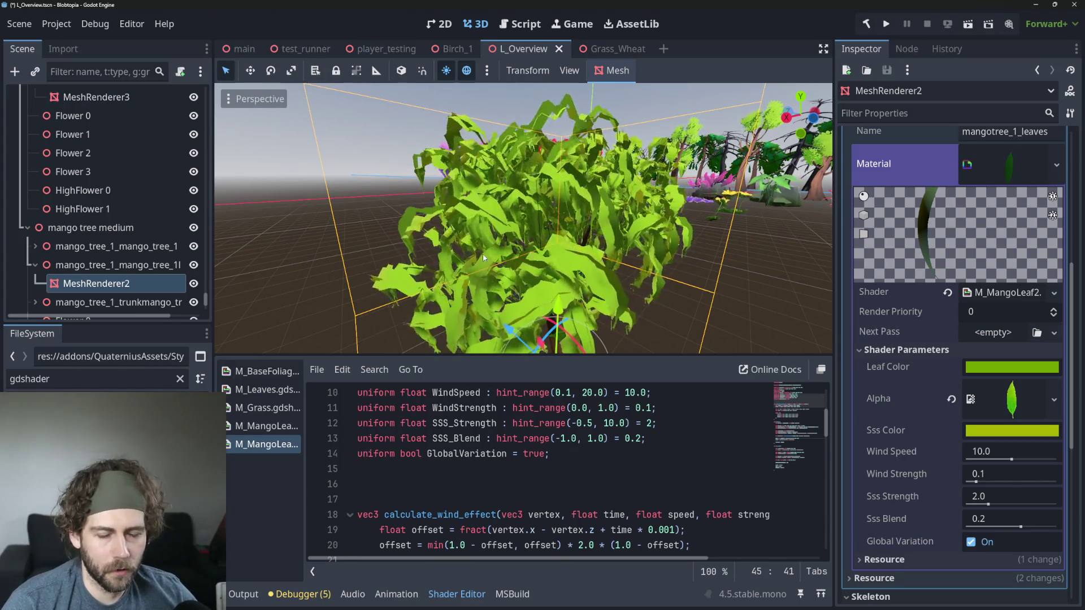
{"action": "left_click_drag", "start_coordinate": [617, 273], "coordinate": [586, 243]}
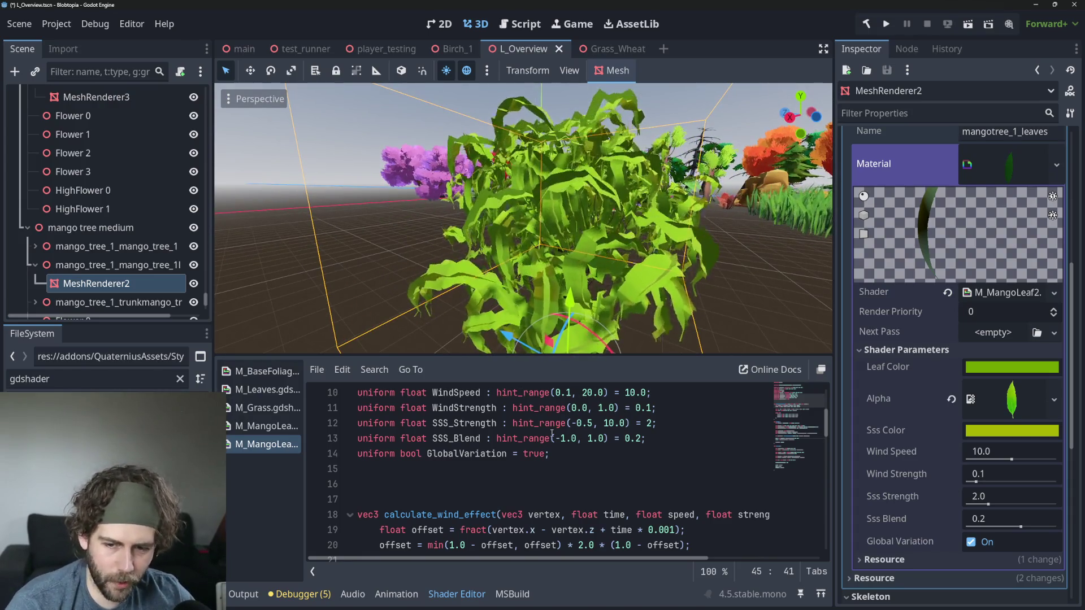
{"action": "scroll", "coordinate": [548, 448], "scroll_direction": "down", "scroll_amount": 2}
{"action": "scroll", "coordinate": [548, 448], "scroll_direction": "down", "scroll_amount": 1}
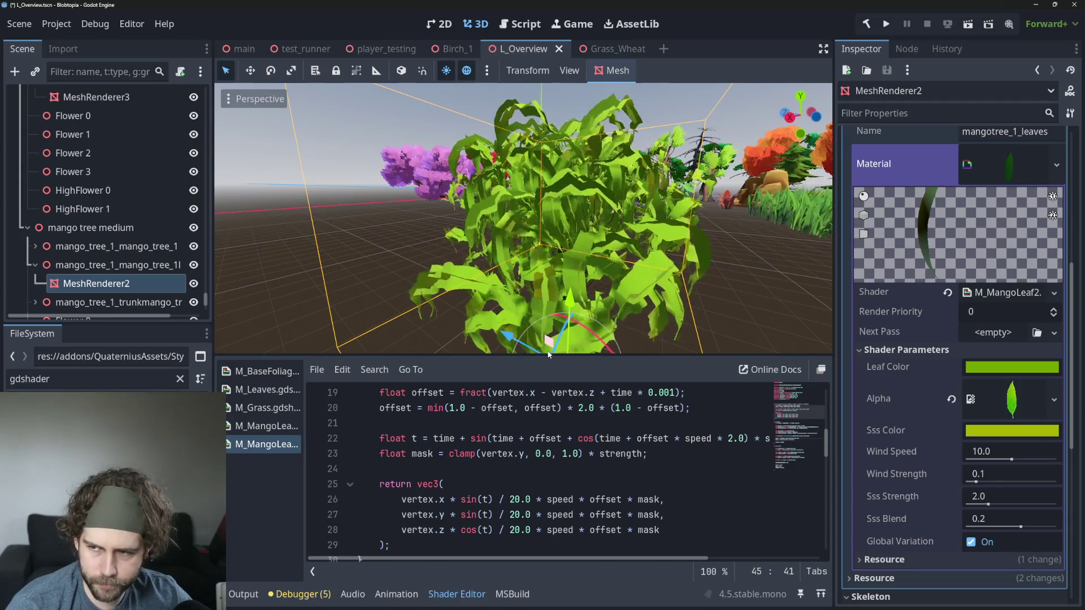
{"action": "left_click", "coordinate": [1012, 367]}
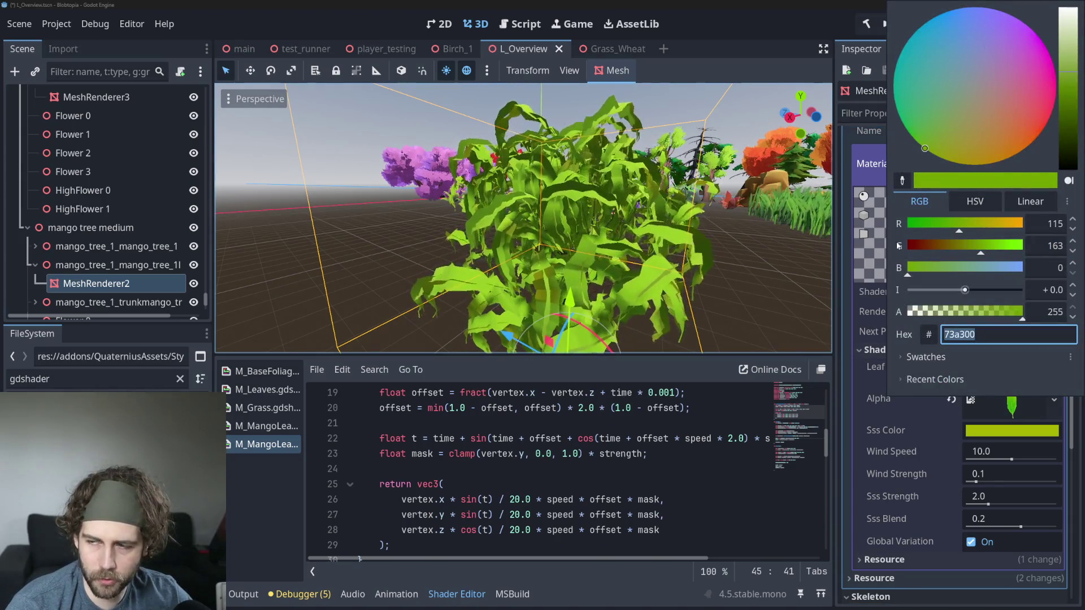
{"action": "left_click", "coordinate": [779, 294]}
{"action": "scroll", "coordinate": [778, 294], "scroll_direction": "down", "scroll_amount": 3}
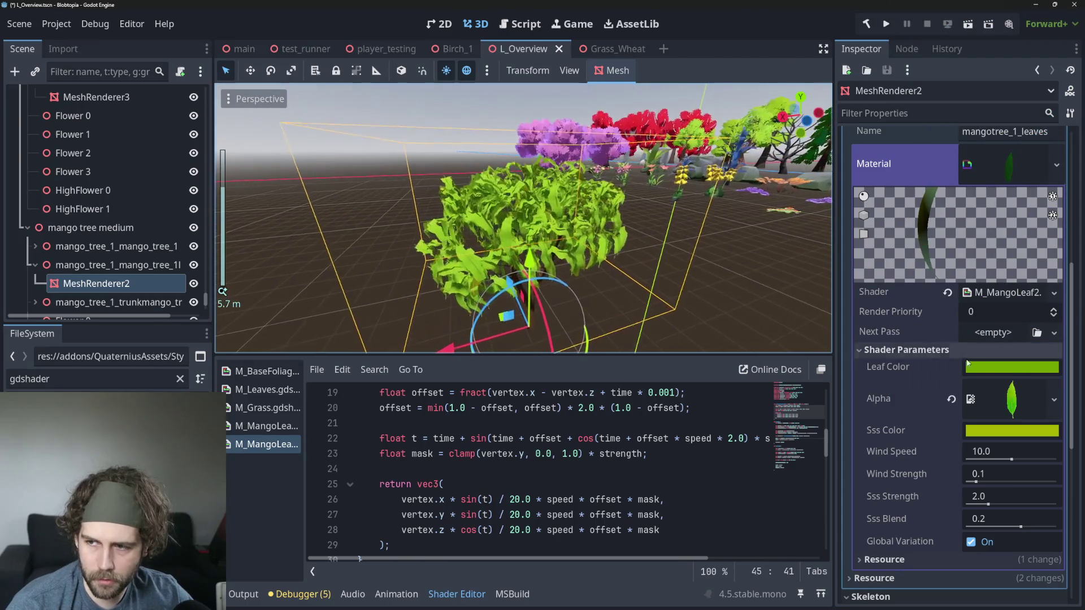
{"action": "left_click", "coordinate": [1011, 368]}
{"action": "mouse_move", "coordinate": [983, 121]}
{"action": "left_mouse_down"}
{"action": "mouse_move", "coordinate": [1001, 89]}
{"action": "mouse_move", "coordinate": [933, 134]}
{"action": "mouse_move", "coordinate": [1003, 70]}
{"action": "mouse_move", "coordinate": [969, 115]}
{"action": "left_mouse_up"}
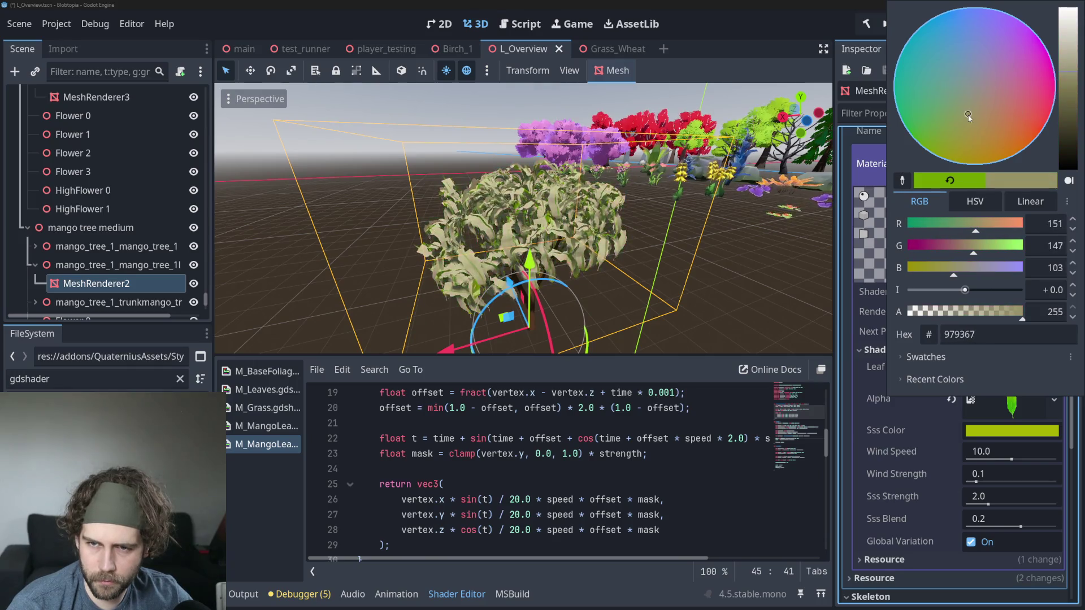
{"action": "left_click", "coordinate": [716, 160]}
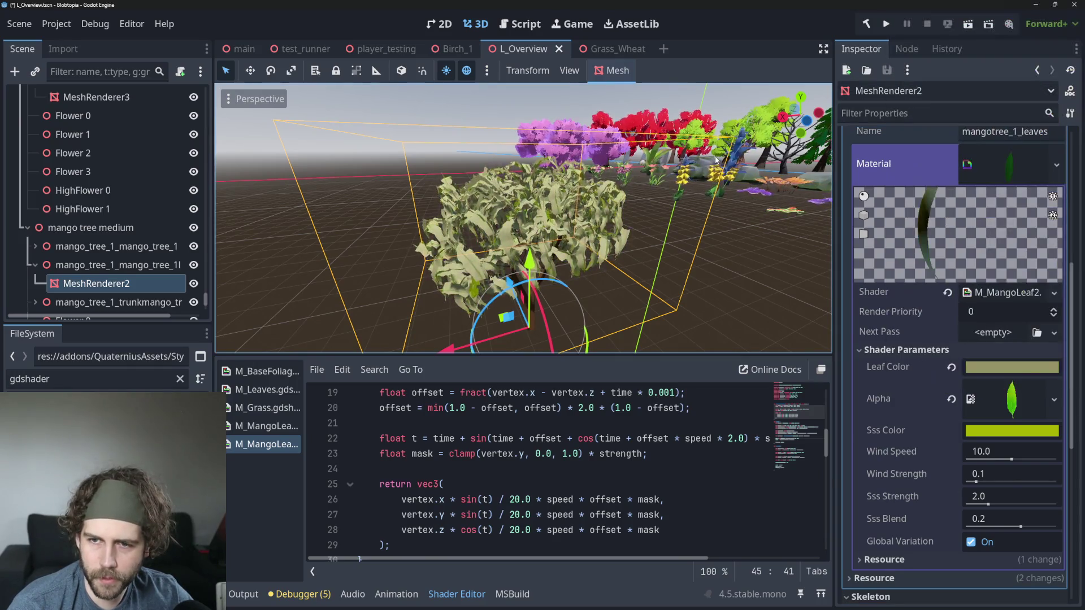
{"action": "left_click", "coordinate": [997, 432]}
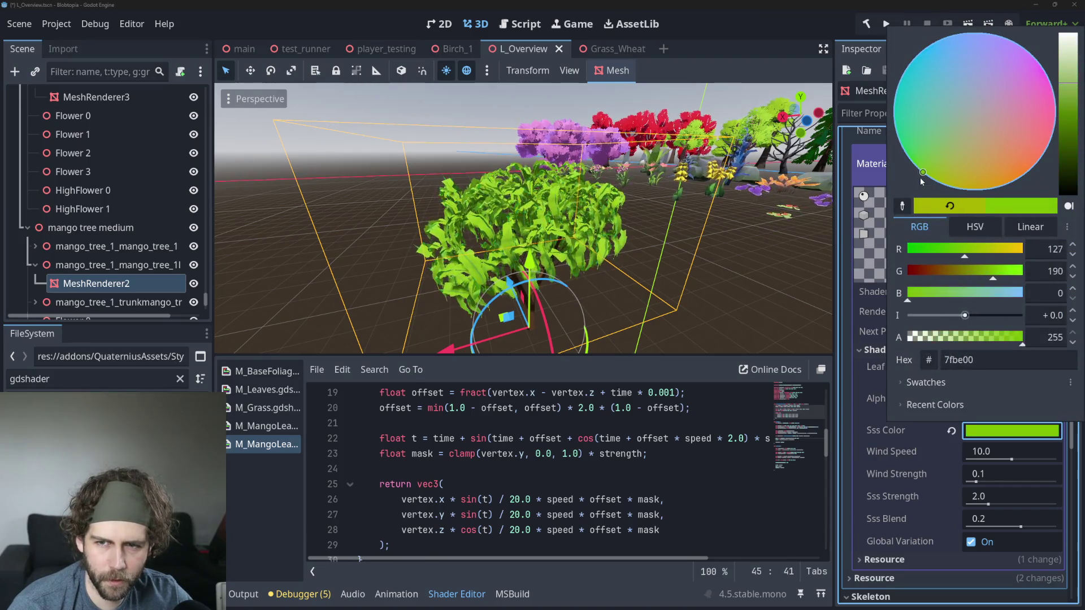
{"action": "mouse_move", "coordinate": [921, 179]}
{"action": "left_mouse_down"}
{"action": "mouse_move", "coordinate": [907, 133]}
{"action": "mouse_move", "coordinate": [914, 147]}
{"action": "left_mouse_up"}
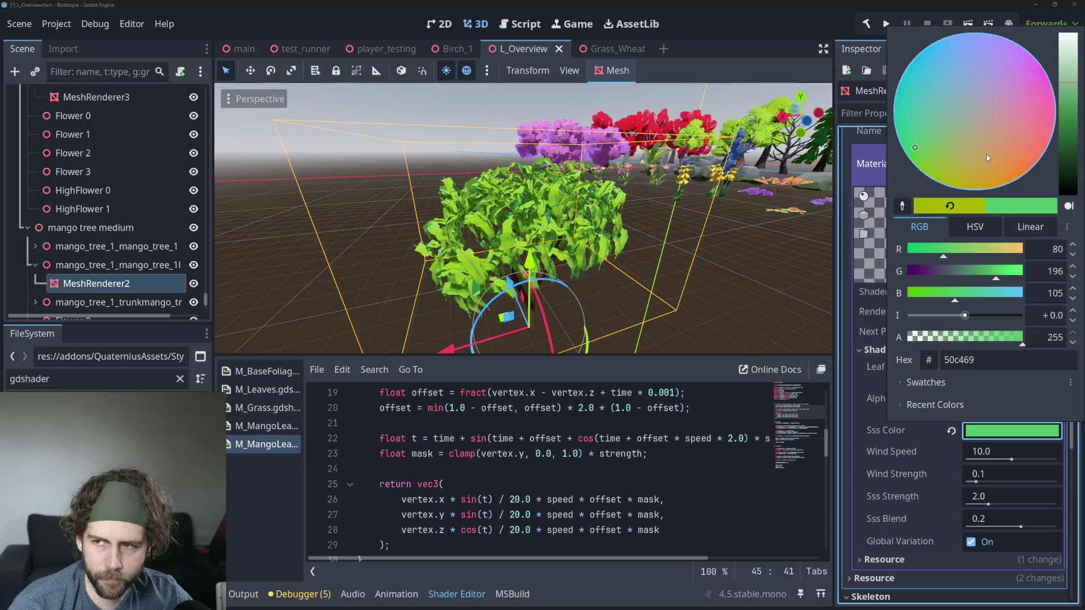
{"action": "left_click", "coordinate": [781, 212]}
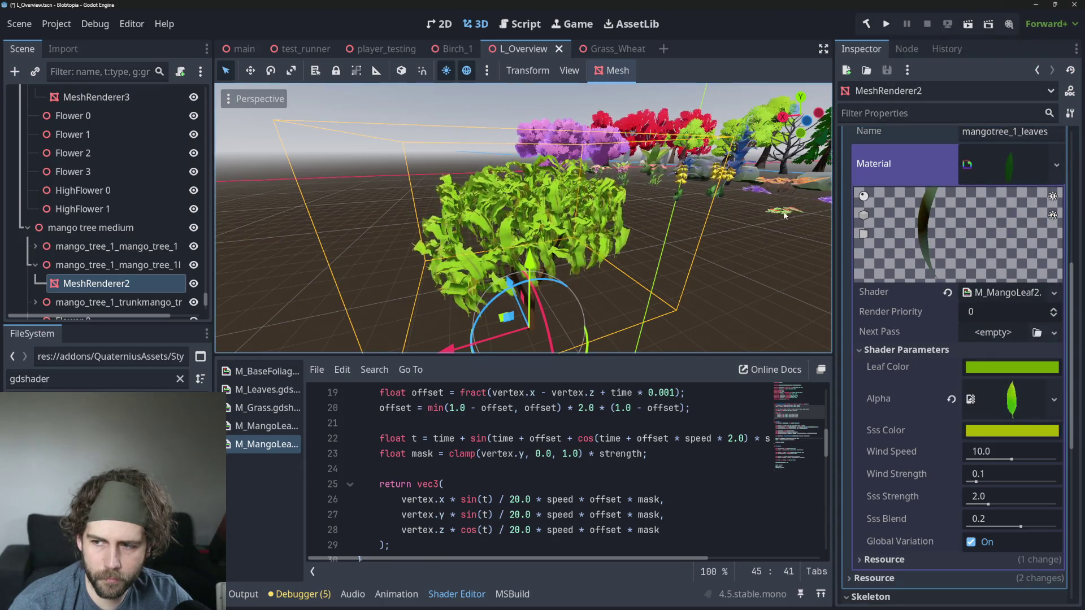
{"action": "left_click", "coordinate": [1011, 430]}
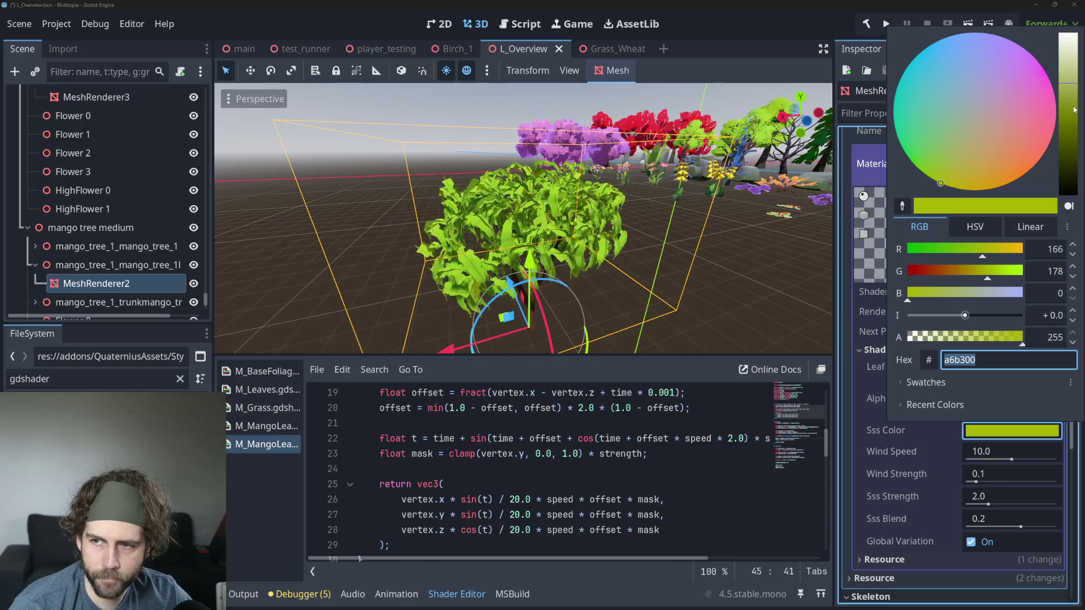
{"action": "mouse_move", "coordinate": [1074, 110]}
{"action": "left_mouse_down"}
{"action": "mouse_move", "coordinate": [1072, 161]}
{"action": "mouse_move", "coordinate": [1068, 105]}
{"action": "left_mouse_up"}
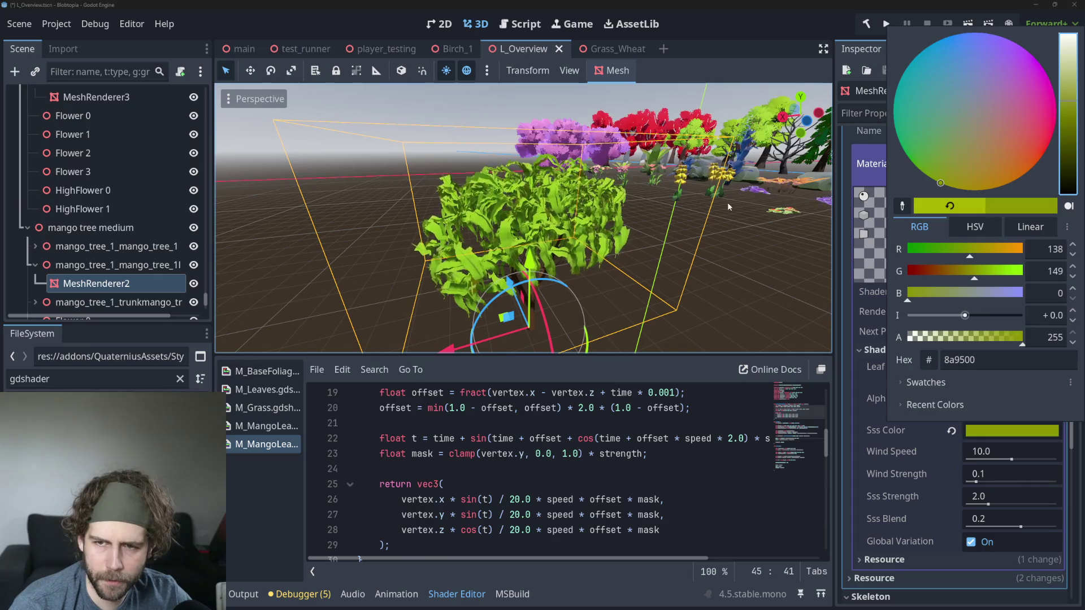
{"action": "left_click", "coordinate": [607, 277]}
{"action": "scroll", "coordinate": [623, 277], "scroll_direction": "down", "scroll_amount": 2}
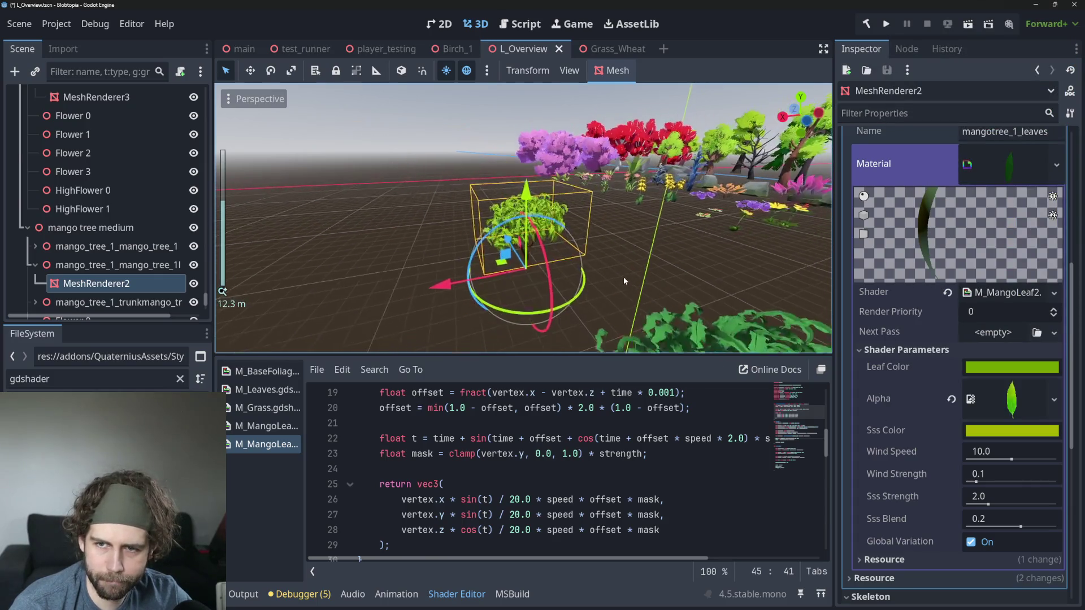
{"action": "left_click", "coordinate": [591, 273]}
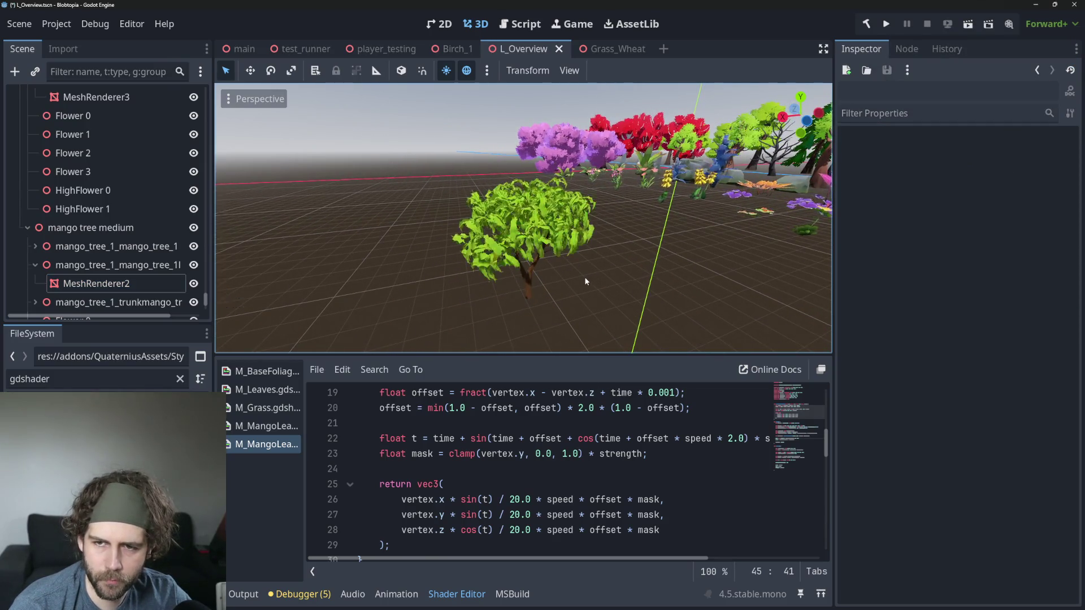
Step: Orbit around the mango tree and reselect the MeshRenderer2 leaves mesh
{"action": "scroll", "coordinate": [621, 282], "scroll_direction": "up", "scroll_amount": 6}
{"action": "scroll", "coordinate": [646, 303], "scroll_direction": "down", "scroll_amount": 3}
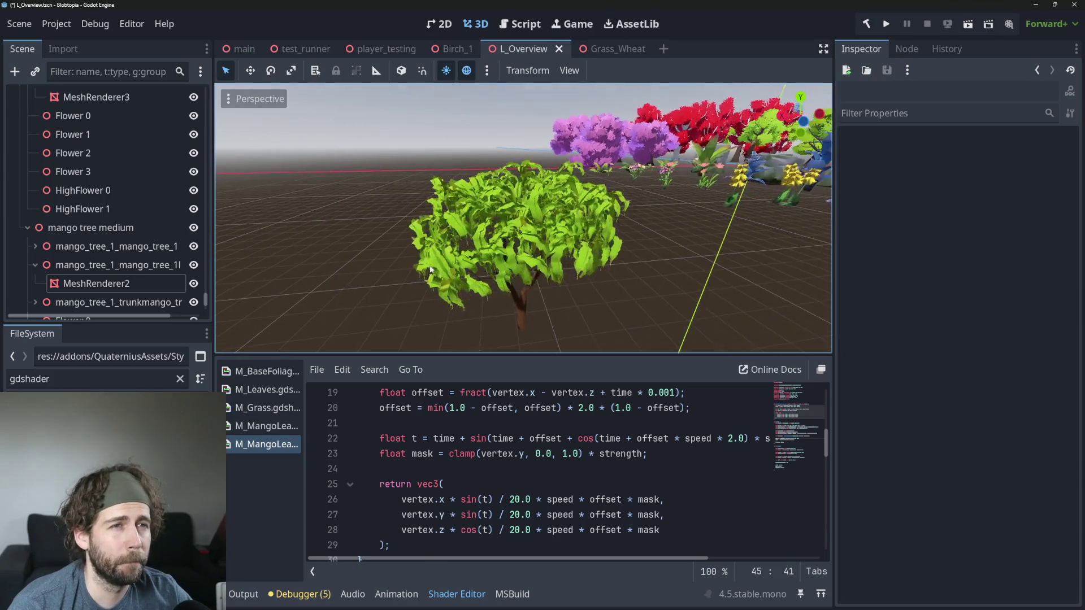
{"action": "left_click_drag", "start_coordinate": [360, 288], "coordinate": [472, 263]}
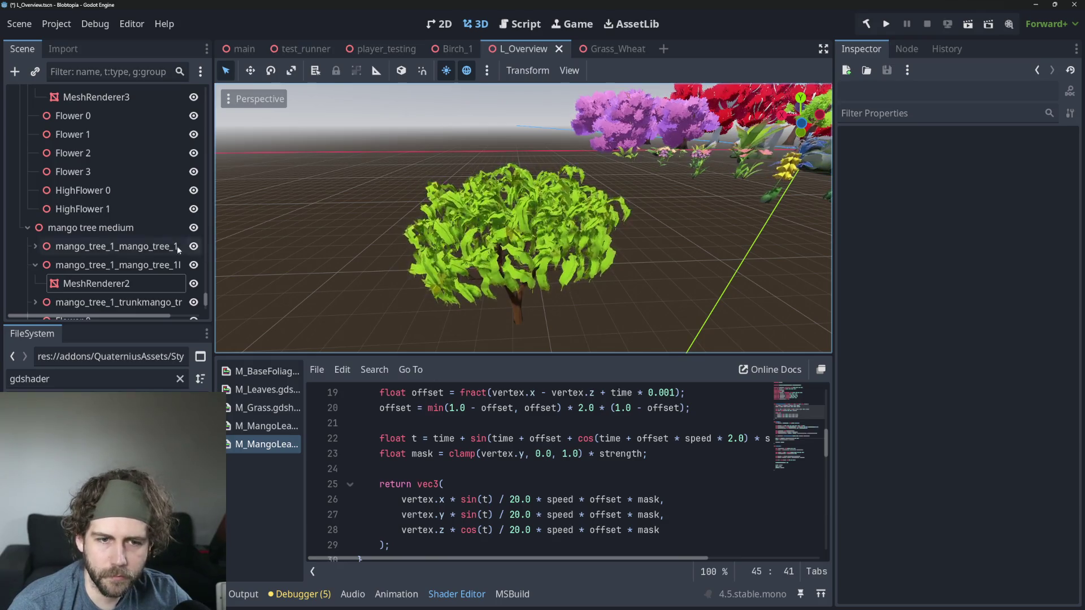
{"action": "scroll", "coordinate": [488, 481], "scroll_direction": "up", "scroll_amount": 3}
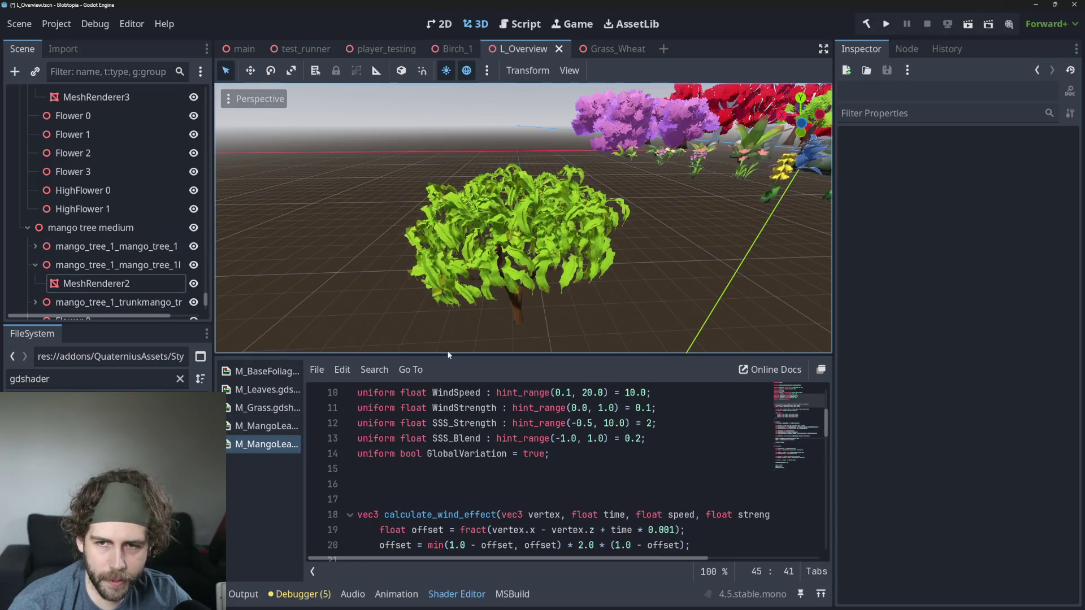
{"action": "left_click", "coordinate": [486, 305]}
{"action": "scroll", "coordinate": [909, 371], "scroll_direction": "down", "scroll_amount": 3}
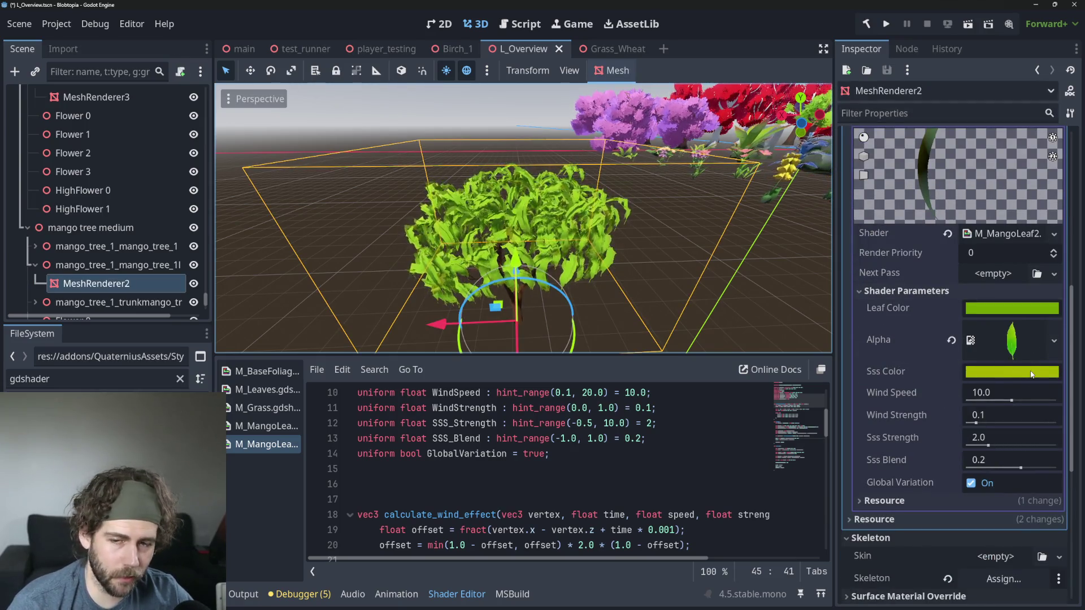
{"action": "mouse_move", "coordinate": [1031, 373]}
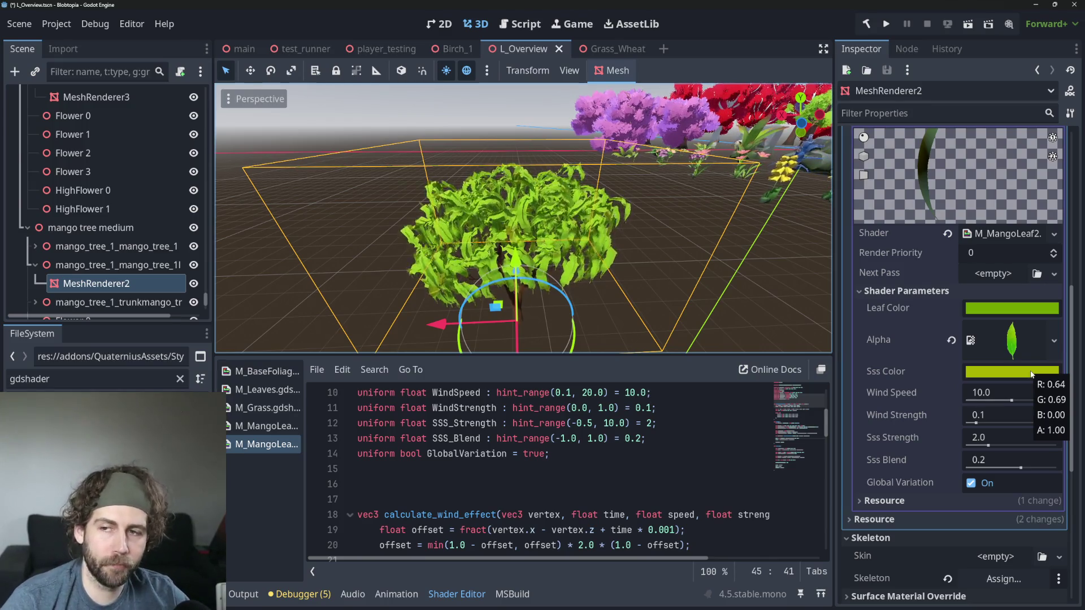
{"action": "scroll", "coordinate": [720, 199], "scroll_direction": "down", "scroll_amount": 5}
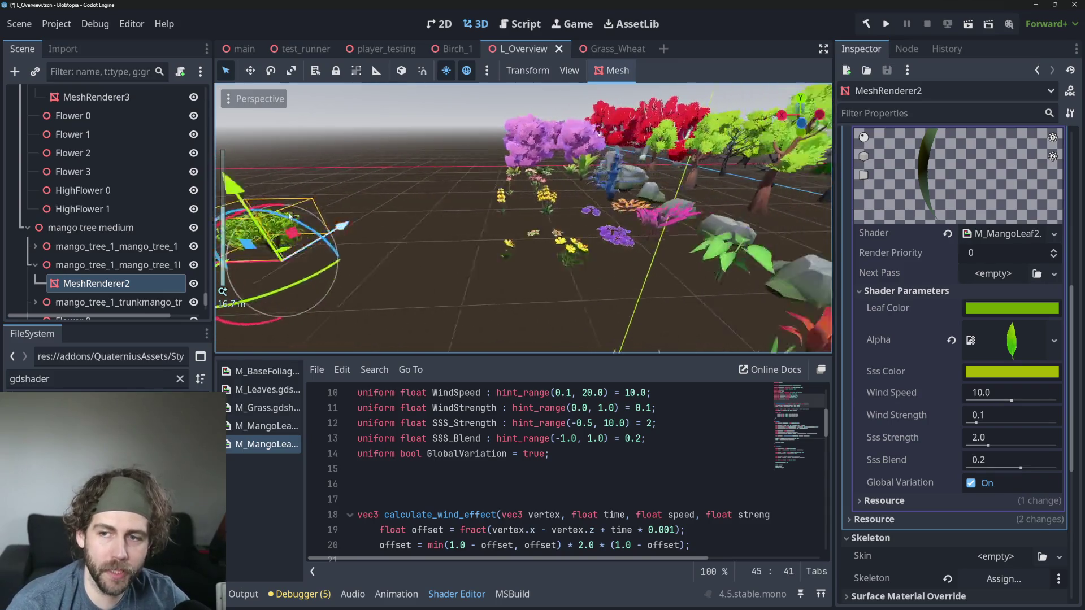
Step: Fly the camera in close to the grass and rocks, then switch to Blender
{"action": "key", "text": "w"}
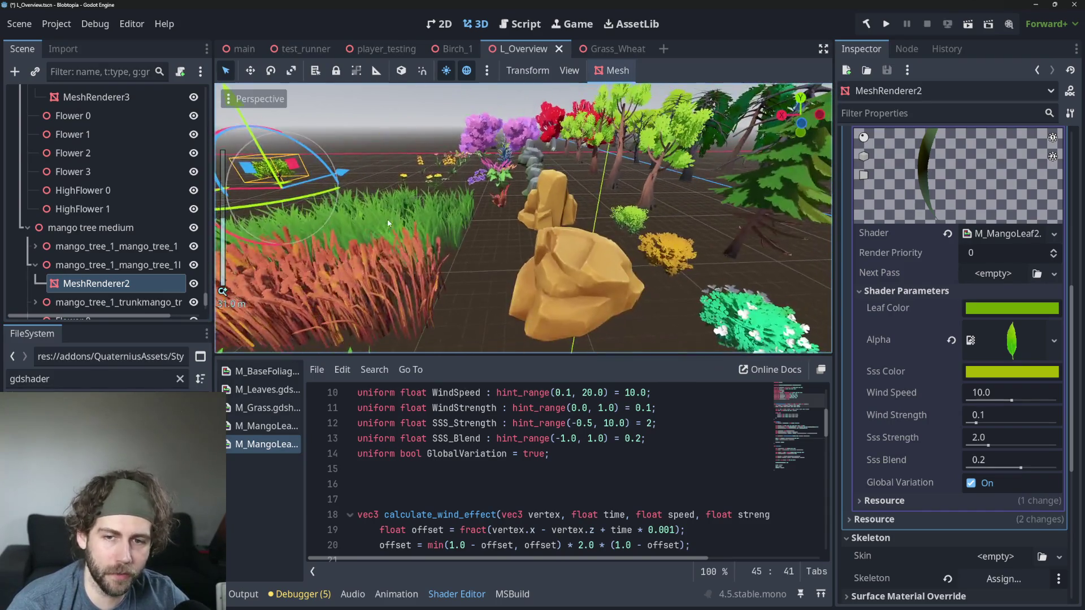
{"action": "key", "text": "w"}
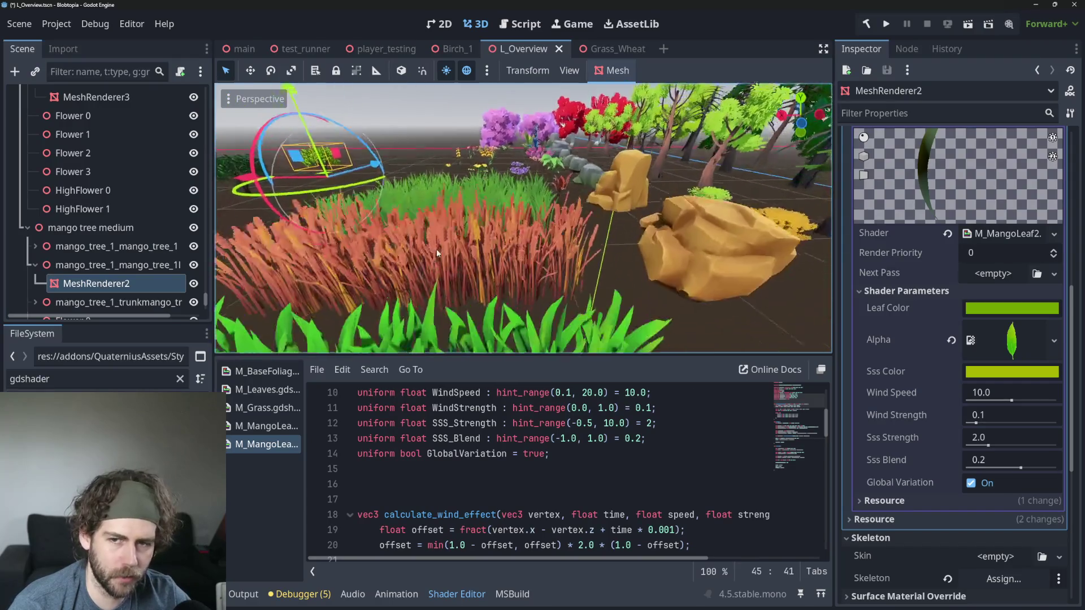
{"action": "key", "text": "w"}
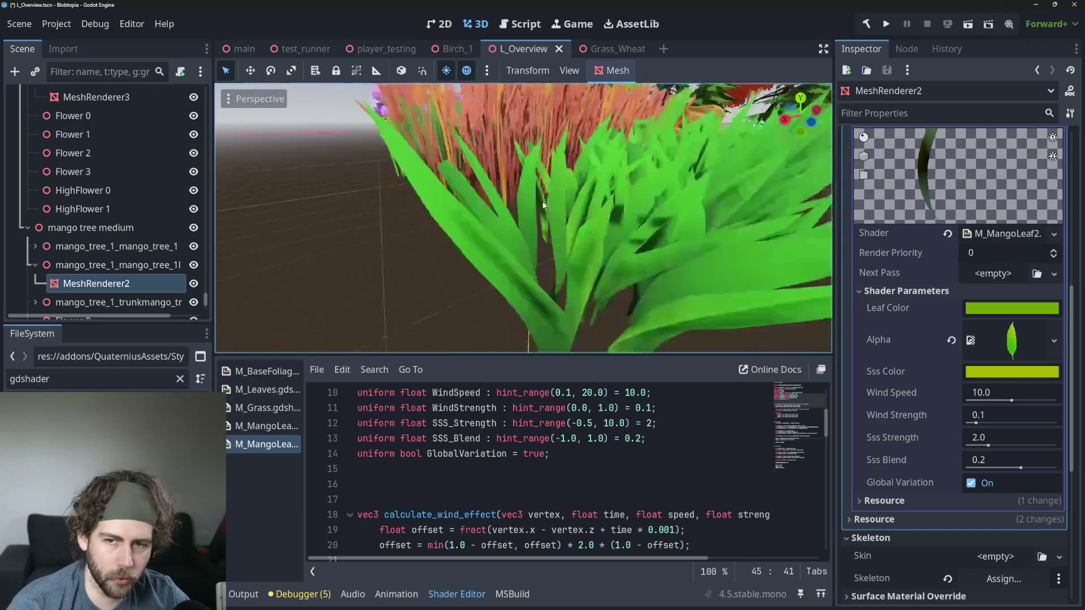
{"action": "key", "text": "s"}
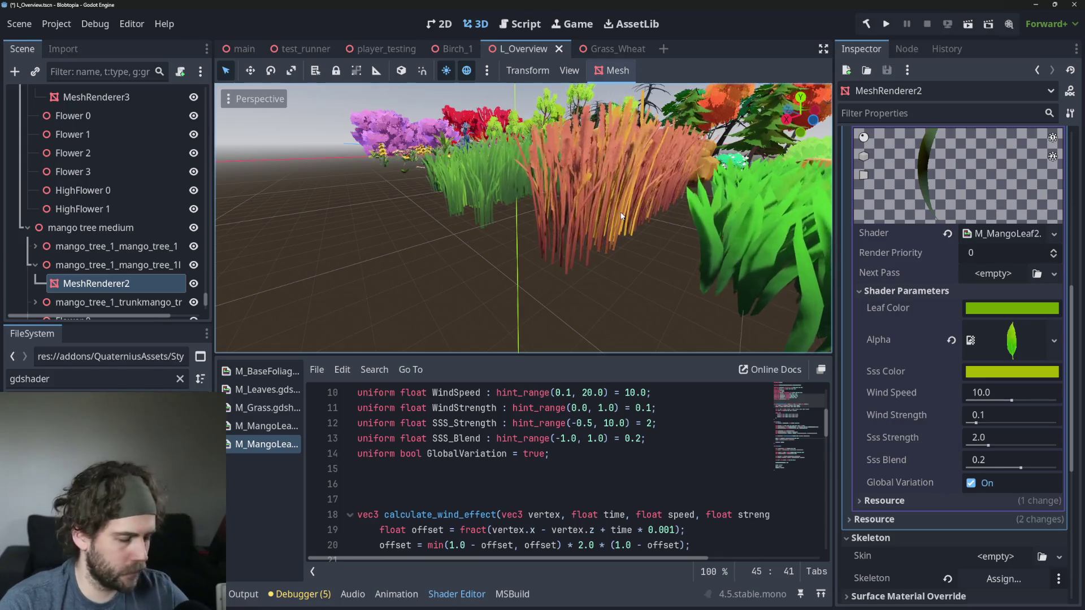
{"action": "scroll", "coordinate": [472, 240], "scroll_direction": "down", "scroll_amount": 10}
{"action": "scroll", "coordinate": [472, 236], "scroll_direction": "up", "scroll_amount": 5}
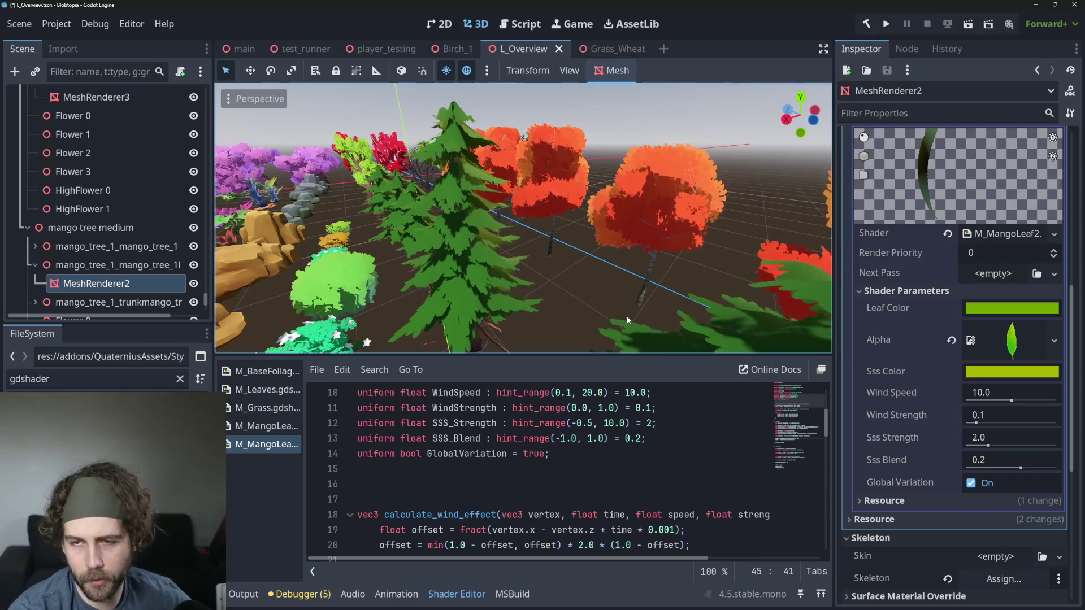
{"action": "key", "text": "alt+Tab"}
{"action": "key", "text": "alt+Tab"}
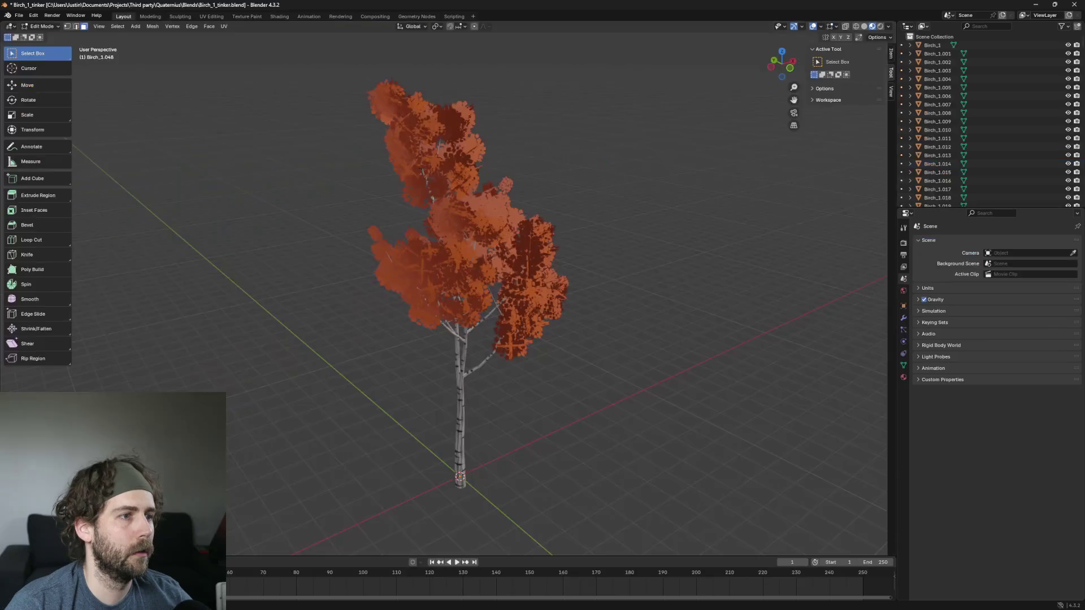
Step: In Object Mode, box-select birch leaf objects, orbit the canopy, and pick leaf card Birch_1.607
{"action": "scroll", "coordinate": [376, 170], "scroll_direction": "up", "scroll_amount": 5}
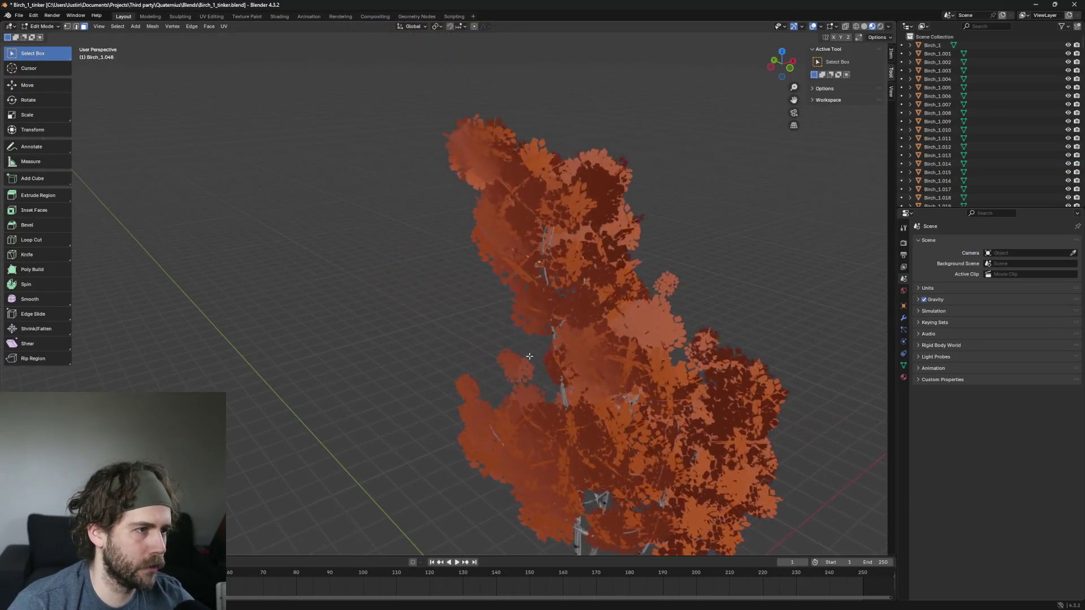
{"action": "left_click_drag", "start_coordinate": [400, 83], "coordinate": [644, 294]}
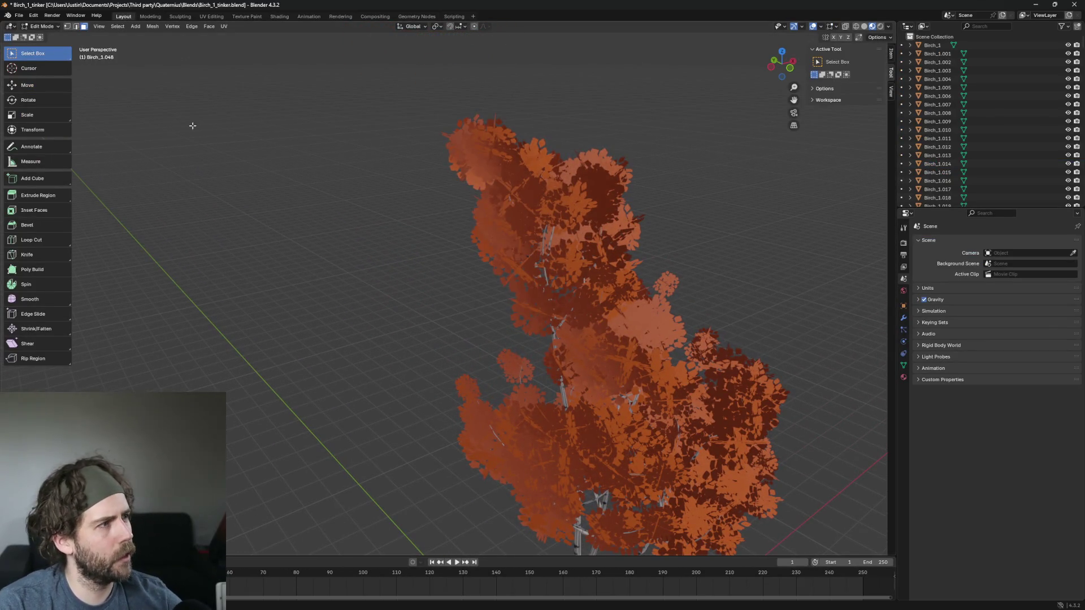
{"action": "key", "text": "Tab"}
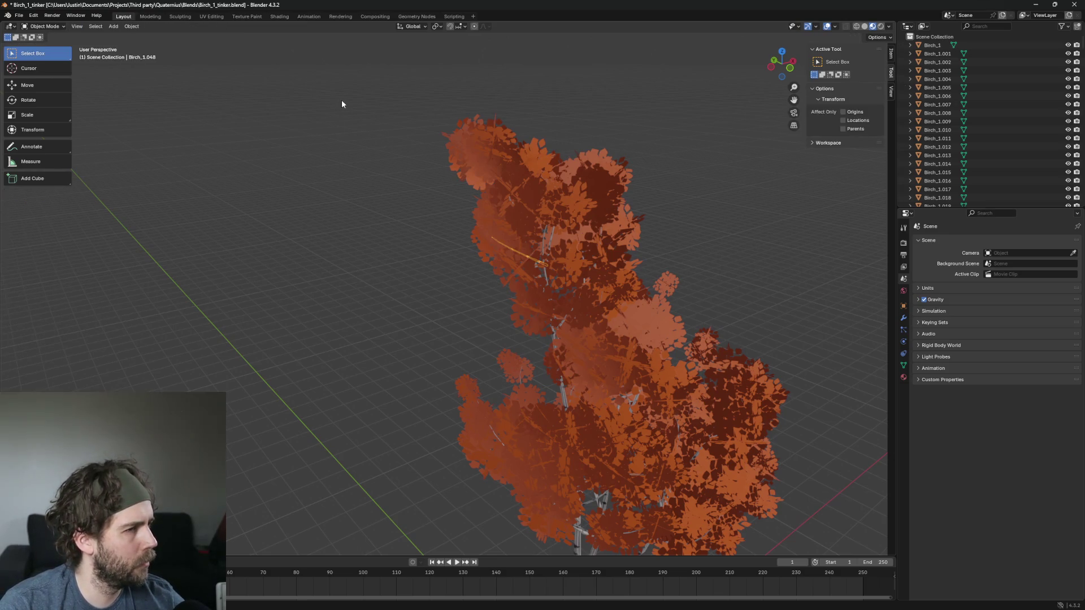
{"action": "left_click_drag", "start_coordinate": [341, 104], "coordinate": [691, 390]}
{"action": "scroll", "coordinate": [556, 256], "scroll_direction": "up", "scroll_amount": 4}
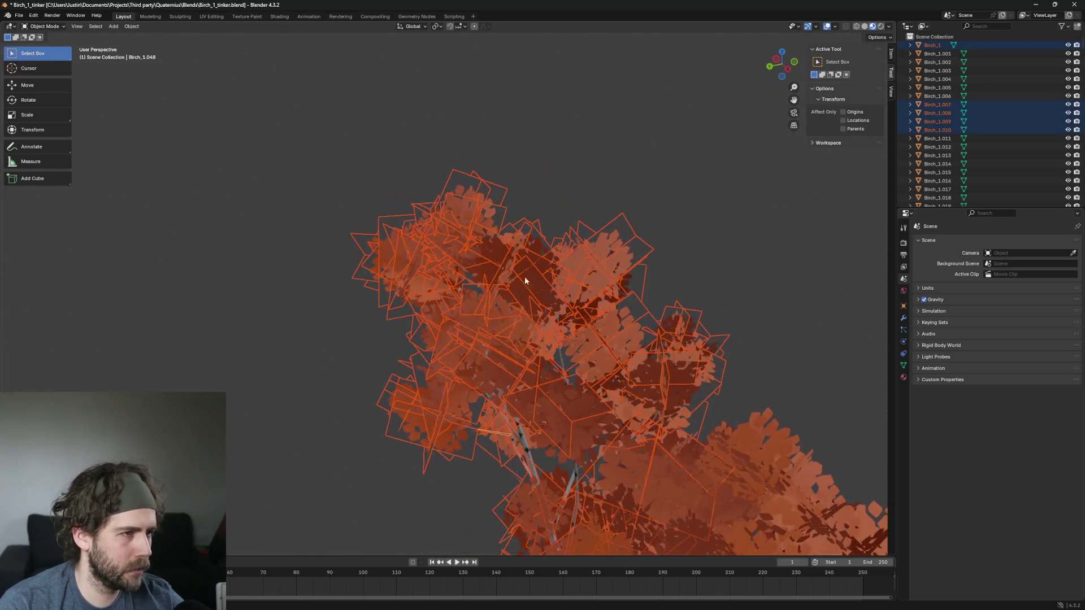
{"action": "left_click_drag", "start_coordinate": [525, 280], "coordinate": [488, 220]}
{"action": "mouse_move", "coordinate": [471, 90]}
{"action": "left_mouse_down"}
{"action": "mouse_move", "coordinate": [399, 104]}
{"action": "mouse_move", "coordinate": [372, 128]}
{"action": "left_mouse_up"}
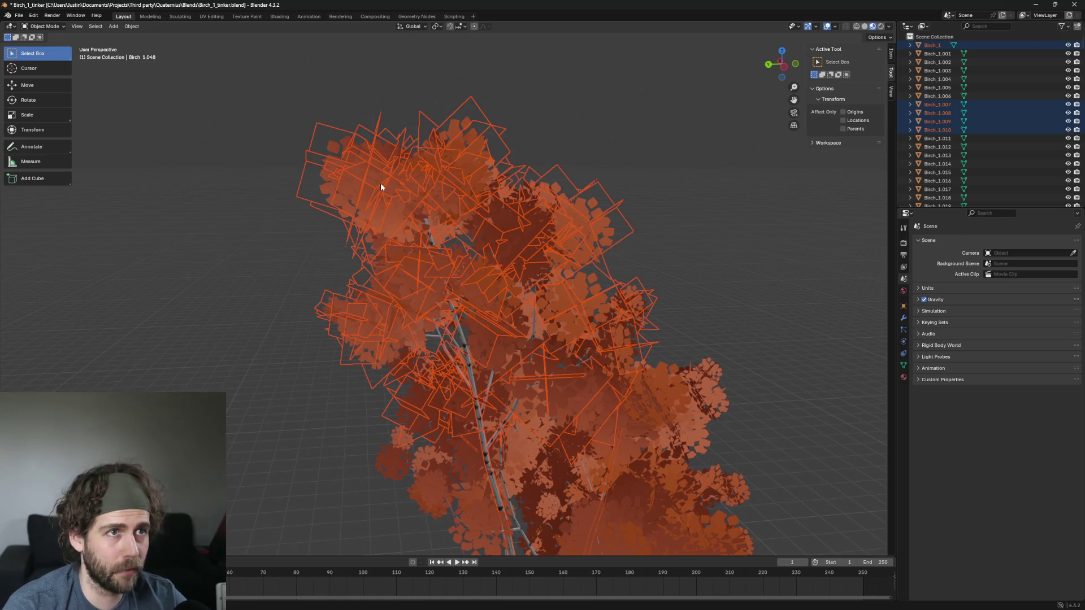
{"action": "left_click", "coordinate": [630, 229]}
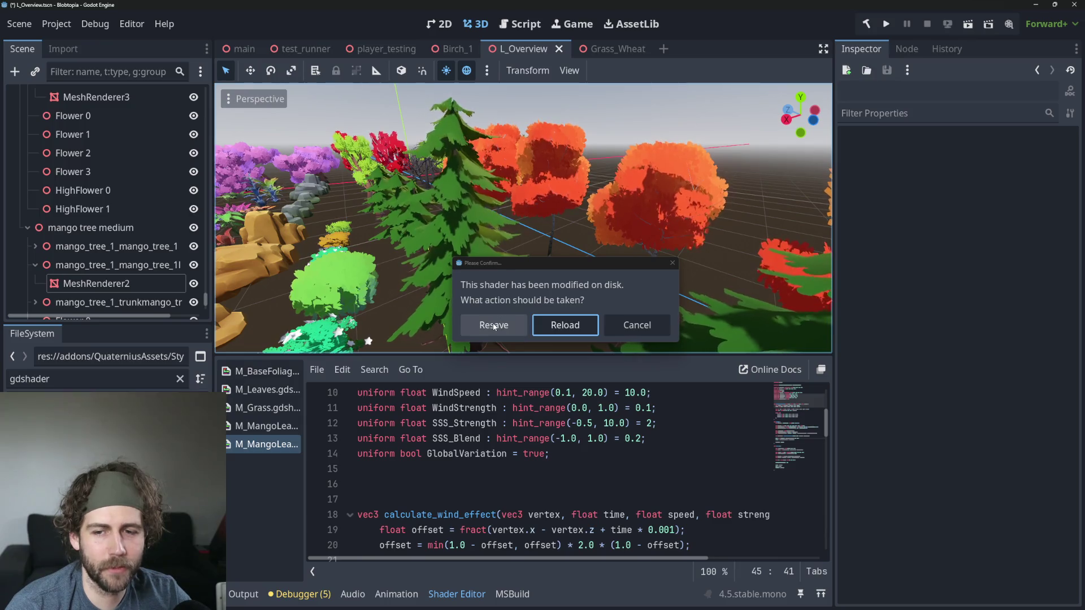
Step: Reload the disk-modified shader and open M_MangoLeaf.gdshader in the Shader Editor
{"action": "left_click", "coordinate": [560, 327]}
{"action": "scroll", "coordinate": [568, 270], "scroll_direction": "down", "scroll_amount": 2}
{"action": "scroll", "coordinate": [568, 269], "scroll_direction": "down", "scroll_amount": 3}
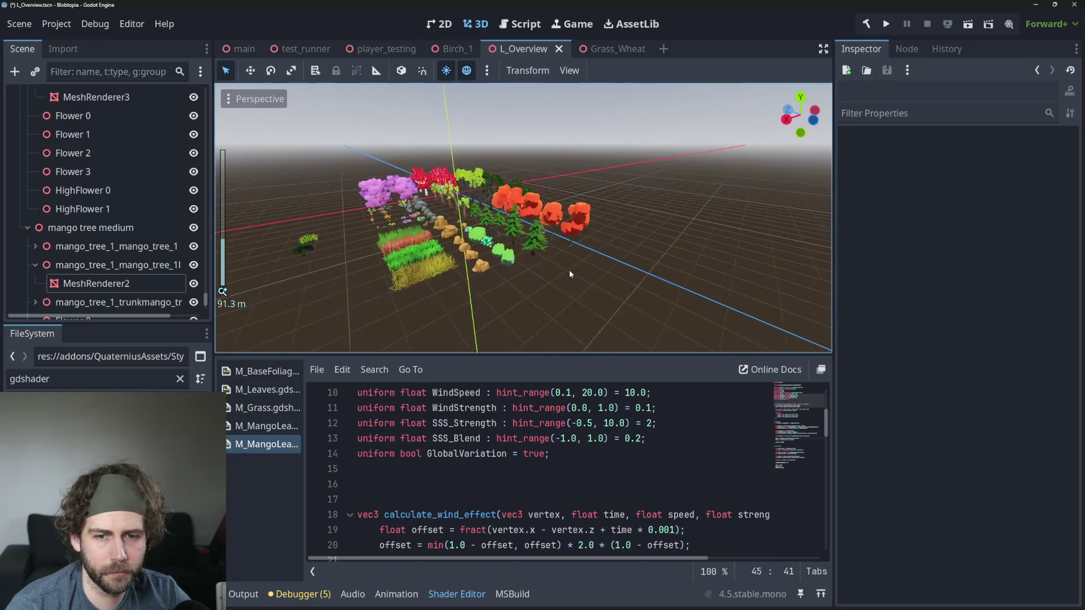
{"action": "scroll", "coordinate": [502, 245], "scroll_direction": "up", "scroll_amount": 4}
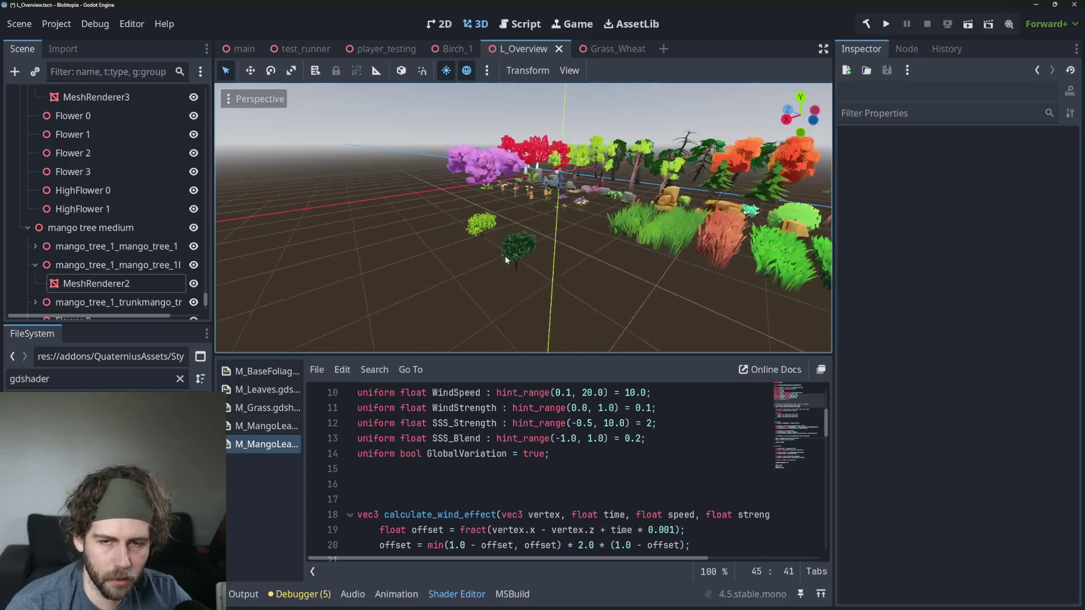
{"action": "scroll", "coordinate": [501, 245], "scroll_direction": "up", "scroll_amount": 4}
{"action": "scroll", "coordinate": [500, 245], "scroll_direction": "down", "scroll_amount": 2}
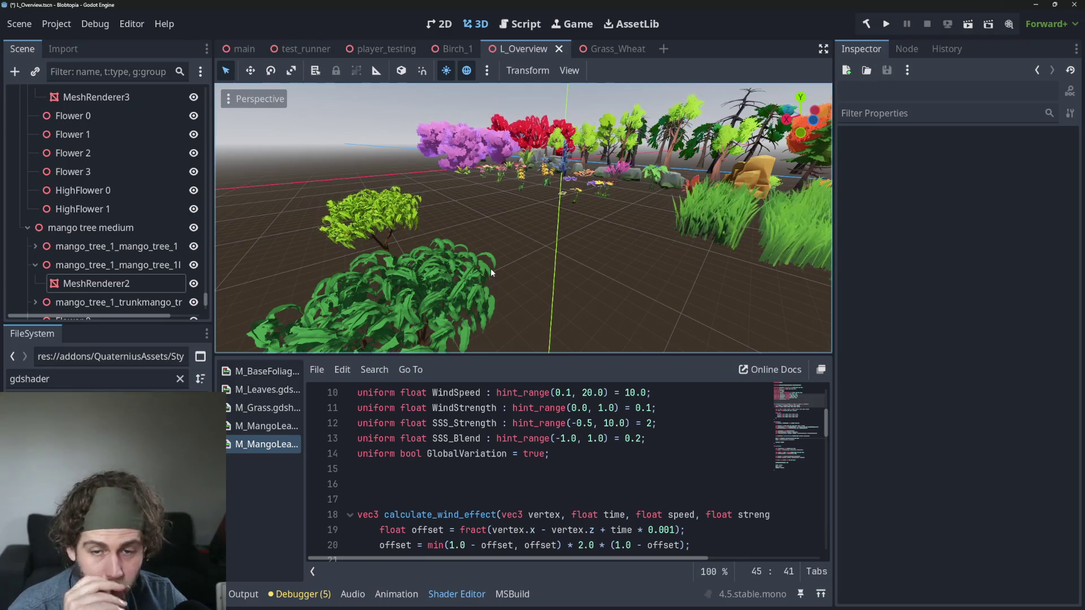
{"action": "left_click", "coordinate": [265, 427]}
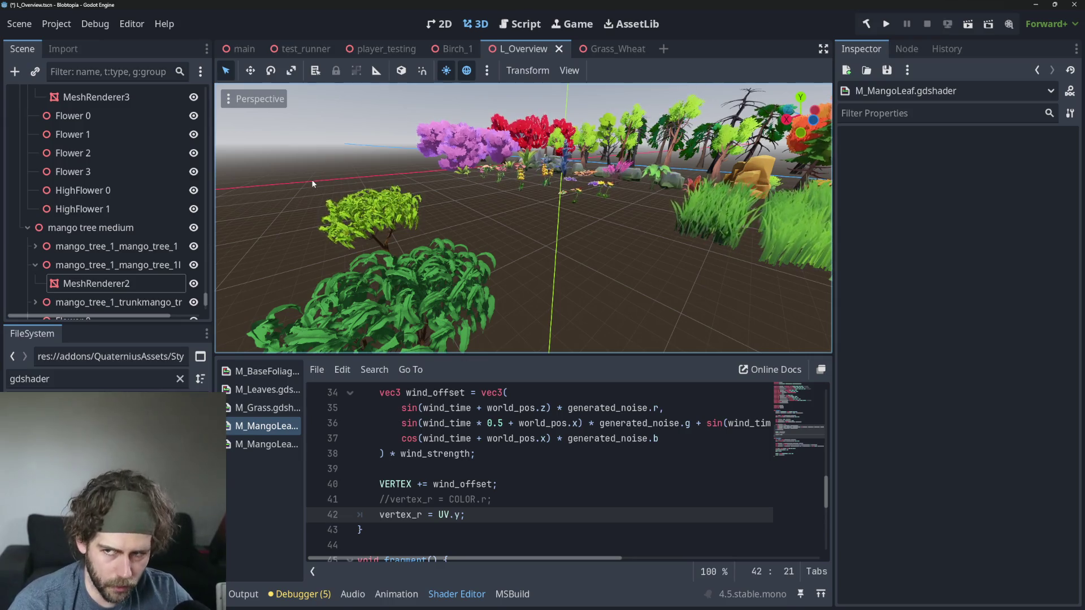
Step: Frame the mango bush and assign M_MangoLeaf.gdshader to MeshRenderer2's leaf material
{"action": "scroll", "coordinate": [577, 263], "scroll_direction": "down", "scroll_amount": 3}
{"action": "scroll", "coordinate": [566, 239], "scroll_direction": "up", "scroll_amount": 3}
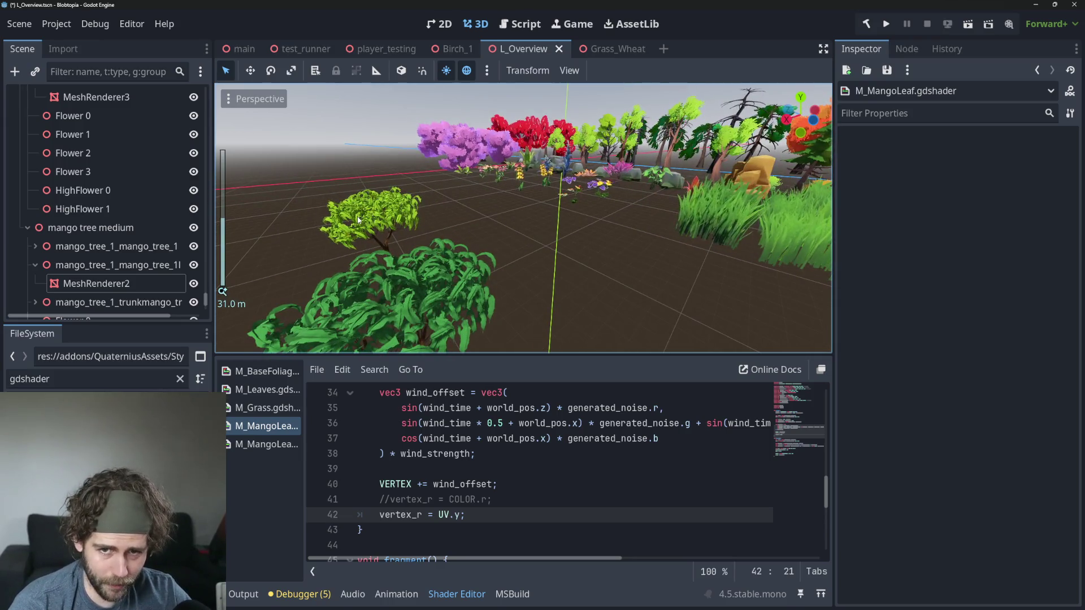
{"action": "key", "text": "f"}
{"action": "mouse_move", "coordinate": [520, 249]}
{"action": "left_mouse_down"}
{"action": "mouse_move", "coordinate": [558, 262]}
{"action": "mouse_move", "coordinate": [574, 290]}
{"action": "left_mouse_up"}
{"action": "scroll", "coordinate": [574, 290], "scroll_direction": "down", "scroll_amount": 3}
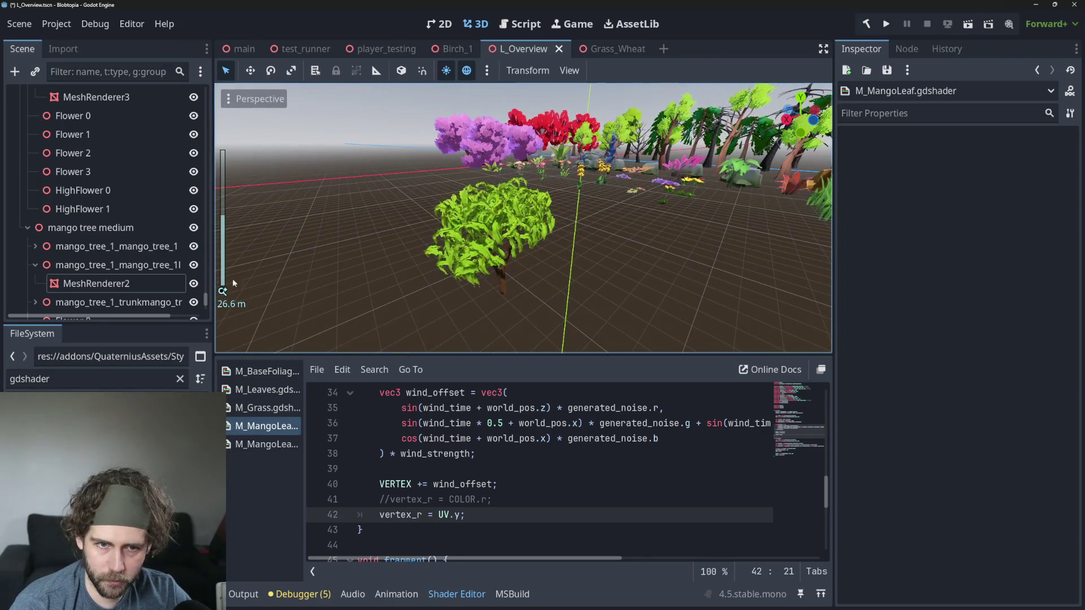
{"action": "left_click", "coordinate": [96, 288]}
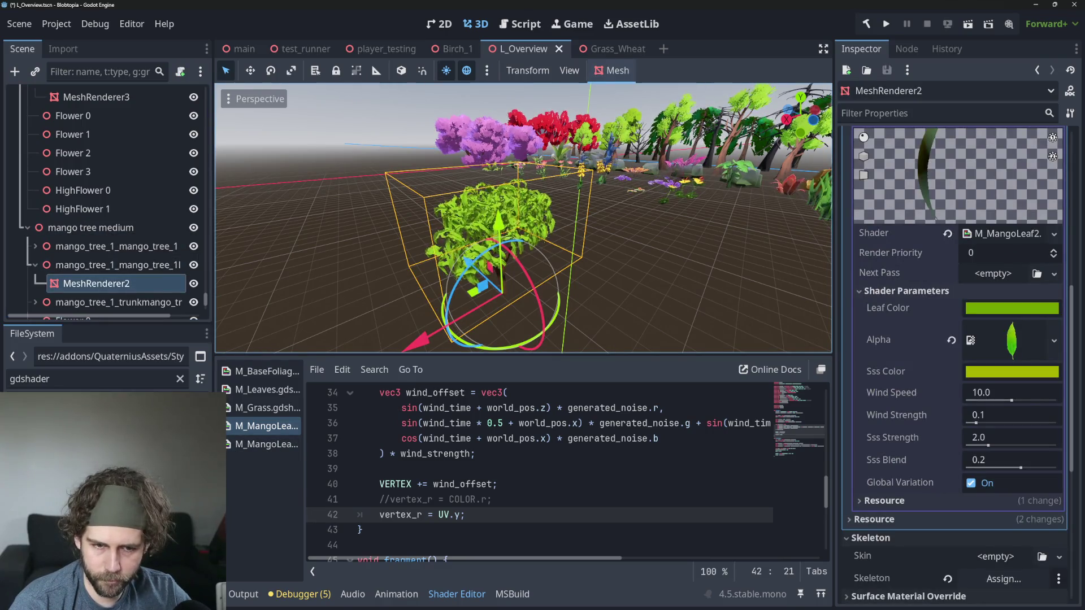
{"action": "mouse_move", "coordinate": [267, 426]}
{"action": "left_mouse_down"}
{"action": "mouse_move", "coordinate": [696, 408]}
{"action": "mouse_move", "coordinate": [986, 233]}
{"action": "left_mouse_up"}
Step: Try raising Wind Intensity to about 0.42, then set it back to 0.2
{"action": "scroll", "coordinate": [527, 245], "scroll_direction": "up", "scroll_amount": 5}
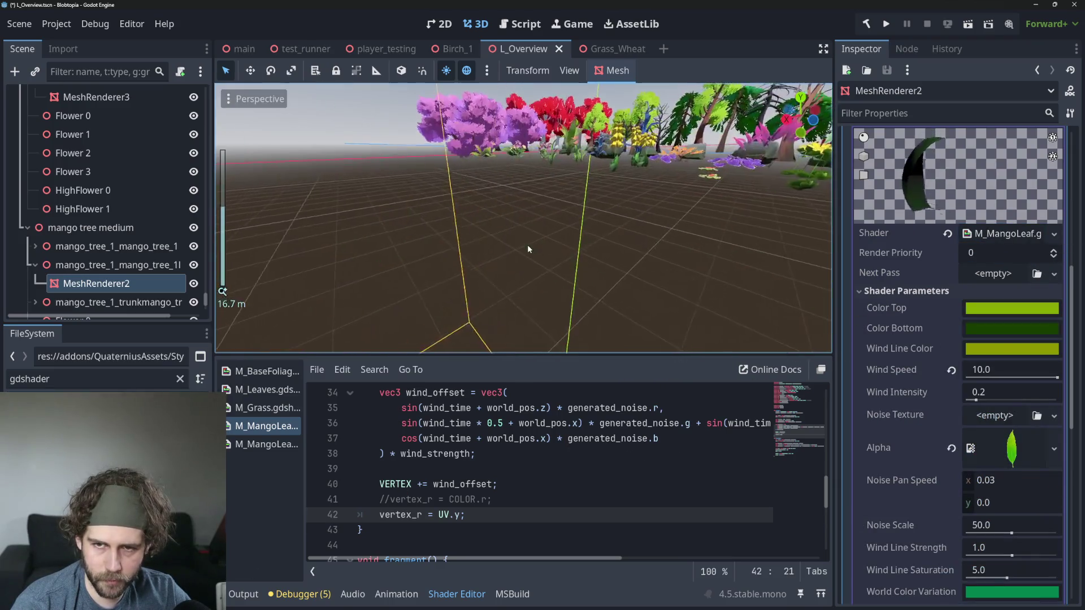
{"action": "scroll", "coordinate": [532, 239], "scroll_direction": "down", "scroll_amount": 3}
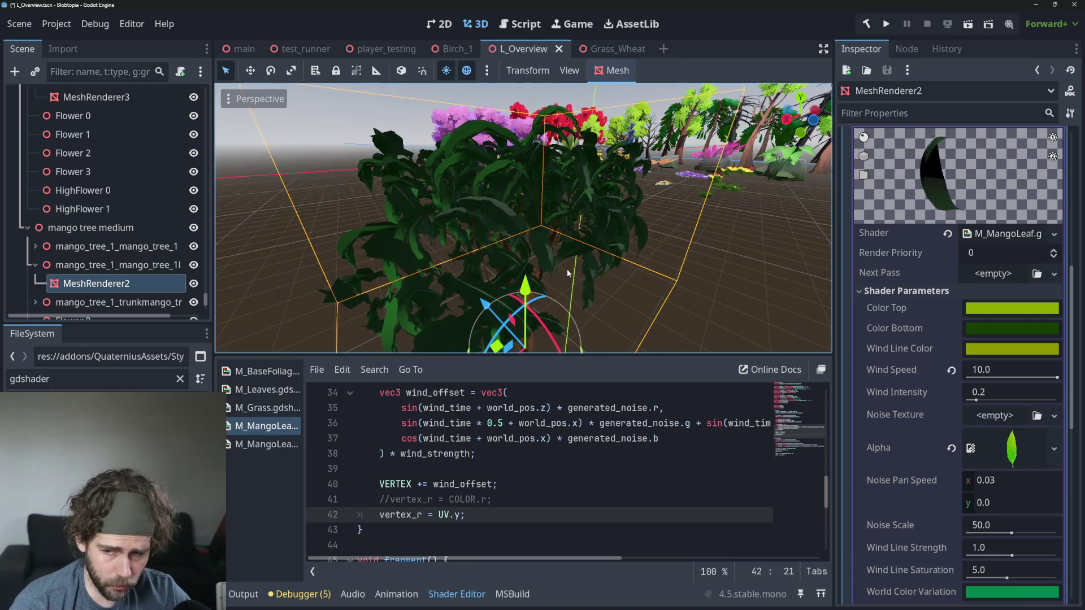
{"action": "left_click_drag", "start_coordinate": [976, 400], "coordinate": [986, 400]}
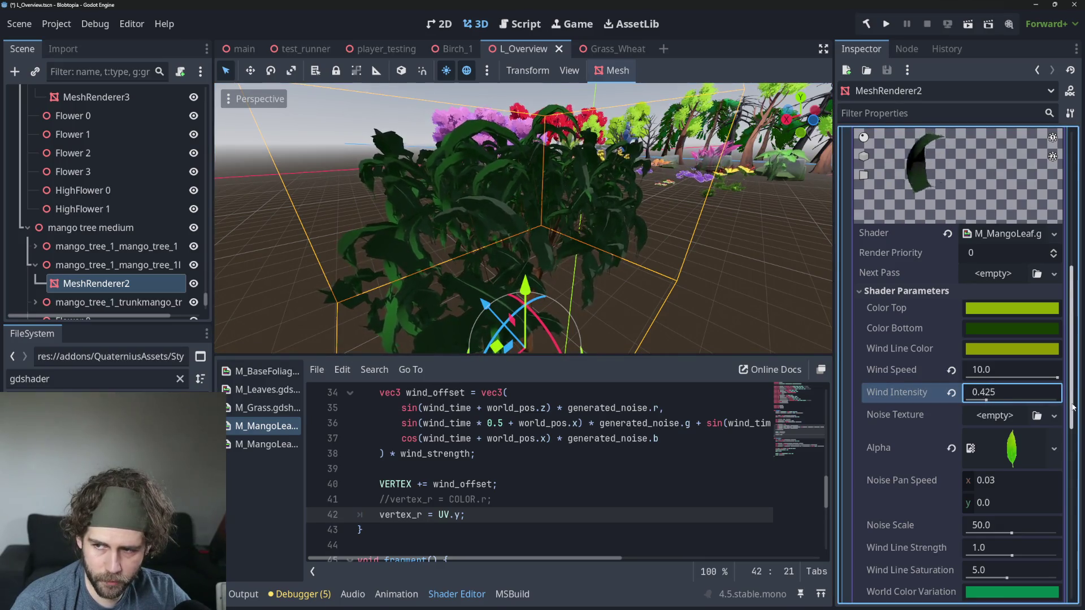
{"action": "type", "text": "0.2"}
{"action": "key", "text": "Return"}
{"action": "scroll", "coordinate": [616, 208], "scroll_direction": "down", "scroll_amount": 5}
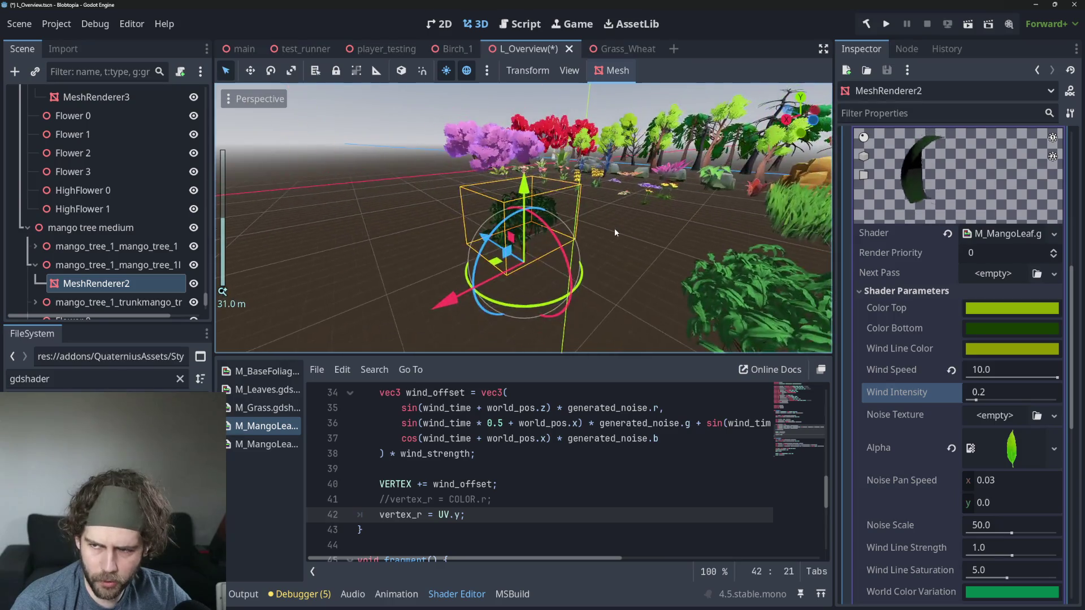
{"action": "scroll", "coordinate": [555, 456], "scroll_direction": "up", "scroll_amount": 3}
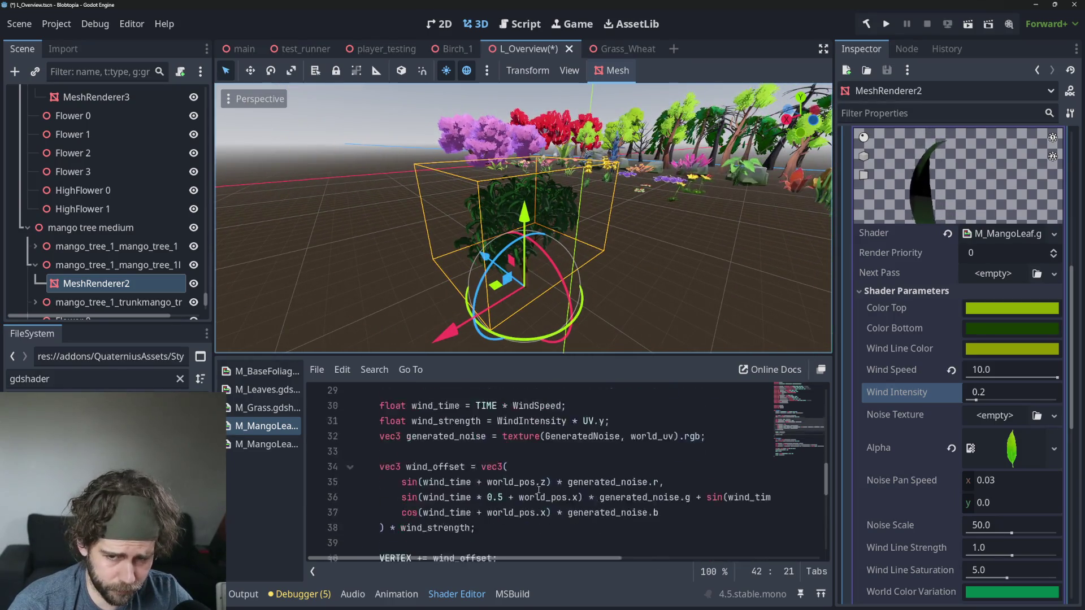
{"action": "scroll", "coordinate": [542, 480], "scroll_direction": "down", "scroll_amount": 7}
{"action": "scroll", "coordinate": [539, 490], "scroll_direction": "up", "scroll_amount": 1}
{"action": "scroll", "coordinate": [540, 490], "scroll_direction": "down", "scroll_amount": 3}
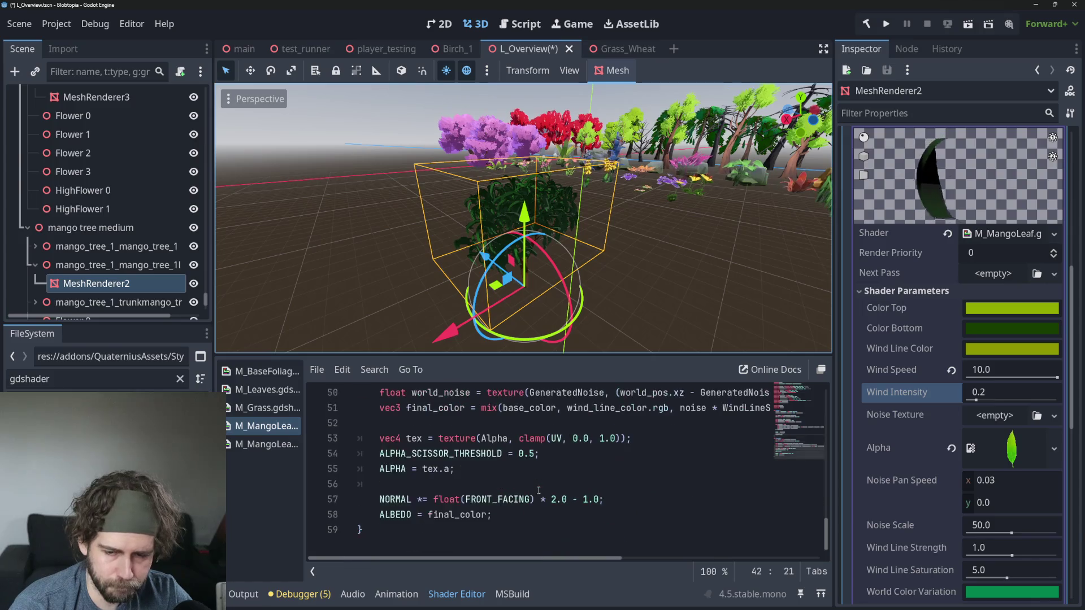
{"action": "scroll", "coordinate": [539, 490], "scroll_direction": "up", "scroll_amount": 1}
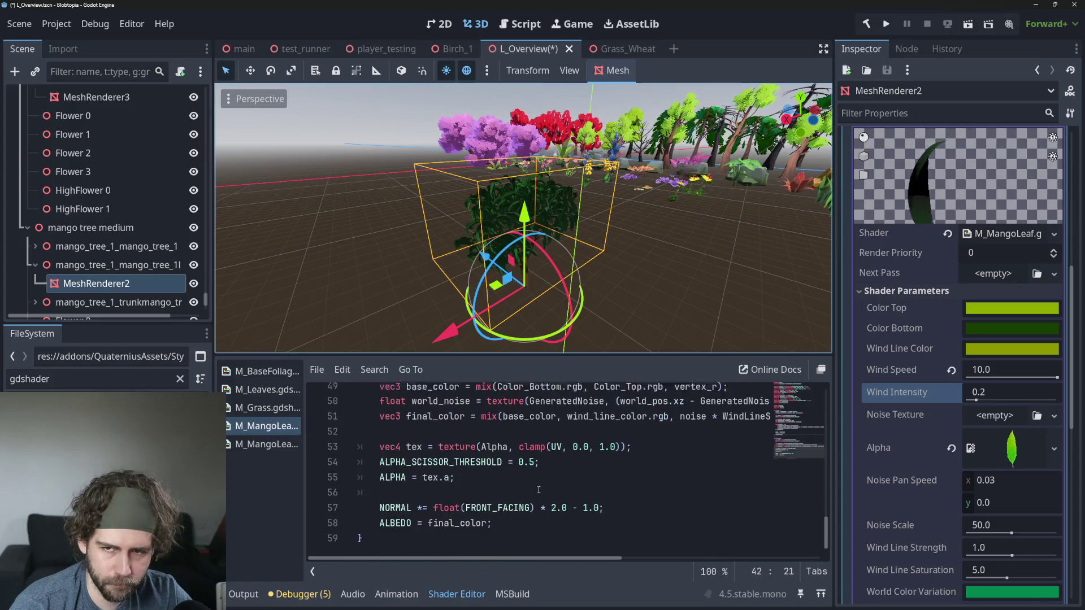
Step: Make Color Bottom red, then try orange and pink Wind Line Colors and discard that change
{"action": "left_click", "coordinate": [1006, 335]}
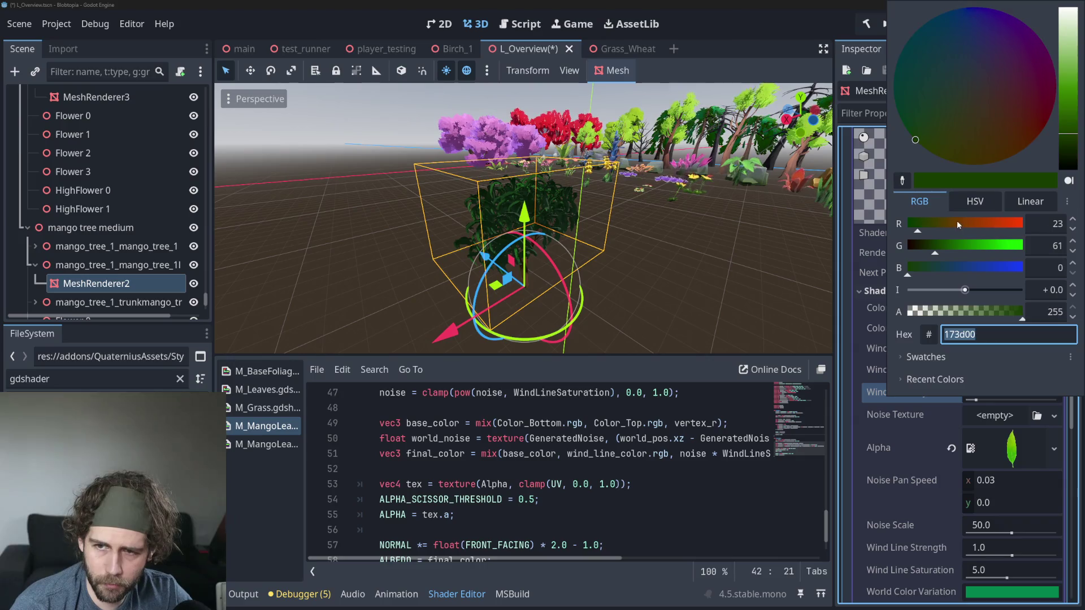
{"action": "left_click_drag", "start_coordinate": [957, 220], "coordinate": [1024, 224]}
{"action": "left_click", "coordinate": [672, 229]}
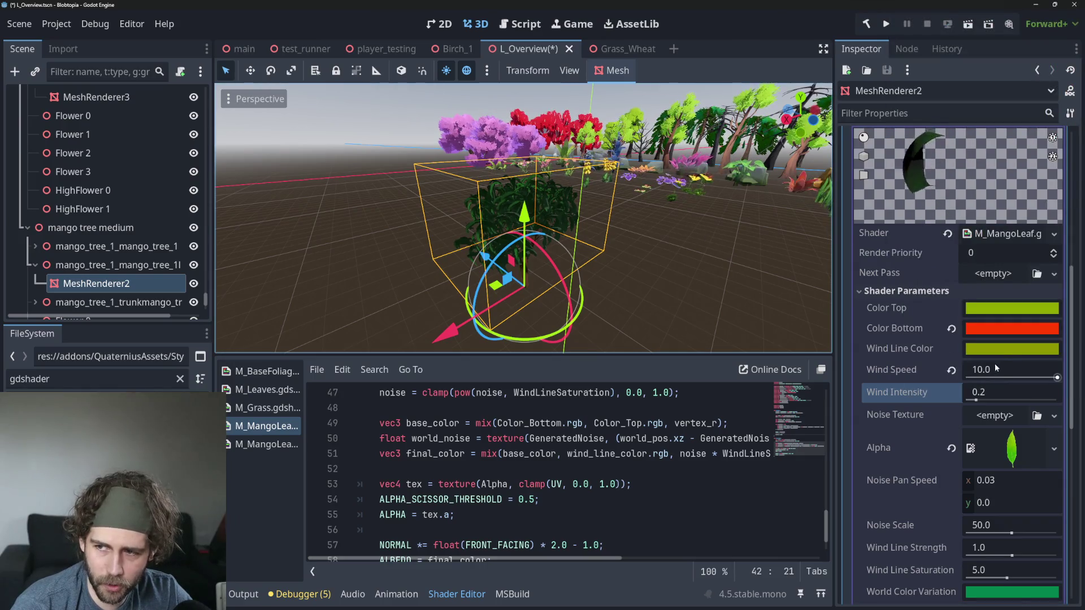
{"action": "left_click", "coordinate": [997, 349]}
{"action": "left_click_drag", "start_coordinate": [980, 224], "coordinate": [1023, 224]}
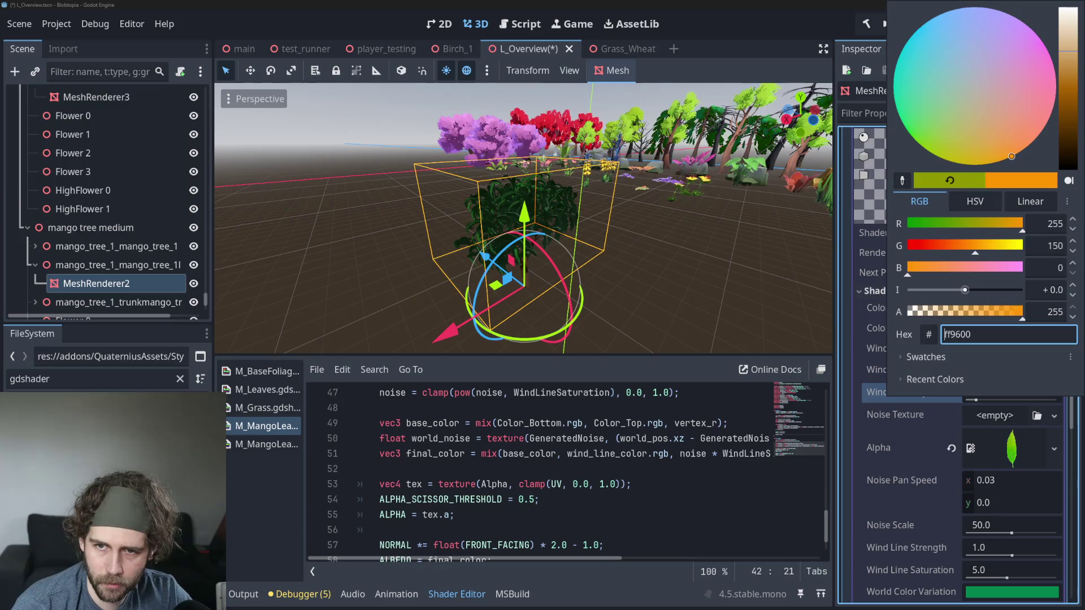
{"action": "left_click", "coordinate": [1018, 122]}
{"action": "mouse_move", "coordinate": [1068, 51]}
{"action": "left_mouse_down"}
{"action": "mouse_move", "coordinate": [1069, 91]}
{"action": "mouse_move", "coordinate": [1081, 35]}
{"action": "mouse_move", "coordinate": [1074, 93]}
{"action": "mouse_move", "coordinate": [1076, 7]}
{"action": "mouse_move", "coordinate": [1074, 118]}
{"action": "mouse_move", "coordinate": [1076, 7]}
{"action": "left_mouse_up"}
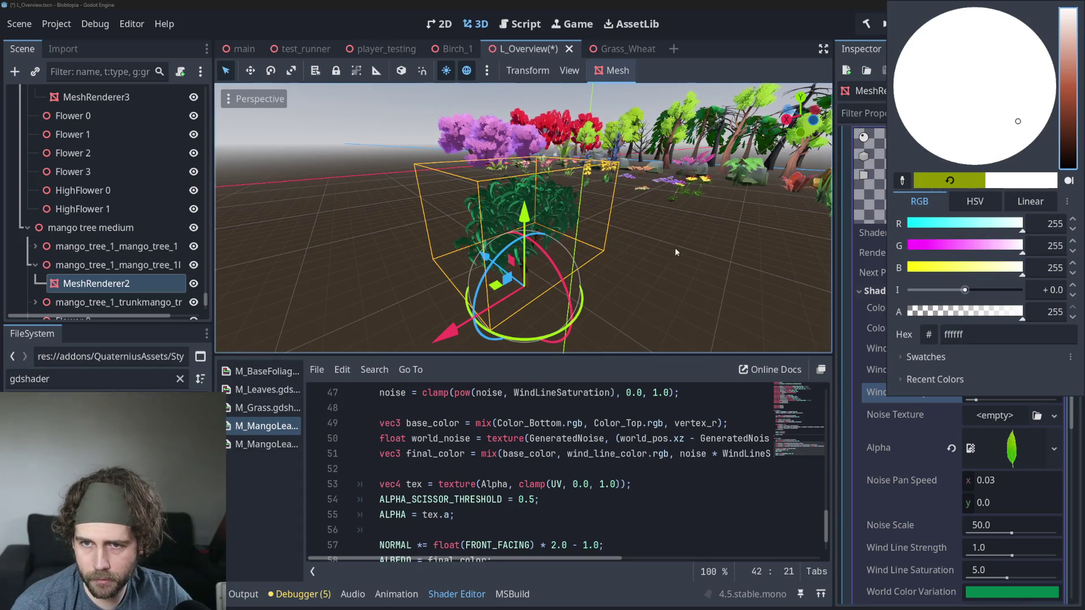
{"action": "key", "text": "Escape"}
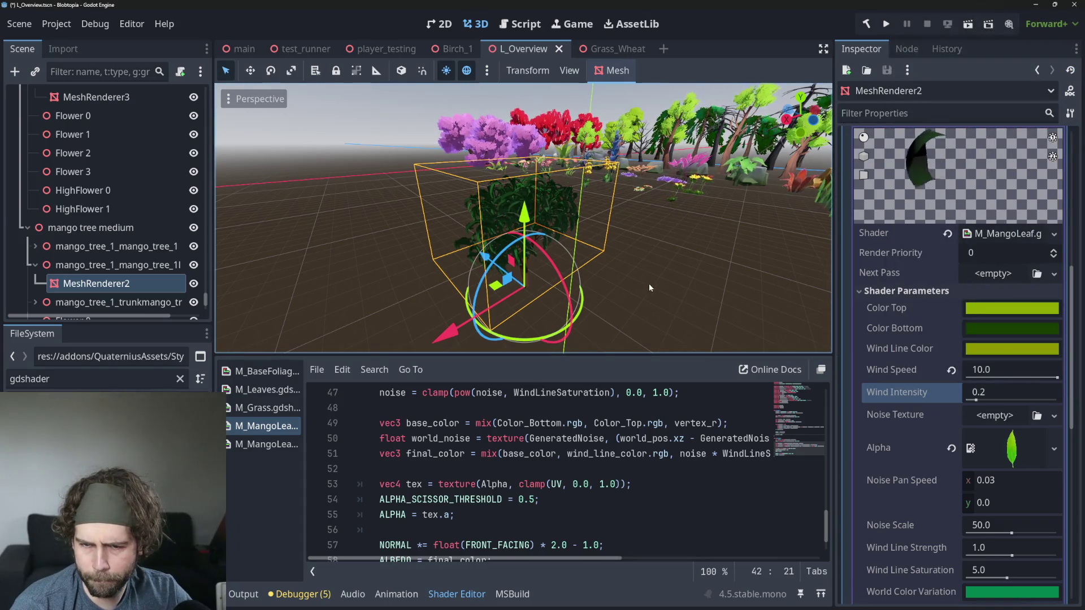
Step: Zoom and orbit around the mango tree, enlarging the 3D view over the shader code
{"action": "scroll", "coordinate": [644, 282], "scroll_direction": "up", "scroll_amount": 5}
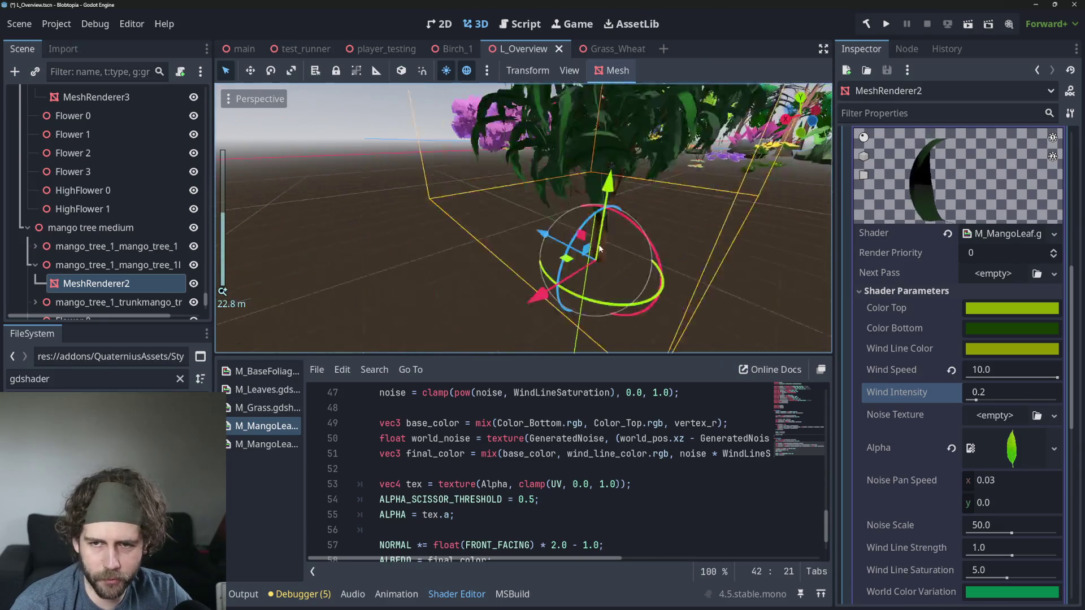
{"action": "left_click_drag", "start_coordinate": [600, 249], "coordinate": [579, 269]}
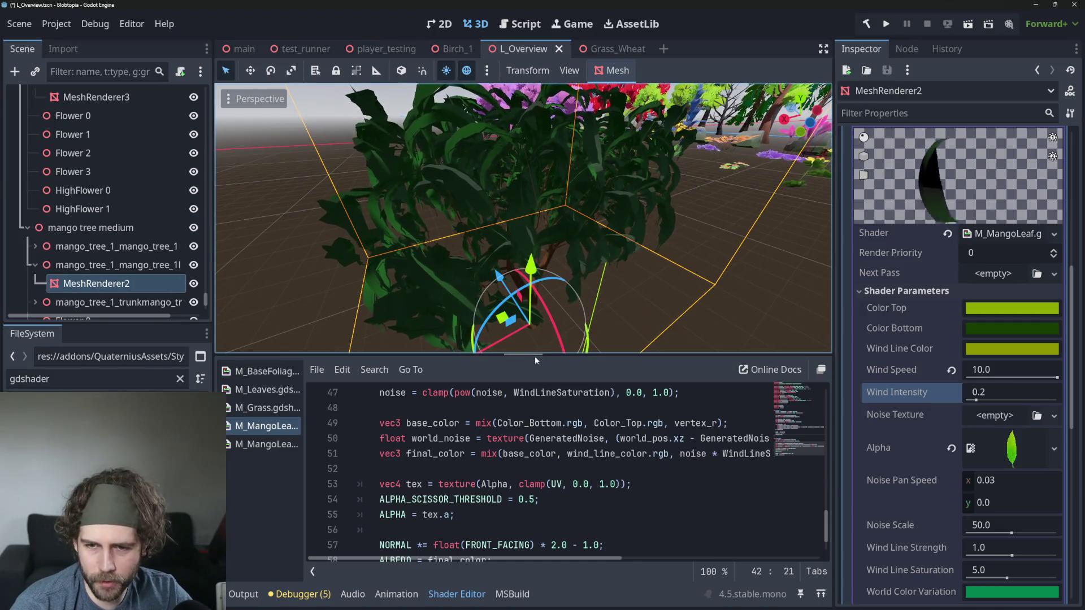
{"action": "left_click_drag", "start_coordinate": [540, 355], "coordinate": [537, 283]}
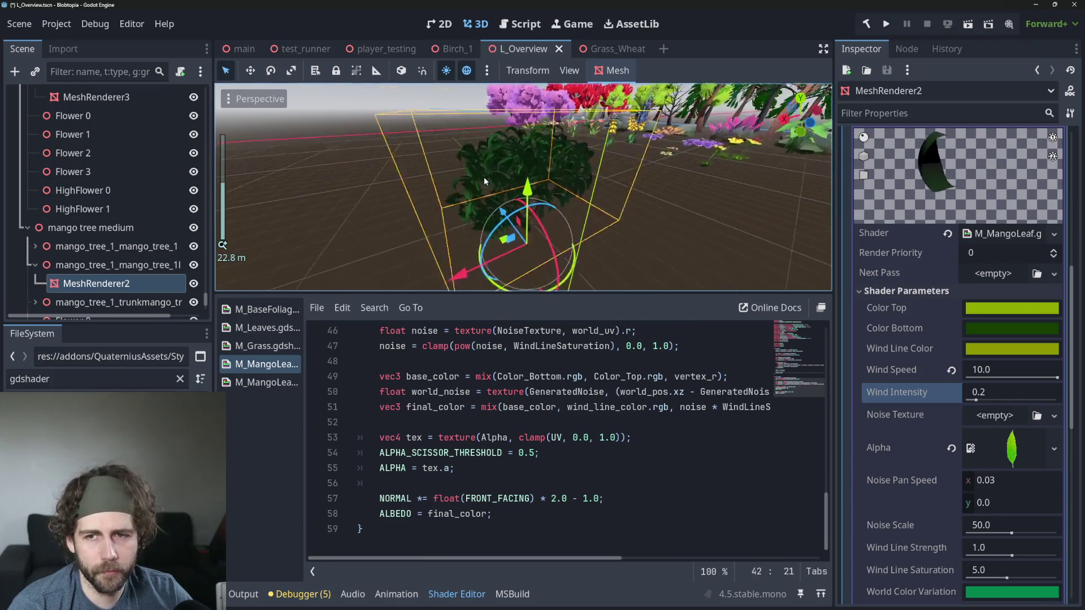
{"action": "scroll", "coordinate": [484, 177], "scroll_direction": "up", "scroll_amount": 3}
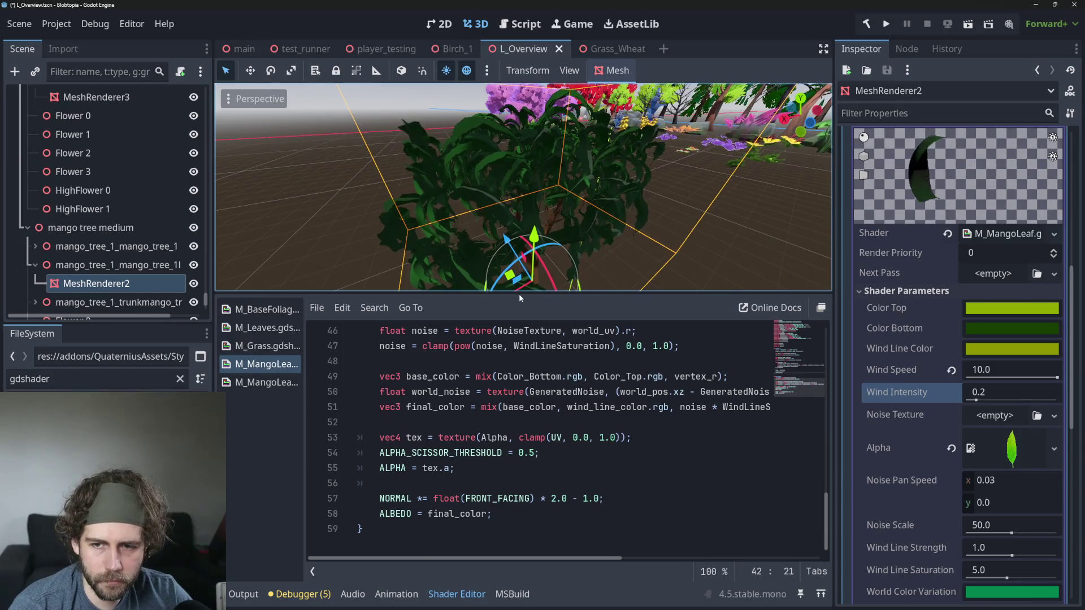
{"action": "left_click_drag", "start_coordinate": [520, 293], "coordinate": [519, 380]}
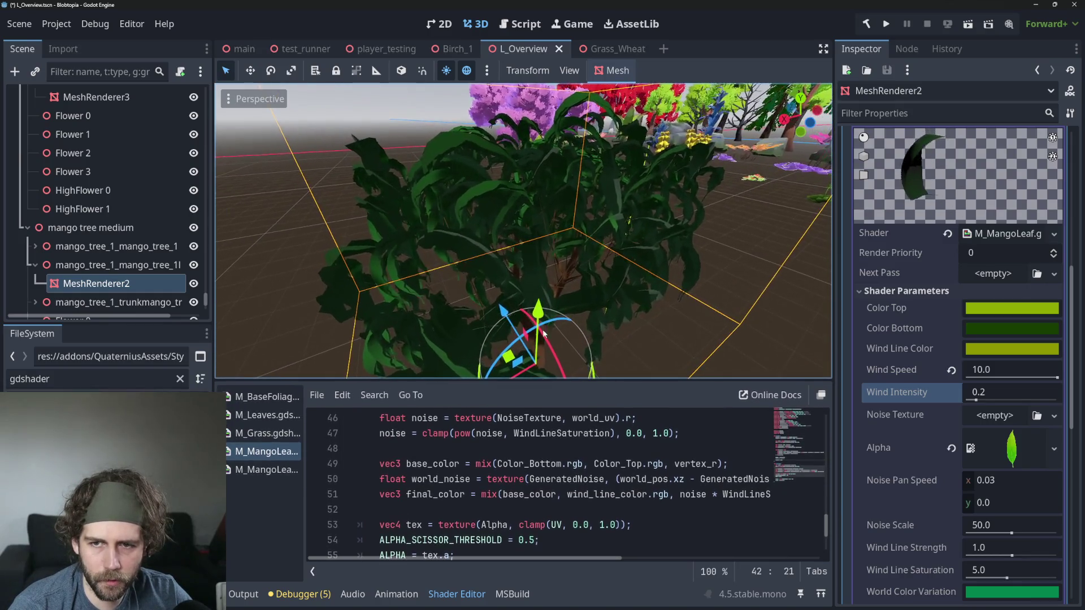
{"action": "scroll", "coordinate": [574, 307], "scroll_direction": "up", "scroll_amount": 2}
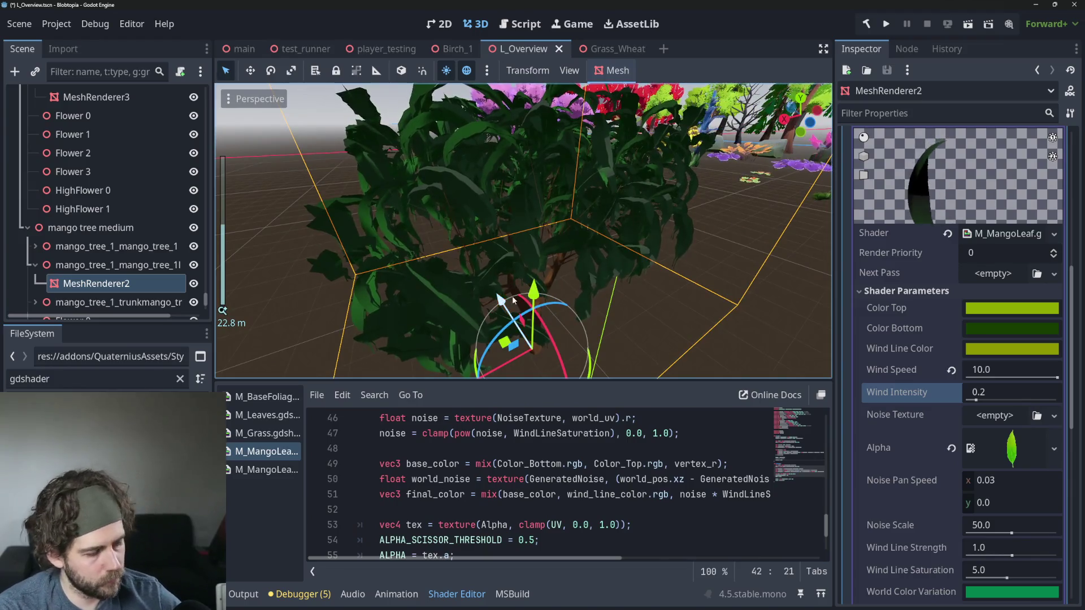
Step: Frame the leaf mesh, orbit again, and filter the FileSystem for 'mango tree'
{"action": "key", "text": "f"}
{"action": "scroll", "coordinate": [541, 263], "scroll_direction": "up", "scroll_amount": 5}
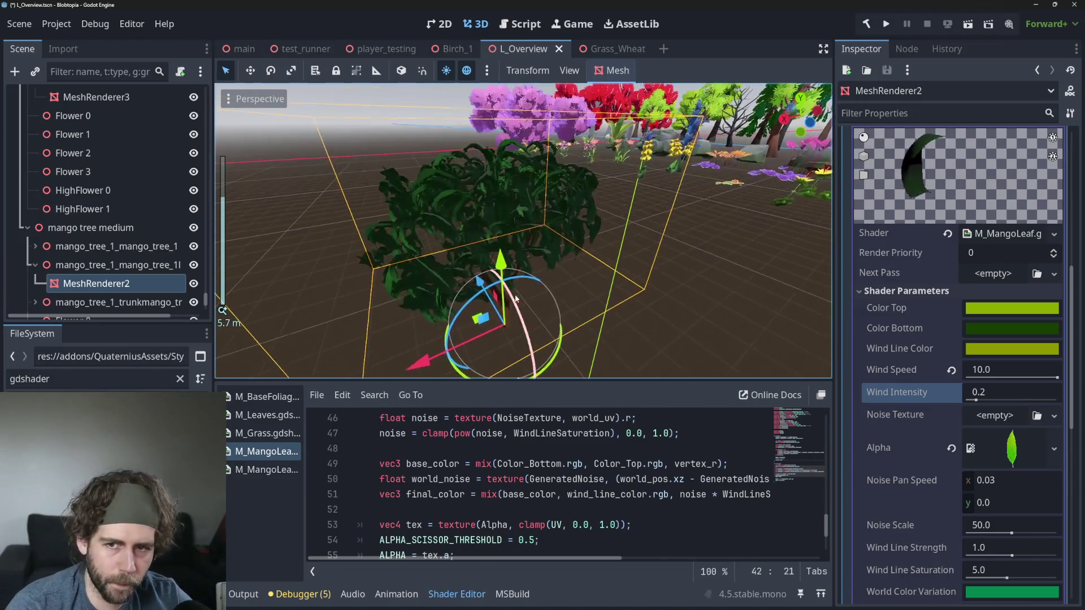
{"action": "mouse_move", "coordinate": [515, 299]}
{"action": "left_mouse_down"}
{"action": "mouse_move", "coordinate": [472, 283]}
{"action": "mouse_move", "coordinate": [471, 271]}
{"action": "mouse_move", "coordinate": [446, 283]}
{"action": "mouse_move", "coordinate": [485, 274]}
{"action": "left_mouse_up"}
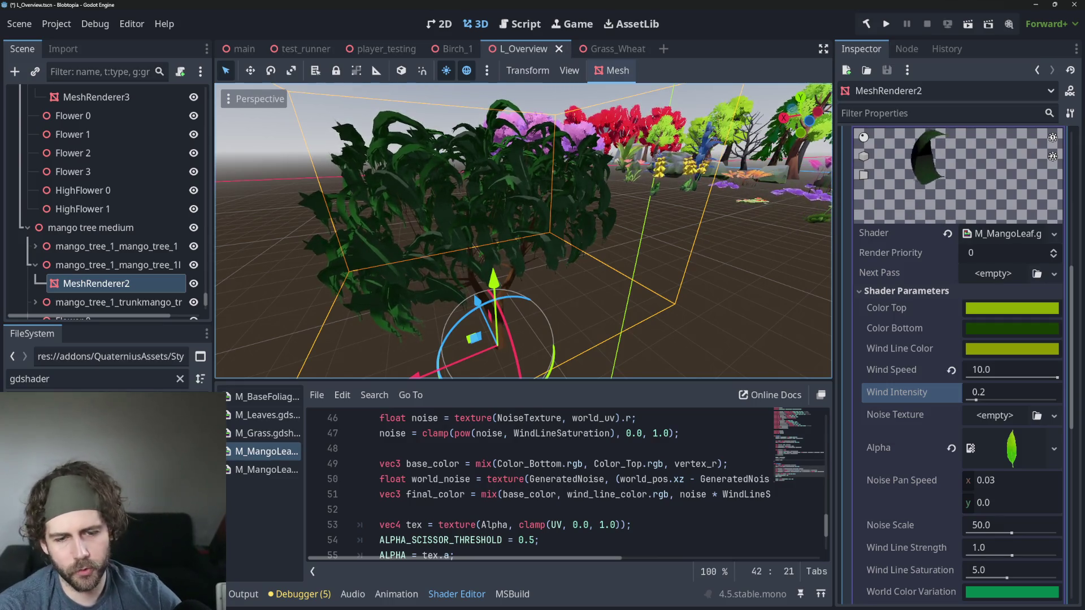
{"action": "left_click", "coordinate": [88, 377]}
{"action": "type", "text": "mango tree"}
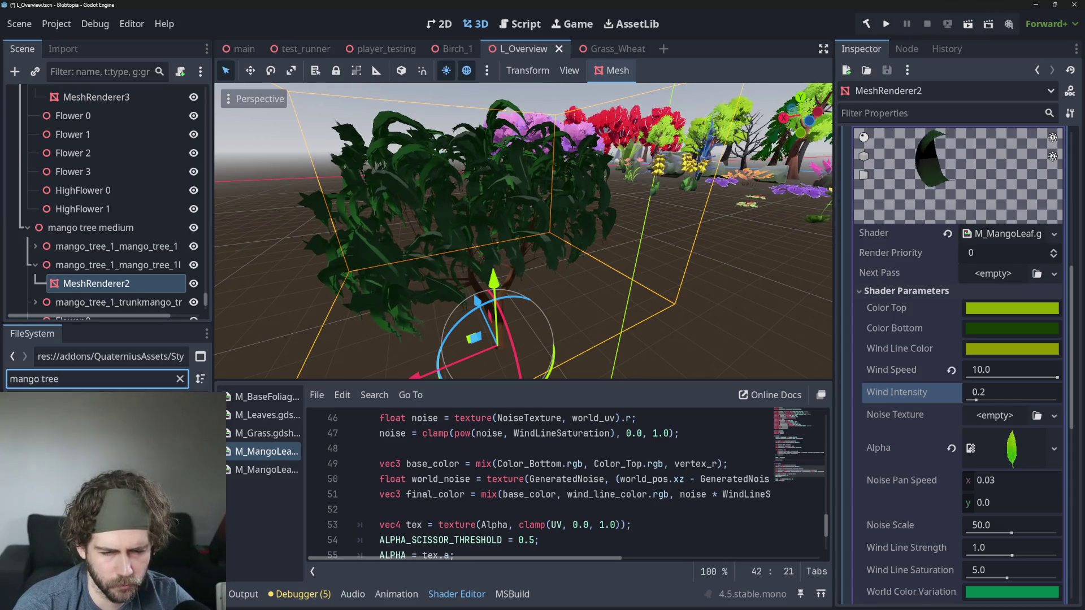
Step: Widen the left dock, resave the shader changed on disk, and save the overview scene
{"action": "left_click_drag", "start_coordinate": [213, 226], "coordinate": [382, 226]}
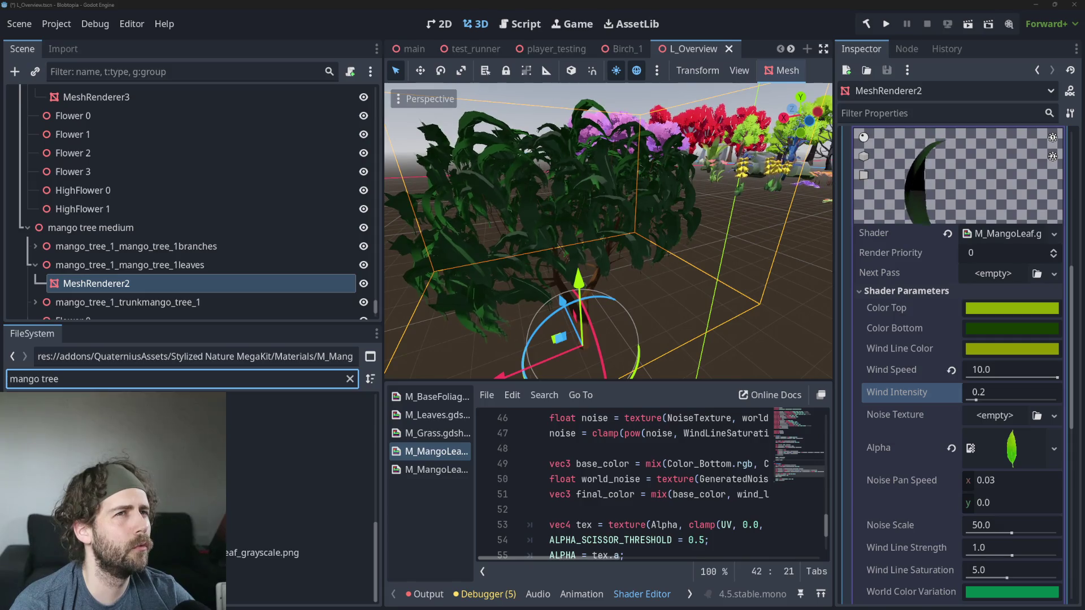
{"action": "scroll", "coordinate": [207, 178], "scroll_direction": "down", "scroll_amount": 3}
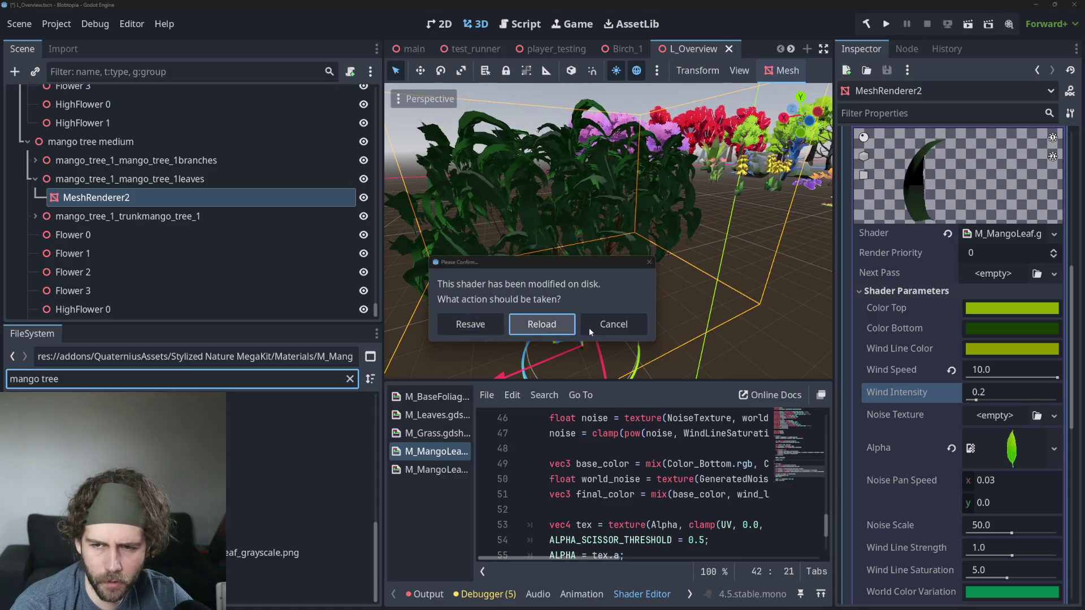
{"action": "left_click", "coordinate": [463, 326]}
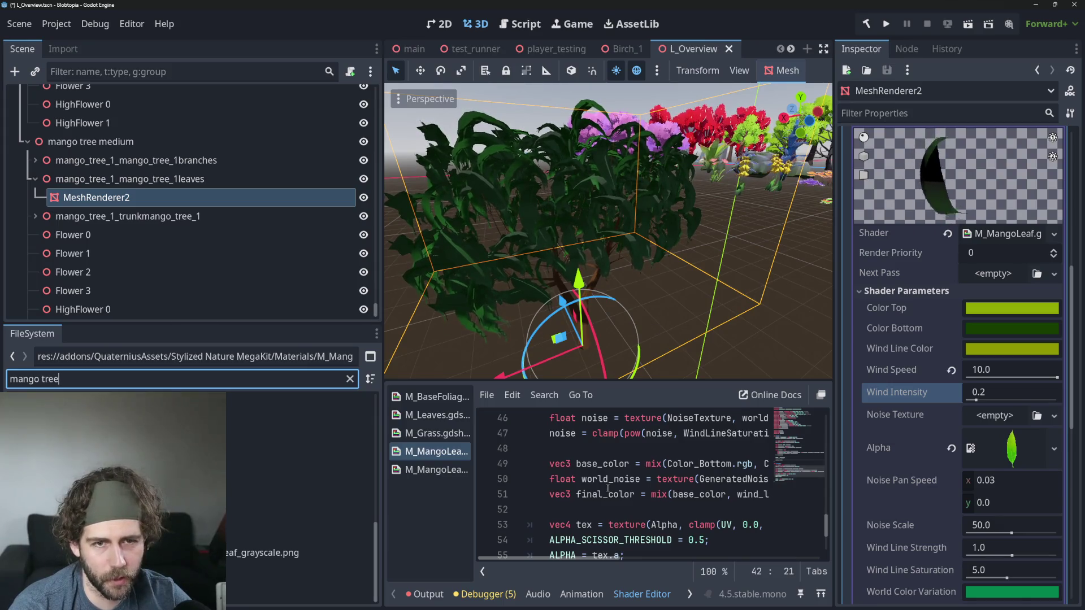
{"action": "key", "text": "ctrl+s"}
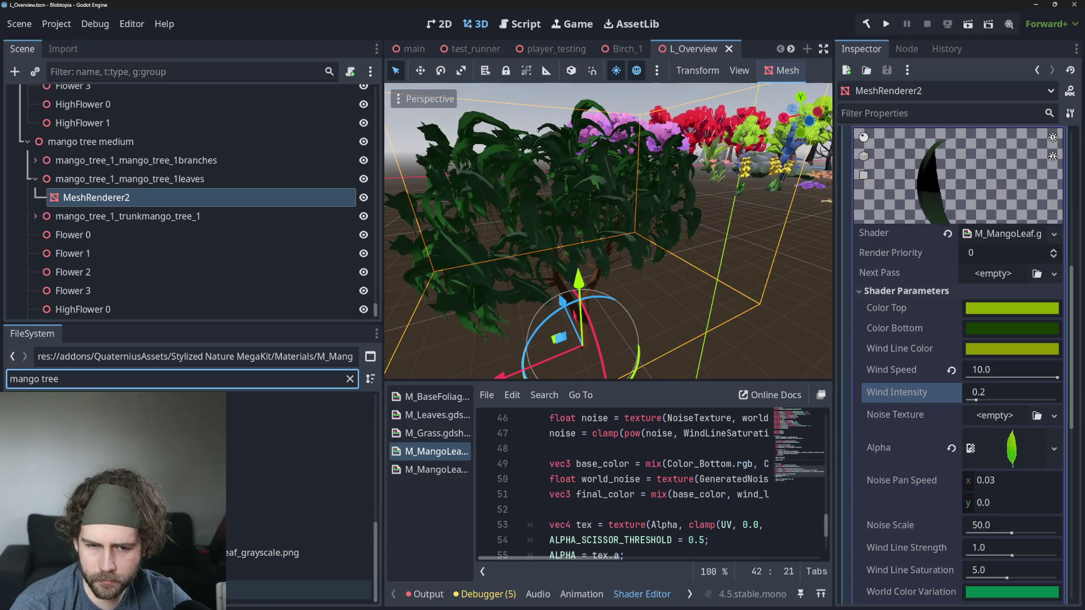
Step: Open the mango_tree_medium scene from the FileSystem
{"action": "double_click", "coordinate": [300, 590]}
{"action": "scroll", "coordinate": [516, 277], "scroll_direction": "down", "scroll_amount": 5}
{"action": "scroll", "coordinate": [565, 288], "scroll_direction": "up", "scroll_amount": 4}
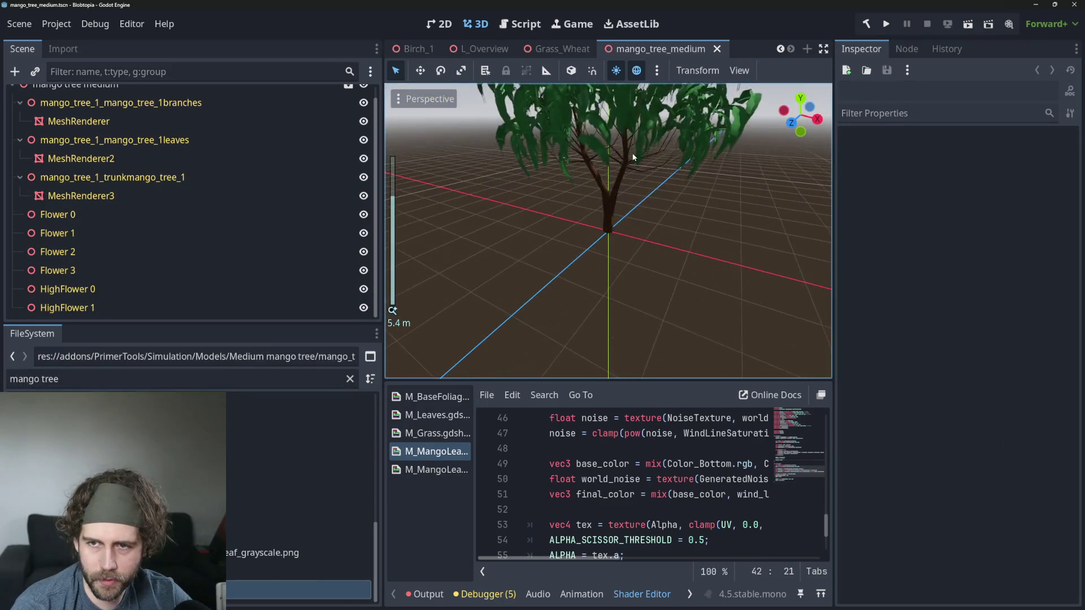
Step: Orbit to face the tree and browse its leaves, trunk and flower nodes in the Scene tree
{"action": "scroll", "coordinate": [565, 294], "scroll_direction": "down", "scroll_amount": 2}
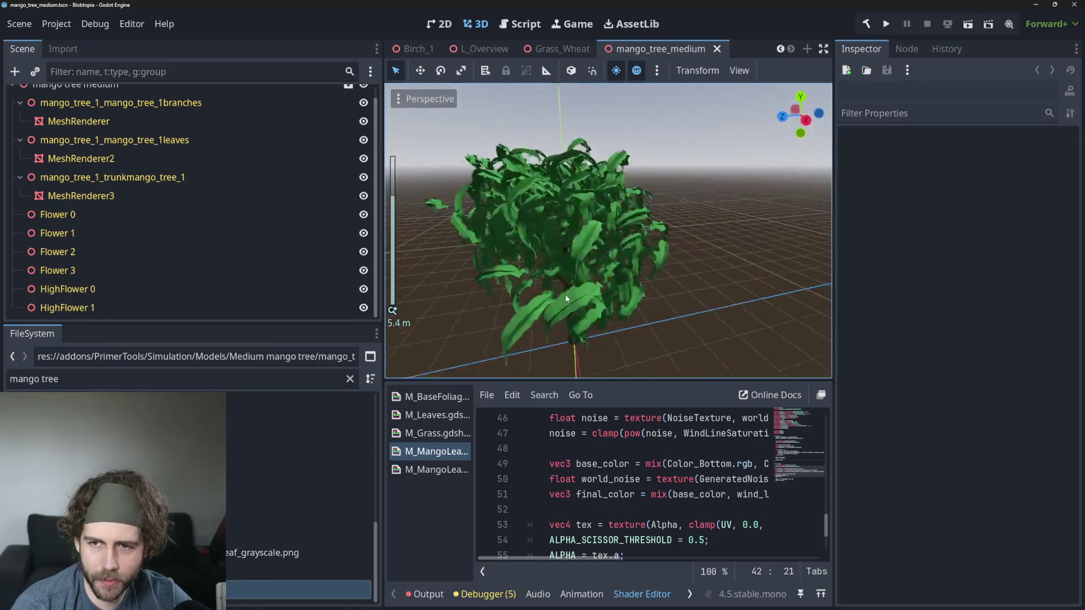
{"action": "mouse_move", "coordinate": [565, 294]}
{"action": "left_mouse_down"}
{"action": "mouse_move", "coordinate": [490, 283]}
{"action": "mouse_move", "coordinate": [615, 313]}
{"action": "mouse_move", "coordinate": [567, 300]}
{"action": "mouse_move", "coordinate": [620, 302]}
{"action": "left_mouse_up"}
{"action": "scroll", "coordinate": [620, 306], "scroll_direction": "up", "scroll_amount": 2}
{"action": "scroll", "coordinate": [195, 189], "scroll_direction": "up", "scroll_amount": 1}
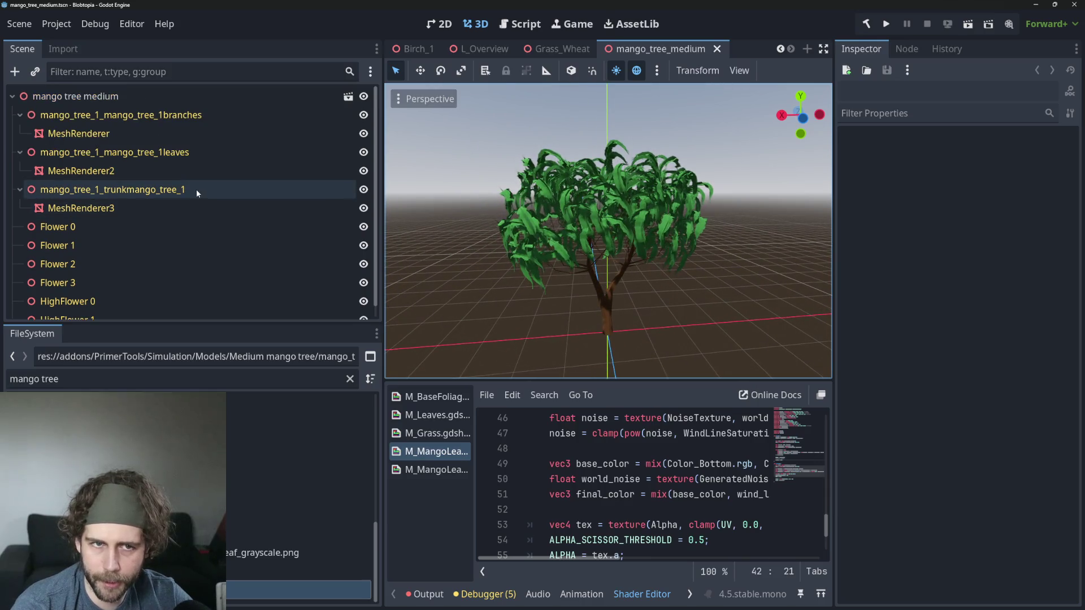
{"action": "left_click", "coordinate": [76, 96]}
{"action": "left_click", "coordinate": [113, 152]}
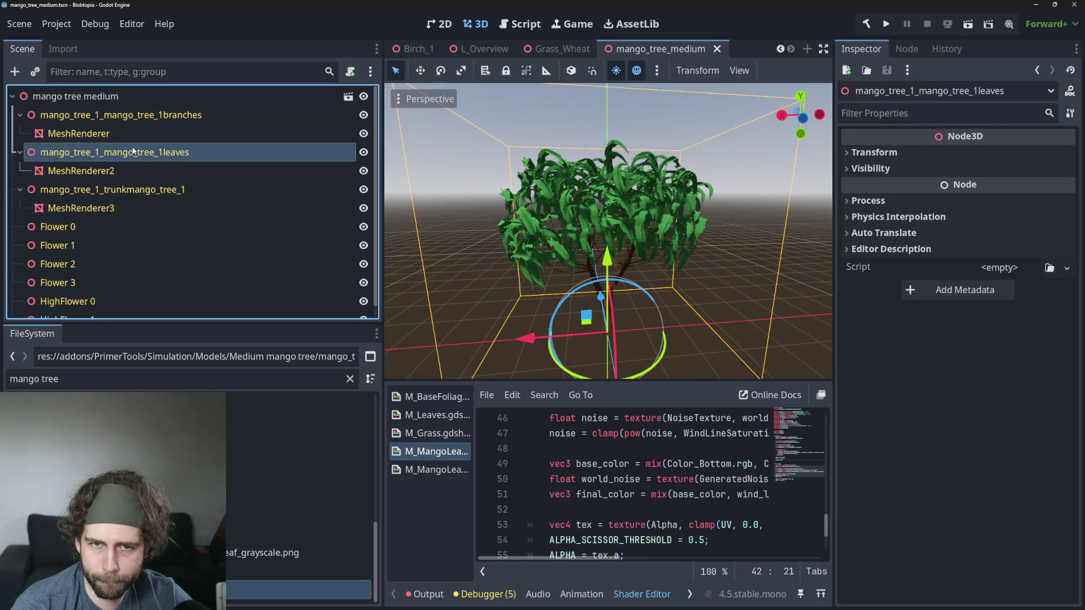
{"action": "left_click", "coordinate": [113, 170]}
{"action": "left_click", "coordinate": [164, 152]}
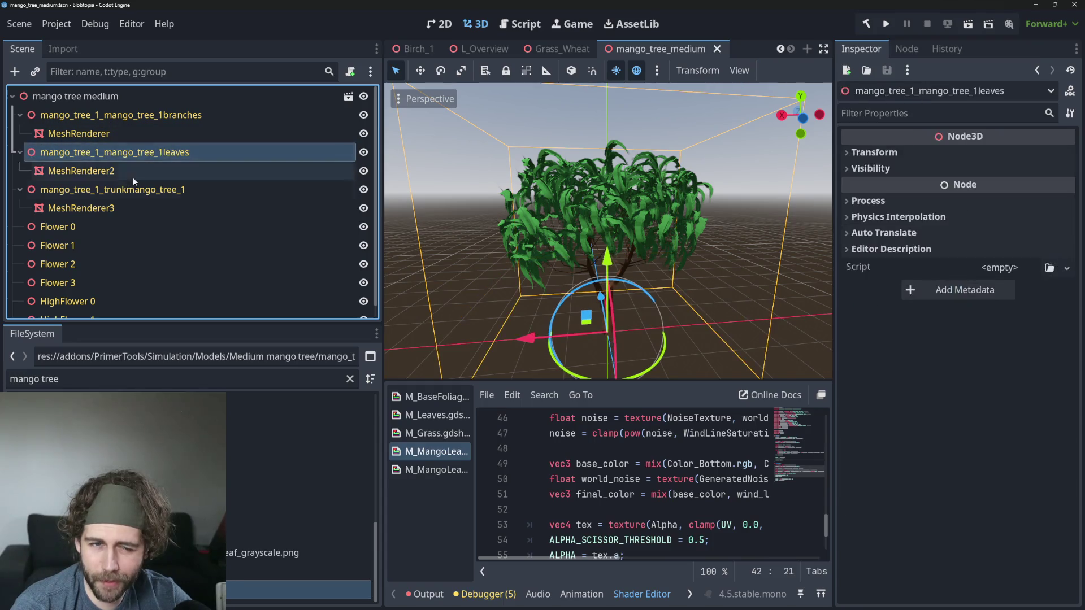
{"action": "left_click", "coordinate": [141, 170]}
{"action": "left_click", "coordinate": [125, 195]}
{"action": "left_click", "coordinate": [111, 223]}
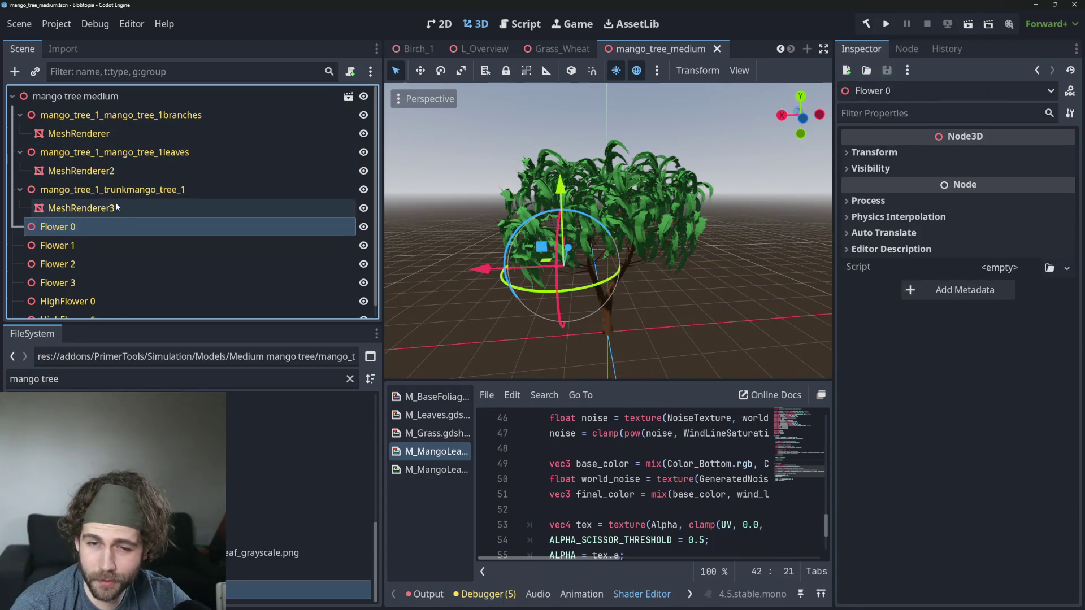
{"action": "left_click", "coordinate": [115, 205]}
{"action": "left_click", "coordinate": [107, 191]}
{"action": "scroll", "coordinate": [98, 218], "scroll_direction": "down", "scroll_amount": 1}
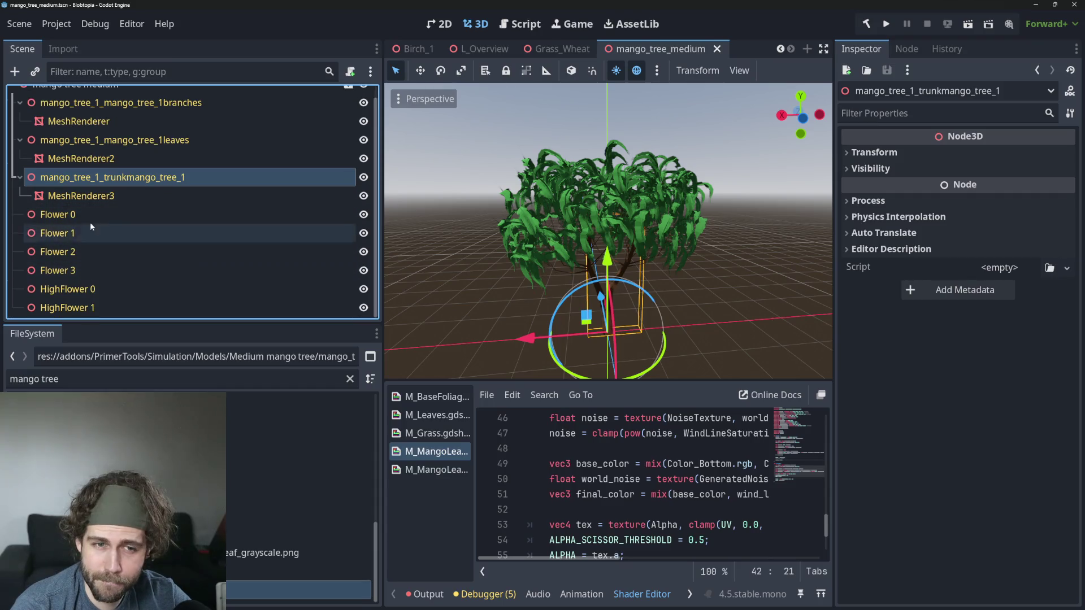
{"action": "scroll", "coordinate": [89, 222], "scroll_direction": "up", "scroll_amount": 1}
Step: Select MeshRenderer2 and expand its Mesh, Surface 0 and leaf material in the Inspector
{"action": "left_click", "coordinate": [140, 153]}
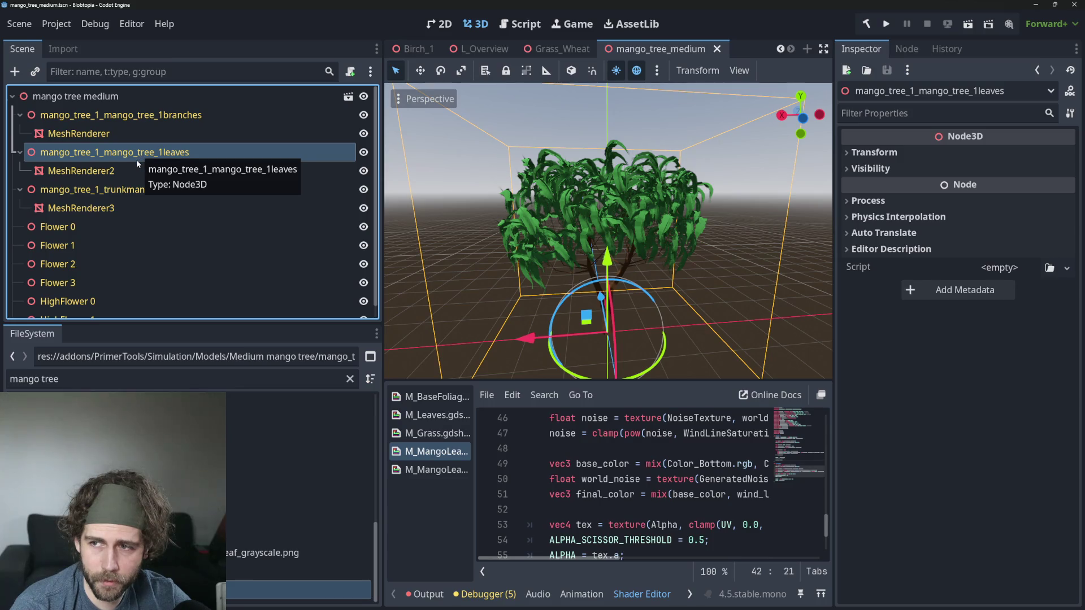
{"action": "left_click", "coordinate": [124, 173]}
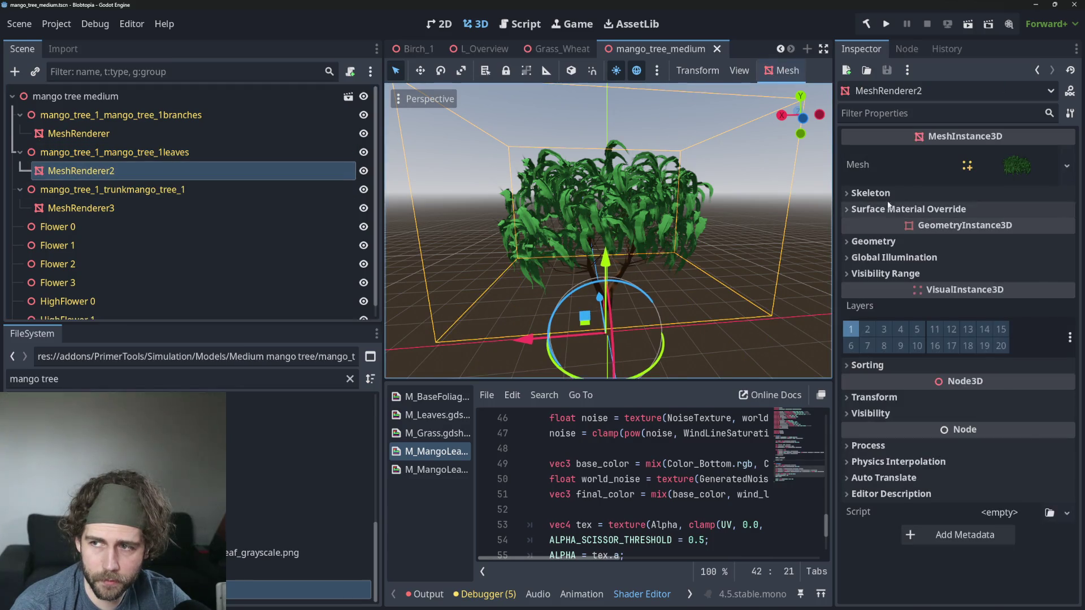
{"action": "left_click", "coordinate": [1019, 166]}
{"action": "scroll", "coordinate": [1020, 170], "scroll_direction": "down", "scroll_amount": 4}
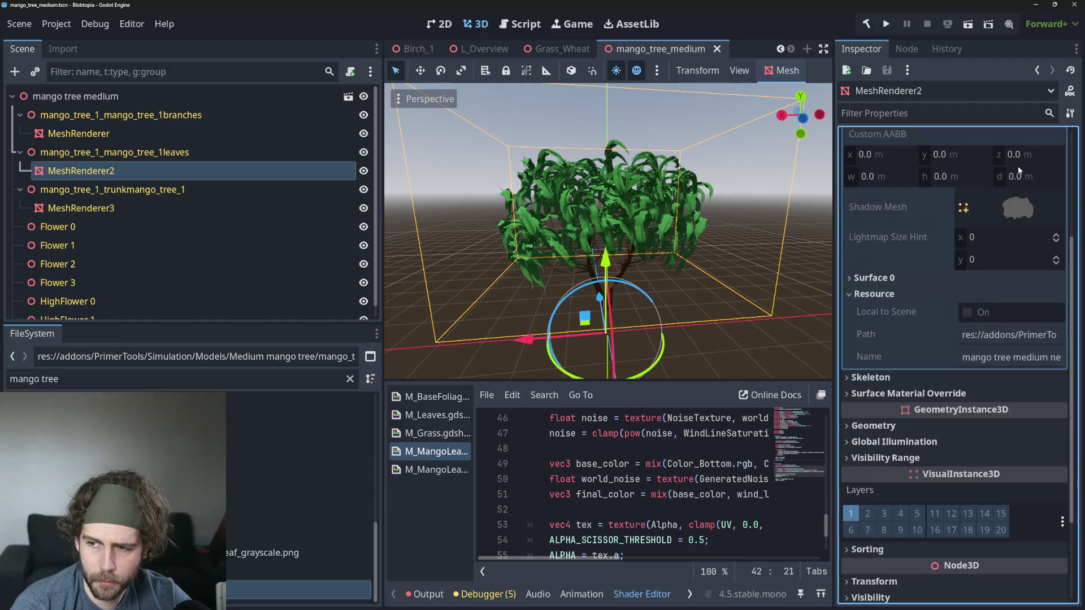
{"action": "left_click", "coordinate": [873, 278]}
{"action": "left_click", "coordinate": [1027, 330]}
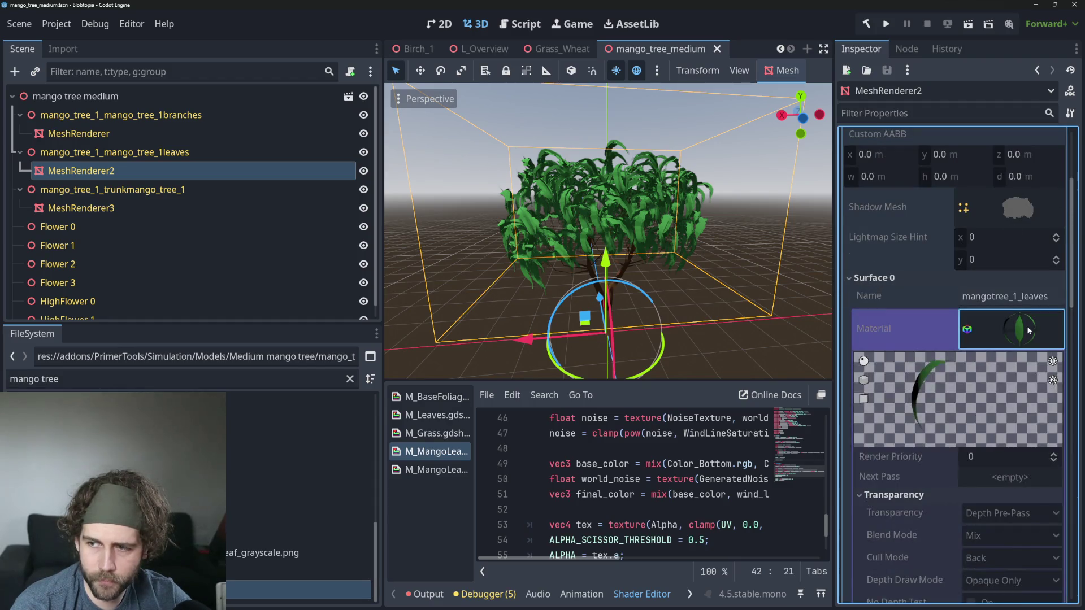
{"action": "scroll", "coordinate": [1004, 411], "scroll_direction": "up", "scroll_amount": 1}
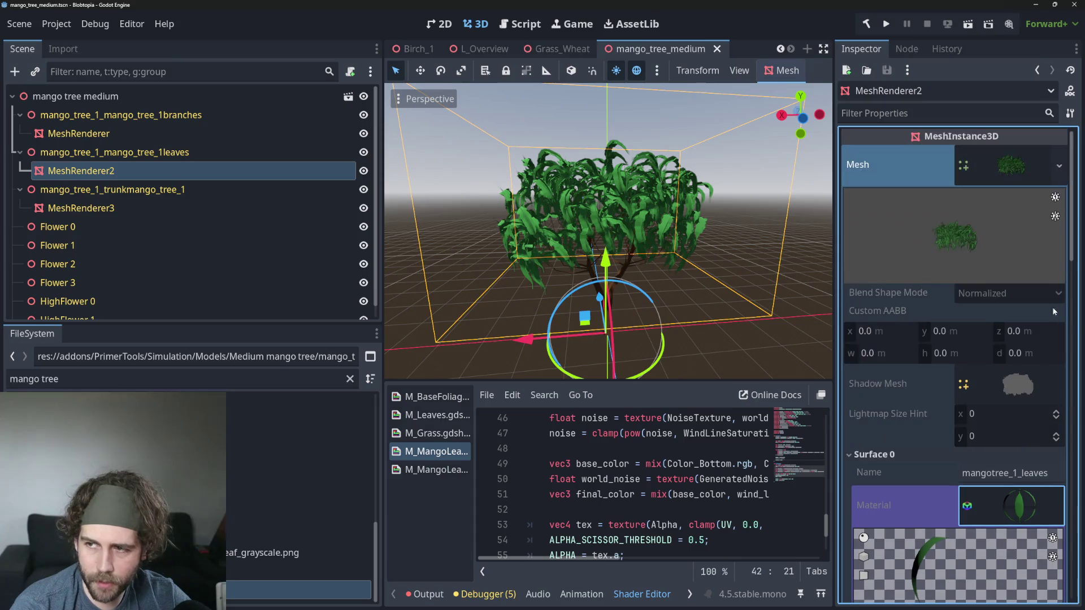
{"action": "scroll", "coordinate": [1057, 391], "scroll_direction": "up", "scroll_amount": 2}
{"action": "left_click", "coordinate": [1059, 165]}
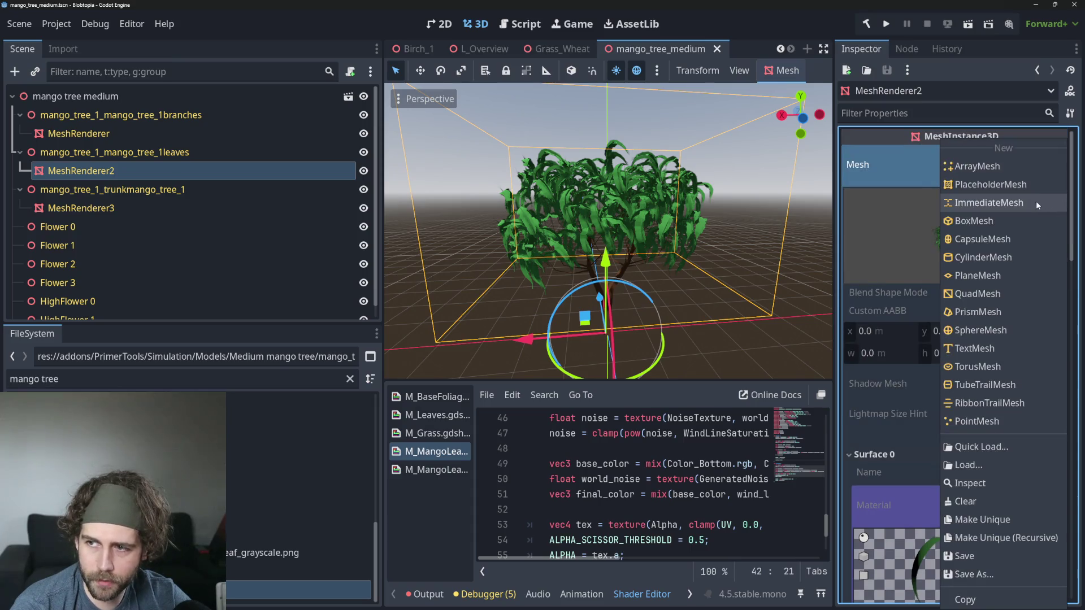
Step: Make the leaves mesh and its Surface 0 leaf material unique to this scene
{"action": "left_click", "coordinate": [1011, 522]}
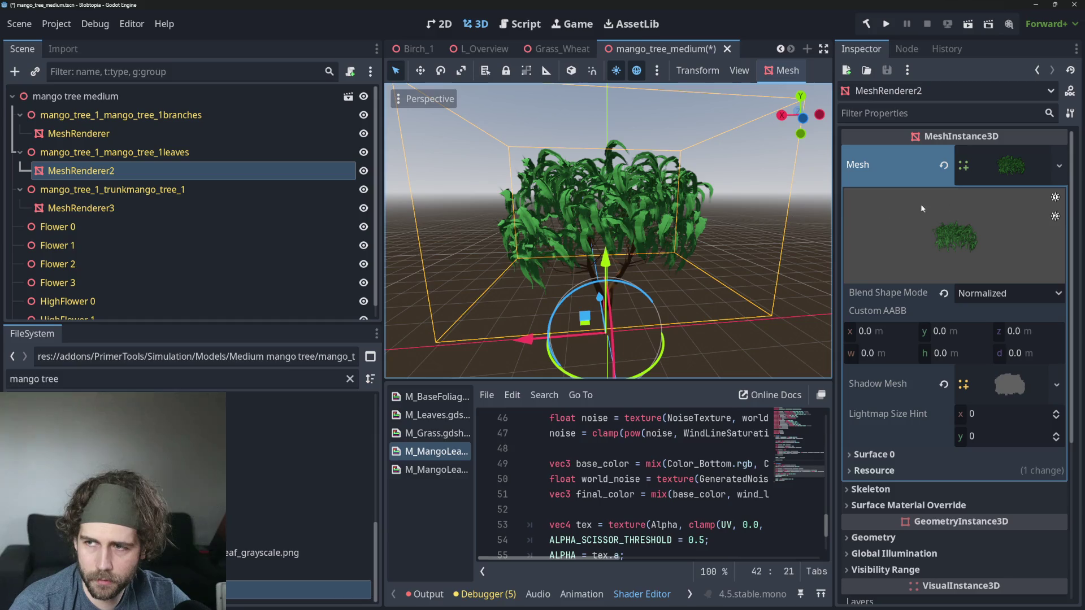
{"action": "scroll", "coordinate": [1037, 294], "scroll_direction": "down", "scroll_amount": 2}
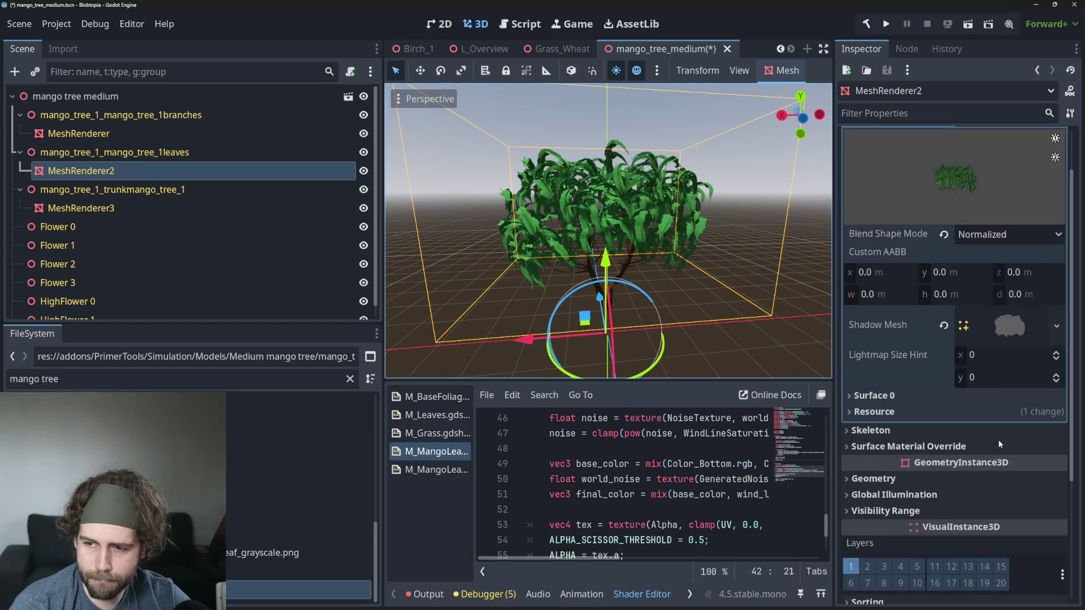
{"action": "left_click", "coordinate": [903, 399]}
{"action": "left_click", "coordinate": [1062, 450]}
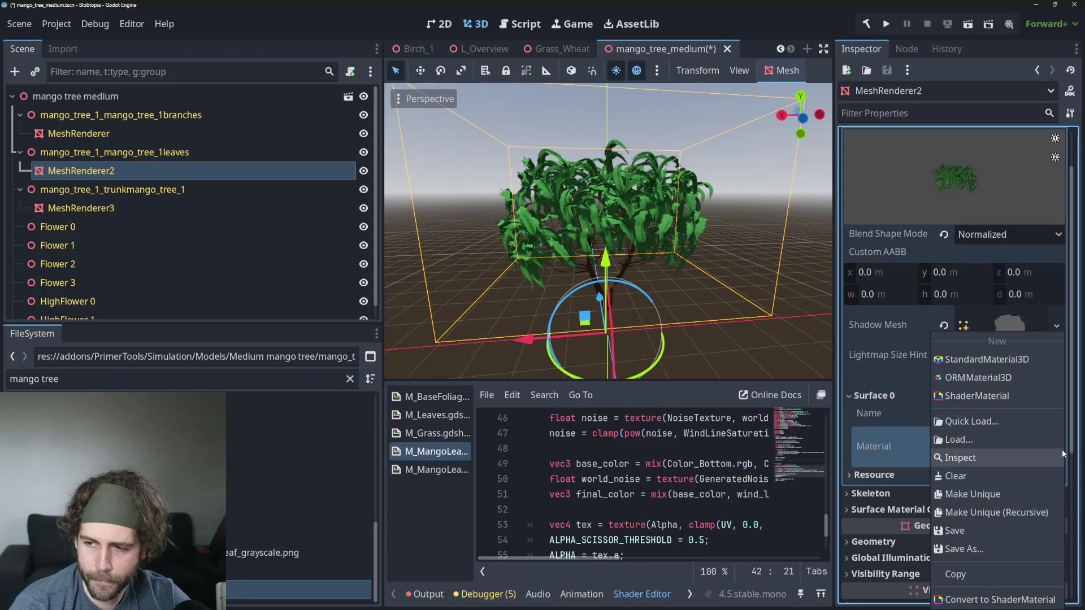
{"action": "left_click", "coordinate": [1000, 495]}
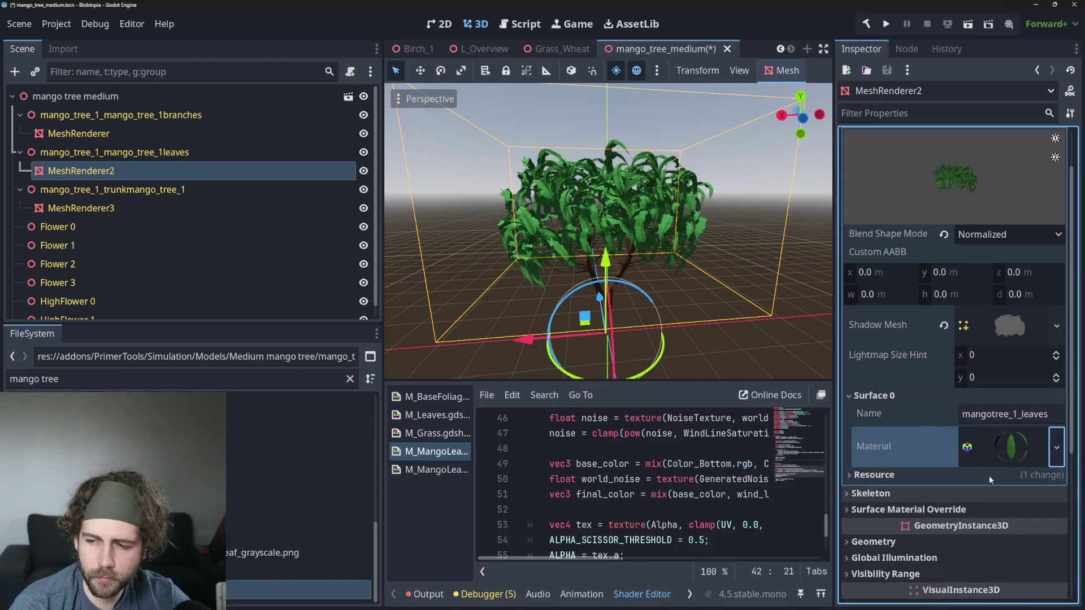
{"action": "left_click", "coordinate": [1003, 447]}
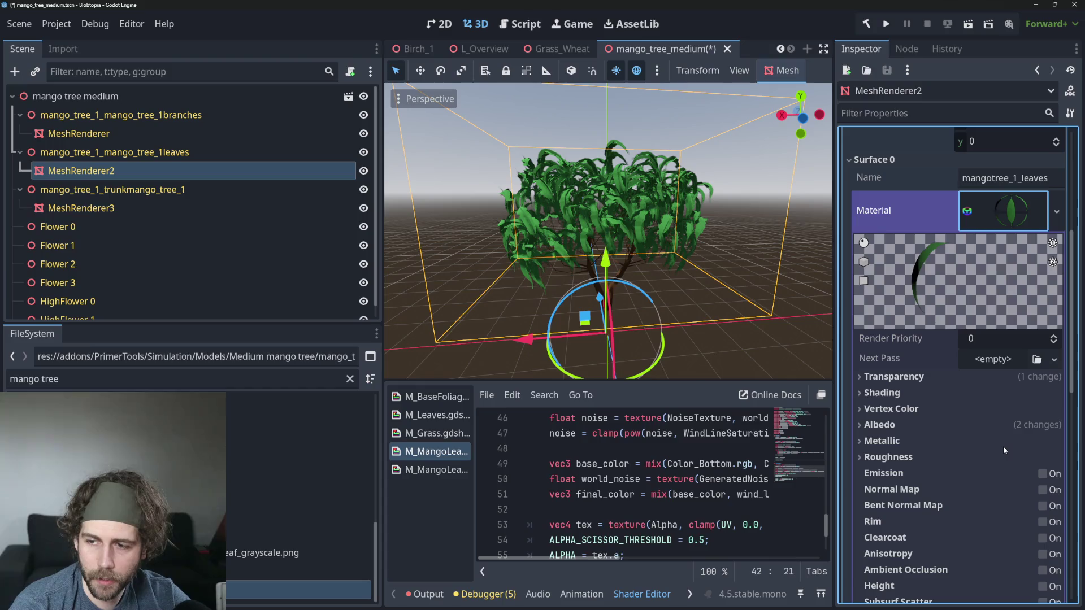
{"action": "left_click", "coordinate": [1011, 210]}
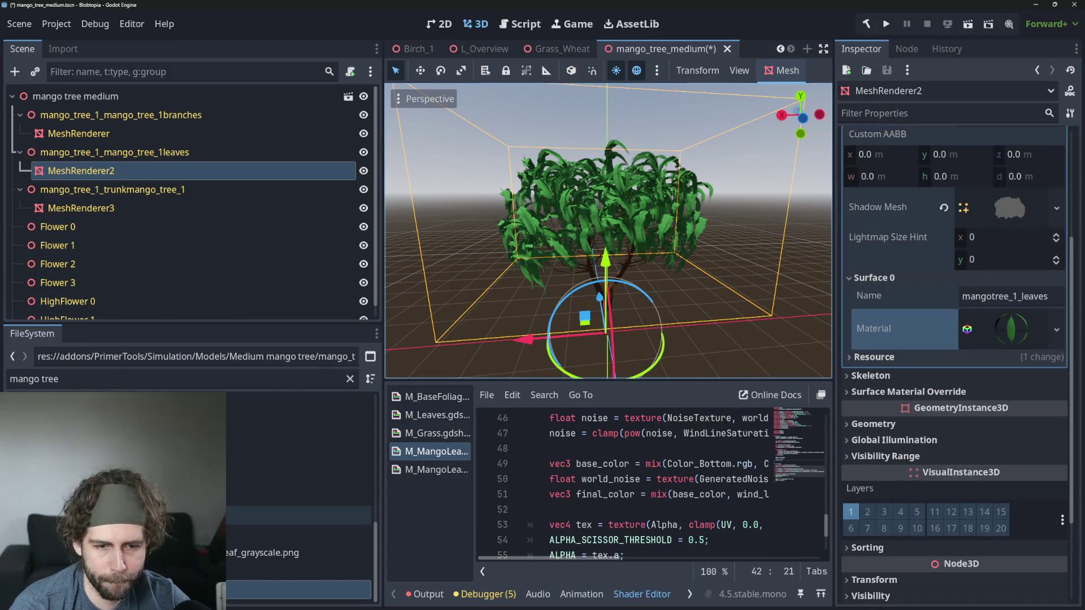
Step: Filter files for 'M_Man' and drop the M_MangoLeaf shader onto the leaves' material
{"action": "left_click", "coordinate": [81, 376]}
{"action": "key", "text": "ctrl+a"}
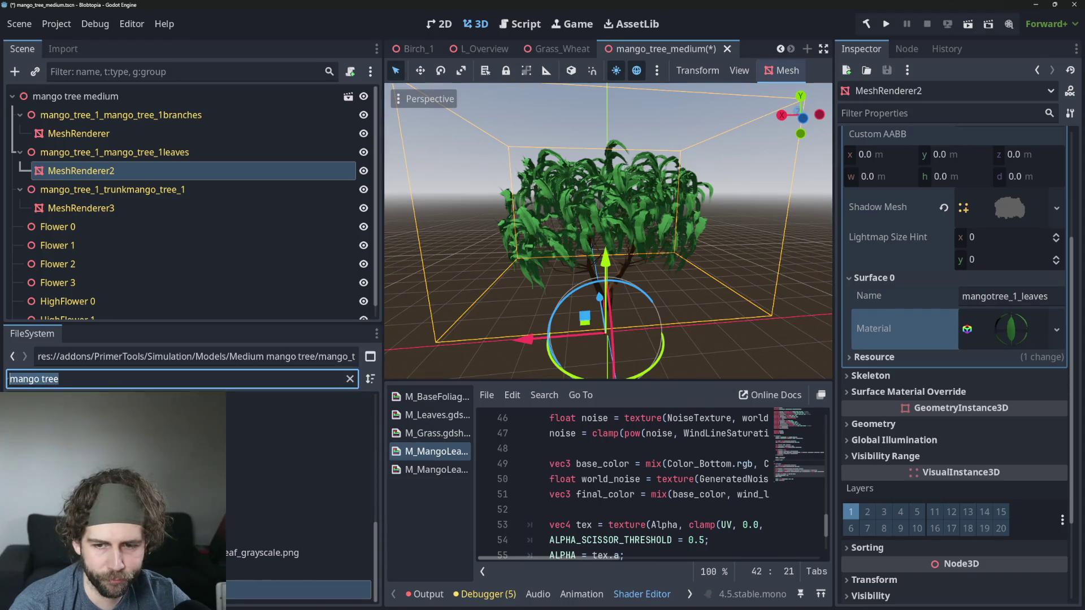
{"action": "type", "text": "M"}
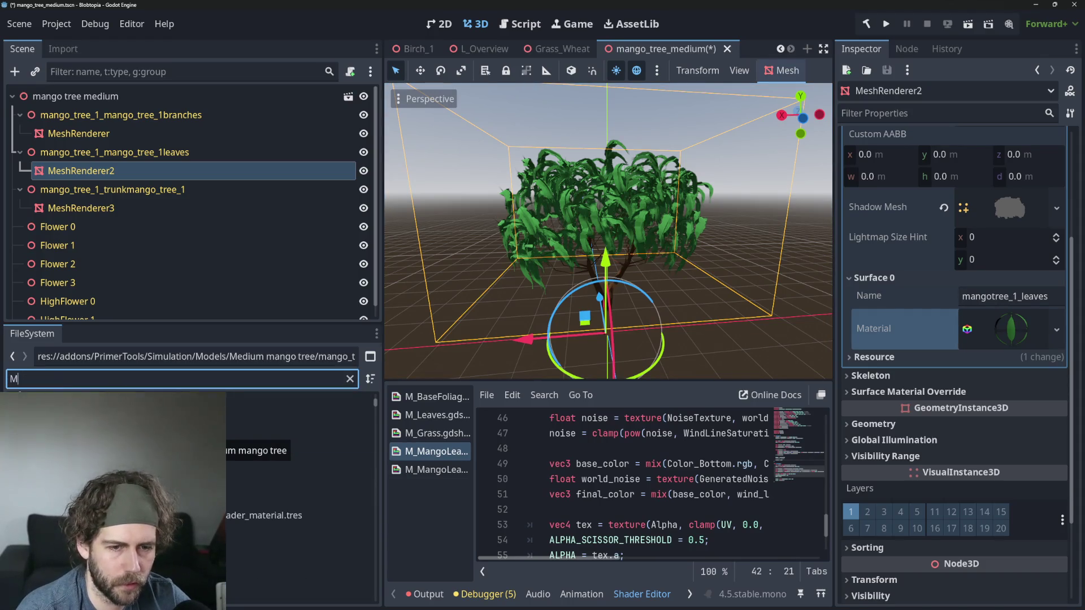
{"action": "type", "text": "_Mang"}
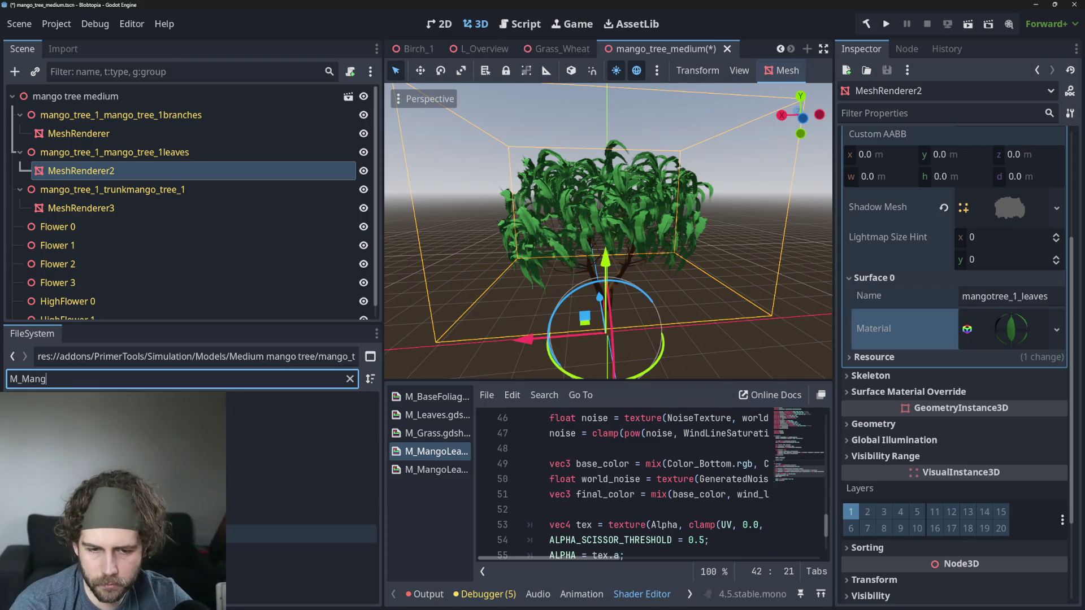
{"action": "mouse_move", "coordinate": [141, 534]}
{"action": "left_mouse_down"}
{"action": "mouse_move", "coordinate": [249, 441]}
{"action": "mouse_move", "coordinate": [963, 339]}
{"action": "left_mouse_up"}
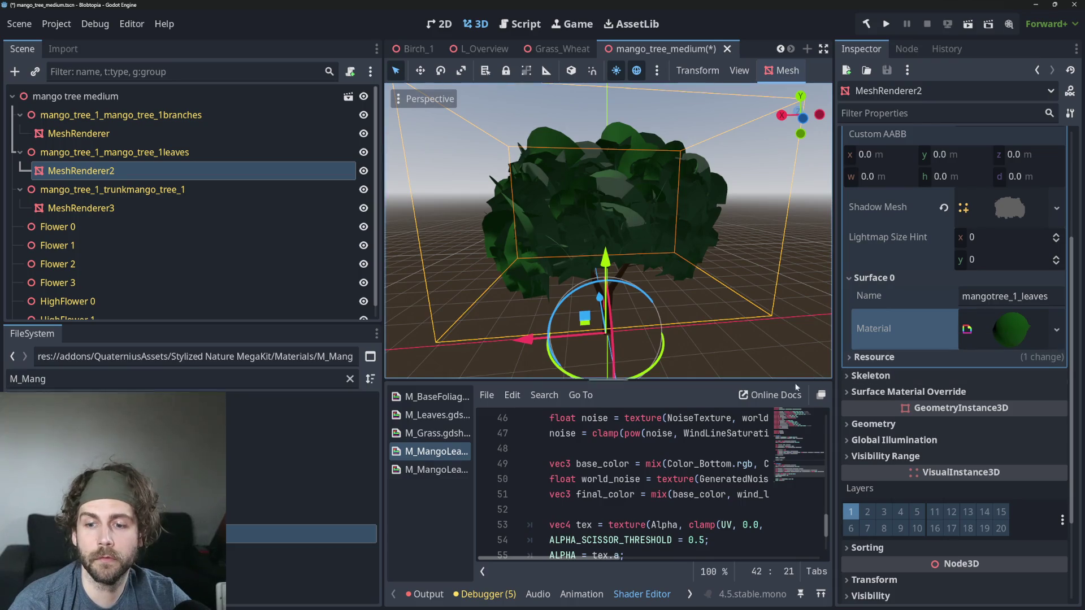
Step: Narrow the docks and save the mango_tree_medium scene
{"action": "scroll", "coordinate": [605, 456], "scroll_direction": "down", "scroll_amount": 2}
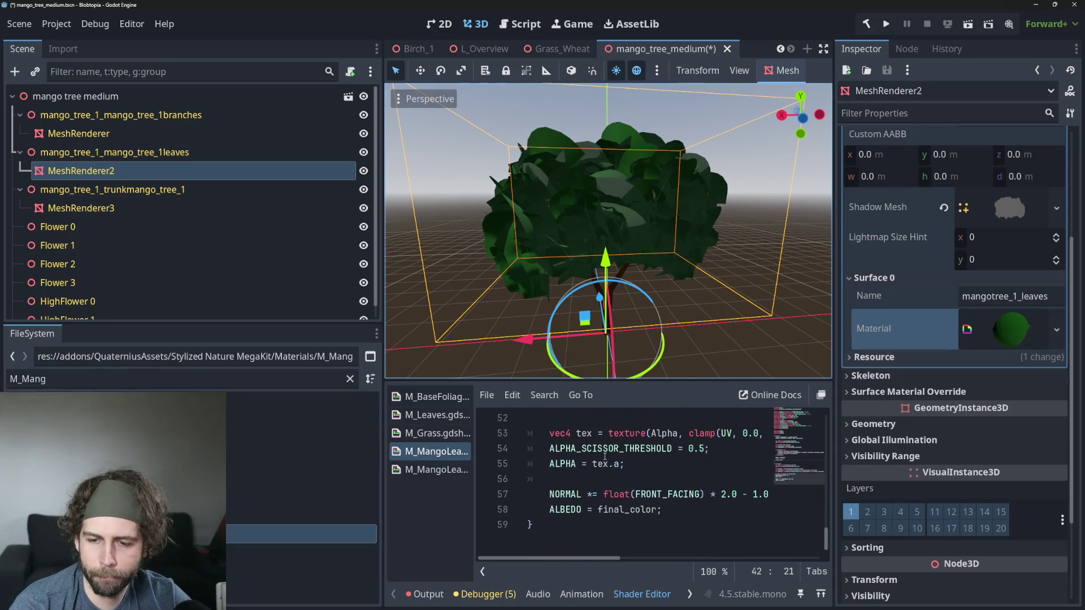
{"action": "left_click", "coordinate": [673, 477]}
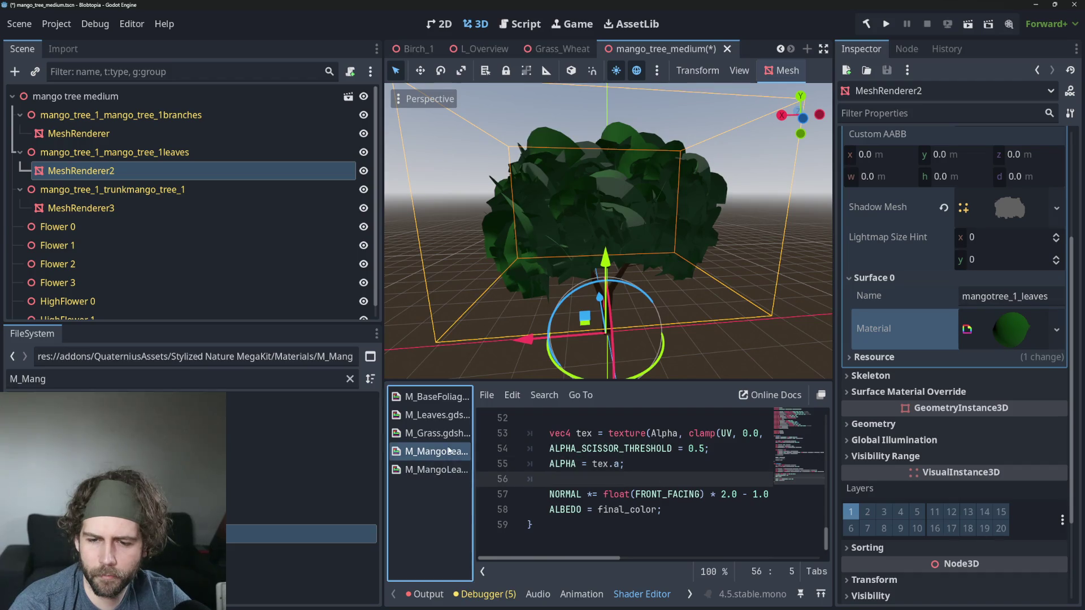
{"action": "left_click_drag", "start_coordinate": [381, 300], "coordinate": [230, 300]}
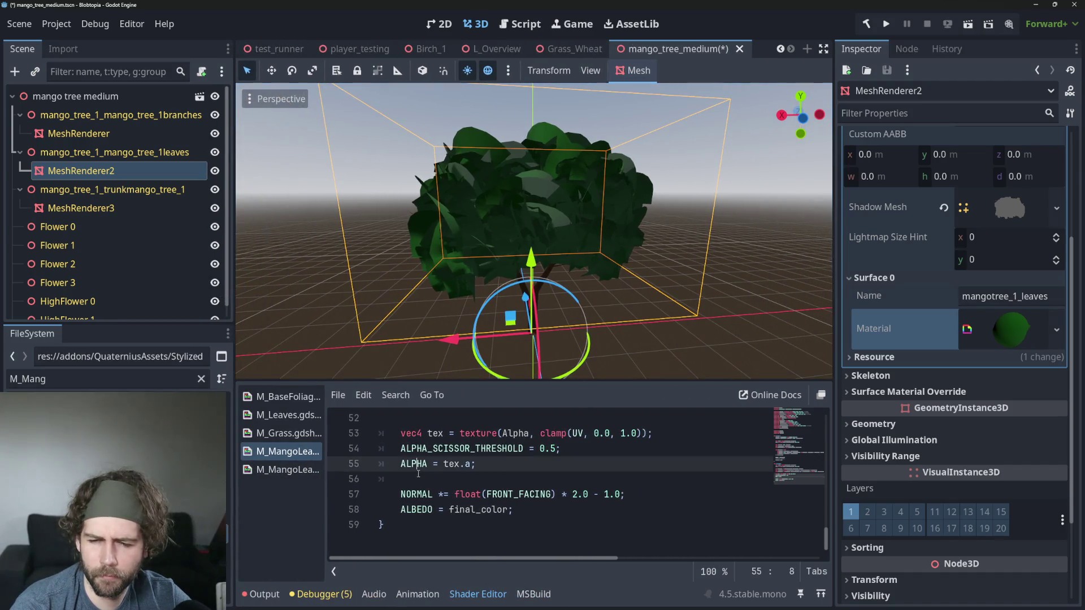
{"action": "key", "text": "ctrl+s"}
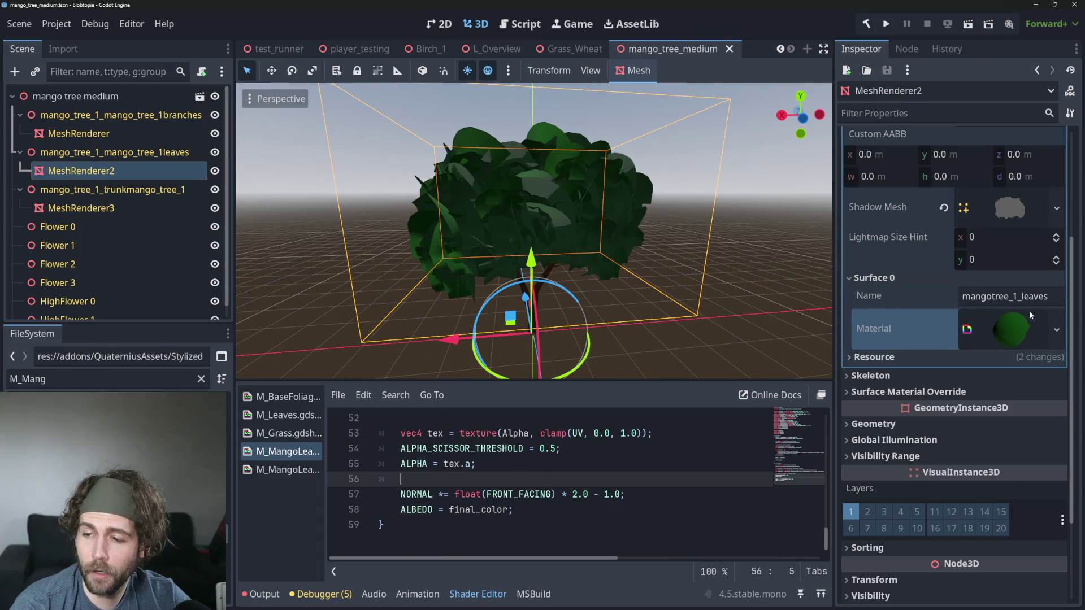
Step: Expand the leaf material's Shader Parameters, showing the empty Alpha slot, and clear the file filter
{"action": "left_click", "coordinate": [1011, 328]}
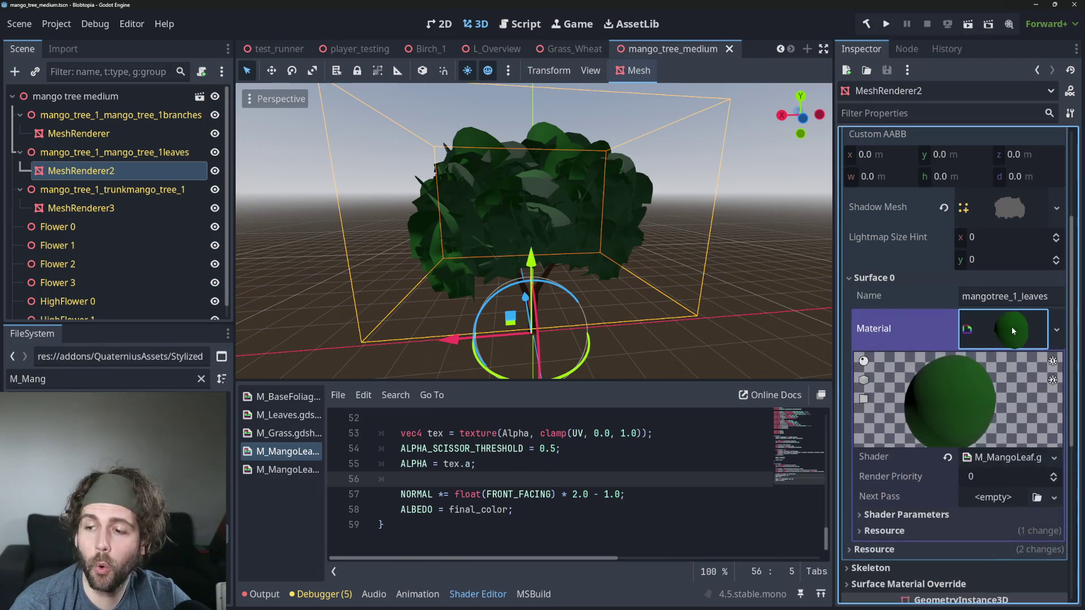
{"action": "left_click", "coordinate": [918, 515]}
{"action": "scroll", "coordinate": [922, 508], "scroll_direction": "down", "scroll_amount": 4}
{"action": "scroll", "coordinate": [922, 507], "scroll_direction": "down", "scroll_amount": 1}
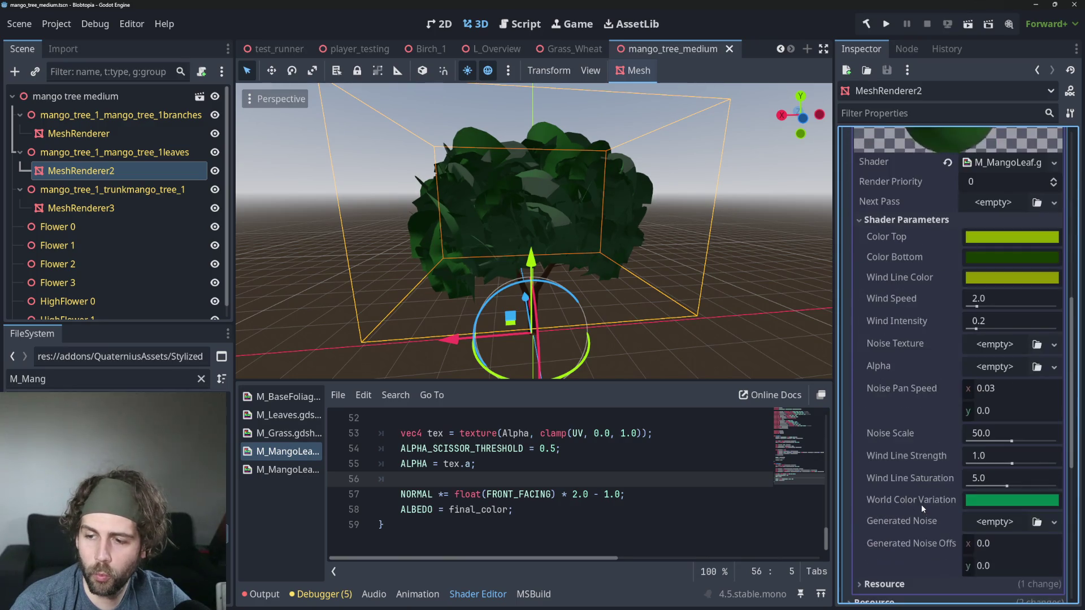
{"action": "scroll", "coordinate": [922, 507], "scroll_direction": "up", "scroll_amount": 1}
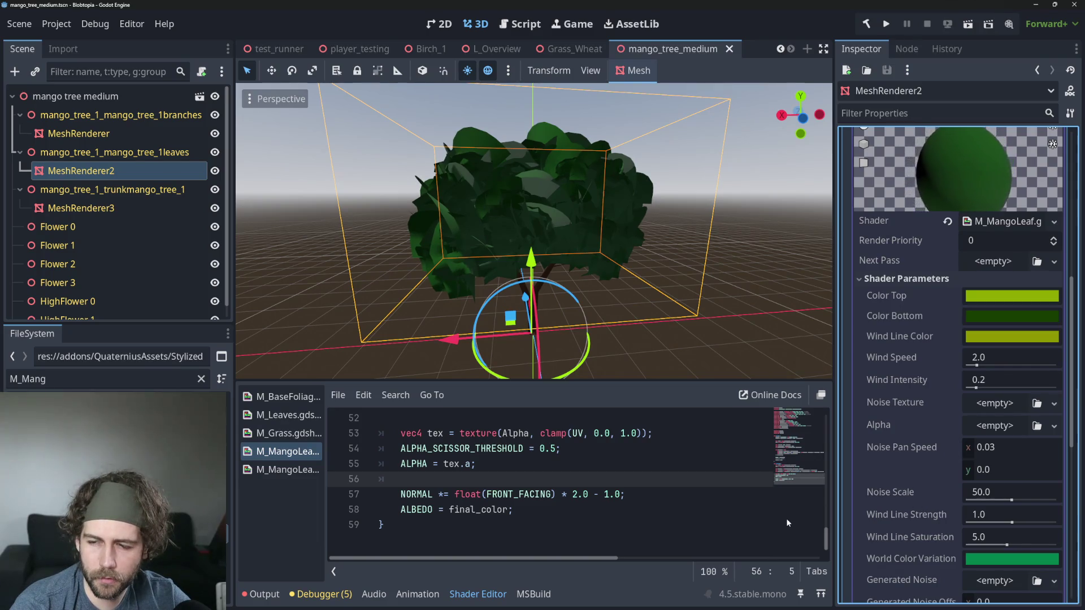
{"action": "left_click", "coordinate": [101, 379]}
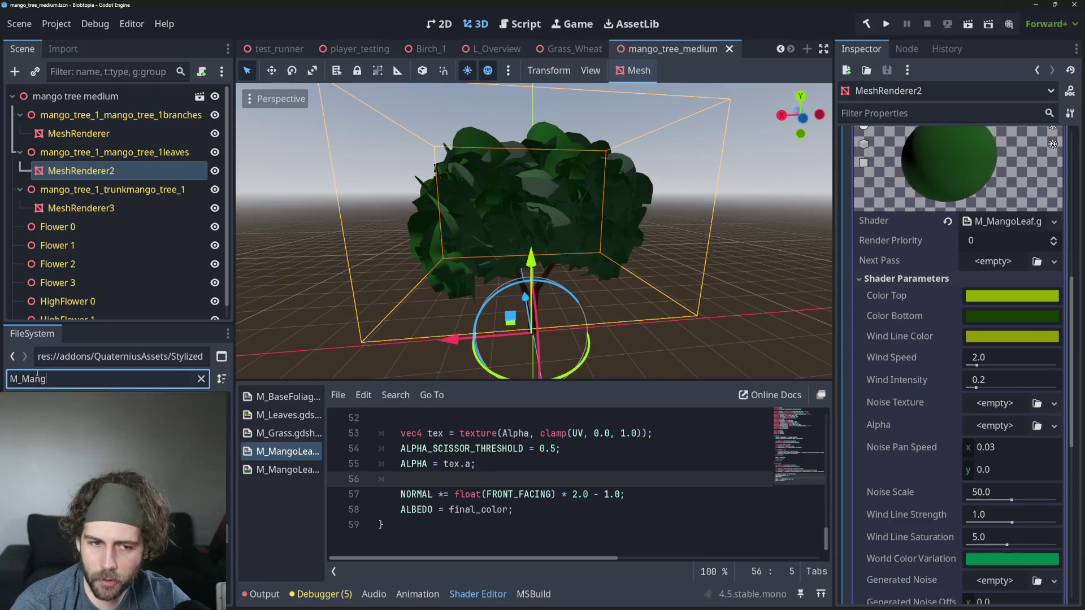
{"action": "key", "text": "ctrl+a"}
Step: Filter files for 'mango' and assign mango_leaf_grayscale to the shader's Alpha parameter
{"action": "type", "text": "magno"}
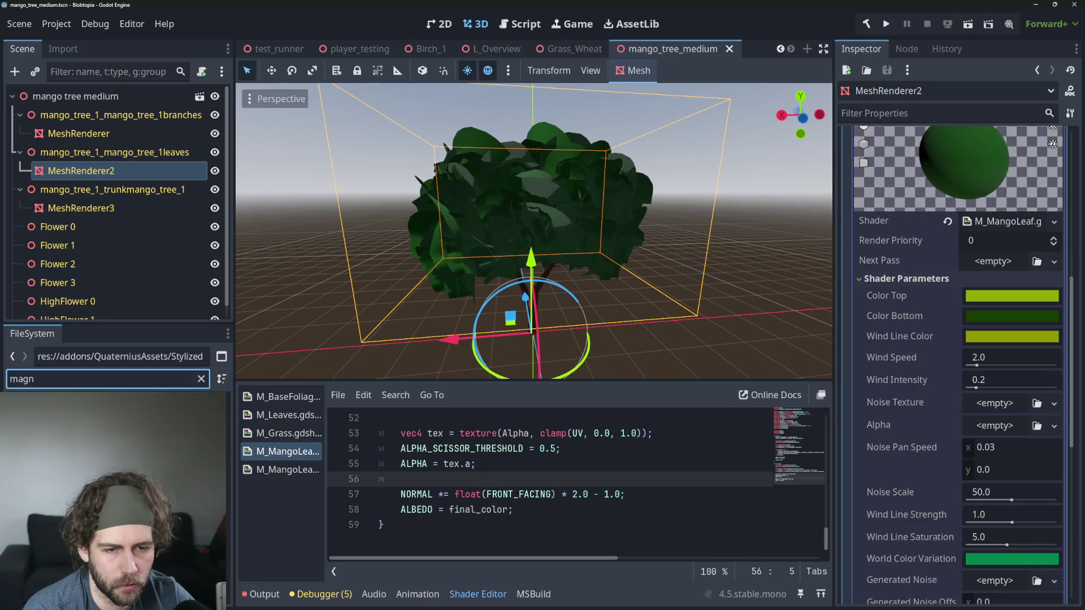
{"action": "key", "text": "BackSpace"}
{"action": "key", "text": "BackSpace"}
{"action": "type", "text": "ngo"}
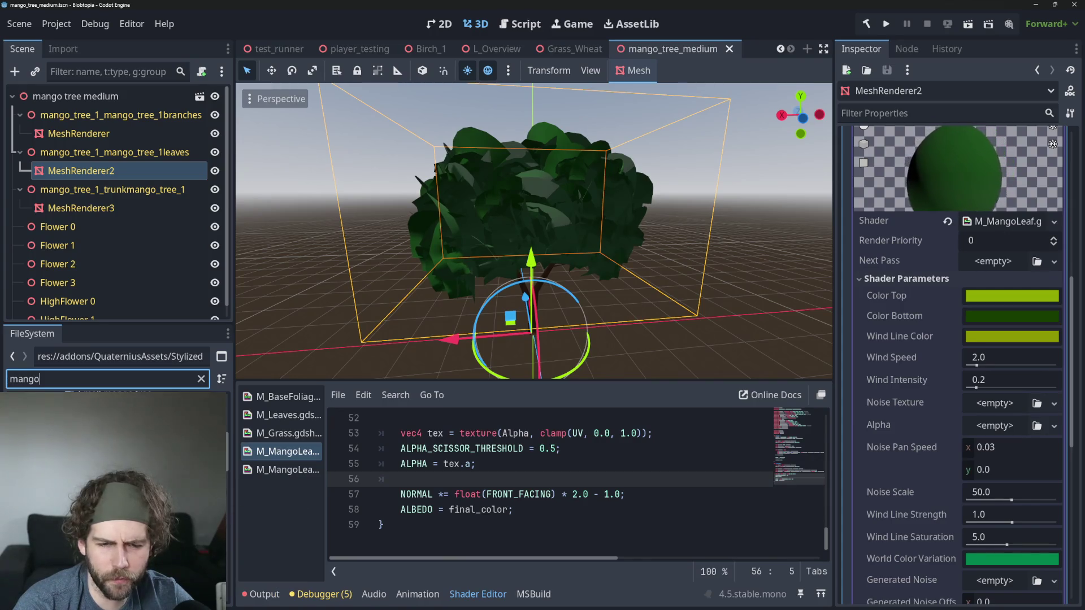
{"action": "mouse_move", "coordinate": [215, 503]}
{"action": "left_mouse_down"}
{"action": "mouse_move", "coordinate": [974, 416]}
{"action": "mouse_move", "coordinate": [977, 436]}
{"action": "left_mouse_up"}
Step: Orbit and zoom around the tree to inspect the leaf-shaped cutouts
{"action": "left_click_drag", "start_coordinate": [550, 215], "coordinate": [575, 244]}
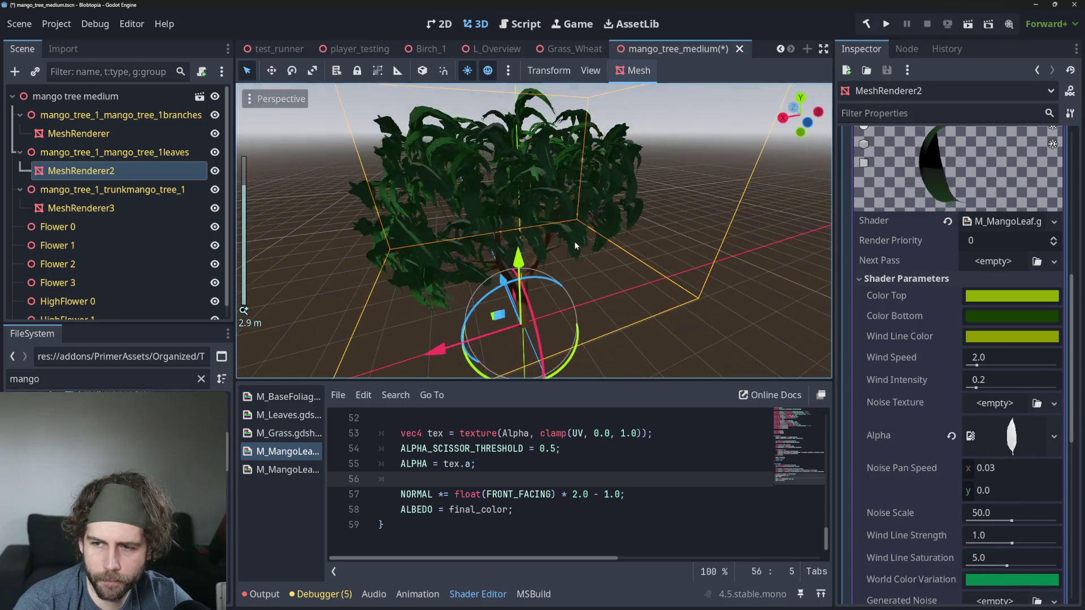
{"action": "scroll", "coordinate": [507, 212], "scroll_direction": "up", "scroll_amount": 3}
{"action": "scroll", "coordinate": [507, 212], "scroll_direction": "down", "scroll_amount": 3}
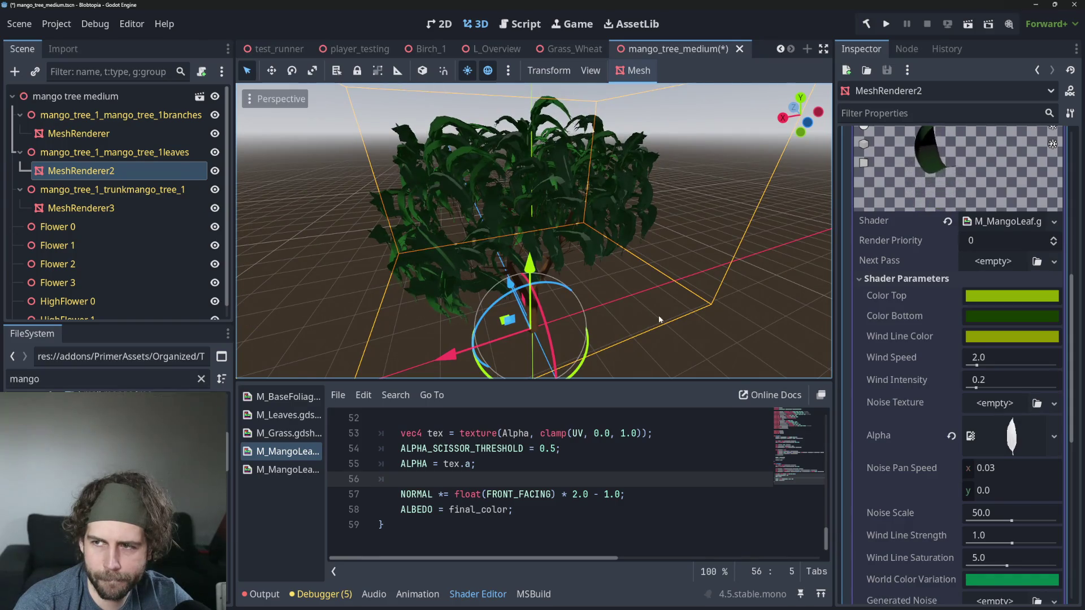
{"action": "left_click_drag", "start_coordinate": [659, 314], "coordinate": [618, 291]}
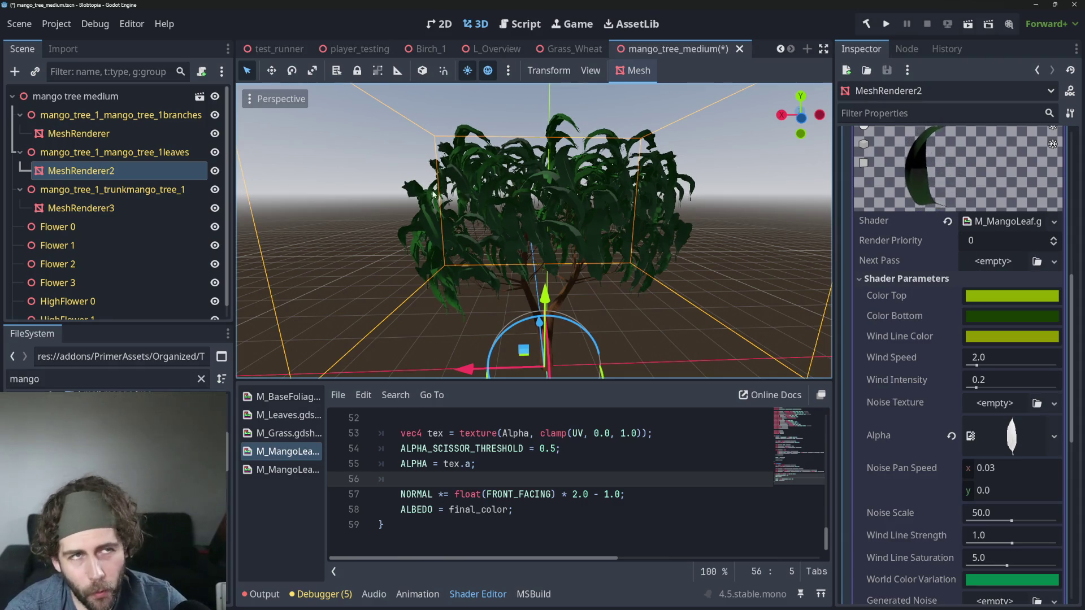
{"action": "scroll", "coordinate": [432, 194], "scroll_direction": "down", "scroll_amount": 4}
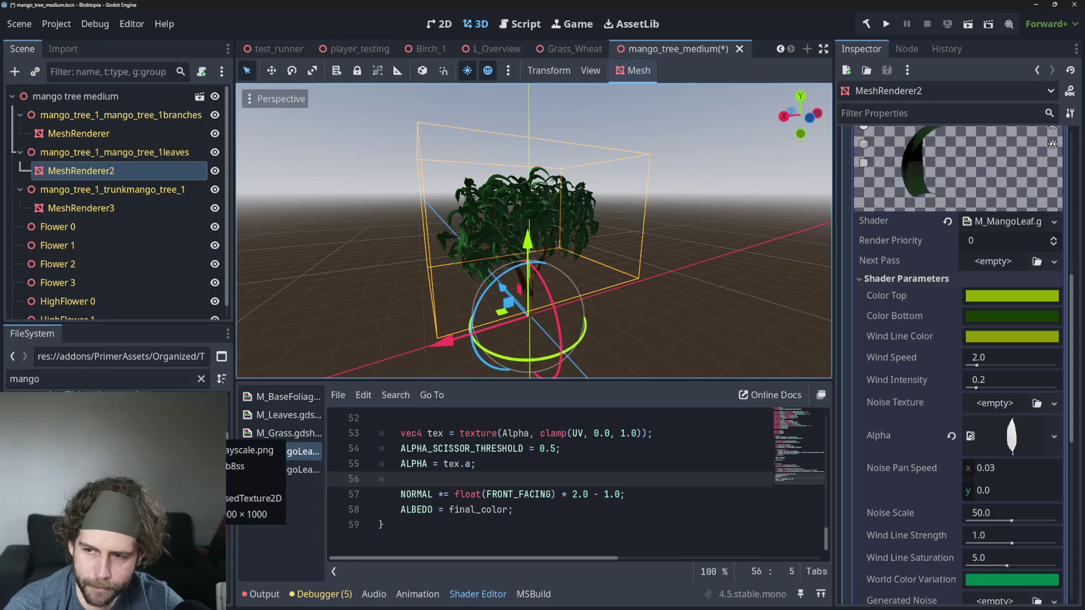
{"action": "scroll", "coordinate": [565, 486], "scroll_direction": "up", "scroll_amount": 3}
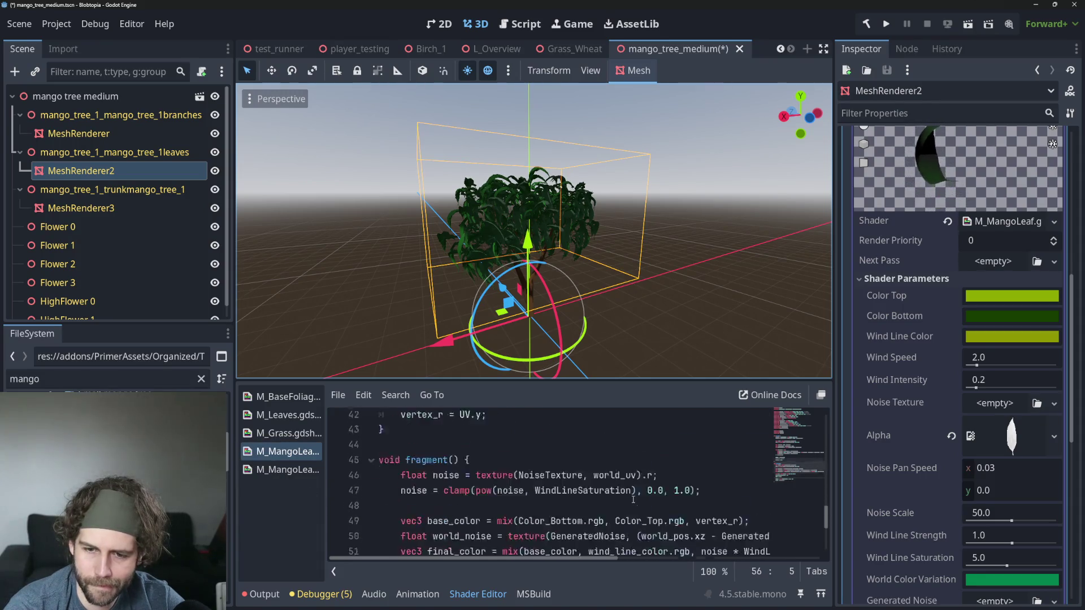
Step: Inspect the shader's tex lookup and the ALBEDO = final_color line
{"action": "scroll", "coordinate": [509, 480], "scroll_direction": "down", "scroll_amount": 3}
{"action": "left_click", "coordinate": [450, 465]}
{"action": "double_click", "coordinate": [451, 464]}
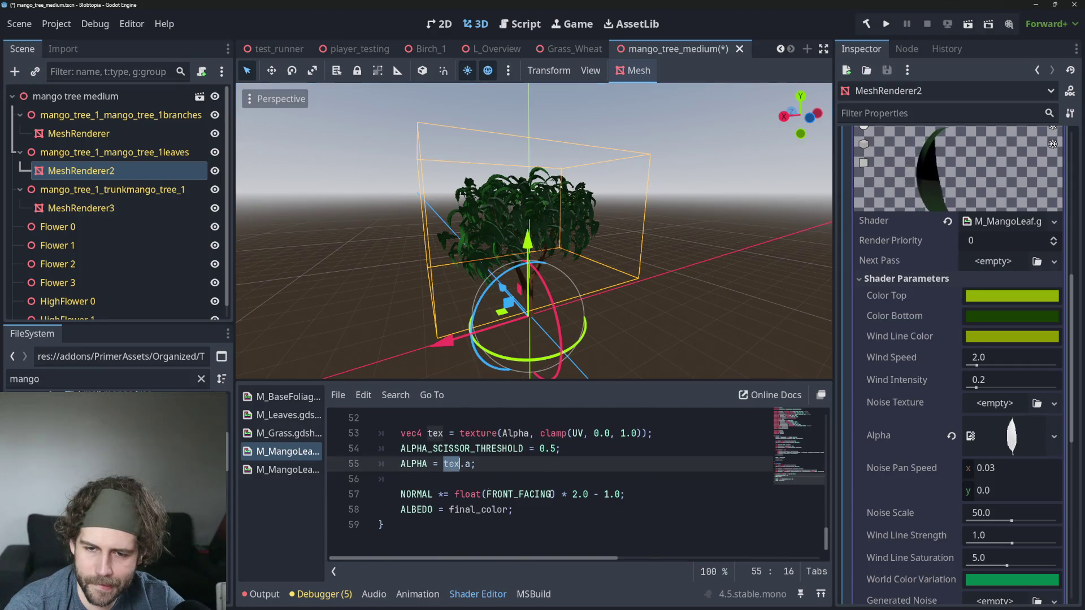
{"action": "scroll", "coordinate": [450, 464], "scroll_direction": "up", "scroll_amount": 1}
{"action": "left_click", "coordinate": [526, 479]}
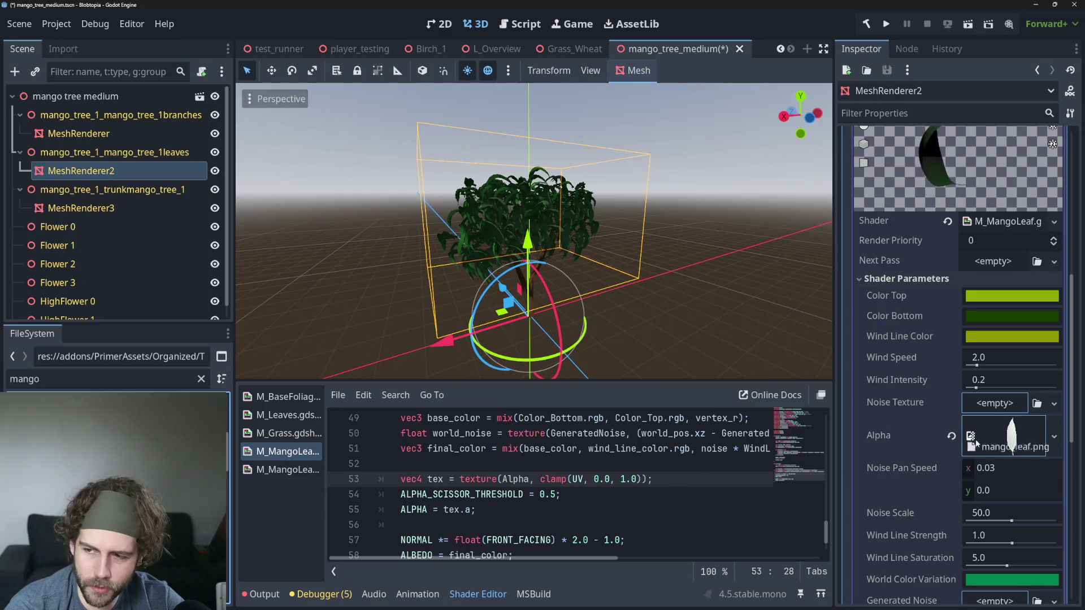
{"action": "scroll", "coordinate": [622, 254], "scroll_direction": "down", "scroll_amount": 3}
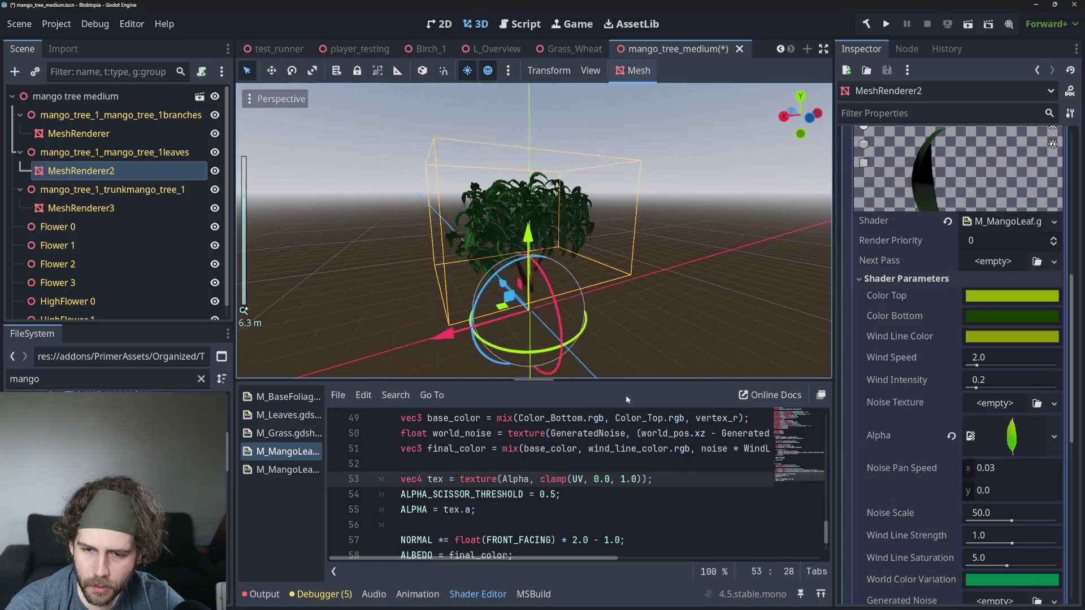
{"action": "scroll", "coordinate": [580, 500], "scroll_direction": "down", "scroll_amount": 1}
{"action": "double_click", "coordinate": [523, 515]}
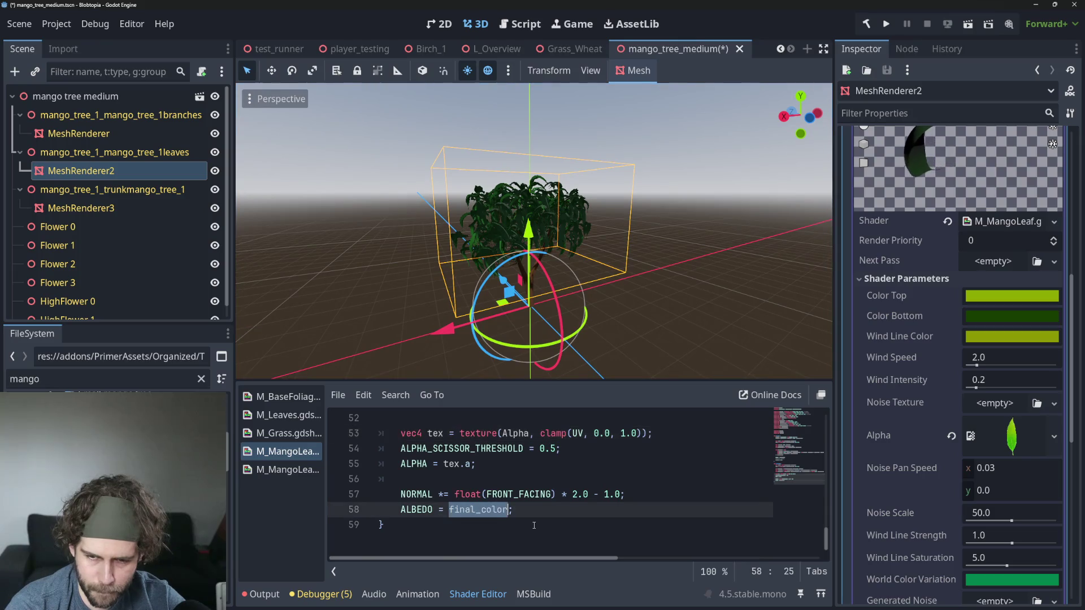
{"action": "left_click", "coordinate": [549, 509]}
Step: Duplicate the albedo line, comment out the original, and change the copy to ALBEDO = tex.rgb
{"action": "key", "text": "ctrl+shift+d"}
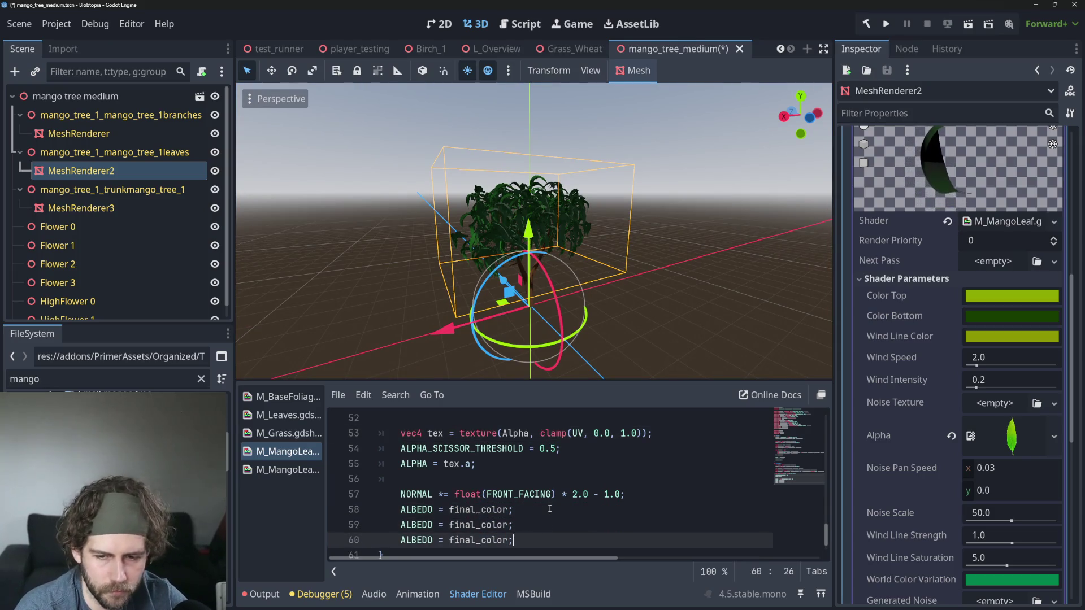
{"action": "key", "text": "ctrl+k"}
{"action": "key", "text": "Down"}
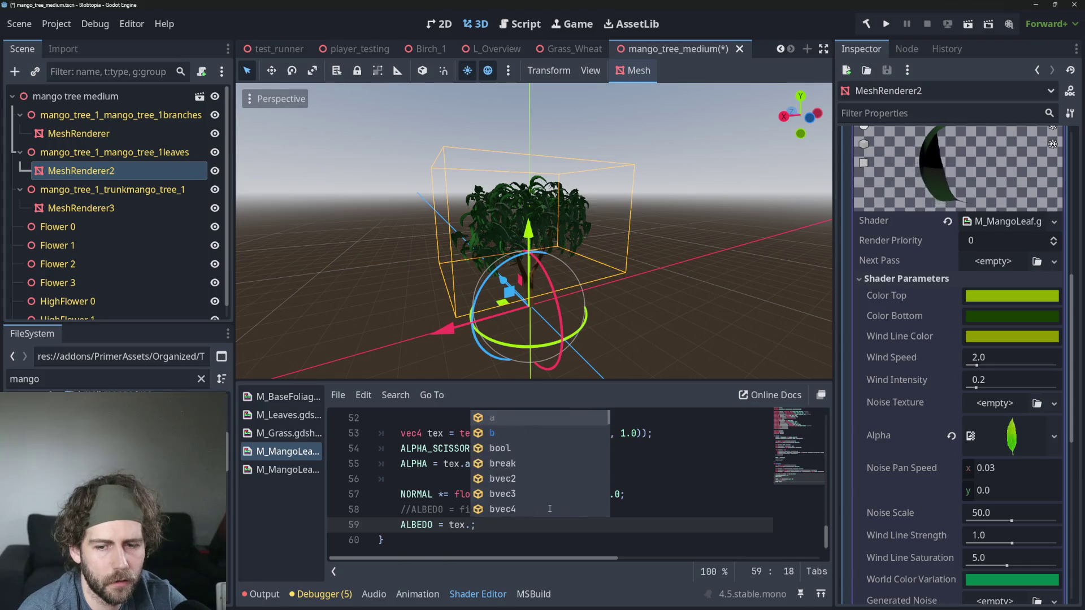
{"action": "type", "text": "rgb"}
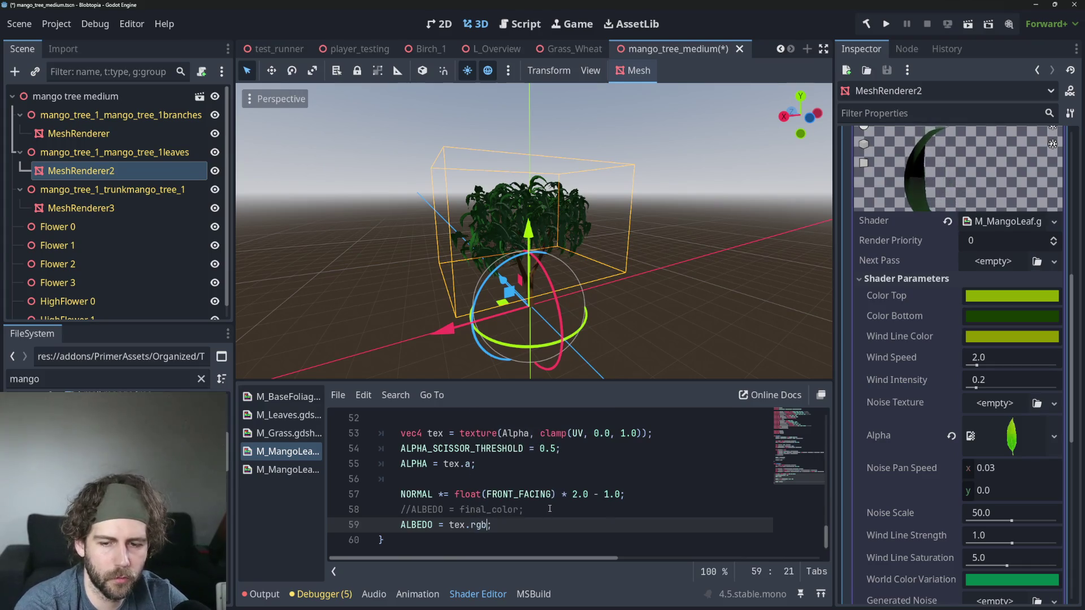
{"action": "left_click", "coordinate": [550, 508]}
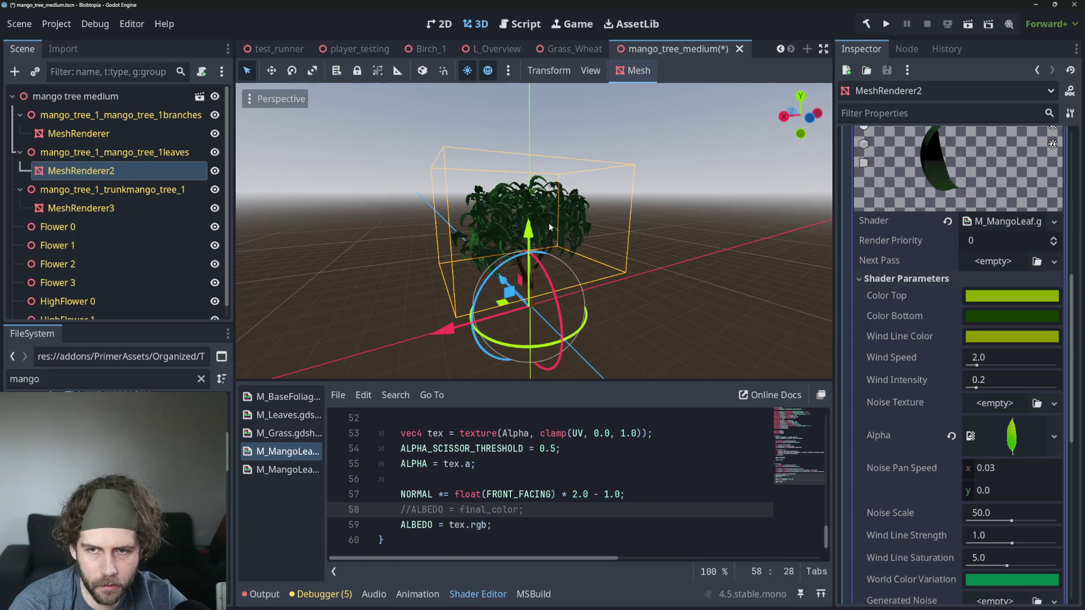
Step: View the bright green tree from the front and save the mango tree scene
{"action": "scroll", "coordinate": [549, 227], "scroll_direction": "up", "scroll_amount": 4}
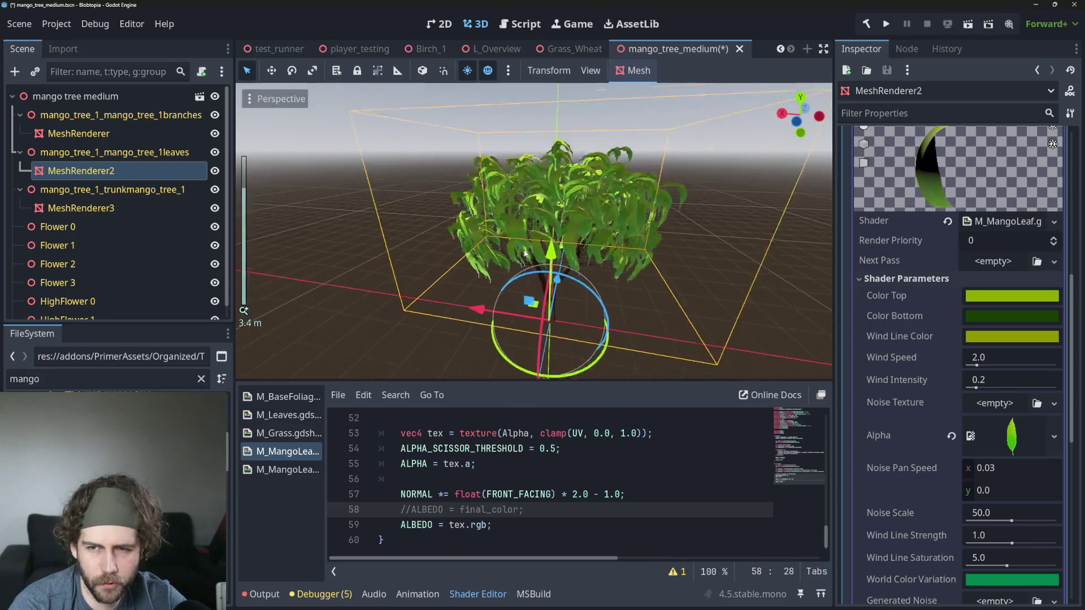
{"action": "scroll", "coordinate": [524, 253], "scroll_direction": "up", "scroll_amount": 3}
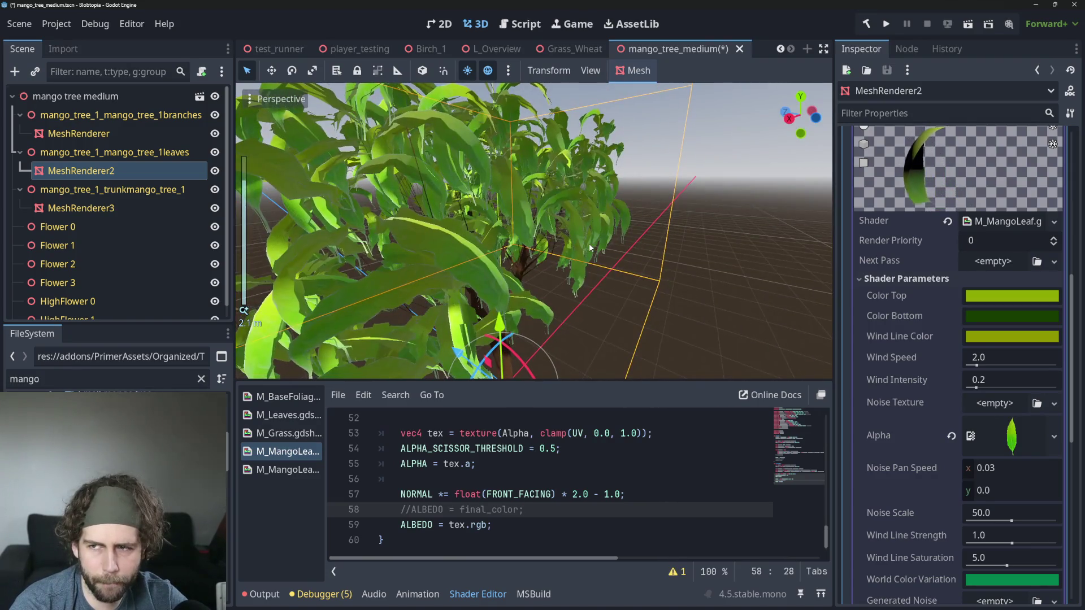
{"action": "scroll", "coordinate": [589, 243], "scroll_direction": "down", "scroll_amount": 3}
{"action": "mouse_move", "coordinate": [588, 243]}
{"action": "left_mouse_down"}
{"action": "mouse_move", "coordinate": [536, 238]}
{"action": "mouse_move", "coordinate": [759, 211]}
{"action": "mouse_move", "coordinate": [678, 237]}
{"action": "left_mouse_up"}
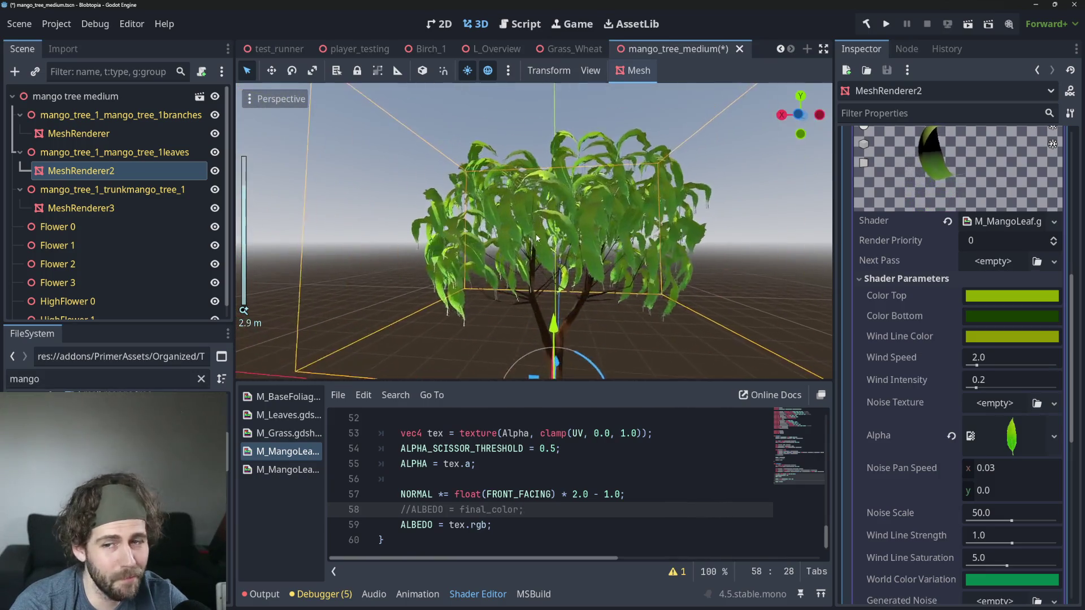
{"action": "scroll", "coordinate": [678, 237], "scroll_direction": "down", "scroll_amount": 5}
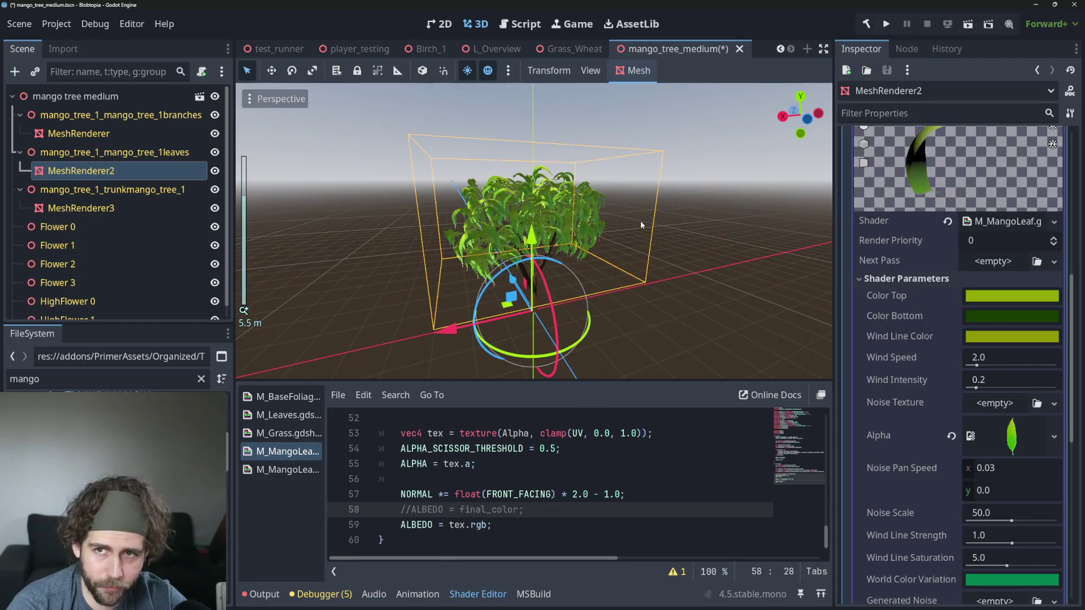
{"action": "key", "text": "ctrl+s"}
{"action": "left_click", "coordinate": [428, 49]}
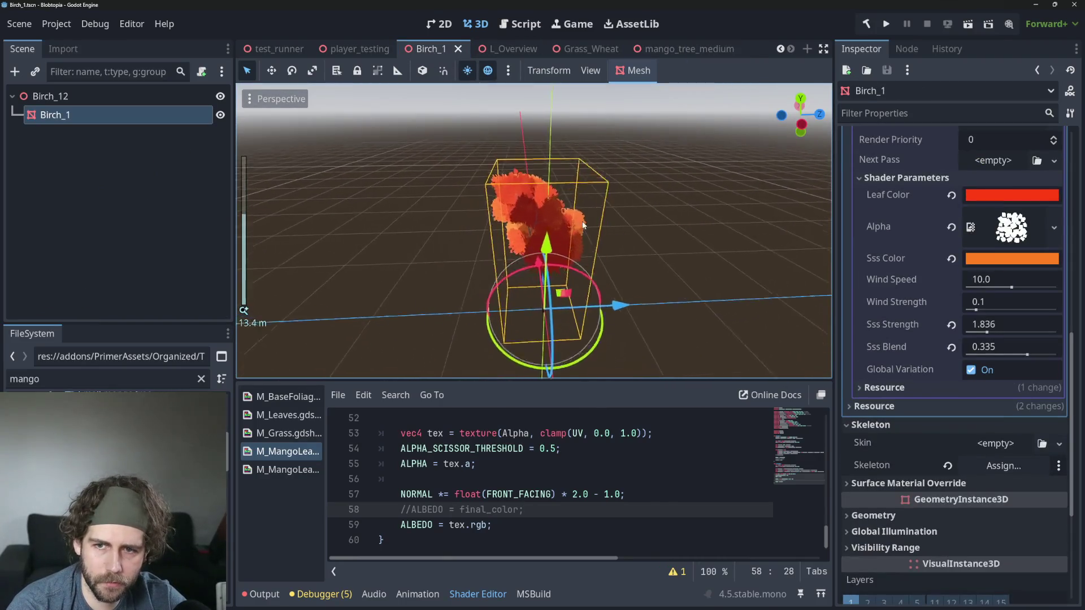
Step: Run player_testing, switch the game to Player then Editor mode, and open Load World
{"action": "left_click", "coordinate": [669, 48]}
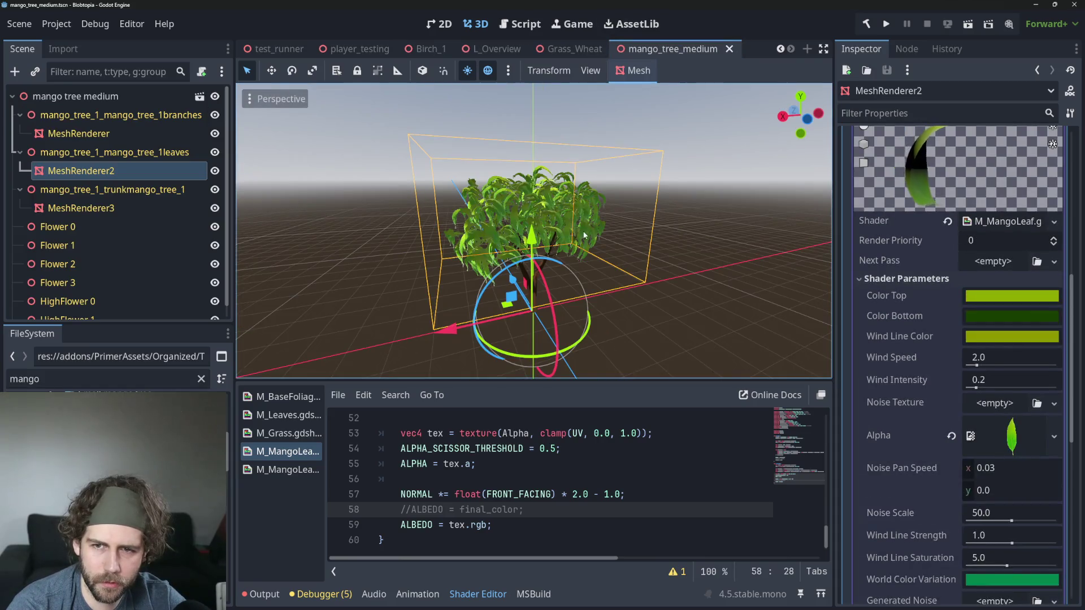
{"action": "scroll", "coordinate": [588, 240], "scroll_direction": "up", "scroll_amount": 4}
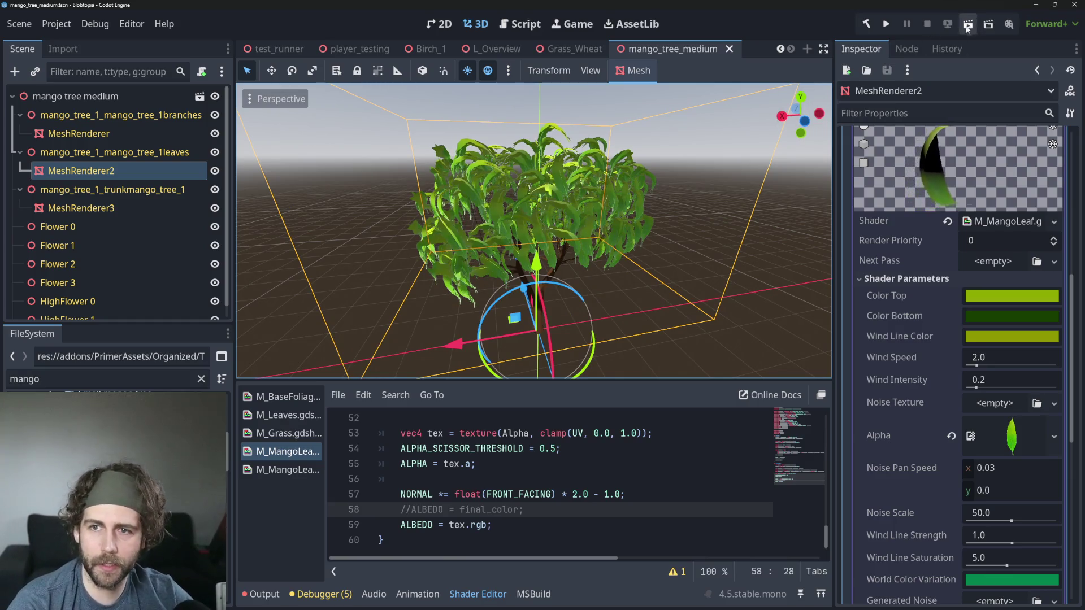
{"action": "left_click", "coordinate": [354, 49]}
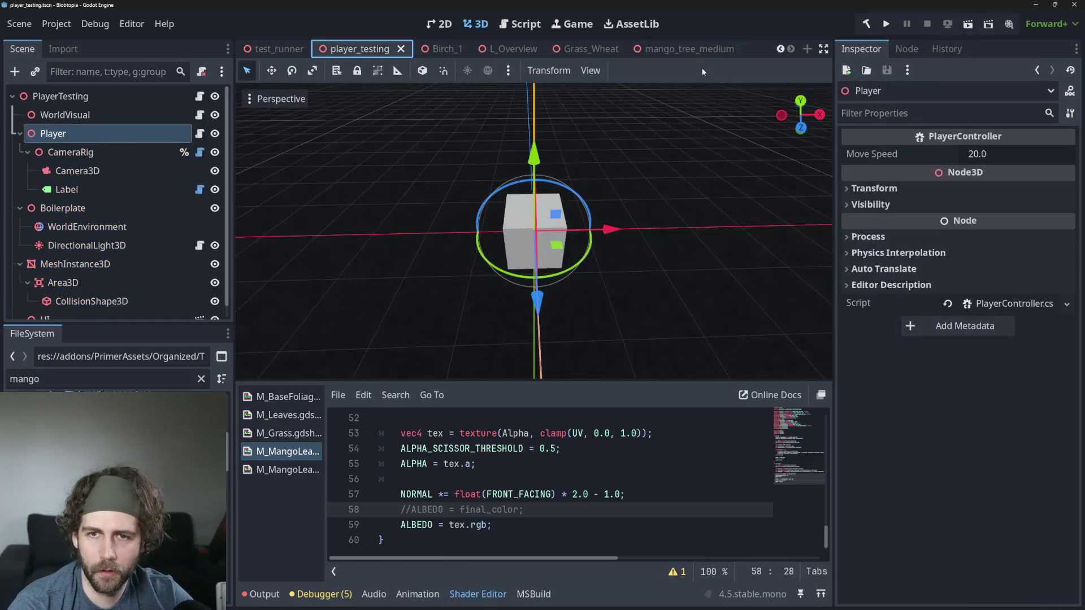
{"action": "left_click", "coordinate": [968, 24]}
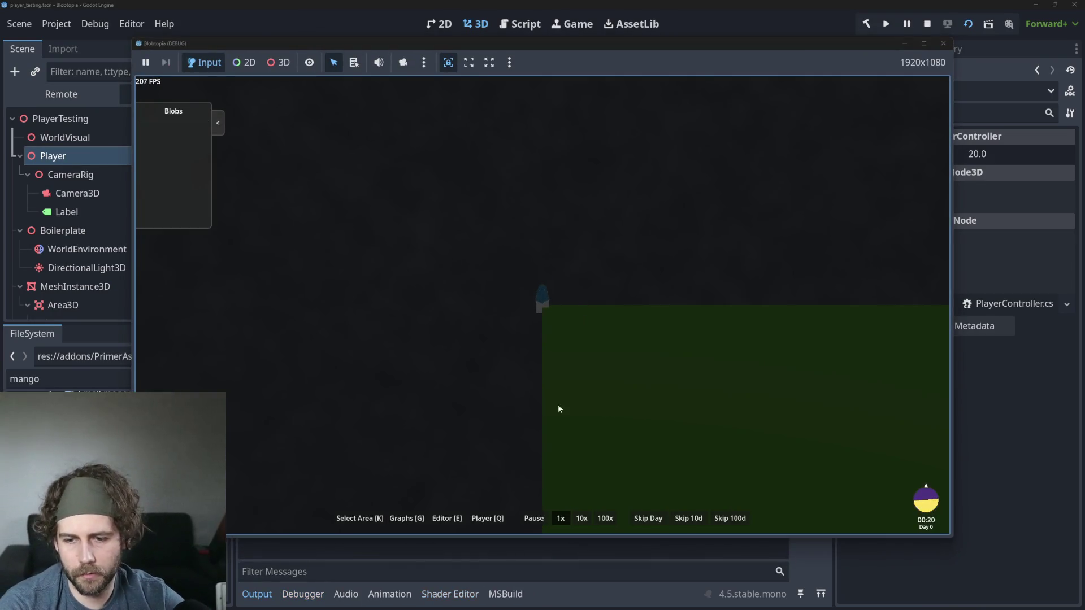
{"action": "left_click", "coordinate": [492, 524]}
{"action": "left_click", "coordinate": [448, 518]}
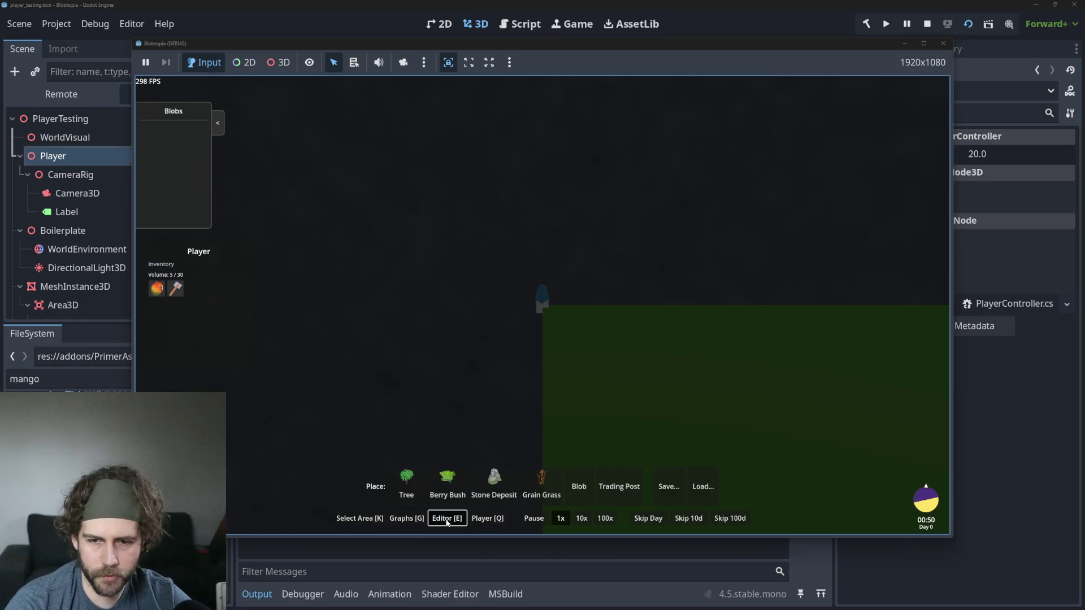
{"action": "left_click", "coordinate": [703, 486]}
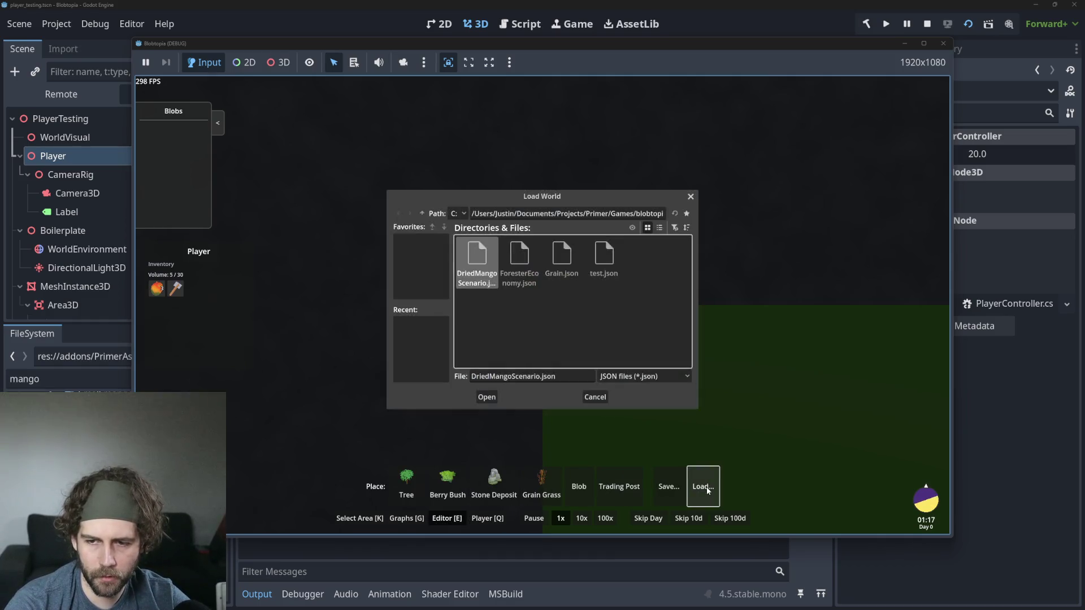
Step: Load Grain.json, pan across the field, and zoom in on the mango trees at 10x speed
{"action": "double_click", "coordinate": [562, 255]}
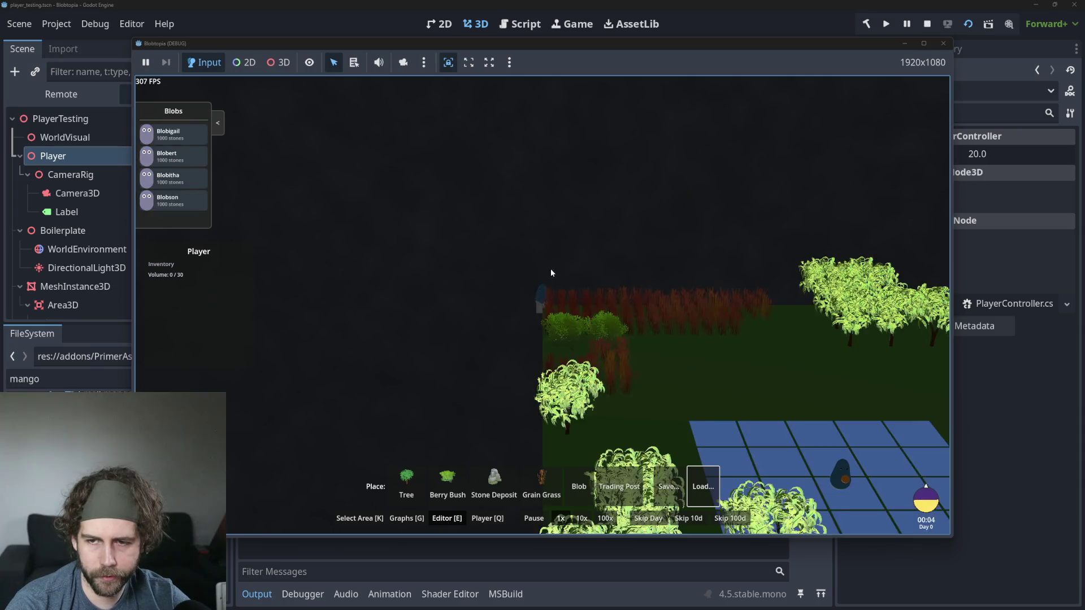
{"action": "scroll", "coordinate": [713, 341], "scroll_direction": "up", "scroll_amount": 3}
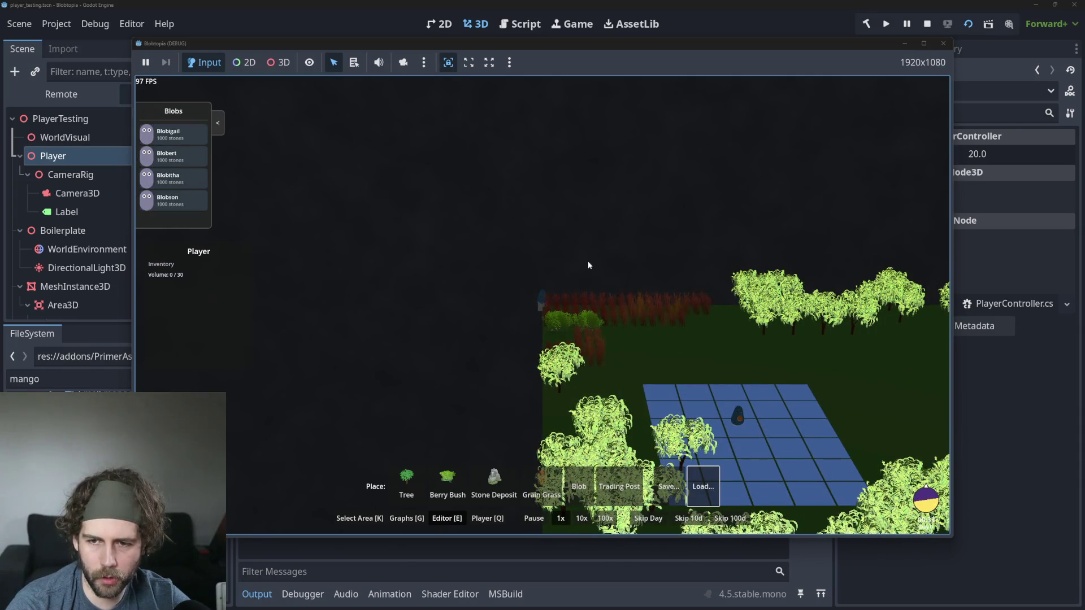
{"action": "scroll", "coordinate": [640, 323], "scroll_direction": "up", "scroll_amount": 2}
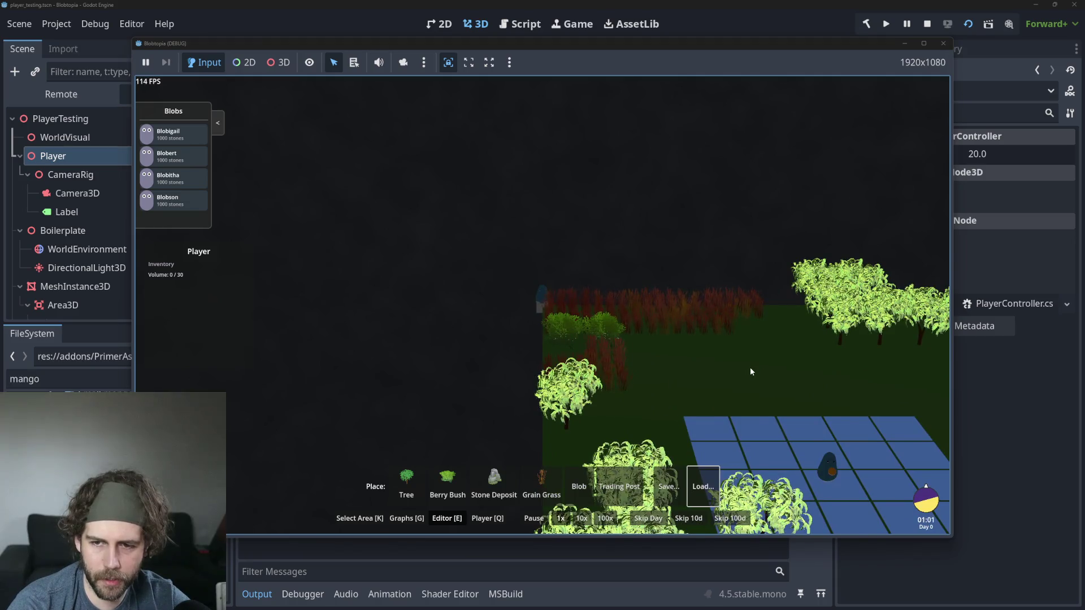
{"action": "scroll", "coordinate": [750, 367], "scroll_direction": "down", "scroll_amount": 5}
{"action": "key", "text": "d"}
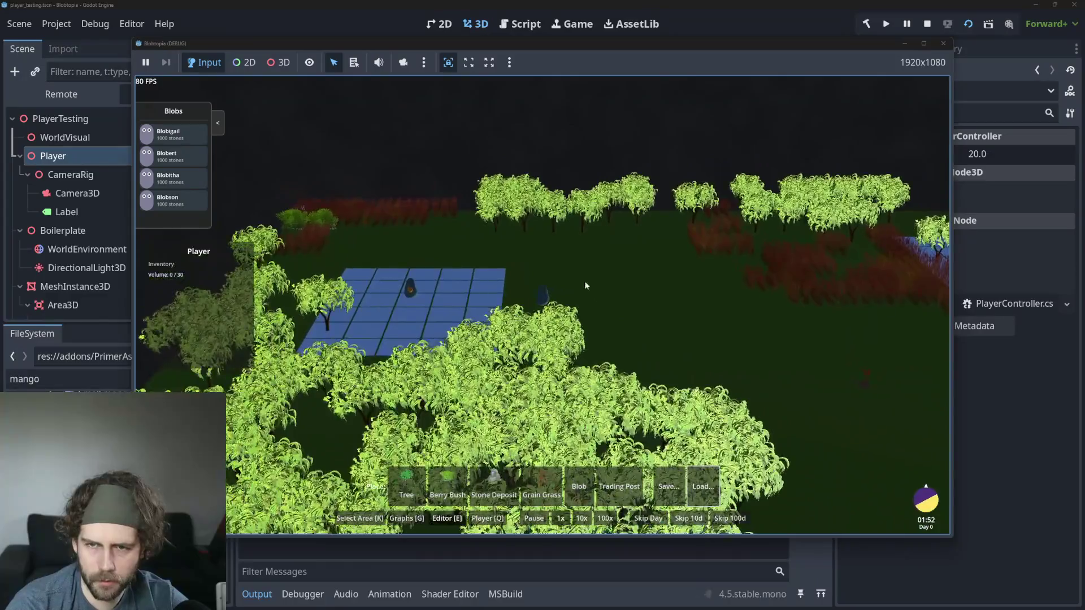
{"action": "scroll", "coordinate": [564, 273], "scroll_direction": "up", "scroll_amount": 2}
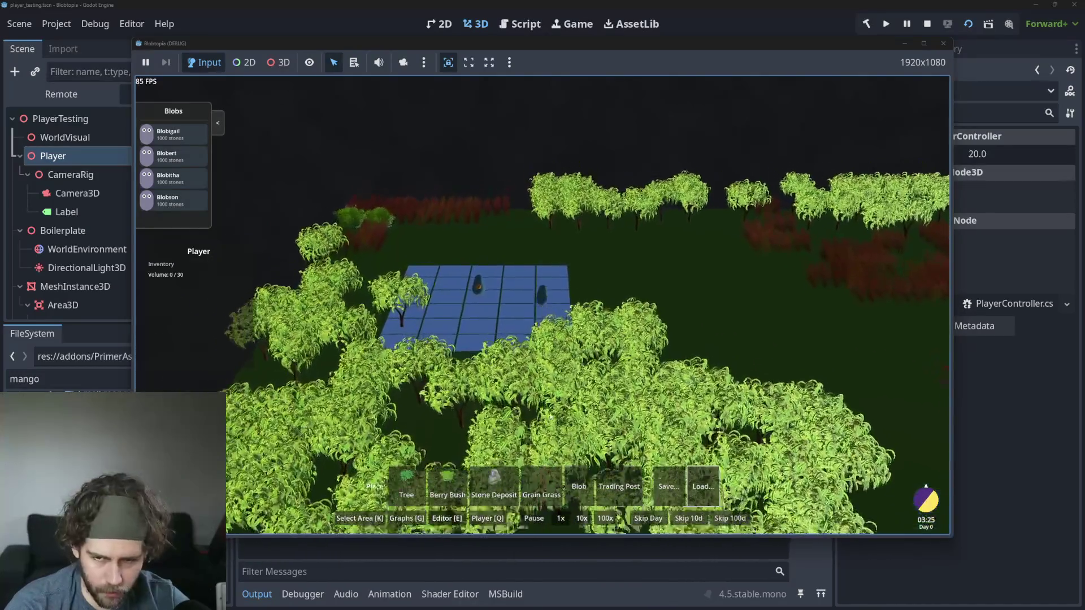
{"action": "left_click", "coordinate": [587, 519]}
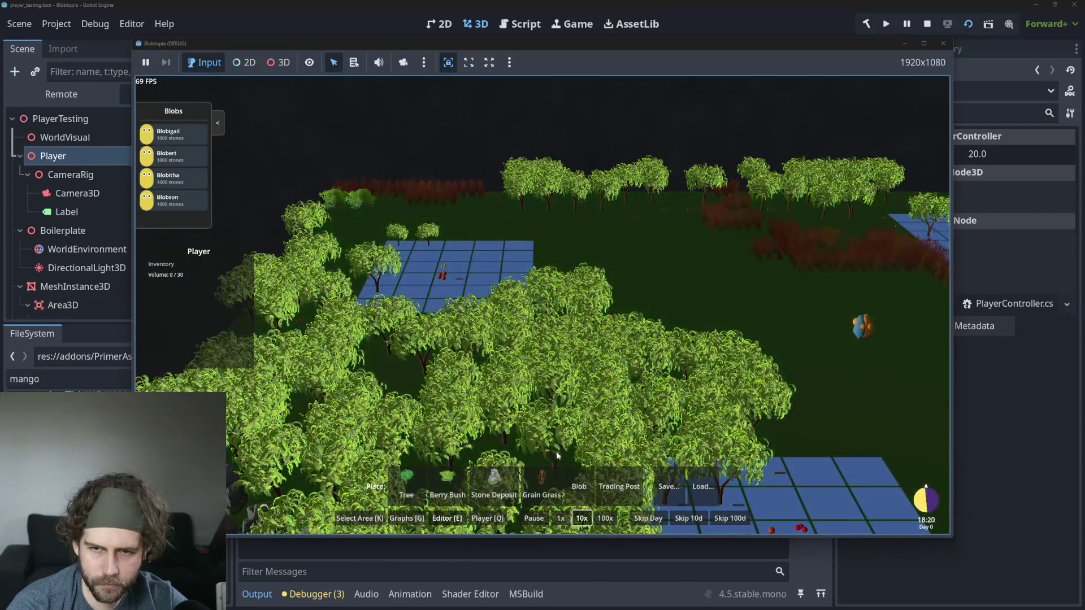
{"action": "scroll", "coordinate": [557, 455], "scroll_direction": "up", "scroll_amount": 10}
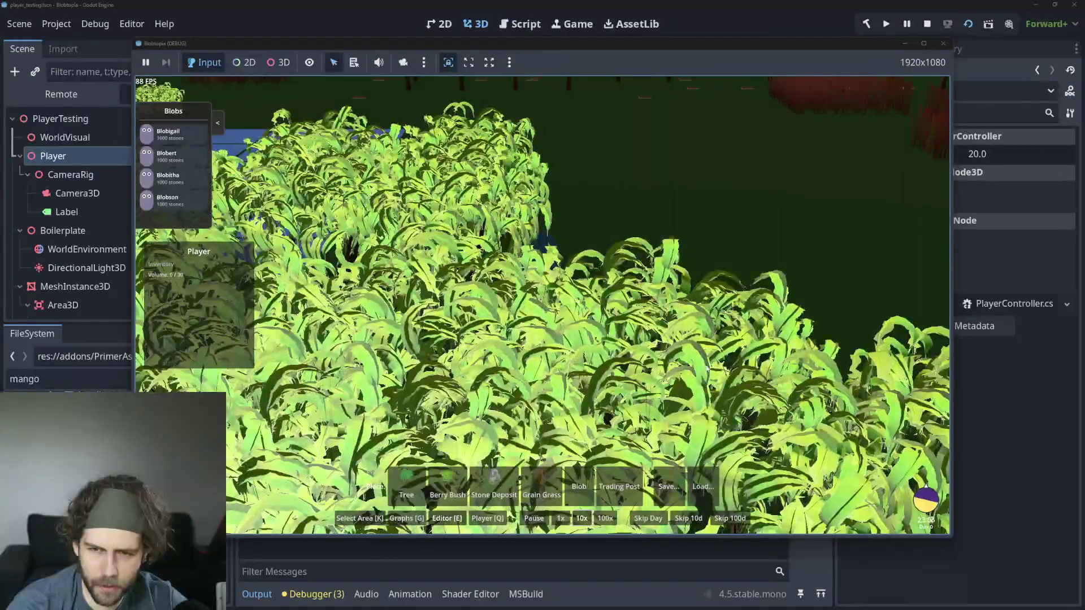
{"action": "scroll", "coordinate": [706, 368], "scroll_direction": "up", "scroll_amount": 10}
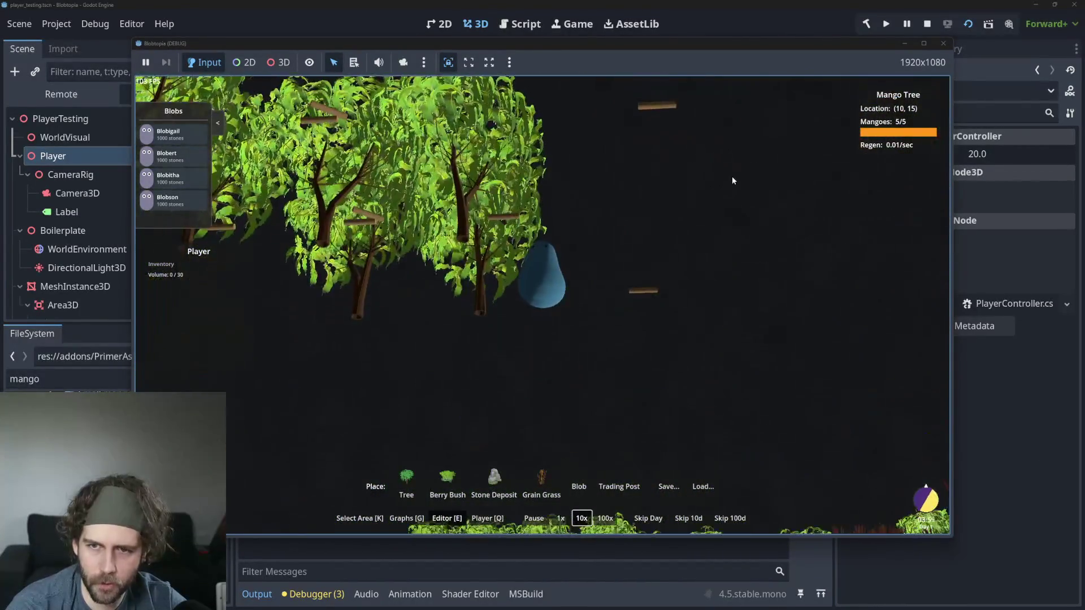
Step: Orbit and zoom around the mango trees through a day-night cycle, then stop the game with F8
{"action": "mouse_move", "coordinate": [732, 179]}
{"action": "left_mouse_down"}
{"action": "mouse_move", "coordinate": [701, 291]}
{"action": "mouse_move", "coordinate": [784, 188]}
{"action": "mouse_move", "coordinate": [669, 228]}
{"action": "mouse_move", "coordinate": [671, 170]}
{"action": "mouse_move", "coordinate": [667, 227]}
{"action": "mouse_move", "coordinate": [684, 224]}
{"action": "mouse_move", "coordinate": [731, 266]}
{"action": "mouse_move", "coordinate": [640, 286]}
{"action": "mouse_move", "coordinate": [634, 270]}
{"action": "mouse_move", "coordinate": [571, 255]}
{"action": "mouse_move", "coordinate": [588, 192]}
{"action": "mouse_move", "coordinate": [572, 259]}
{"action": "mouse_move", "coordinate": [697, 267]}
{"action": "mouse_move", "coordinate": [544, 256]}
{"action": "mouse_move", "coordinate": [681, 232]}
{"action": "left_mouse_up"}
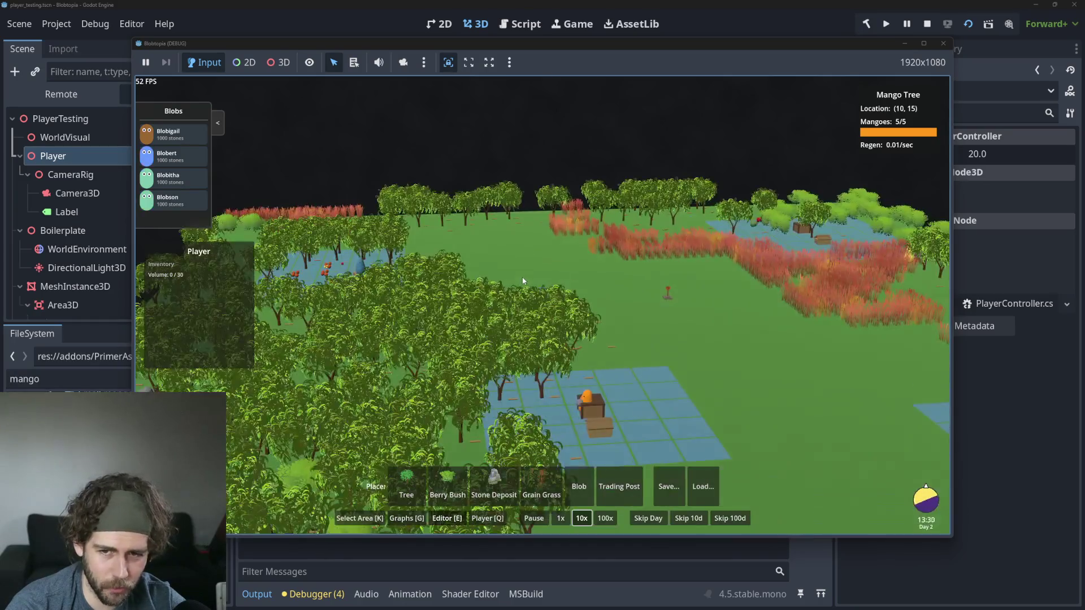
{"action": "scroll", "coordinate": [608, 294], "scroll_direction": "down", "scroll_amount": 3}
{"action": "scroll", "coordinate": [606, 302], "scroll_direction": "up", "scroll_amount": 2}
{"action": "scroll", "coordinate": [602, 302], "scroll_direction": "down", "scroll_amount": 3}
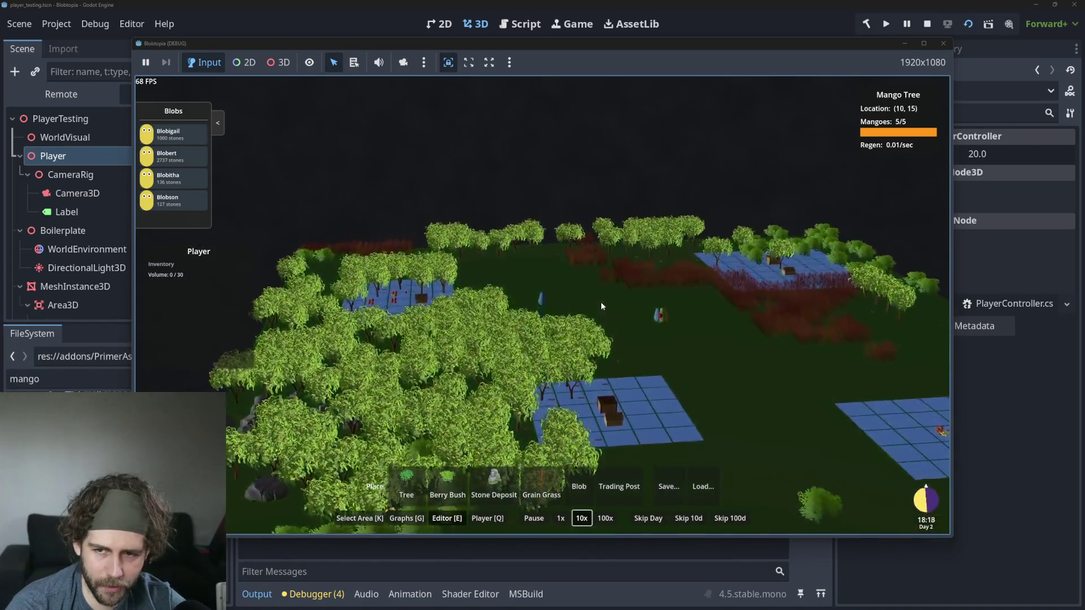
{"action": "scroll", "coordinate": [594, 318], "scroll_direction": "up", "scroll_amount": 4}
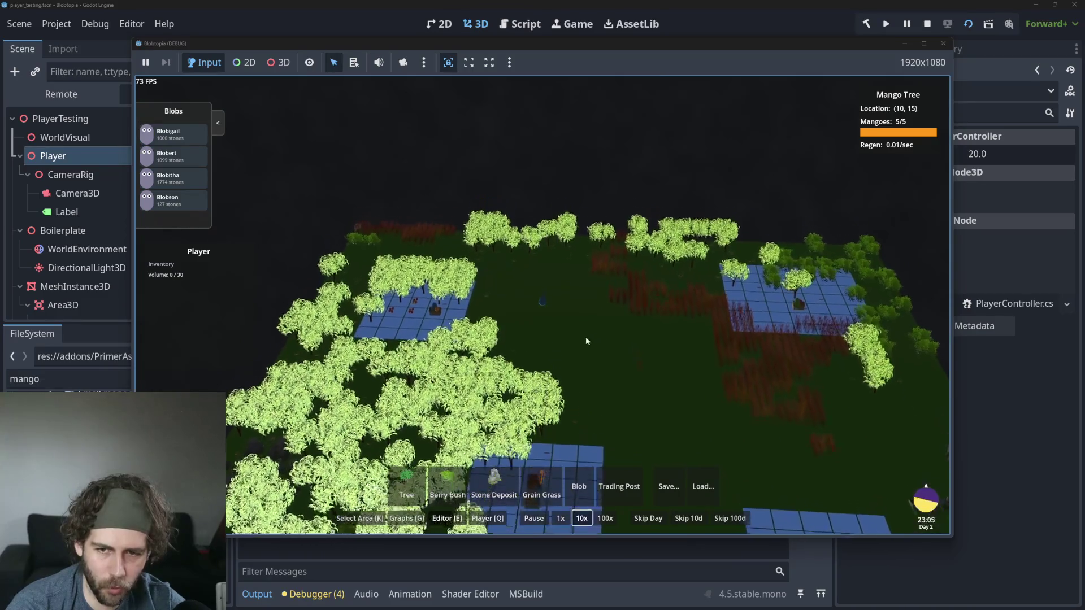
{"action": "scroll", "coordinate": [582, 334], "scroll_direction": "up", "scroll_amount": 4}
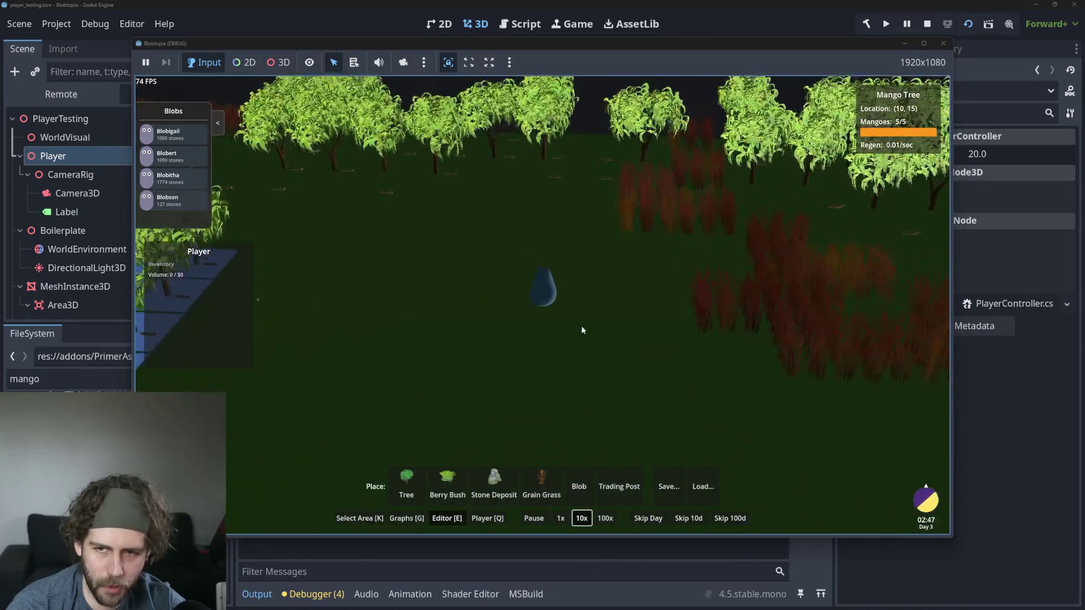
{"action": "scroll", "coordinate": [574, 277], "scroll_direction": "up", "scroll_amount": 2}
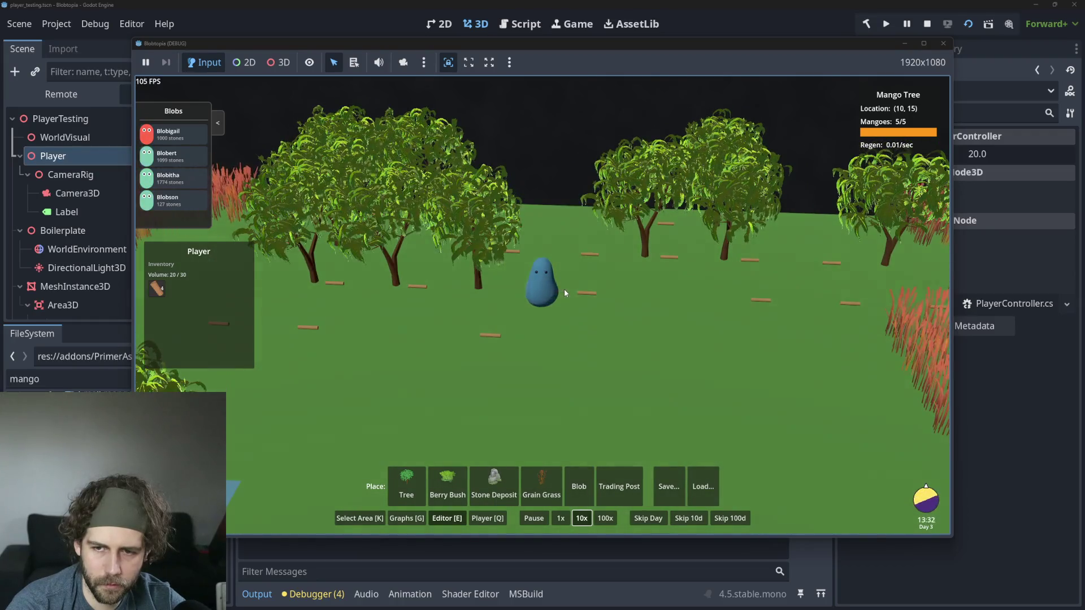
{"action": "scroll", "coordinate": [516, 306], "scroll_direction": "up", "scroll_amount": 2}
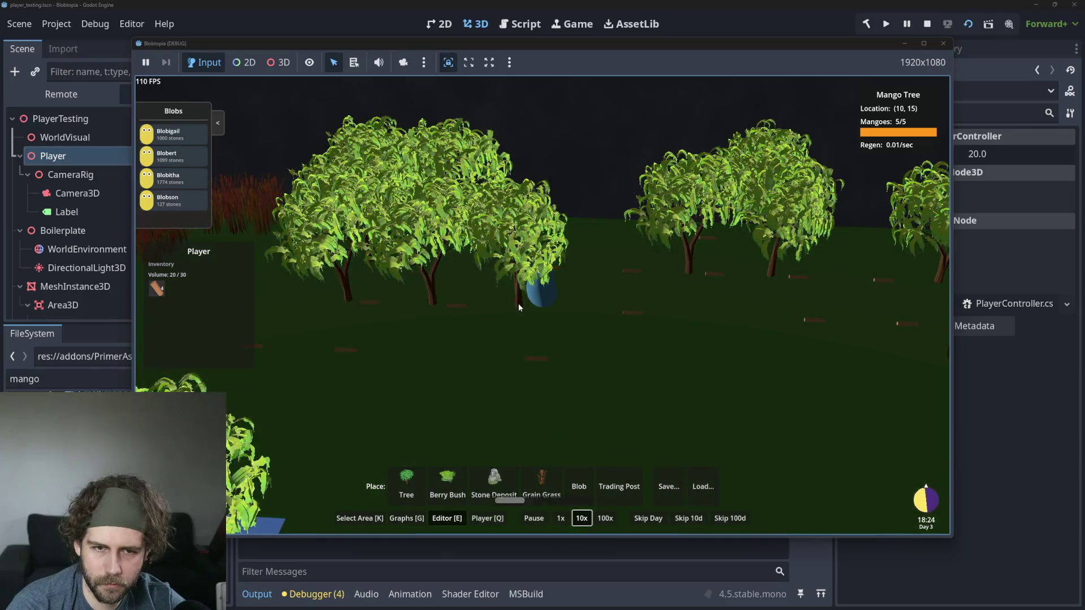
{"action": "left_click_drag", "start_coordinate": [513, 305], "coordinate": [457, 306]}
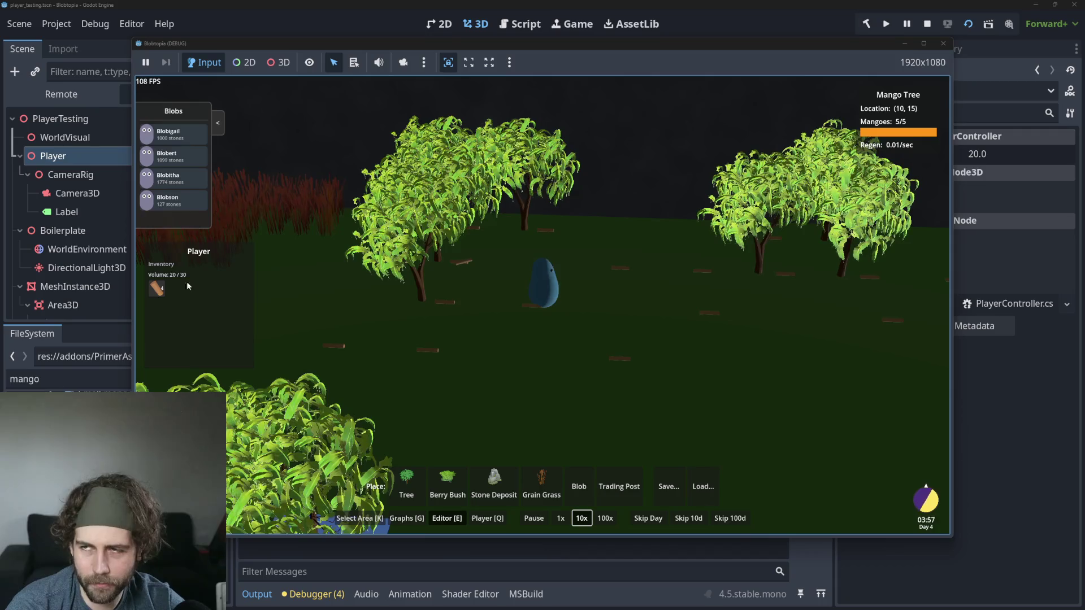
{"action": "key", "text": "F8"}
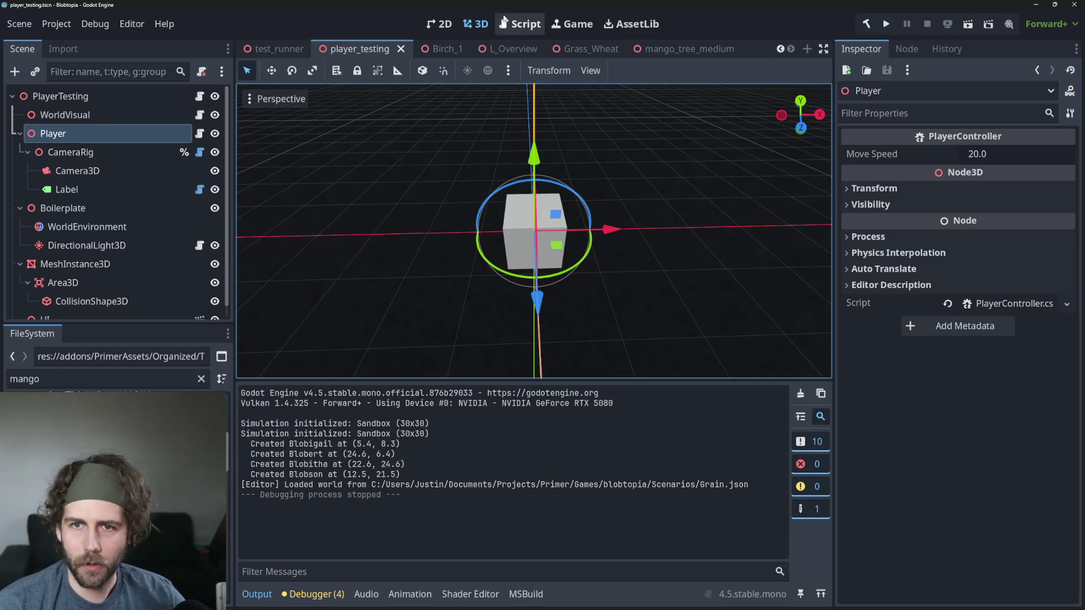
Step: Run the test_runner scene with Run Current Scene to show the red birch trees
{"action": "left_click", "coordinate": [274, 49]}
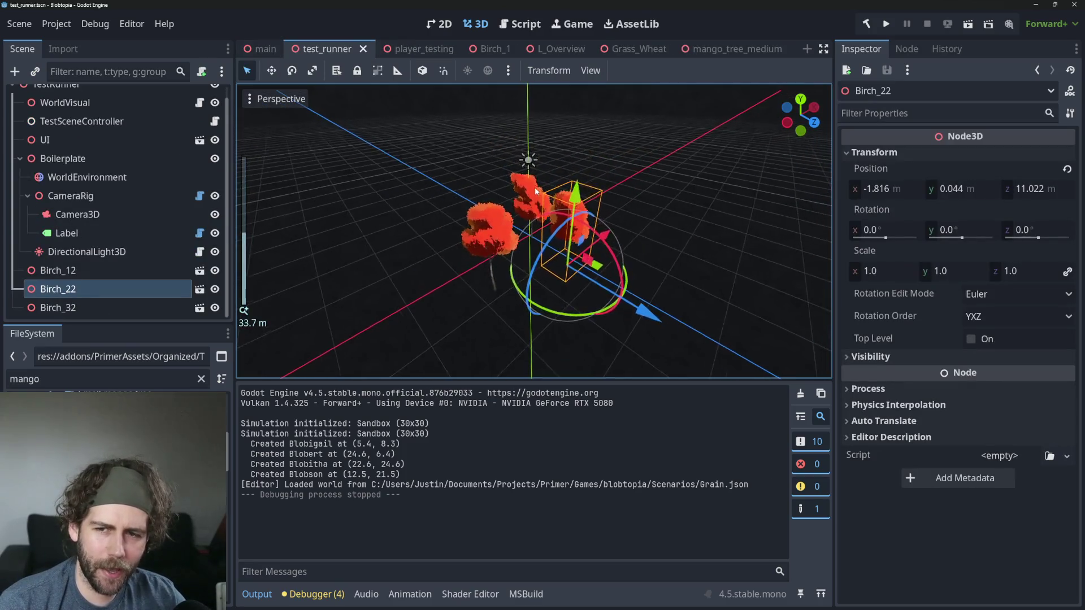
{"action": "scroll", "coordinate": [536, 191], "scroll_direction": "up", "scroll_amount": 5}
{"action": "left_click", "coordinate": [965, 25]}
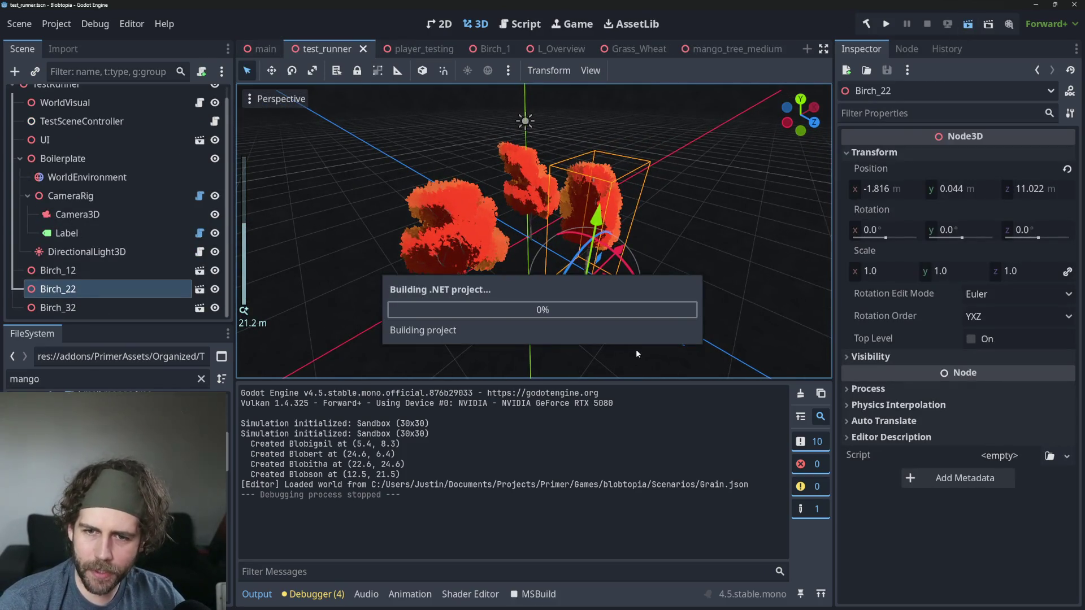
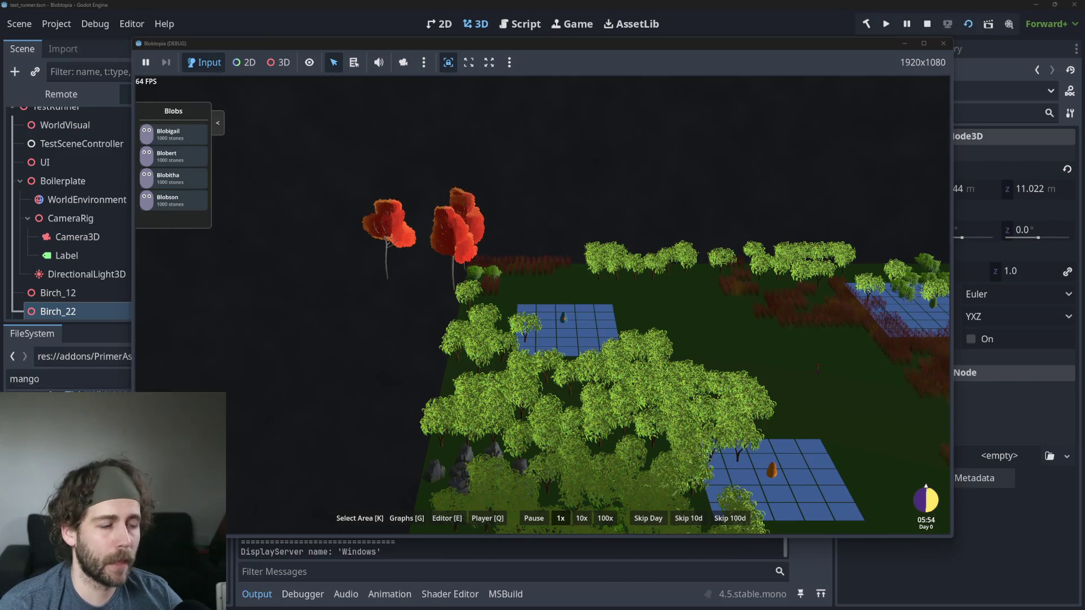
Step: Tilt and pan the game camera toward the water plots, zooming in and out
{"action": "scroll", "coordinate": [679, 343], "scroll_direction": "up", "scroll_amount": 5}
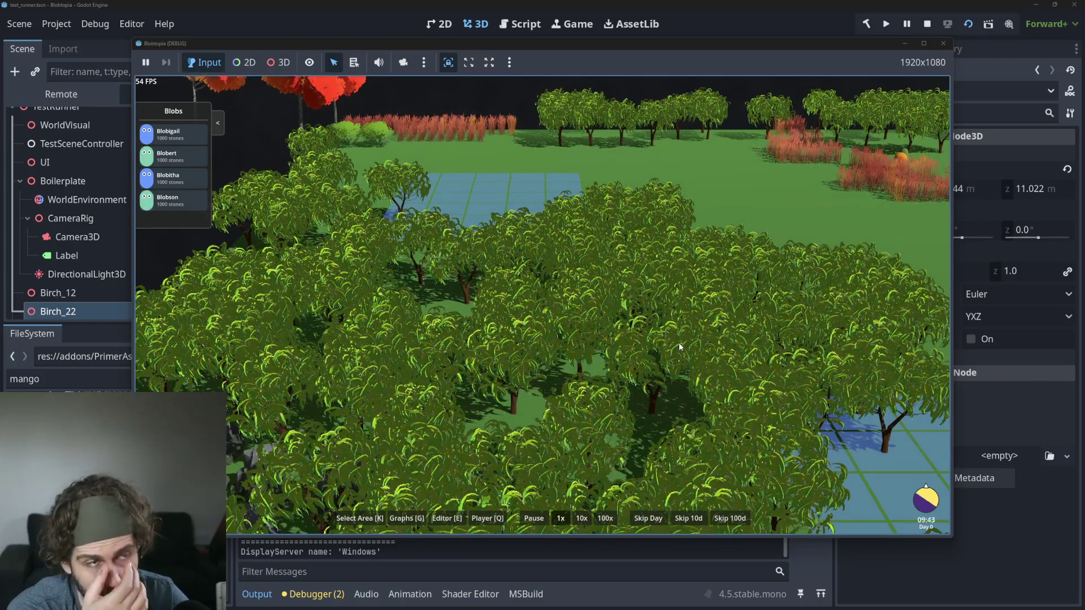
{"action": "mouse_move", "coordinate": [113, 608]}
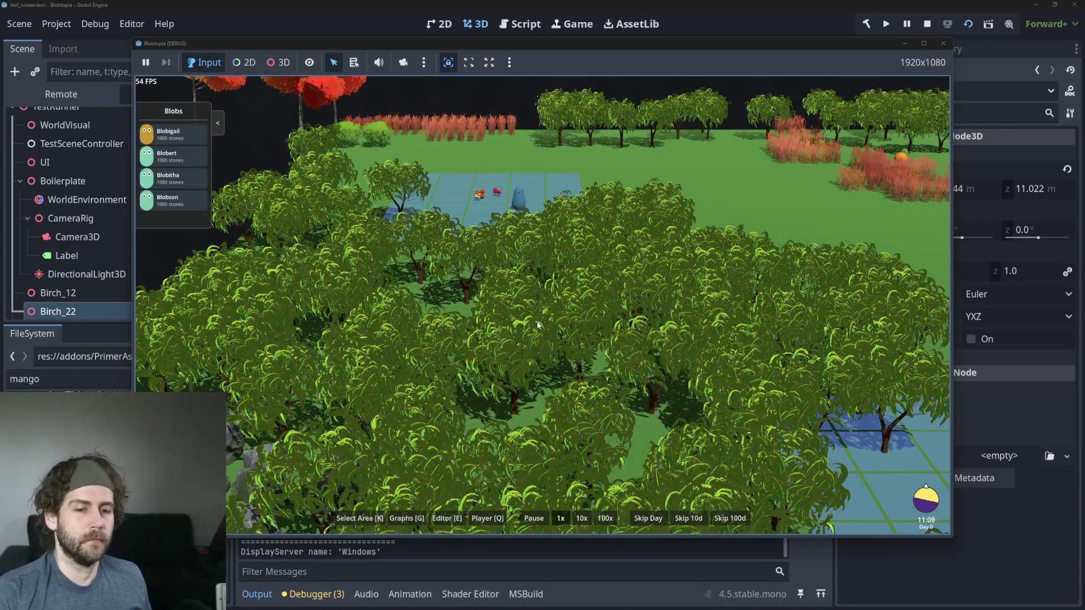
{"action": "scroll", "coordinate": [536, 325], "scroll_direction": "down", "scroll_amount": 5}
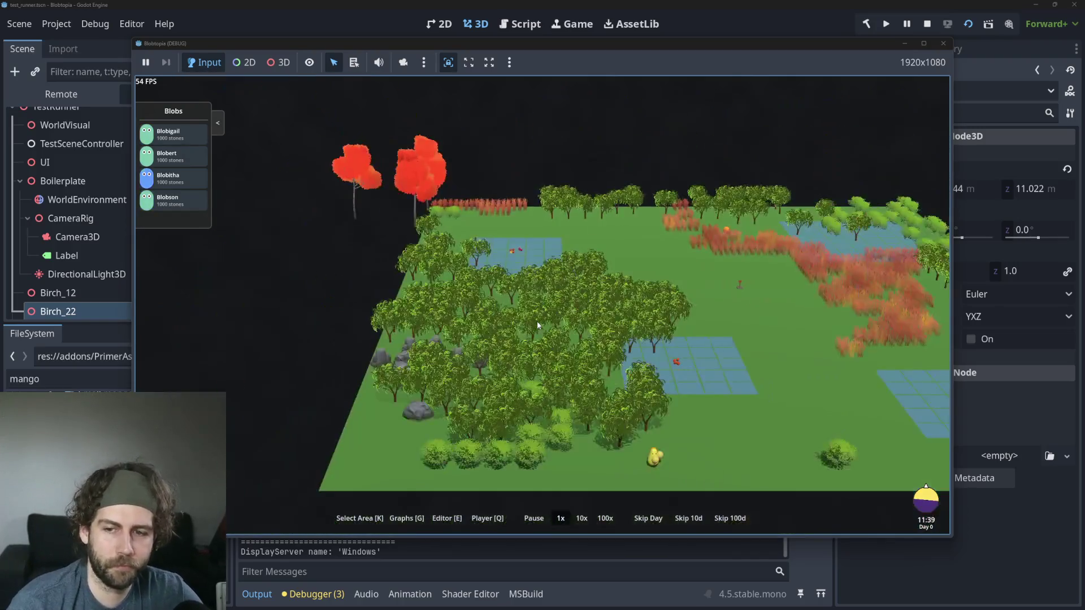
{"action": "scroll", "coordinate": [600, 320], "scroll_direction": "up", "scroll_amount": 5}
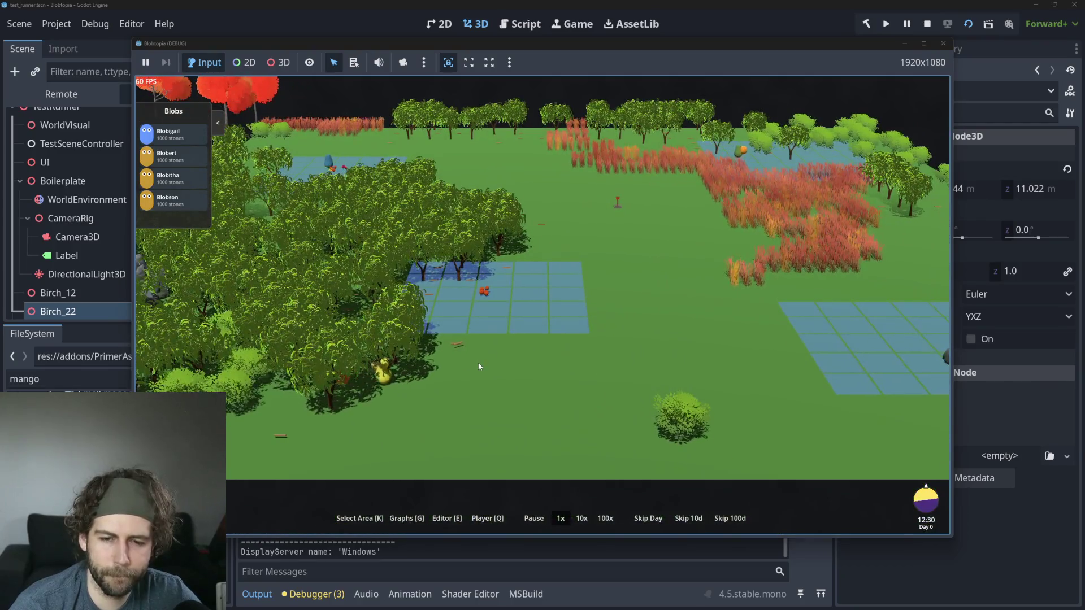
{"action": "scroll", "coordinate": [534, 305], "scroll_direction": "up", "scroll_amount": 3}
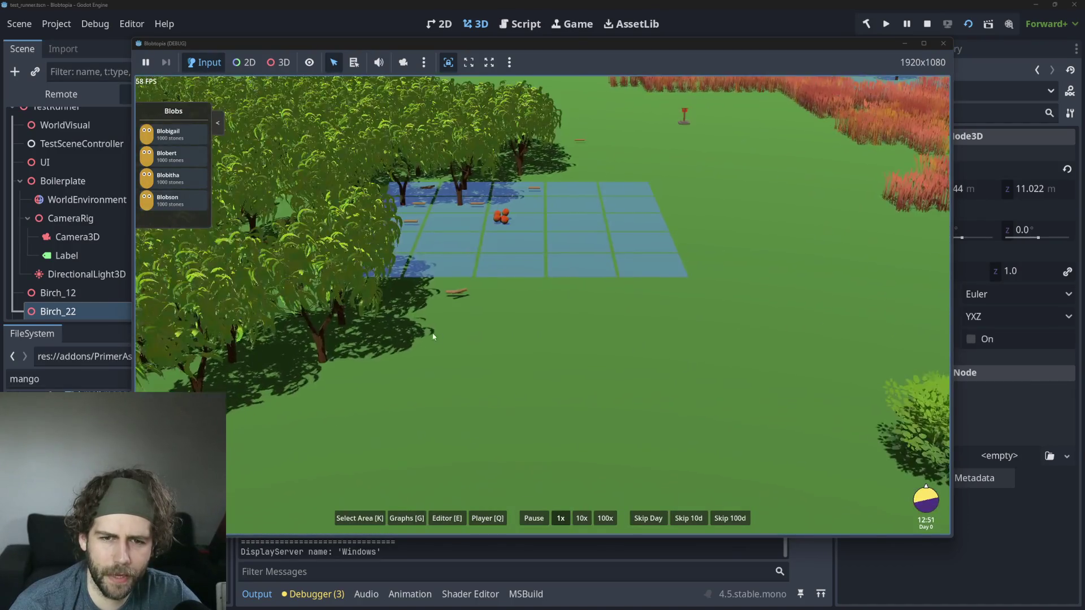
{"action": "scroll", "coordinate": [582, 324], "scroll_direction": "down", "scroll_amount": 5}
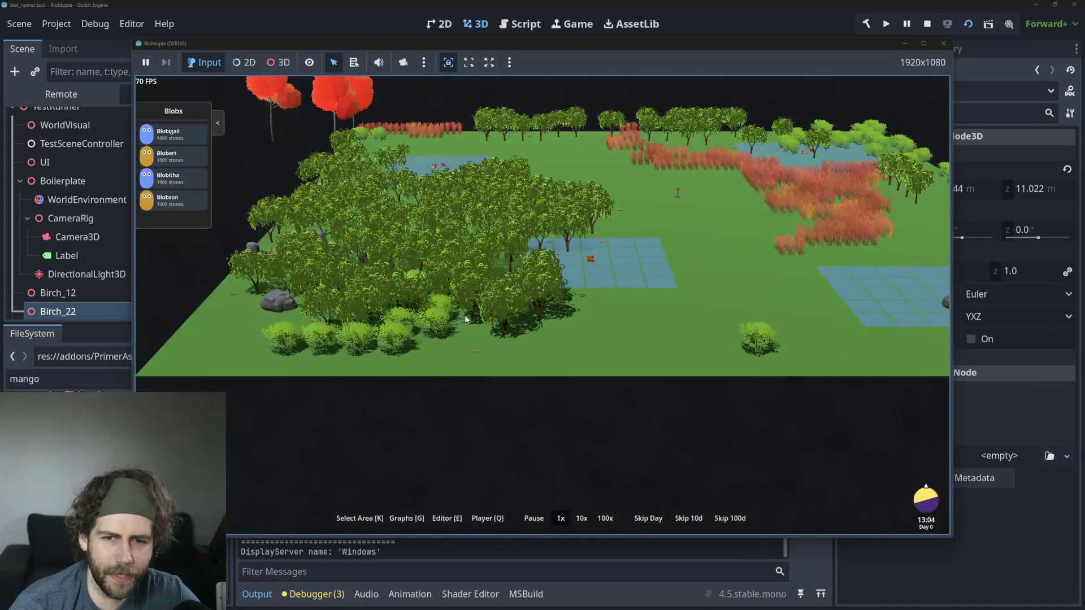
{"action": "scroll", "coordinate": [533, 322], "scroll_direction": "up", "scroll_amount": 3}
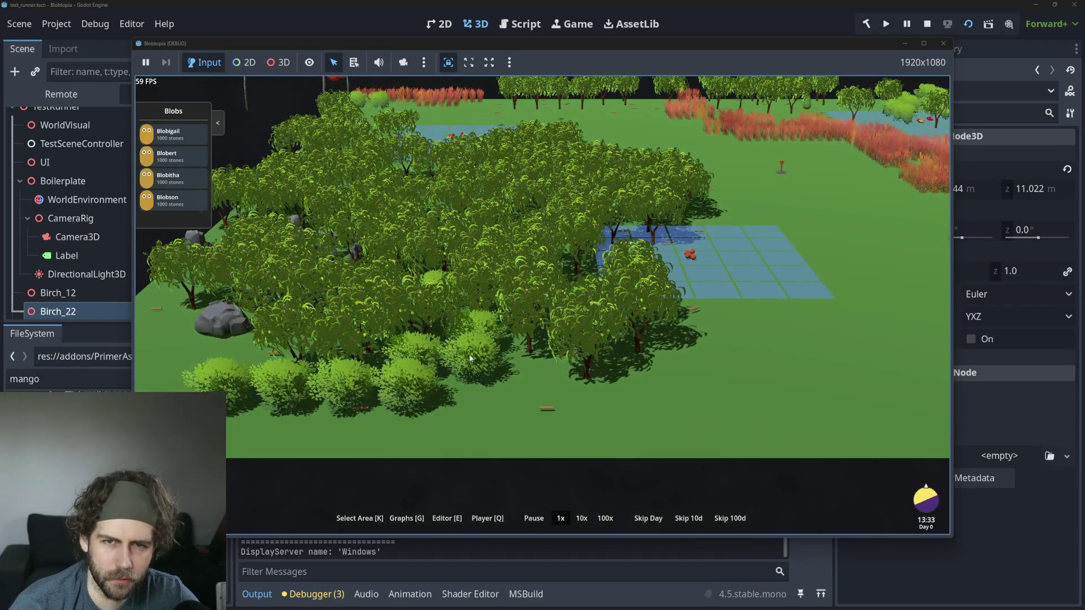
{"action": "scroll", "coordinate": [491, 288], "scroll_direction": "down", "scroll_amount": 4}
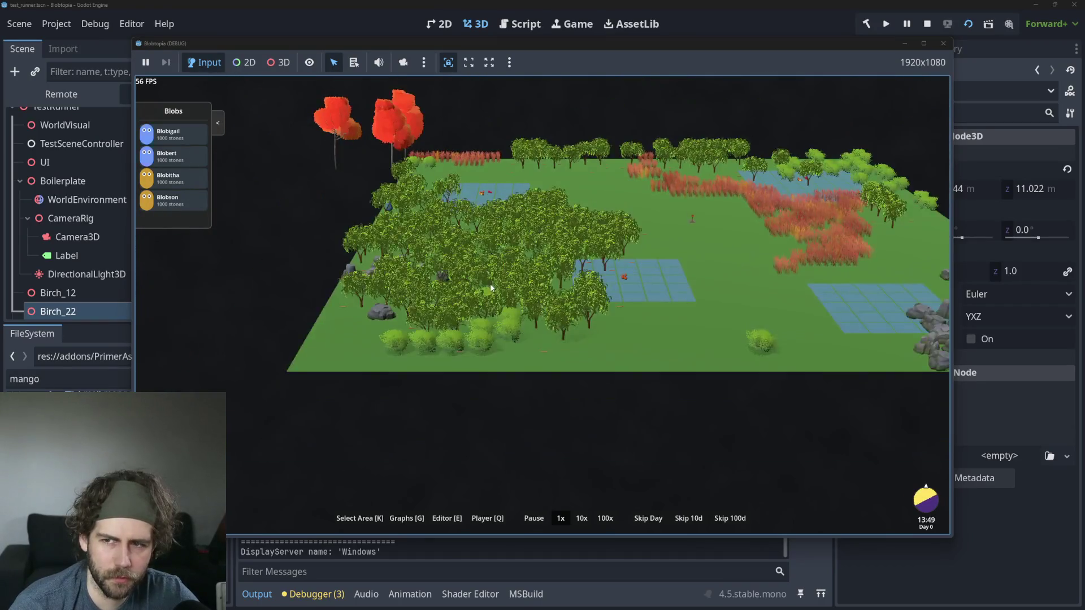
{"action": "mouse_move", "coordinate": [491, 288]}
{"action": "left_mouse_down"}
{"action": "mouse_move", "coordinate": [835, 359]}
{"action": "mouse_move", "coordinate": [704, 365]}
{"action": "left_mouse_up"}
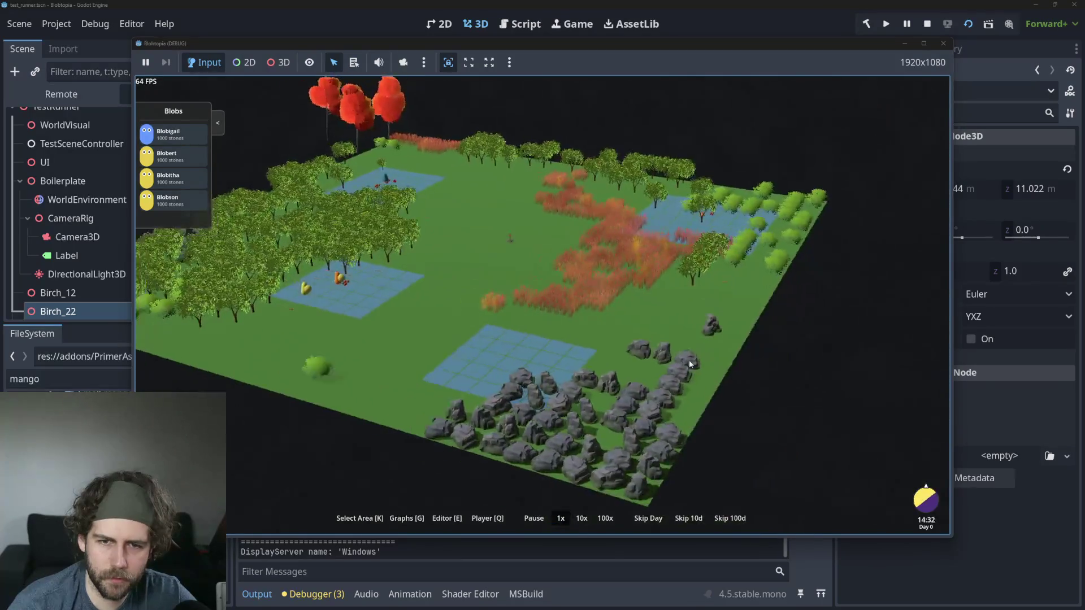
{"action": "scroll", "coordinate": [690, 360], "scroll_direction": "up", "scroll_amount": 5}
{"action": "left_click_drag", "start_coordinate": [523, 335], "coordinate": [654, 368]}
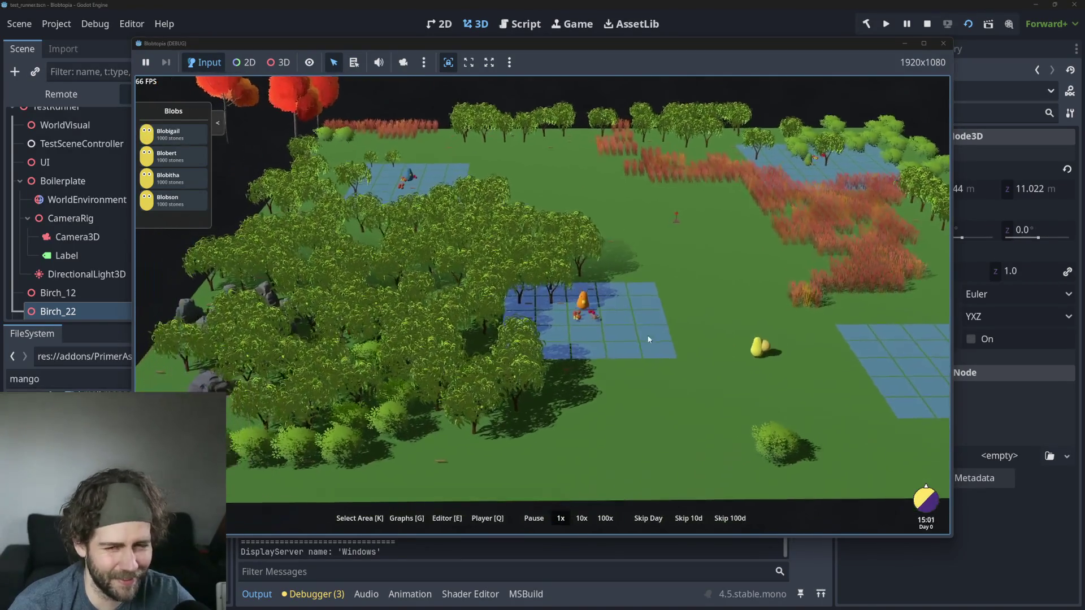
{"action": "scroll", "coordinate": [655, 368], "scroll_direction": "down", "scroll_amount": 3}
{"action": "scroll", "coordinate": [654, 369], "scroll_direction": "up", "scroll_amount": 3}
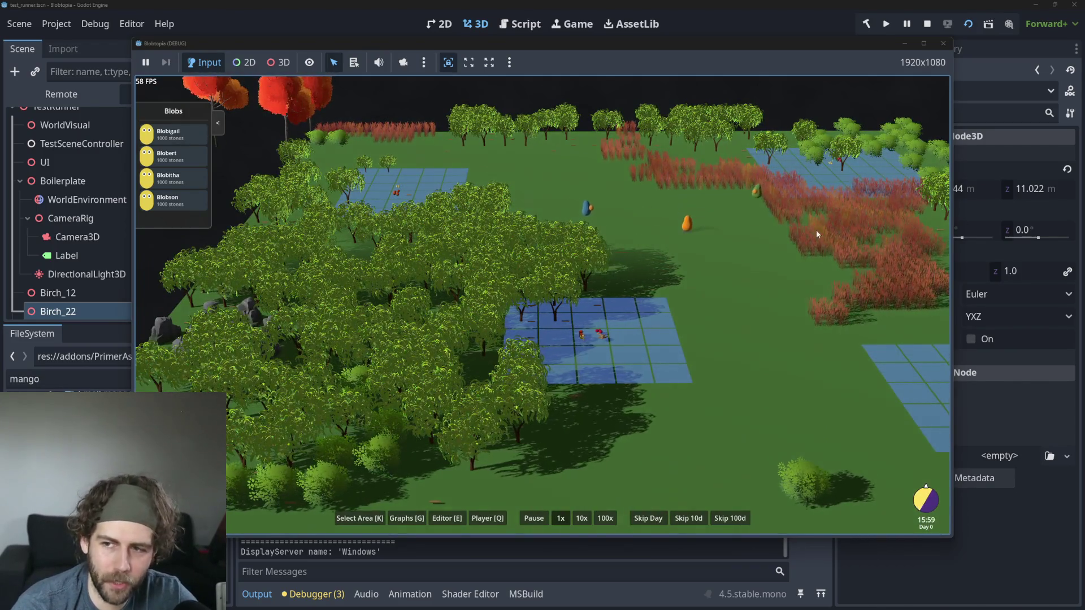
{"action": "scroll", "coordinate": [819, 230], "scroll_direction": "down", "scroll_amount": 2}
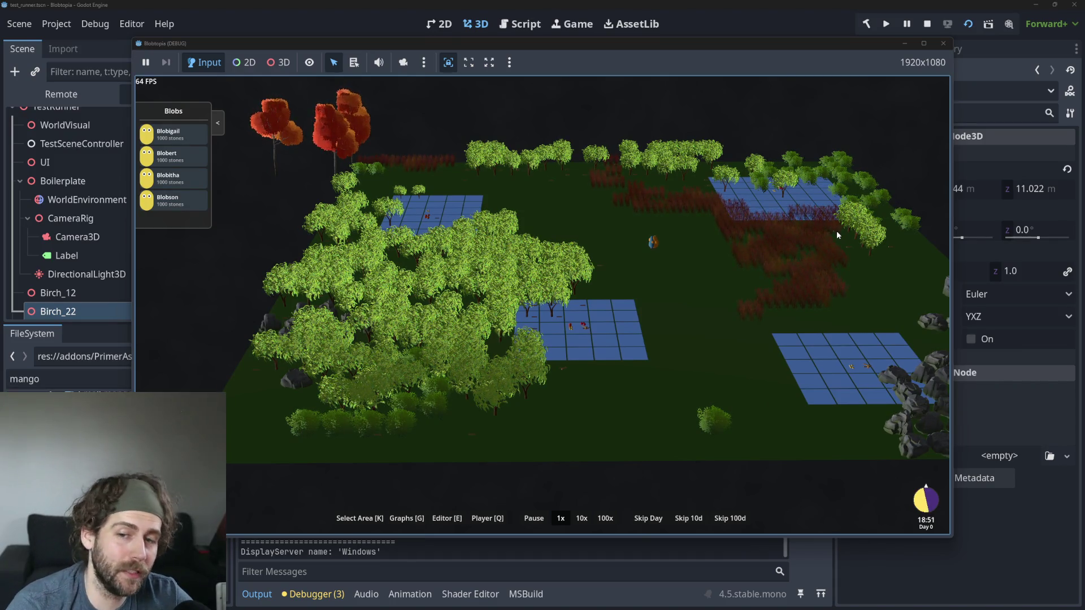
Step: Pan across the map and zoom onto the mango tree at (9, 27), showing 5/5 mangoes
{"action": "scroll", "coordinate": [496, 219], "scroll_direction": "up", "scroll_amount": 8}
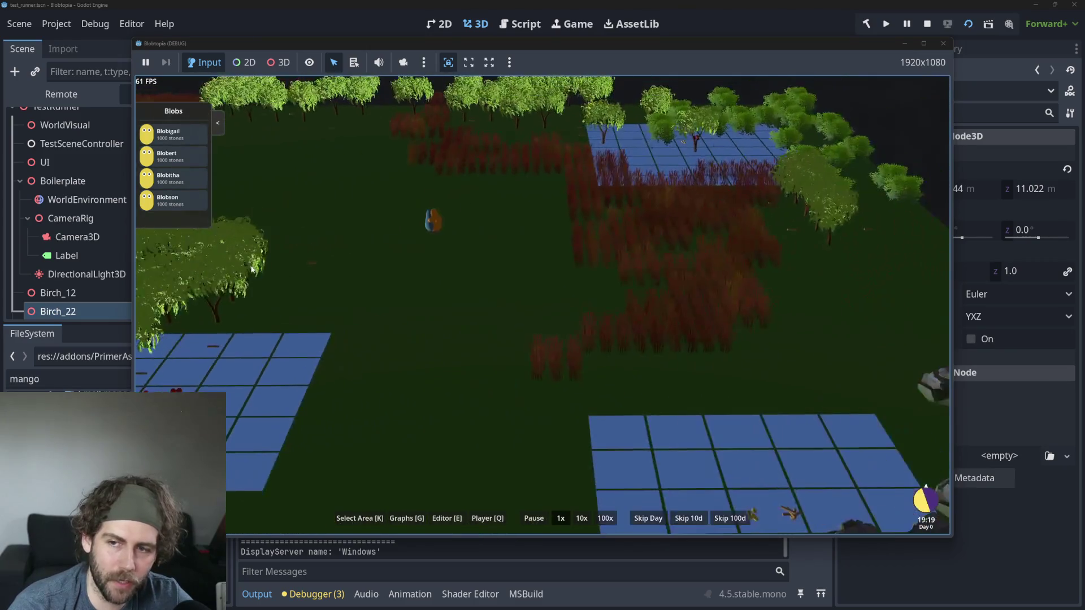
{"action": "scroll", "coordinate": [627, 288], "scroll_direction": "up", "scroll_amount": 3}
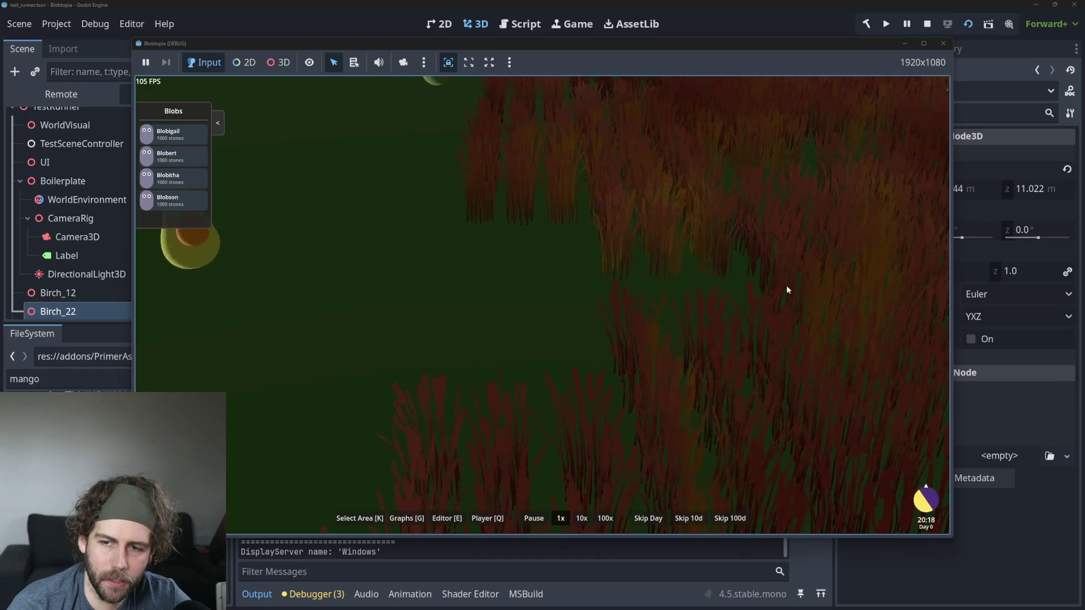
{"action": "scroll", "coordinate": [787, 289], "scroll_direction": "down", "scroll_amount": 8}
{"action": "scroll", "coordinate": [449, 278], "scroll_direction": "up", "scroll_amount": 6}
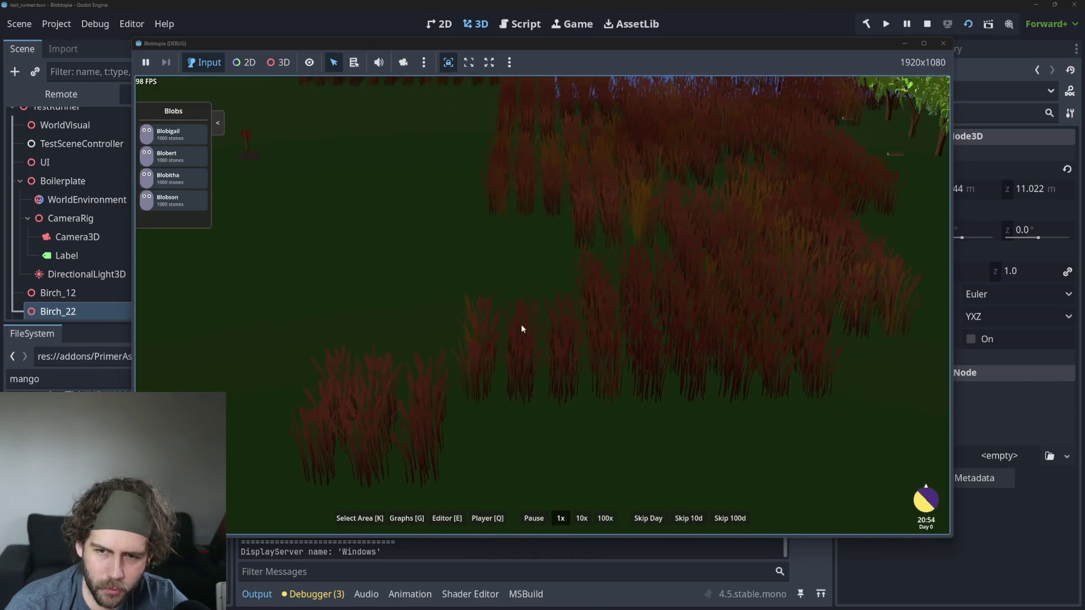
{"action": "scroll", "coordinate": [521, 325], "scroll_direction": "up", "scroll_amount": 4}
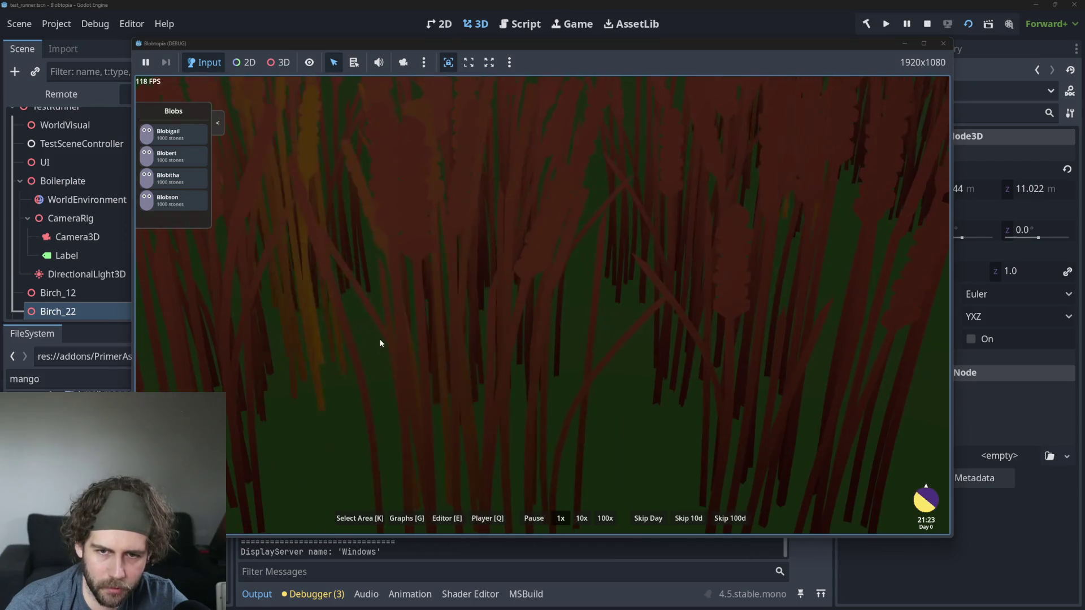
{"action": "scroll", "coordinate": [379, 342], "scroll_direction": "down", "scroll_amount": 3}
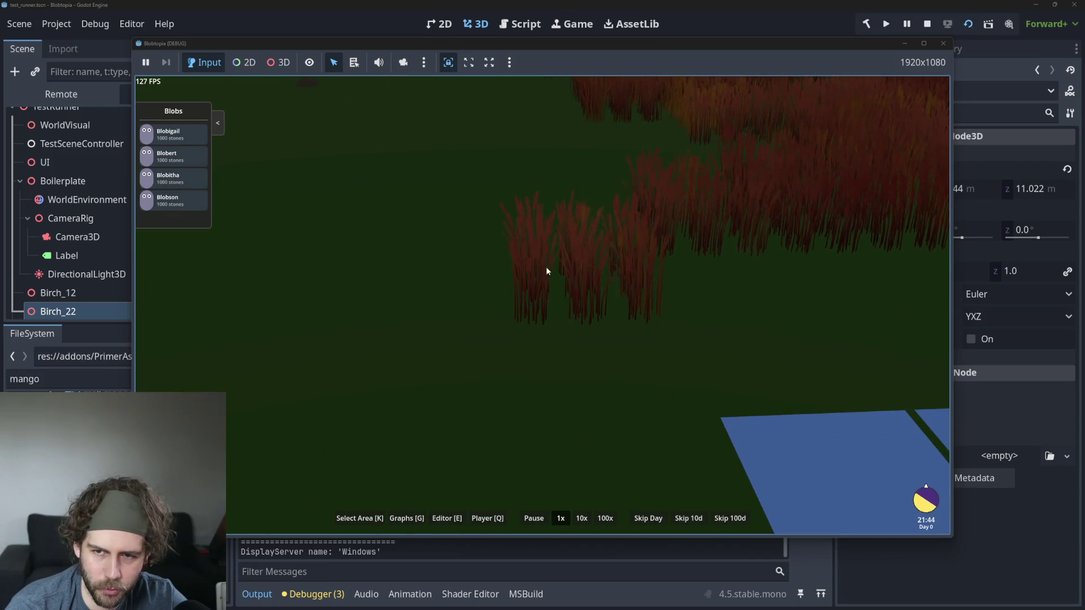
{"action": "scroll", "coordinate": [565, 277], "scroll_direction": "up", "scroll_amount": 2}
{"action": "scroll", "coordinate": [586, 288], "scroll_direction": "down", "scroll_amount": 4}
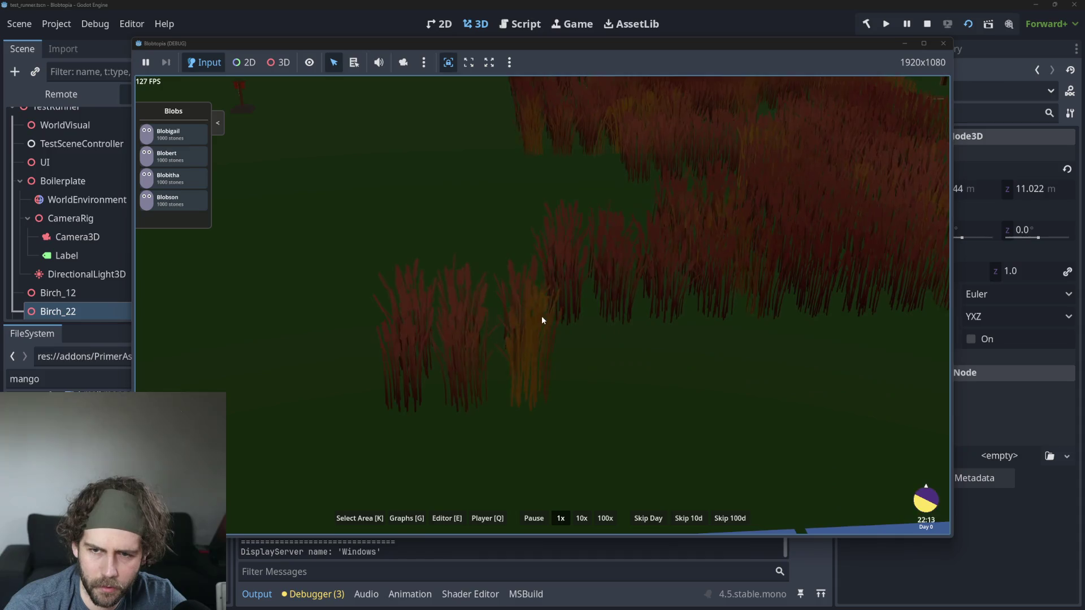
{"action": "scroll", "coordinate": [543, 296], "scroll_direction": "down", "scroll_amount": 5}
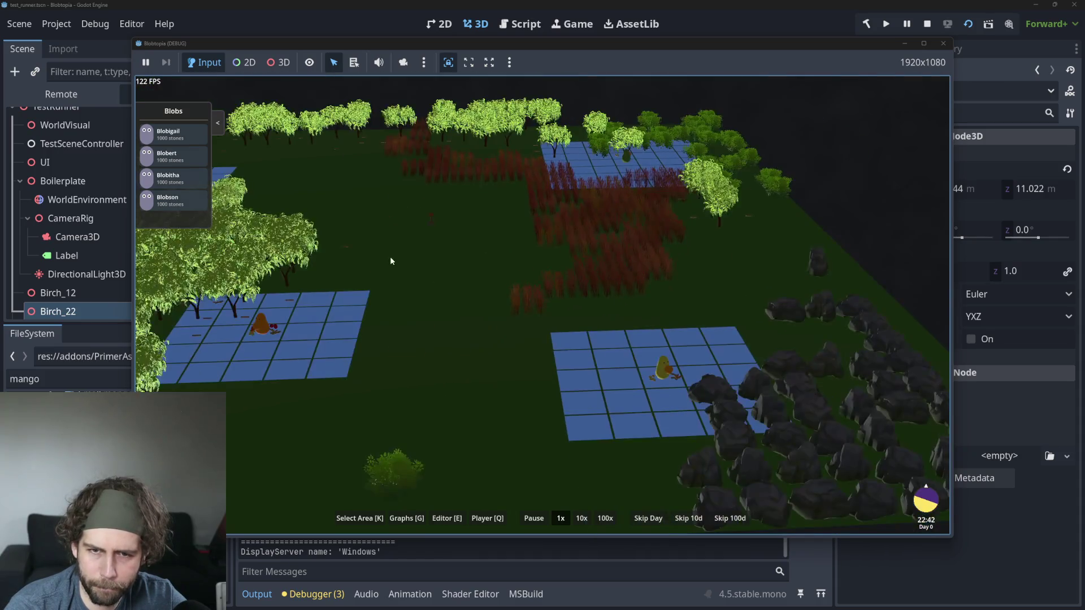
{"action": "mouse_move", "coordinate": [390, 261]}
{"action": "left_mouse_down"}
{"action": "mouse_move", "coordinate": [534, 267]}
{"action": "mouse_move", "coordinate": [716, 317]}
{"action": "left_mouse_up"}
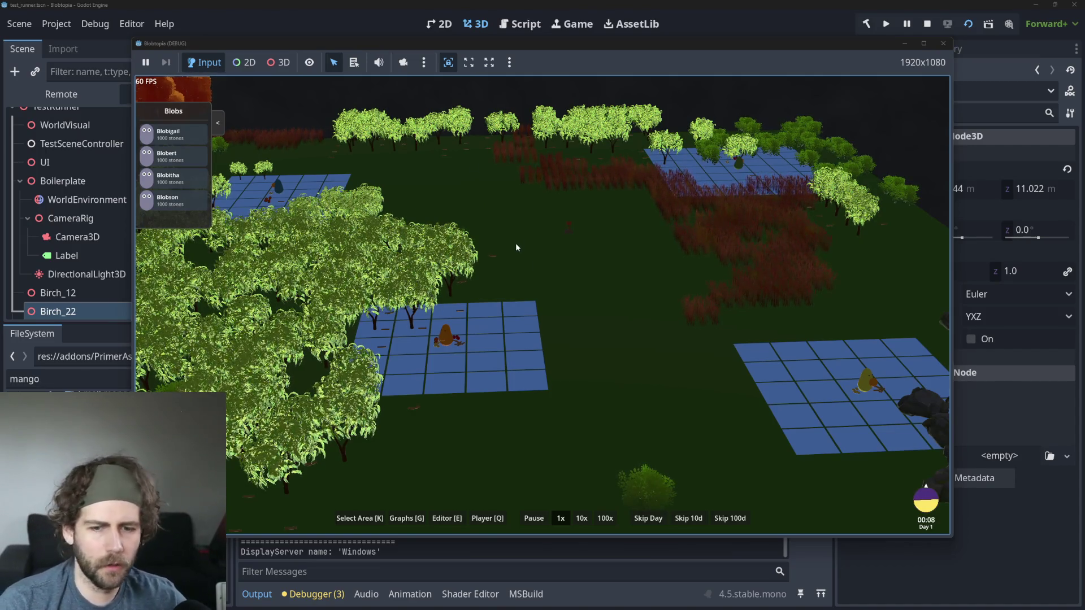
{"action": "scroll", "coordinate": [516, 248], "scroll_direction": "down", "scroll_amount": 6}
{"action": "scroll", "coordinate": [486, 291], "scroll_direction": "up", "scroll_amount": 5}
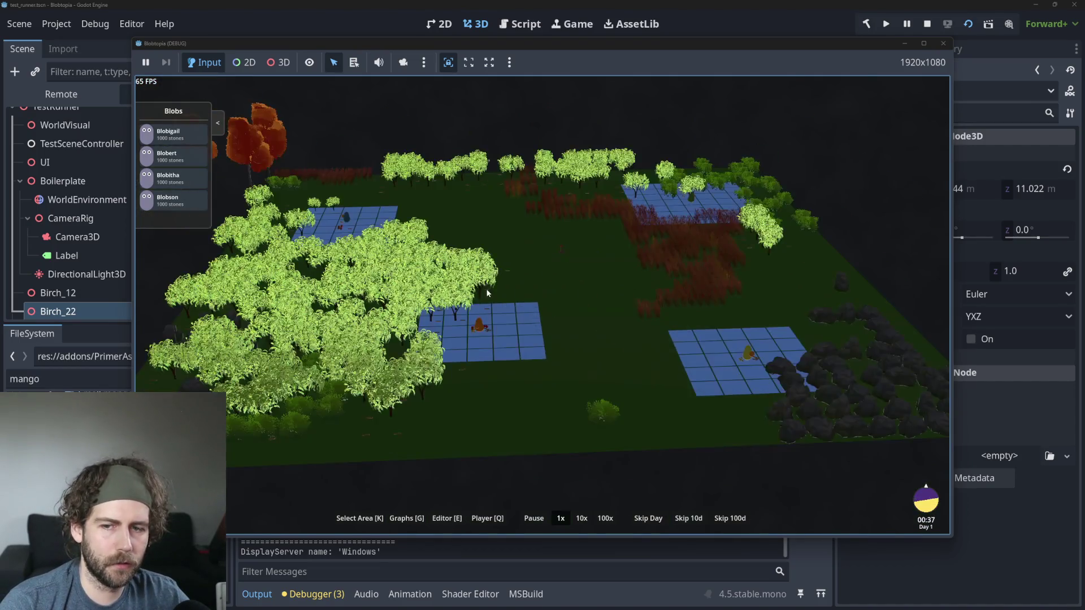
{"action": "scroll", "coordinate": [488, 293], "scroll_direction": "up", "scroll_amount": 5}
{"action": "scroll", "coordinate": [487, 292], "scroll_direction": "down", "scroll_amount": 7}
{"action": "scroll", "coordinate": [488, 292], "scroll_direction": "up", "scroll_amount": 5}
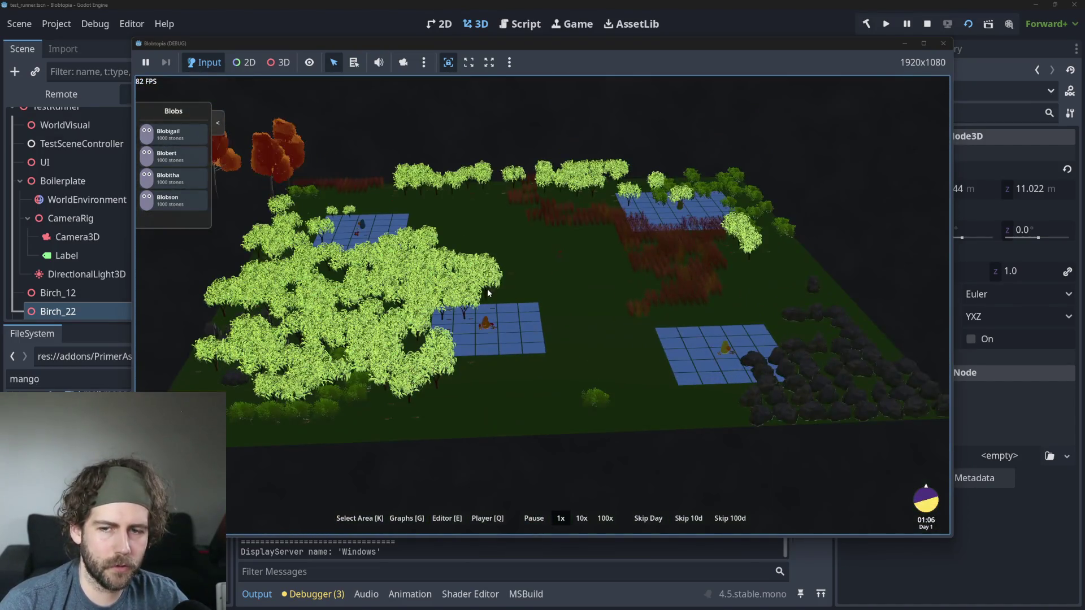
{"action": "scroll", "coordinate": [575, 279], "scroll_direction": "down", "scroll_amount": 5}
{"action": "scroll", "coordinate": [655, 292], "scroll_direction": "up", "scroll_amount": 5}
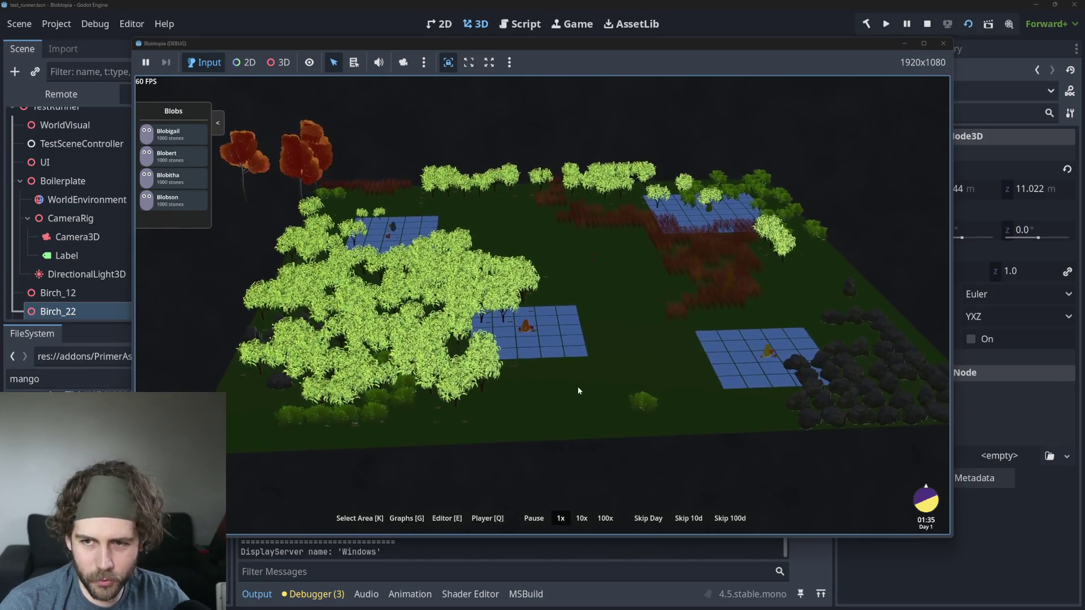
{"action": "scroll", "coordinate": [649, 383], "scroll_direction": "up", "scroll_amount": 5}
{"action": "scroll", "coordinate": [649, 381], "scroll_direction": "down", "scroll_amount": 3}
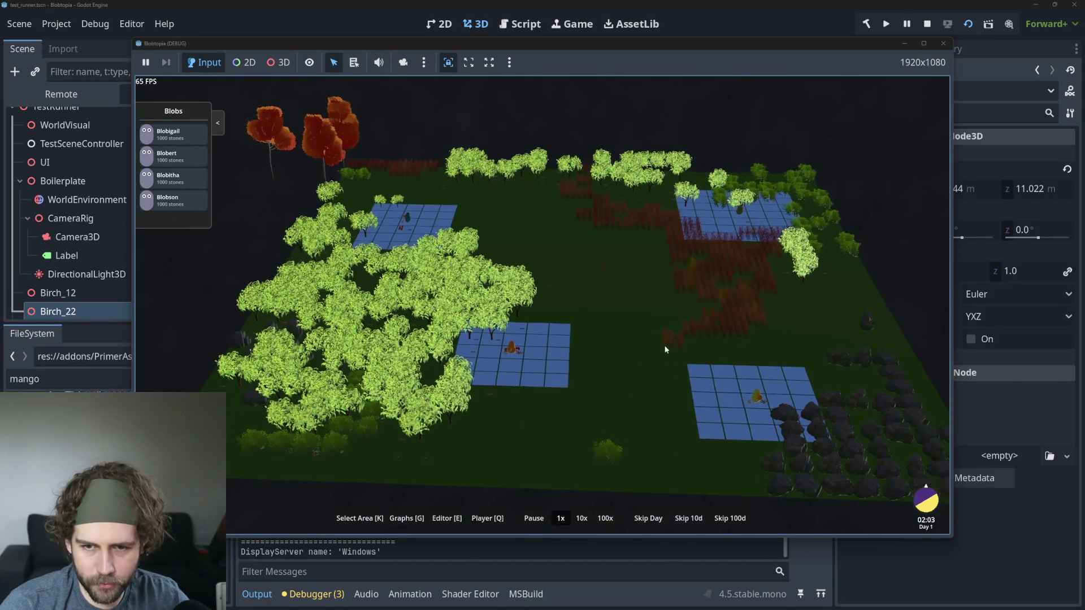
{"action": "scroll", "coordinate": [665, 350], "scroll_direction": "up", "scroll_amount": 3}
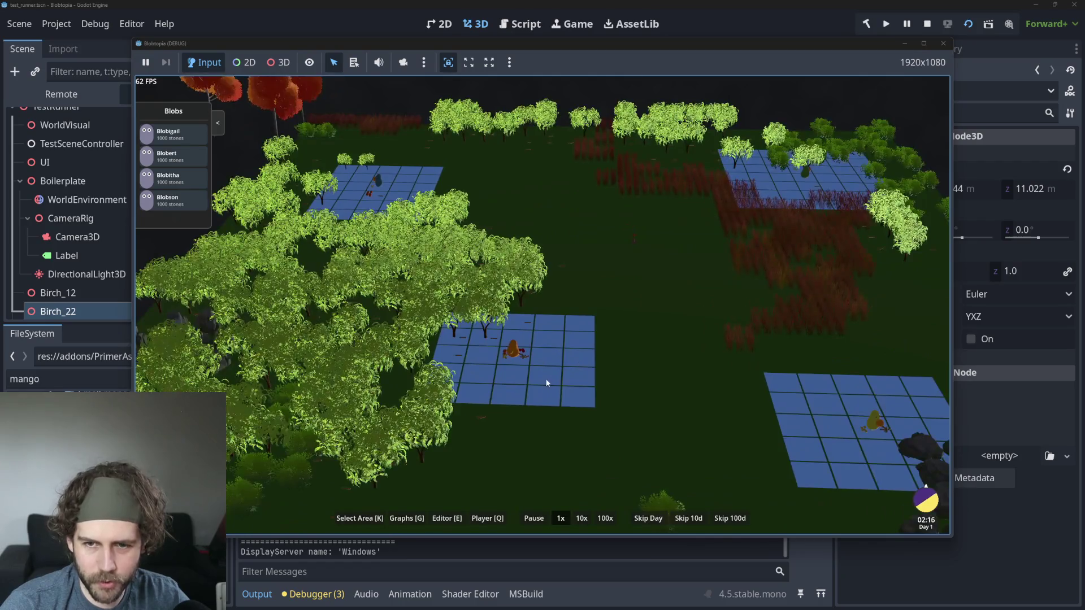
{"action": "scroll", "coordinate": [631, 345], "scroll_direction": "down", "scroll_amount": 4}
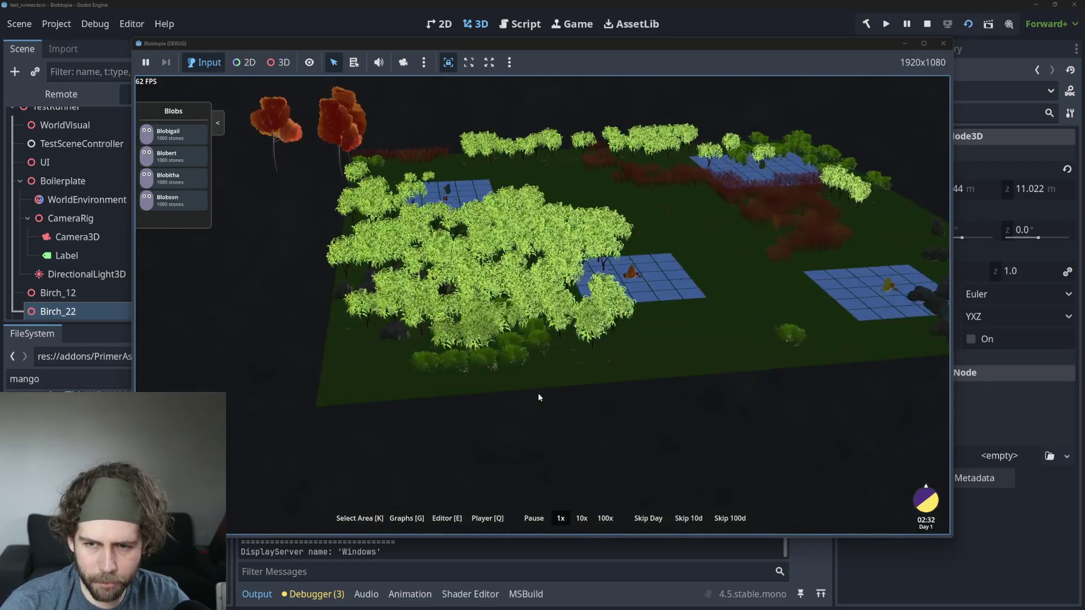
{"action": "scroll", "coordinate": [538, 392], "scroll_direction": "up", "scroll_amount": 6}
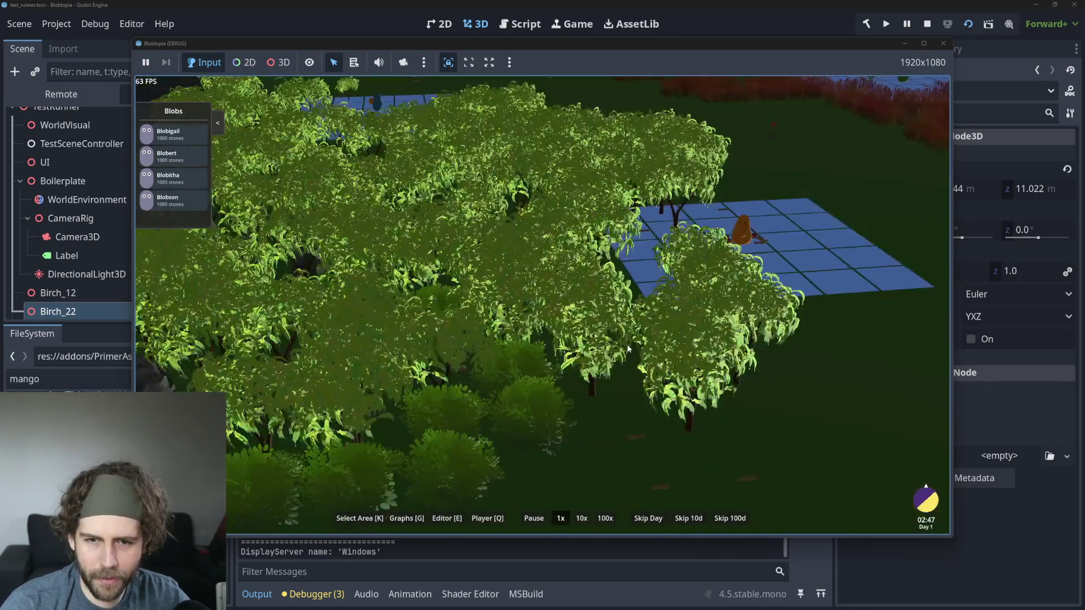
{"action": "scroll", "coordinate": [628, 347], "scroll_direction": "down", "scroll_amount": 4}
{"action": "scroll", "coordinate": [625, 387], "scroll_direction": "up", "scroll_amount": 3}
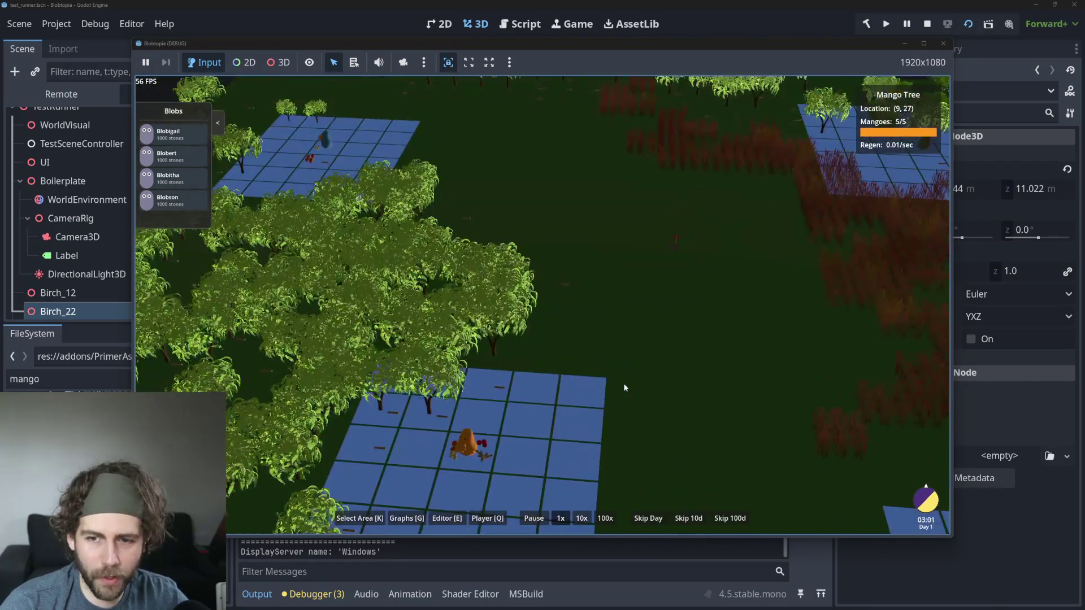
Step: Zoom in and out on the mango tree leaves in the running game
{"action": "scroll", "coordinate": [479, 335], "scroll_direction": "up", "scroll_amount": 5}
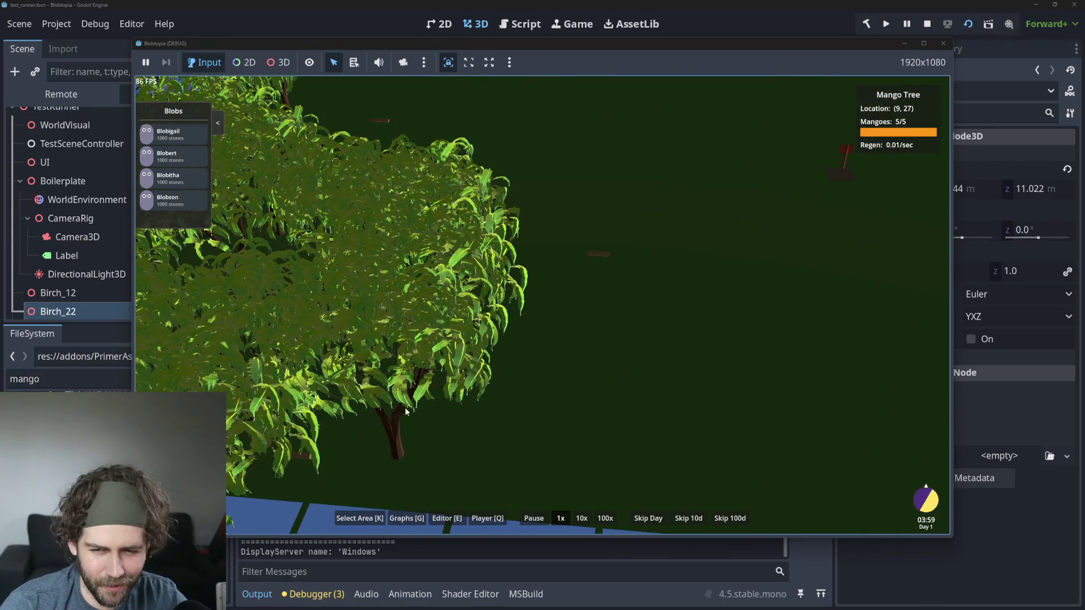
{"action": "scroll", "coordinate": [435, 398], "scroll_direction": "up", "scroll_amount": 3}
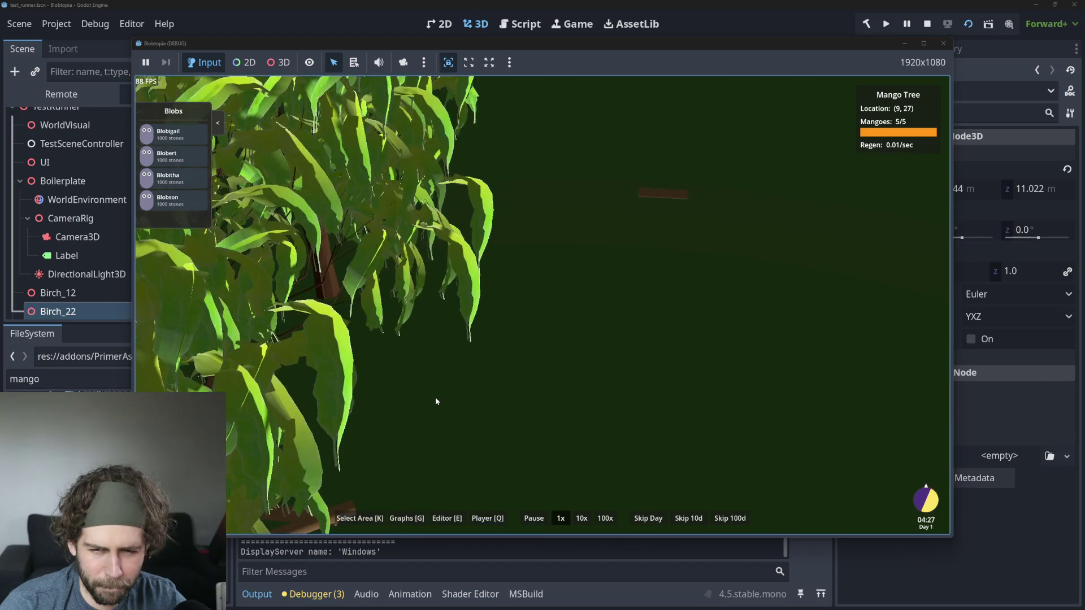
{"action": "scroll", "coordinate": [425, 403], "scroll_direction": "up", "scroll_amount": 2}
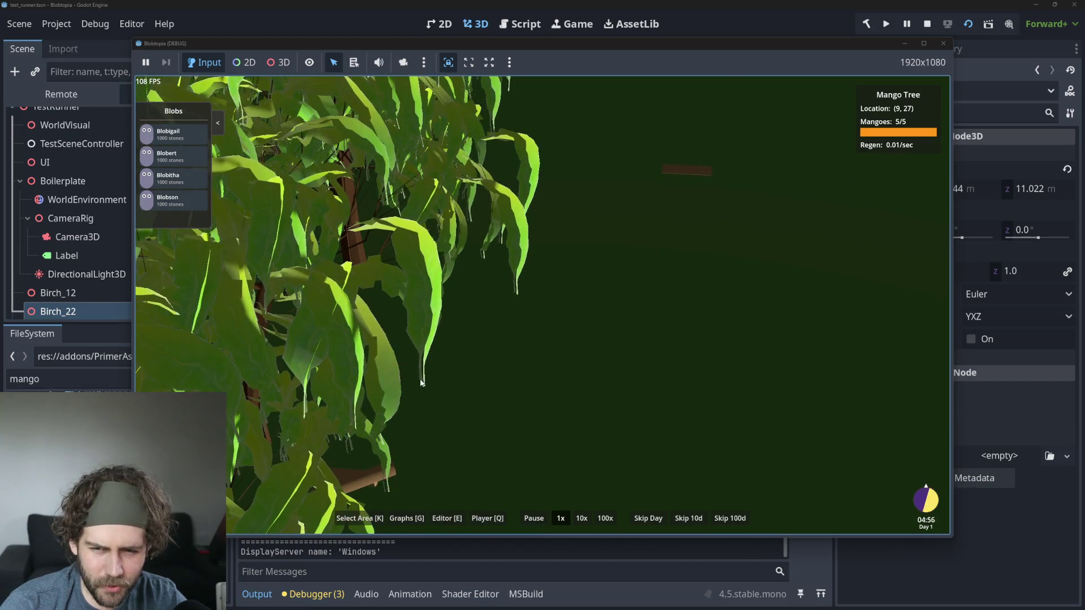
{"action": "scroll", "coordinate": [371, 232], "scroll_direction": "down", "scroll_amount": 3}
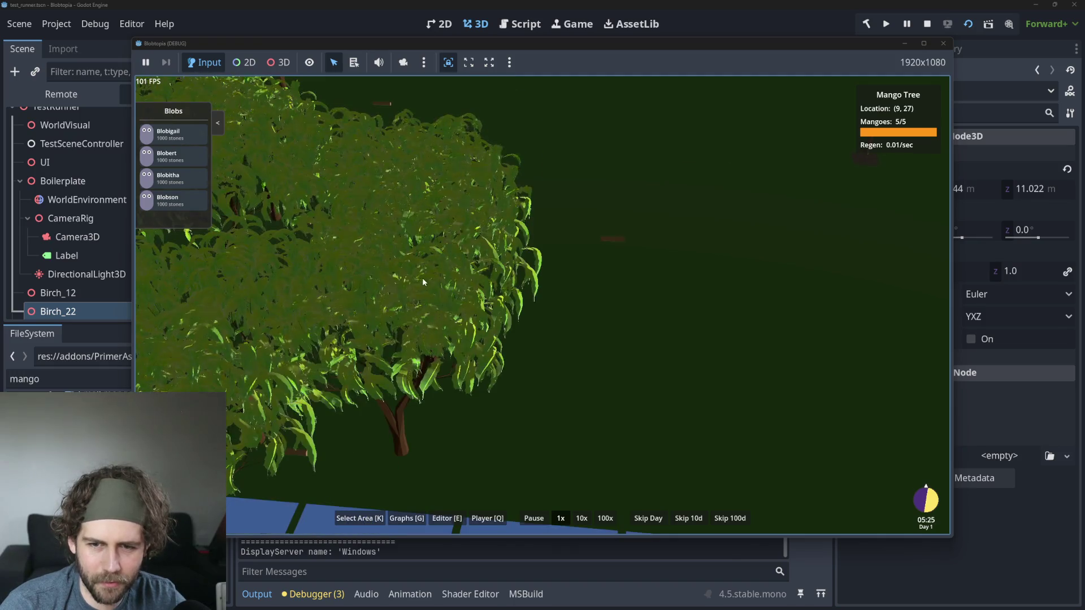
{"action": "scroll", "coordinate": [353, 388], "scroll_direction": "up", "scroll_amount": 3}
{"action": "scroll", "coordinate": [364, 395], "scroll_direction": "down", "scroll_amount": 4}
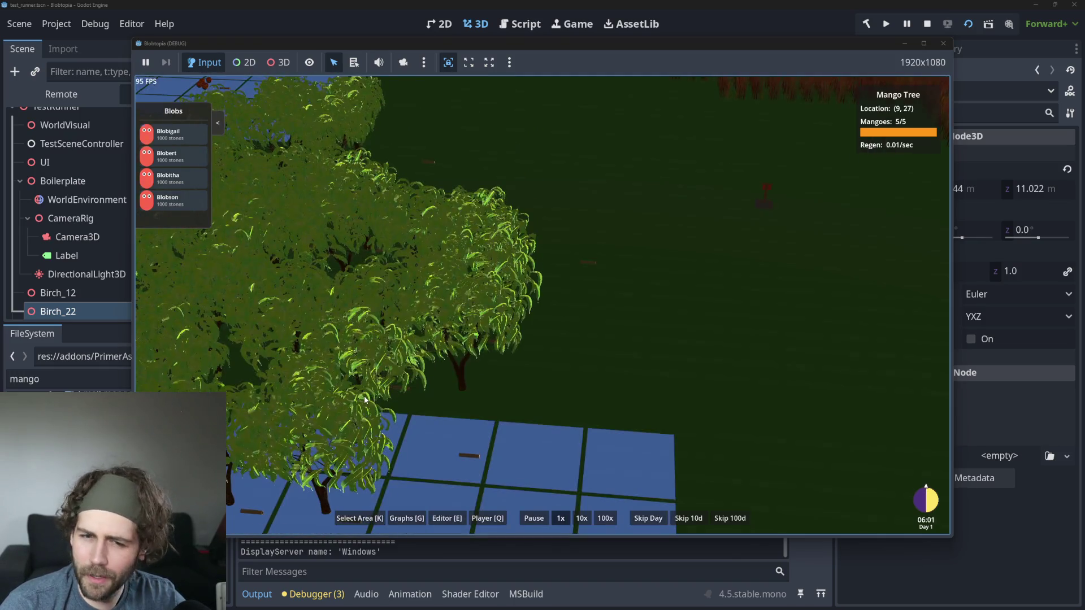
{"action": "scroll", "coordinate": [363, 395], "scroll_direction": "down", "scroll_amount": 3}
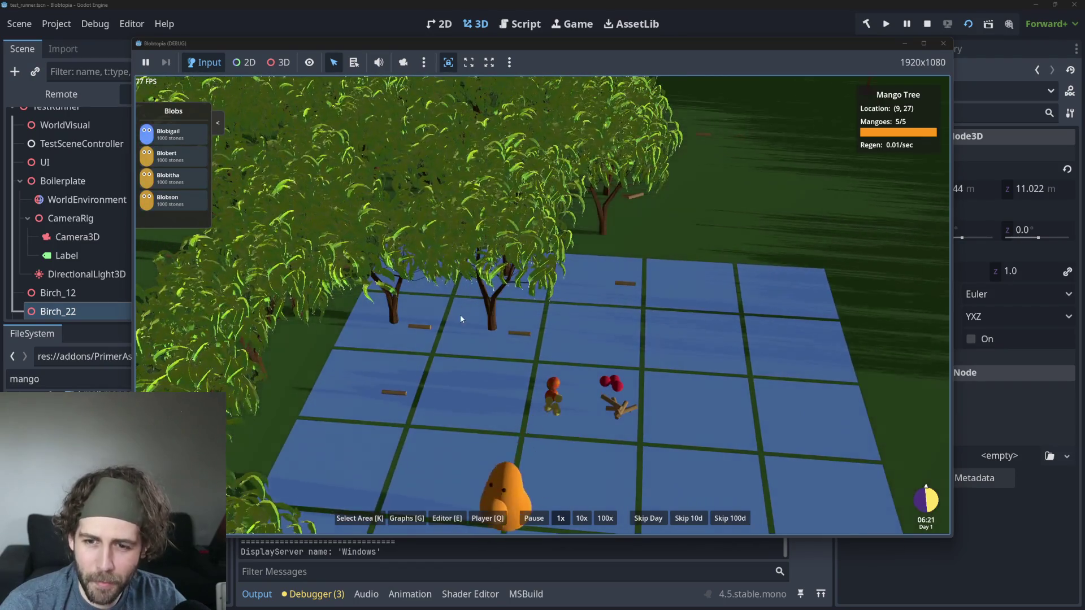
{"action": "scroll", "coordinate": [460, 314], "scroll_direction": "up", "scroll_amount": 5}
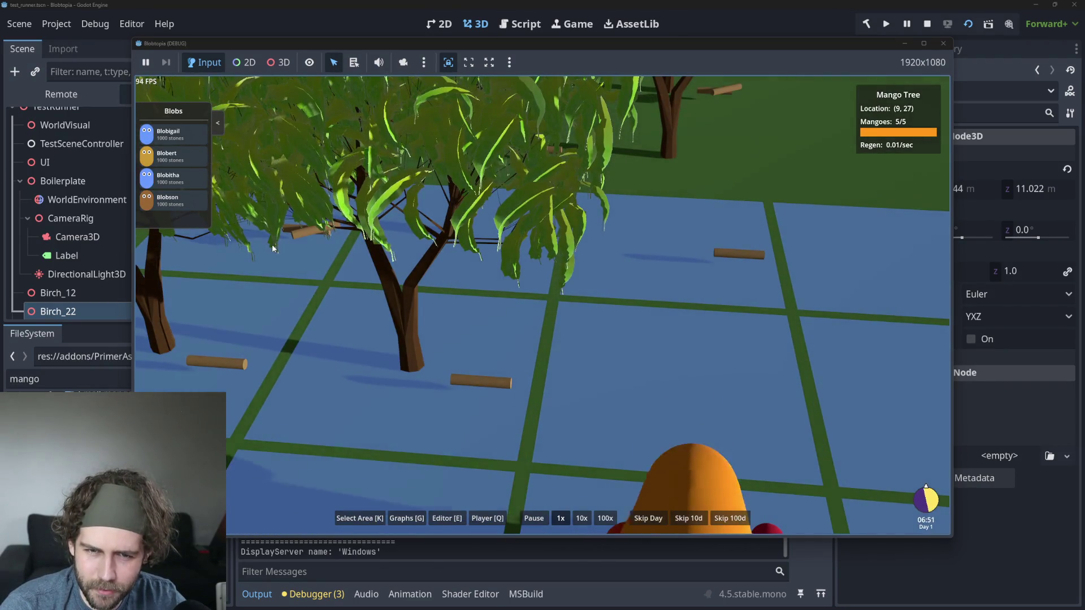
Step: Pan over the tree canopies, then stop the running game with F8
{"action": "left_click_drag", "start_coordinate": [273, 244], "coordinate": [334, 269]}
{"action": "scroll", "coordinate": [441, 275], "scroll_direction": "up", "scroll_amount": 5}
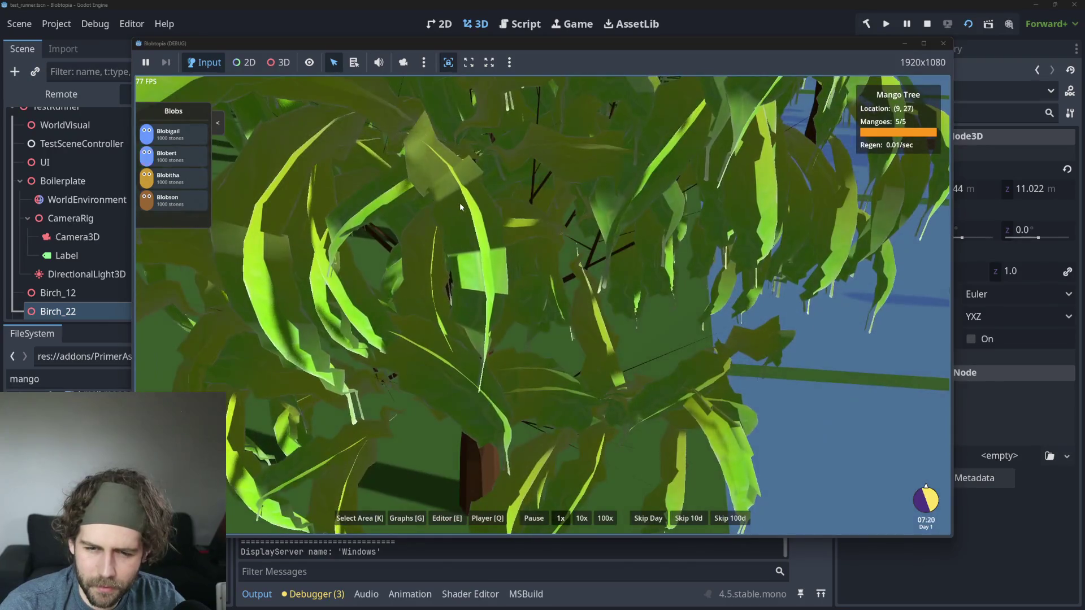
{"action": "scroll", "coordinate": [368, 382], "scroll_direction": "down", "scroll_amount": 2}
{"action": "scroll", "coordinate": [437, 333], "scroll_direction": "down", "scroll_amount": 4}
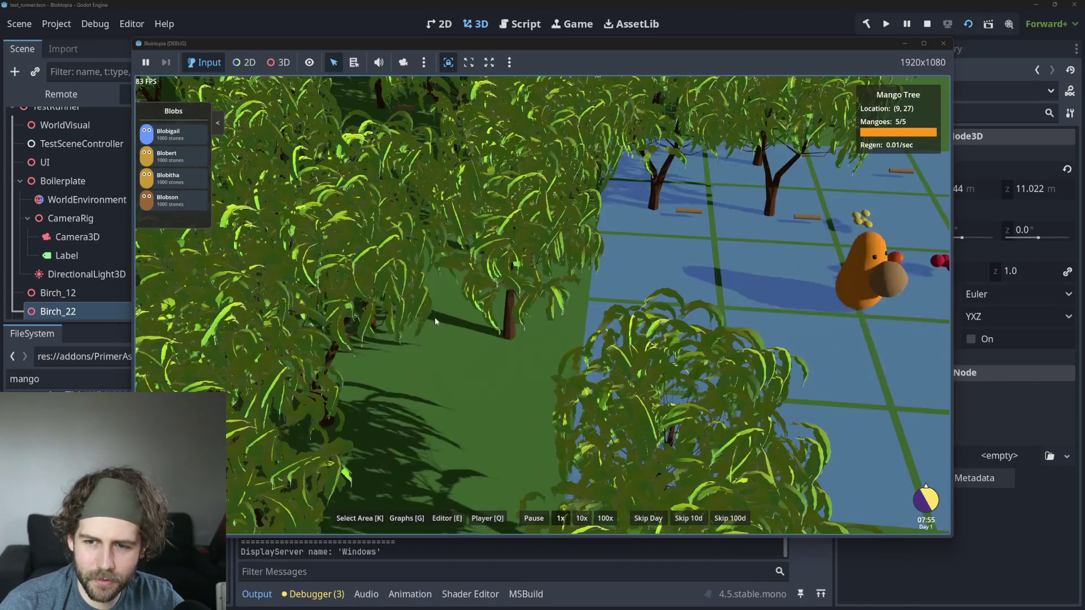
{"action": "left_click_drag", "start_coordinate": [435, 321], "coordinate": [450, 228]}
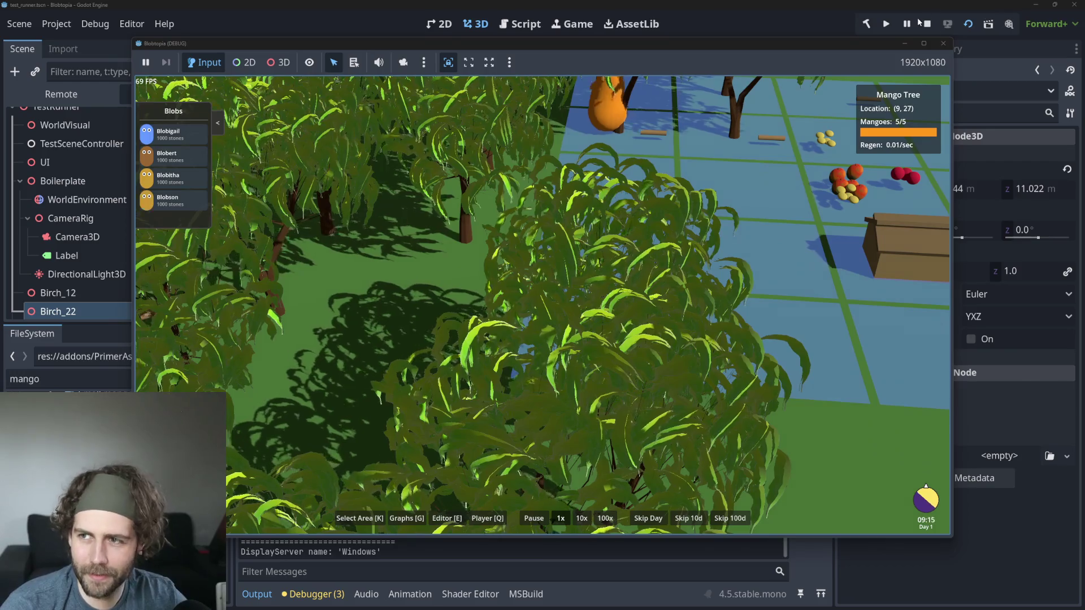
{"action": "key", "text": "F8"}
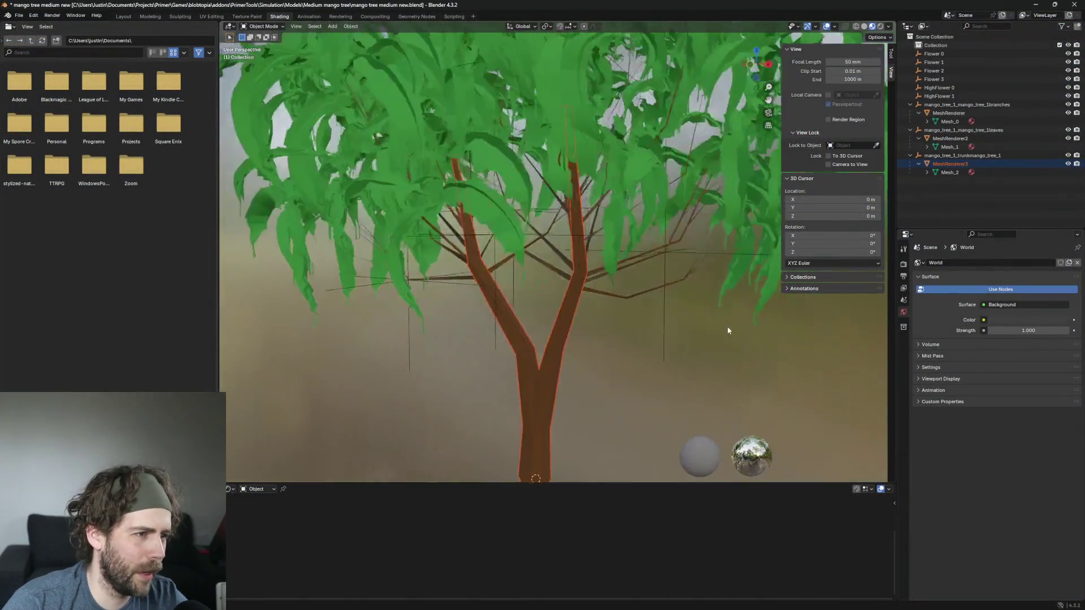
{"action": "left_click_drag", "start_coordinate": [728, 331], "coordinate": [601, 310]}
{"action": "scroll", "coordinate": [625, 304], "scroll_direction": "up", "scroll_amount": 5}
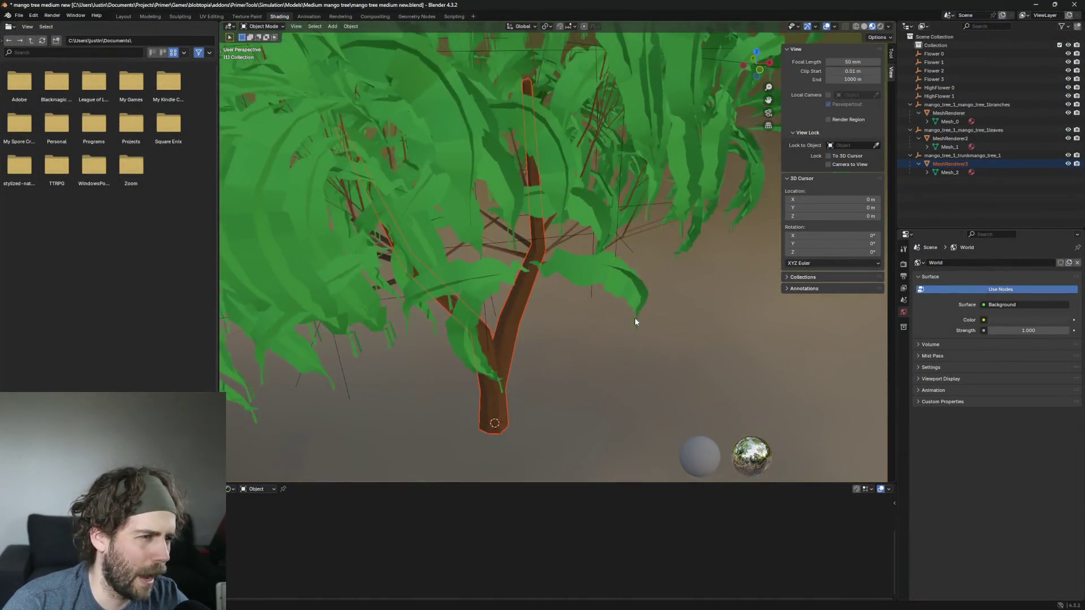
{"action": "scroll", "coordinate": [624, 299], "scroll_direction": "down", "scroll_amount": 10}
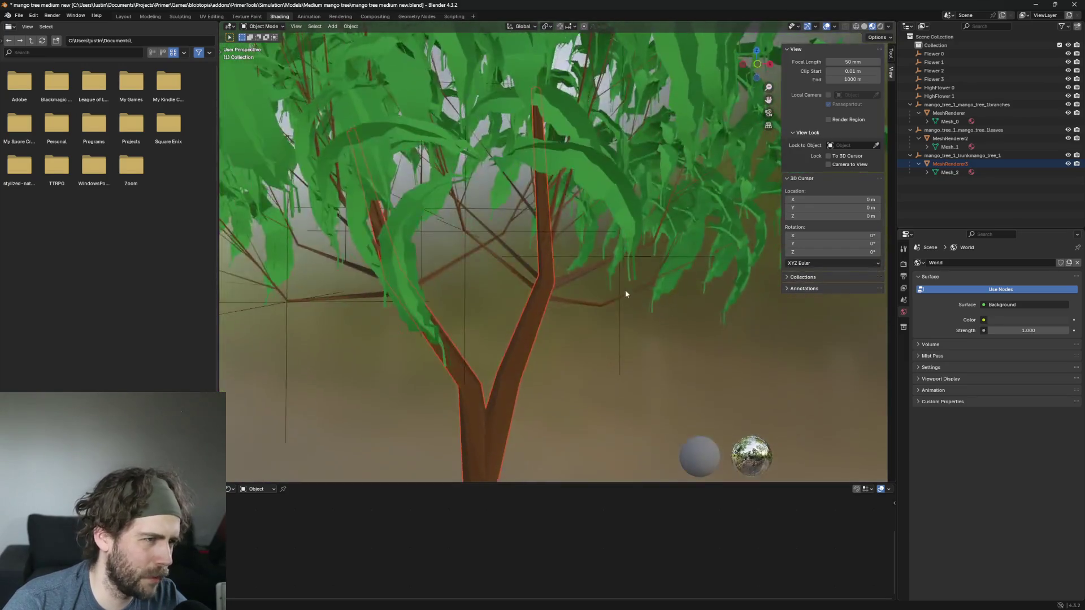
{"action": "scroll", "coordinate": [610, 317], "scroll_direction": "up", "scroll_amount": 5}
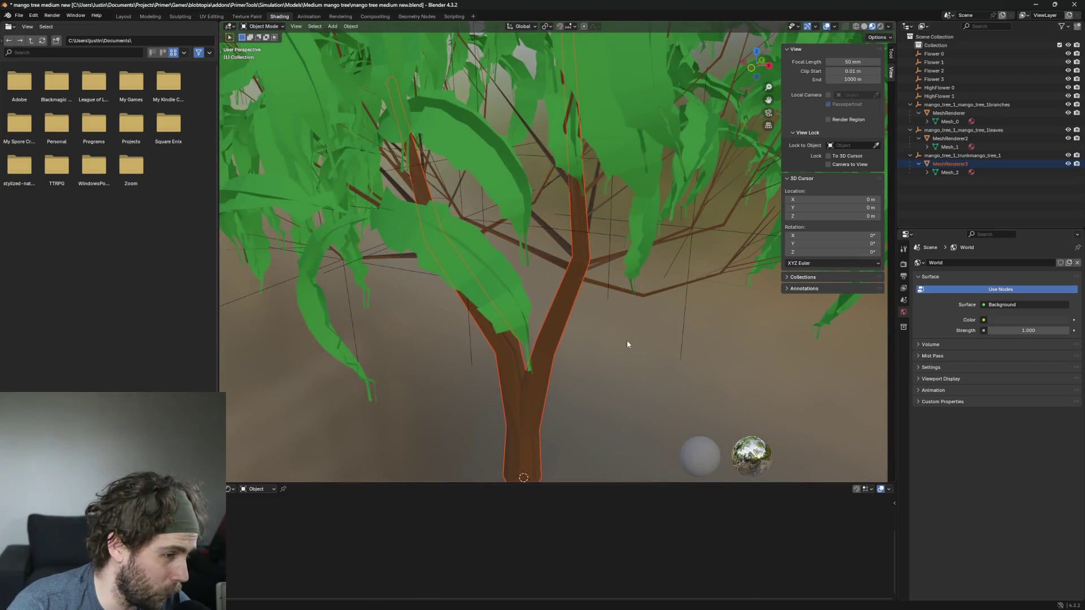
{"action": "scroll", "coordinate": [626, 340], "scroll_direction": "down", "scroll_amount": 5}
{"action": "scroll", "coordinate": [585, 351], "scroll_direction": "up", "scroll_amount": 5}
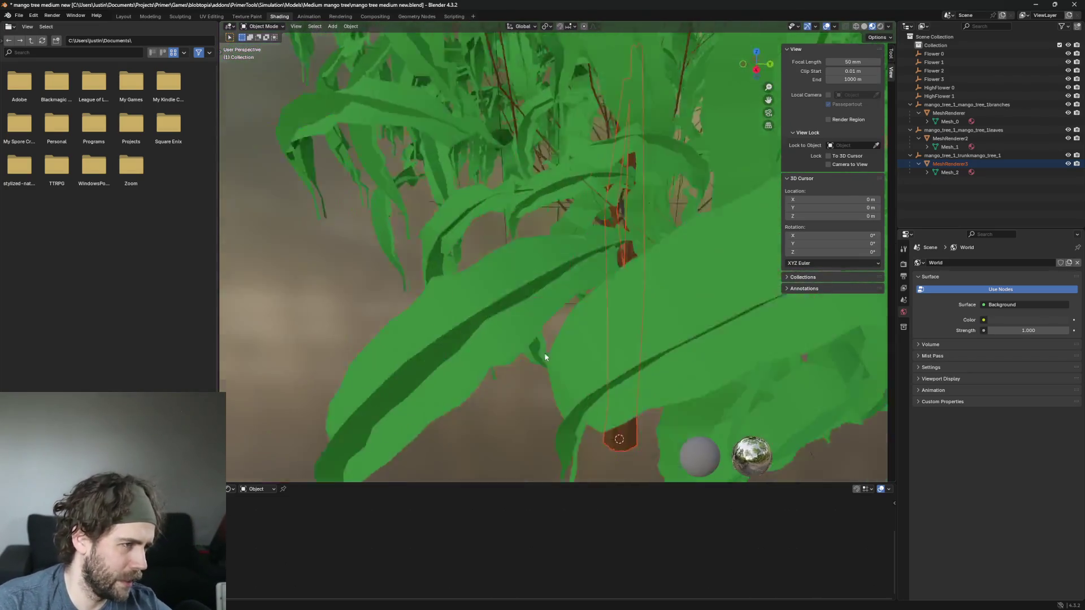
{"action": "scroll", "coordinate": [593, 358], "scroll_direction": "down", "scroll_amount": 6}
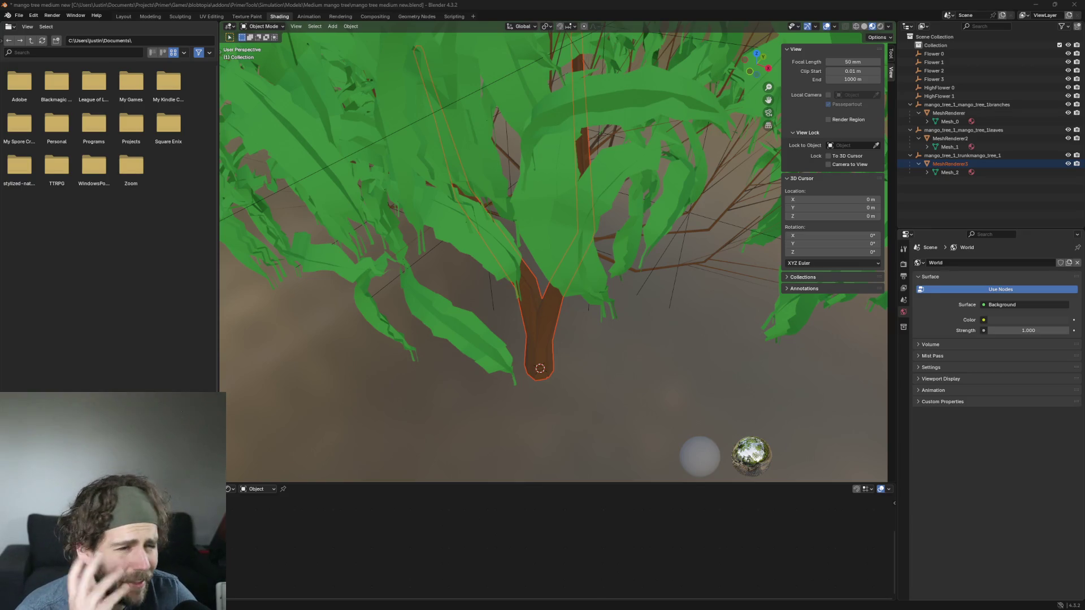
Step: Zoom out and tilt the Blender viewport to see the whole mango tree from above
{"action": "scroll", "coordinate": [632, 260], "scroll_direction": "down", "scroll_amount": 10}
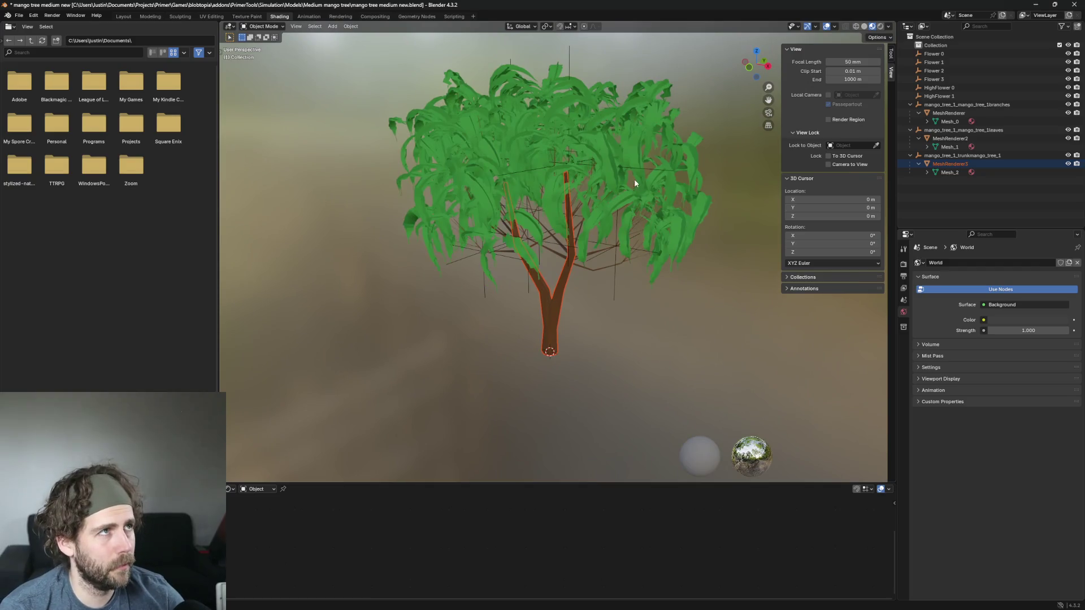
{"action": "left_click_drag", "start_coordinate": [634, 183], "coordinate": [627, 243]}
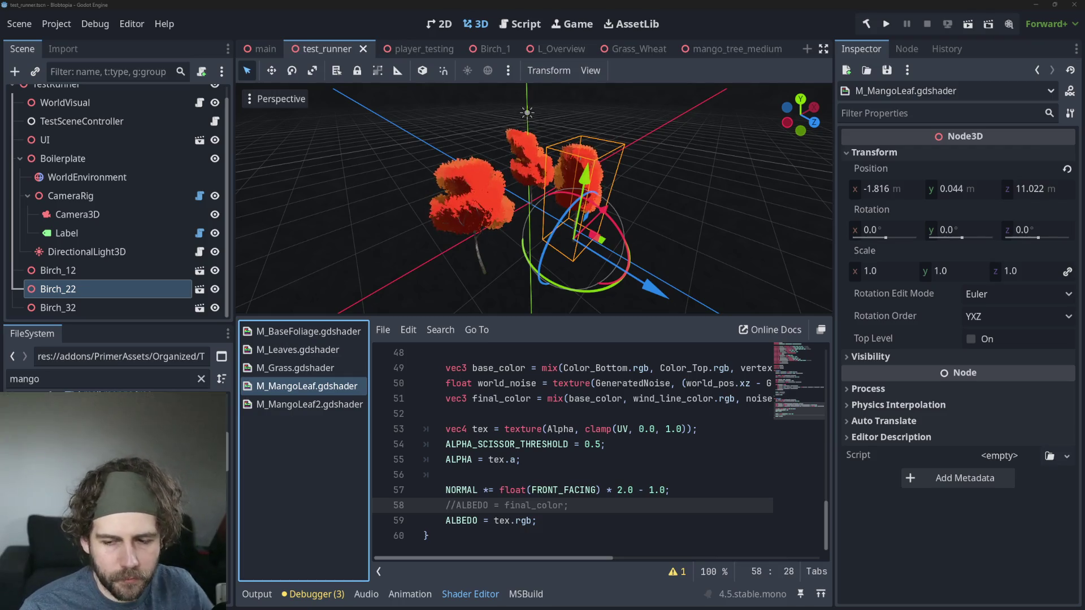
Step: Comment out line 57's NORMAL *= float(FRONT_FACING) flip in M_MangoLeaf with Ctrl+K
{"action": "left_click", "coordinate": [584, 490]}
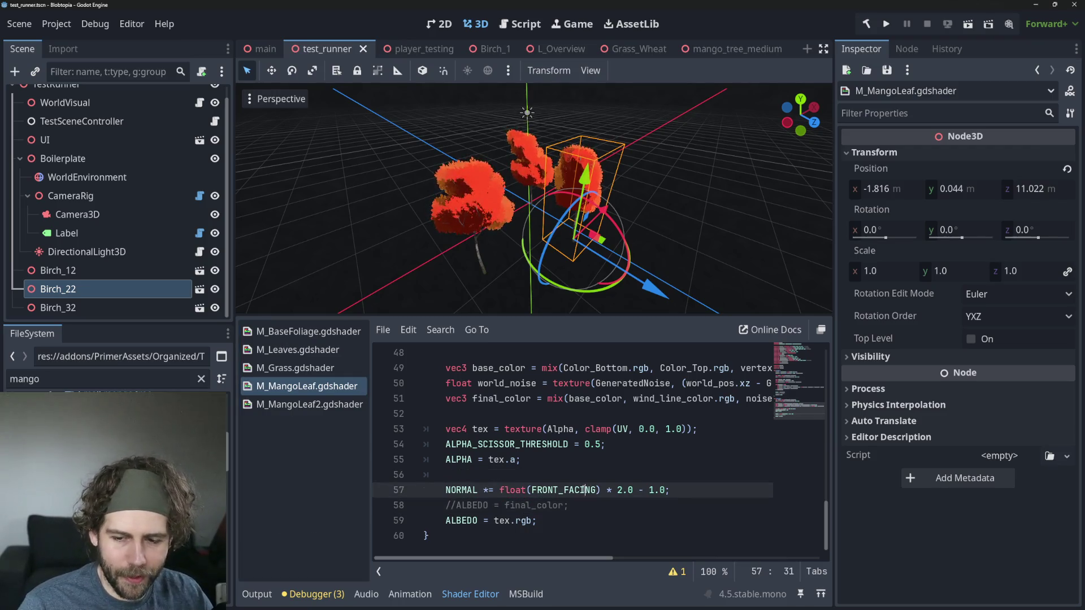
{"action": "key", "text": "ctrl+k"}
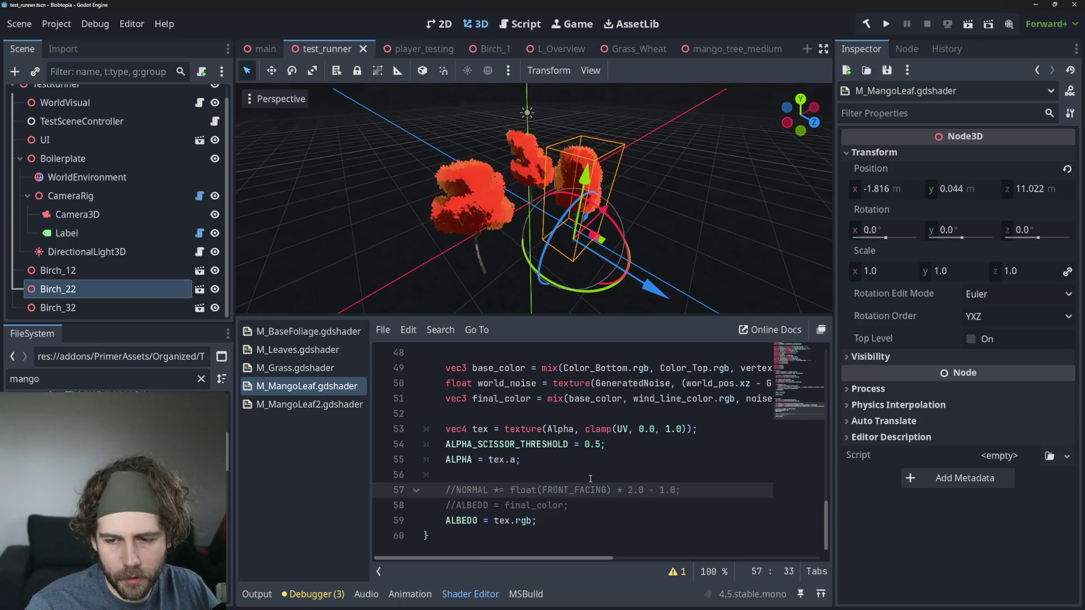
{"action": "left_click", "coordinate": [589, 478]}
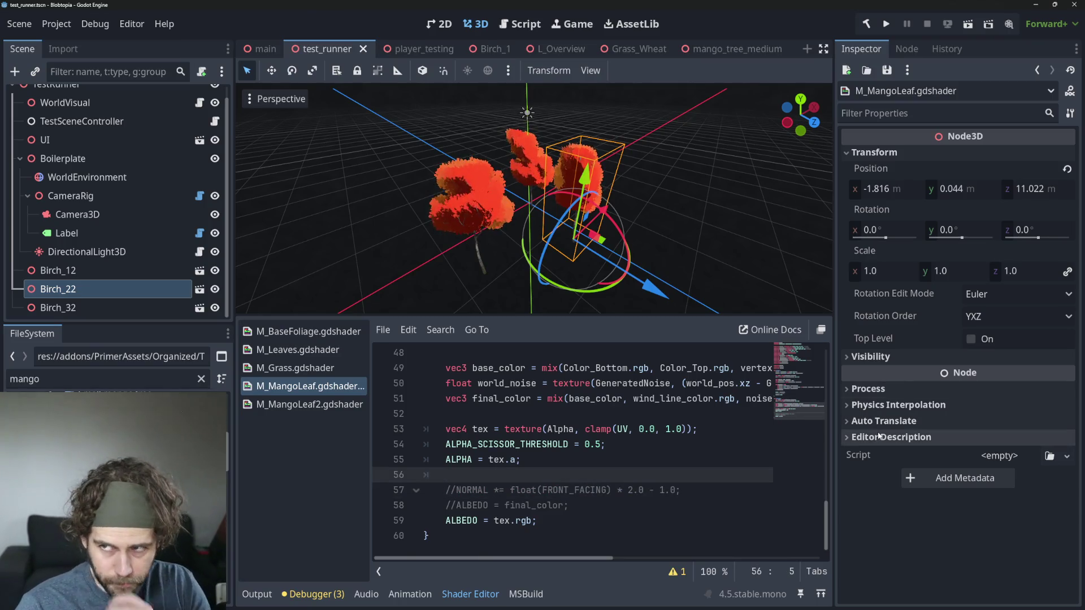
{"action": "scroll", "coordinate": [634, 456], "scroll_direction": "up", "scroll_amount": 2}
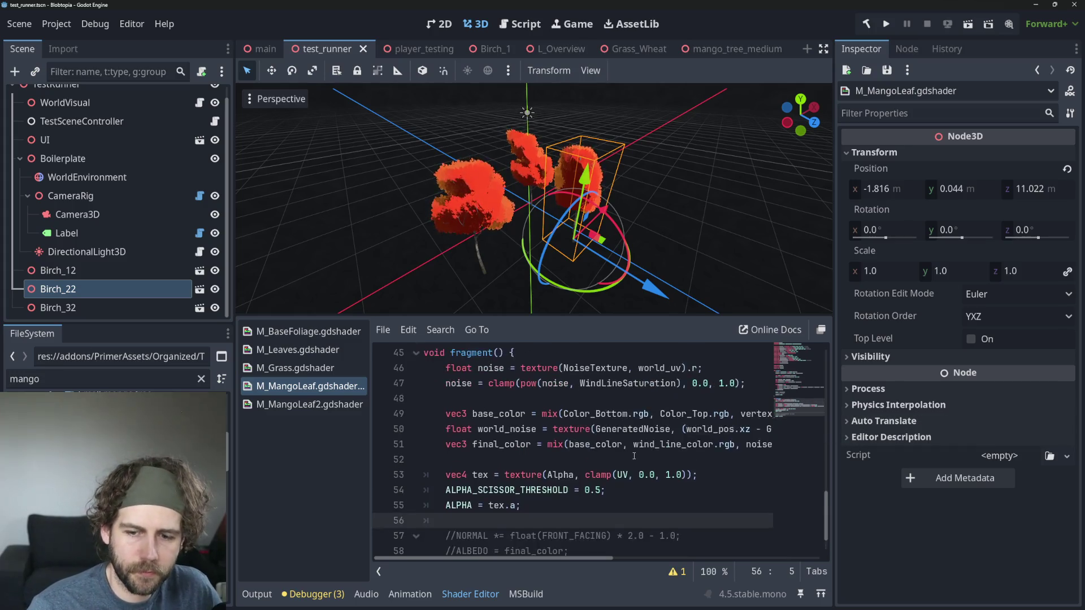
{"action": "scroll", "coordinate": [633, 456], "scroll_direction": "down", "scroll_amount": 2}
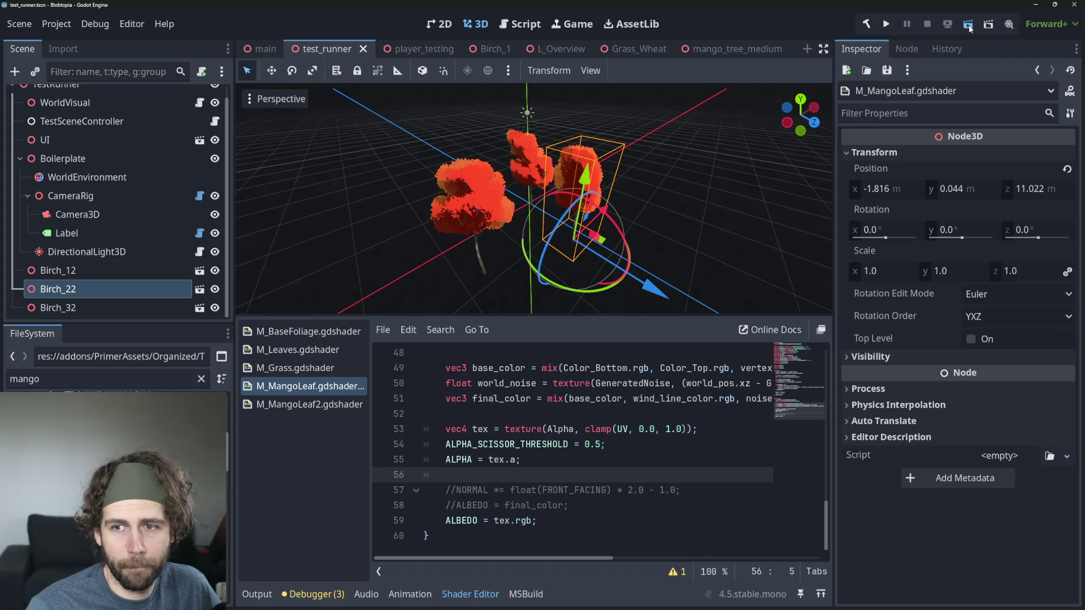
Step: Run the current scene, speed the simulation to 10x, then stop the game
{"action": "left_click", "coordinate": [968, 24]}
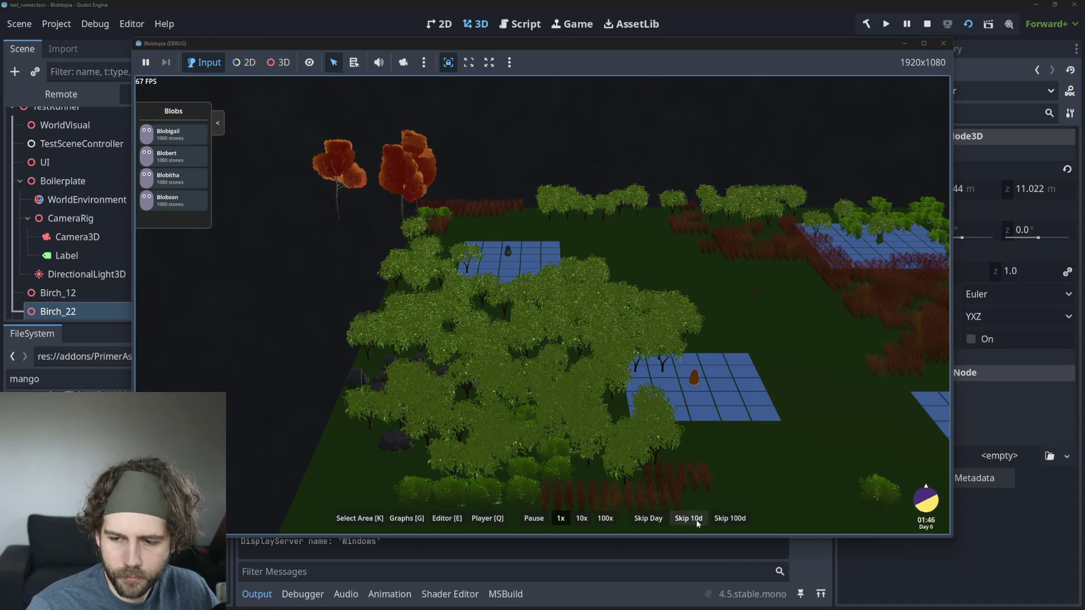
{"action": "left_click", "coordinate": [582, 518]}
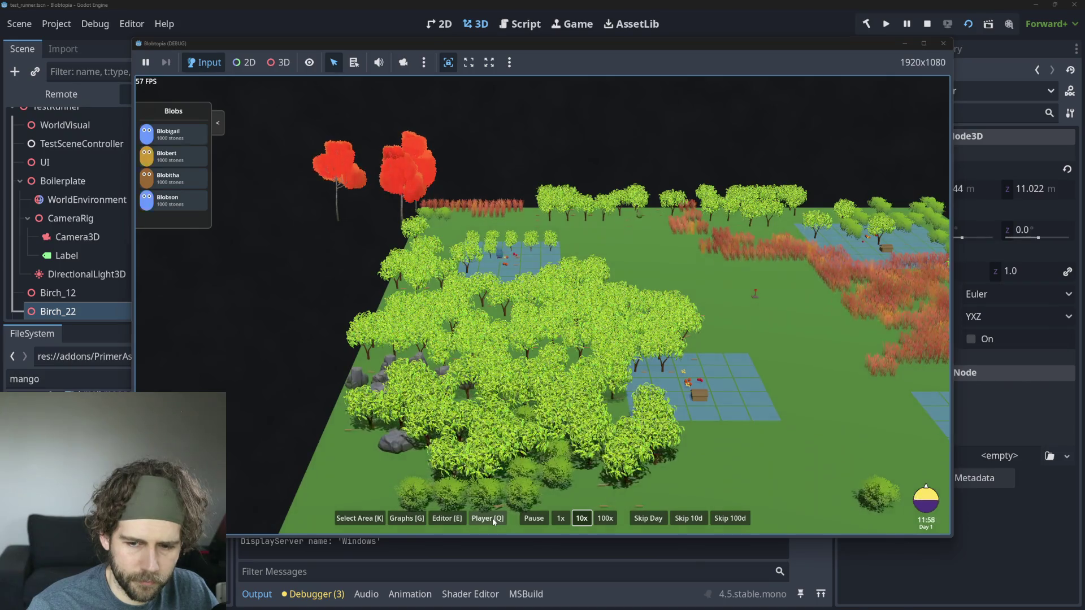
{"action": "left_click", "coordinate": [927, 24]}
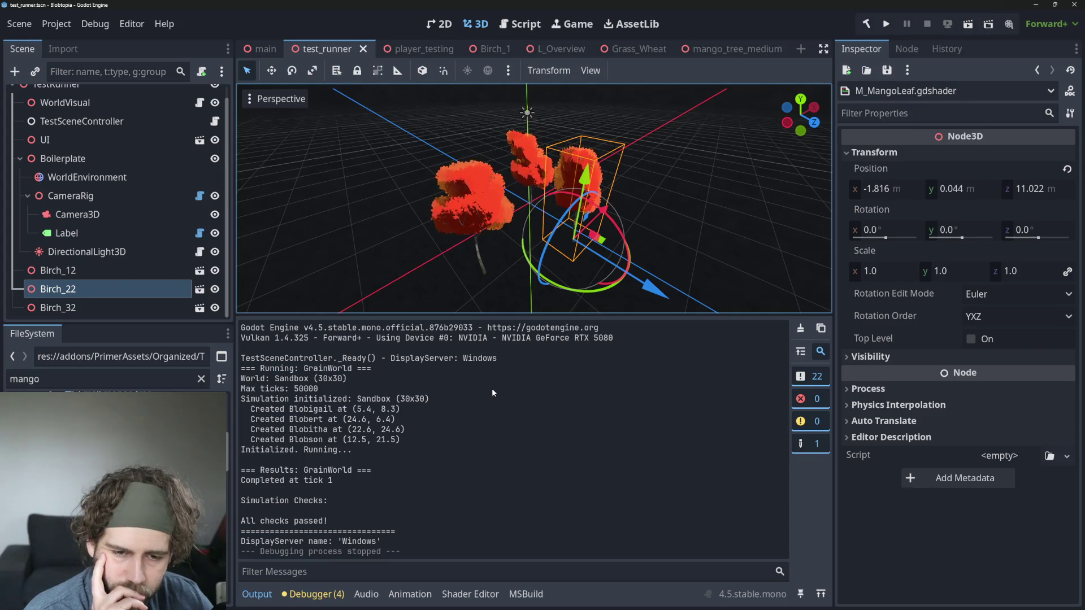
Step: View M_MangoLeaf2.gdshader, then M_Leaves.gdshader, scroll its code, and select Camera3D
{"action": "left_click", "coordinate": [475, 602]}
{"action": "left_click", "coordinate": [310, 405]}
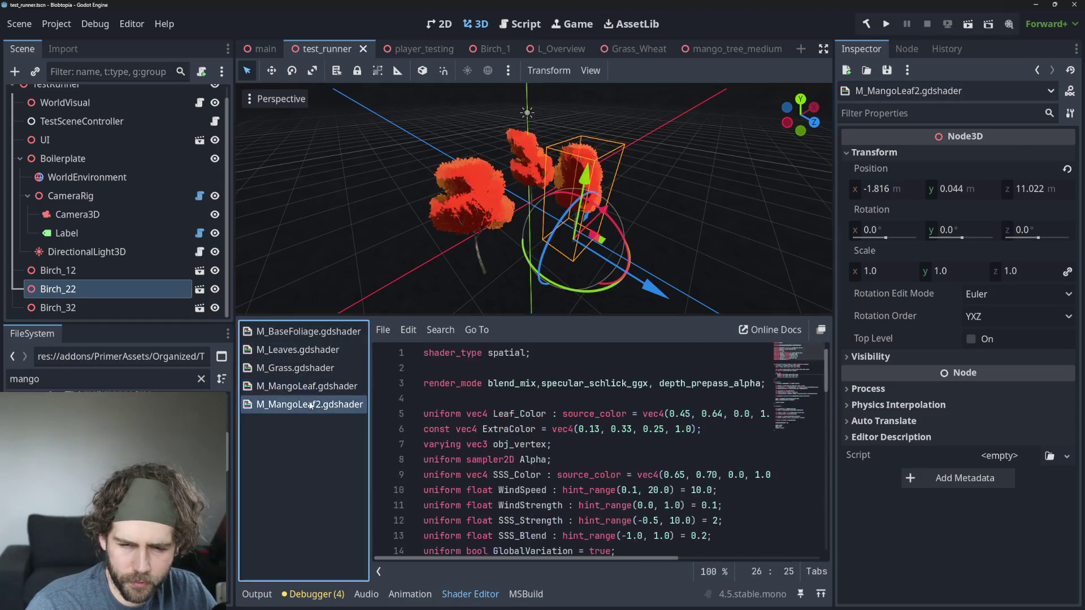
{"action": "left_click", "coordinate": [298, 350]}
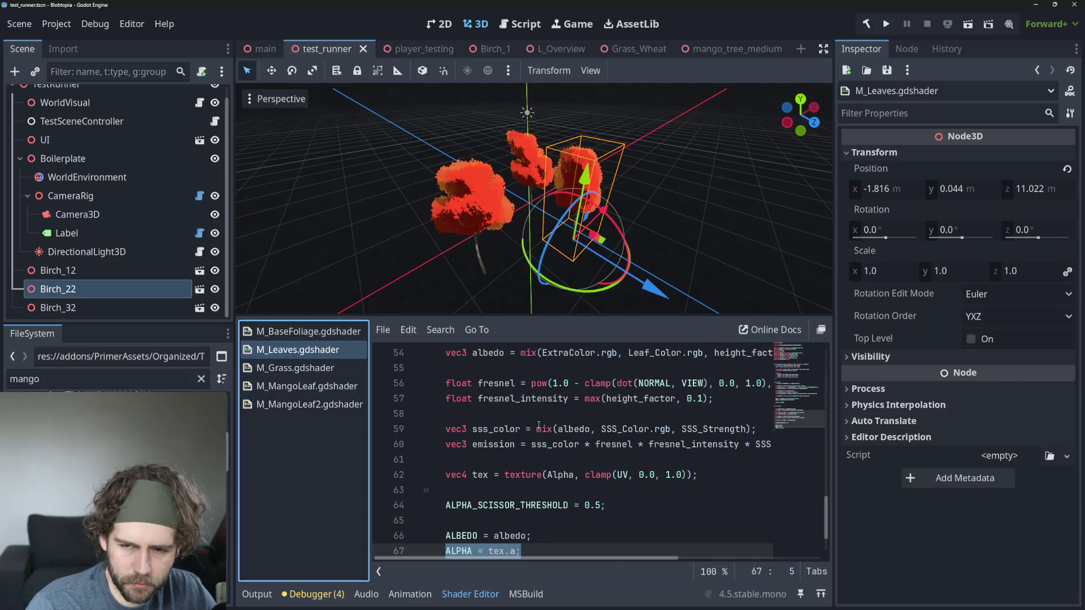
{"action": "scroll", "coordinate": [538, 425], "scroll_direction": "up", "scroll_amount": 4}
{"action": "left_click_drag", "start_coordinate": [371, 383], "coordinate": [347, 386]}
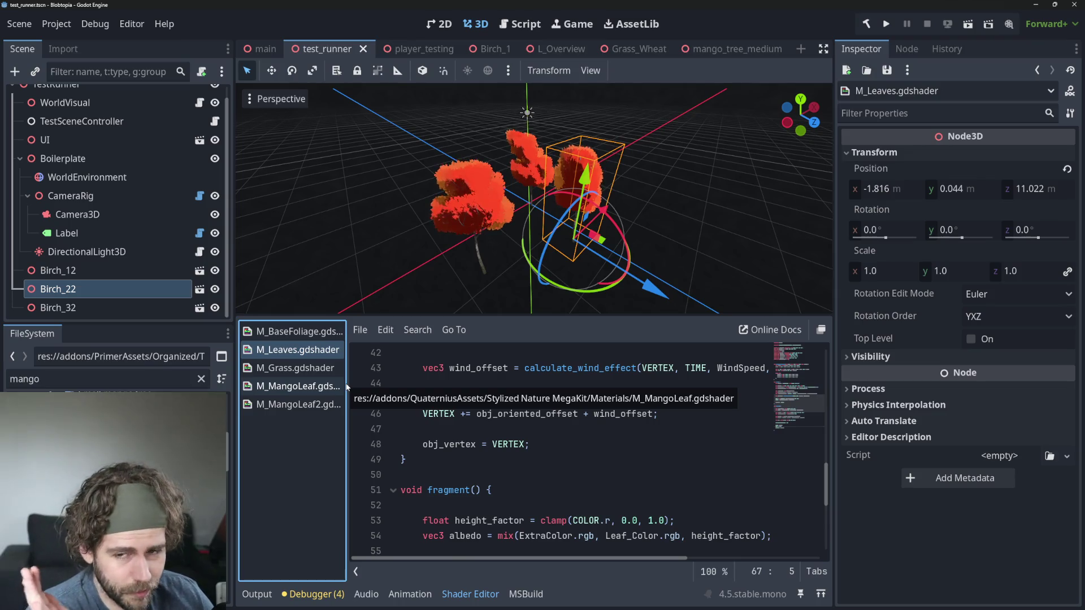
{"action": "left_click", "coordinate": [67, 217]}
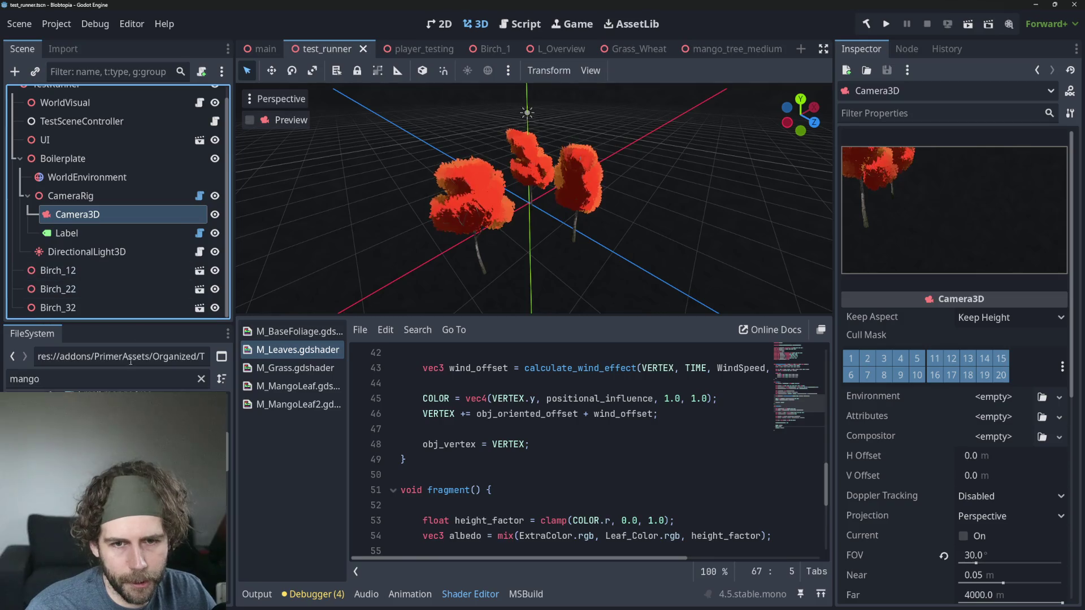
Step: In mango_tree_medium, filter files by 'gdshader' and assign M_MangoLeaf2.gdshader to the leaf material
{"action": "double_click", "coordinate": [79, 407]}
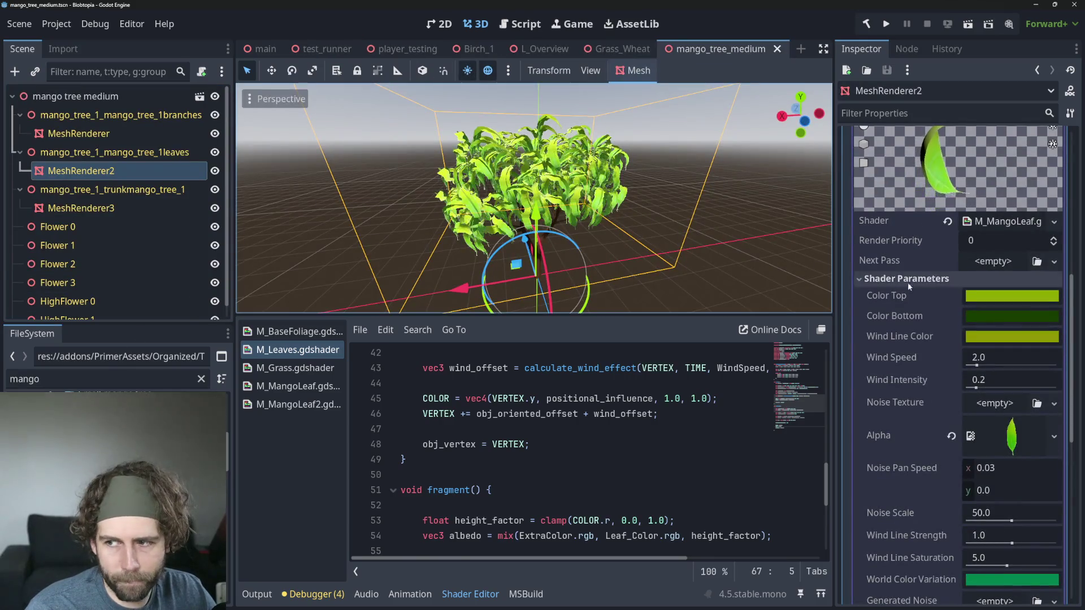
{"action": "mouse_move", "coordinate": [300, 405]}
{"action": "left_mouse_down"}
{"action": "mouse_move", "coordinate": [955, 311]}
{"action": "mouse_move", "coordinate": [1017, 221]}
{"action": "left_mouse_up"}
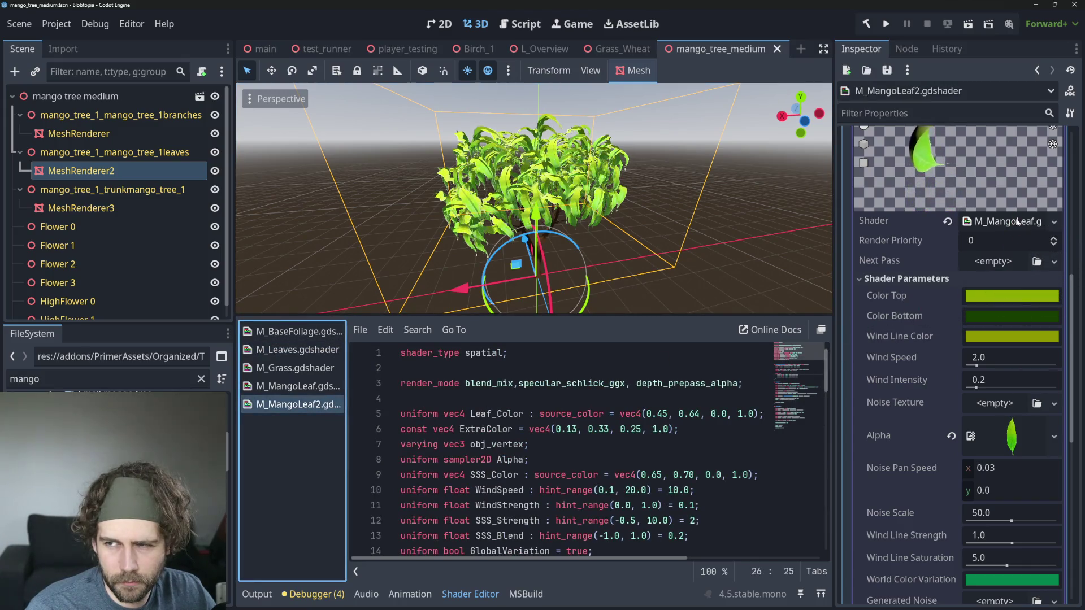
{"action": "left_click", "coordinate": [1013, 222]}
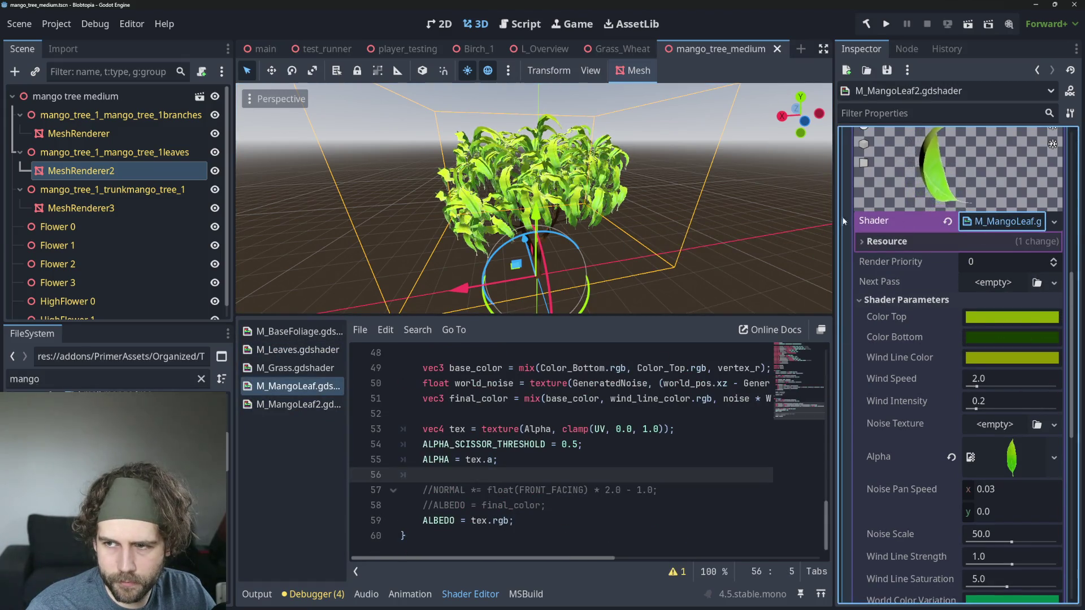
{"action": "mouse_move", "coordinate": [833, 221]}
{"action": "left_mouse_down"}
{"action": "mouse_move", "coordinate": [700, 238]}
{"action": "mouse_move", "coordinate": [717, 243]}
{"action": "left_mouse_up"}
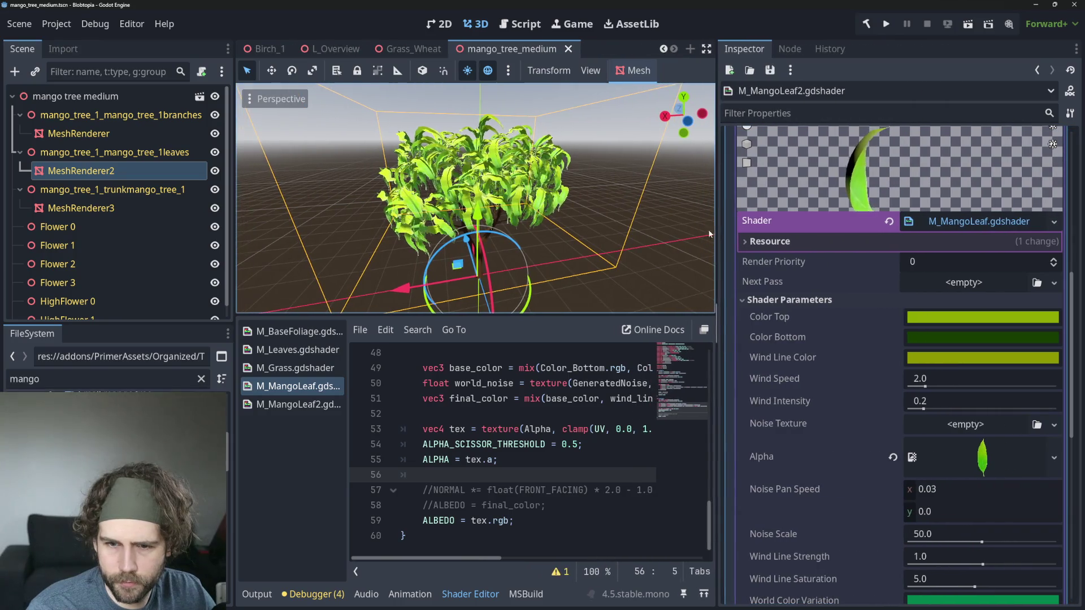
{"action": "mouse_move", "coordinate": [298, 404]}
{"action": "left_mouse_down"}
{"action": "mouse_move", "coordinate": [852, 286]}
{"action": "mouse_move", "coordinate": [881, 208]}
{"action": "mouse_move", "coordinate": [965, 223]}
{"action": "left_mouse_up"}
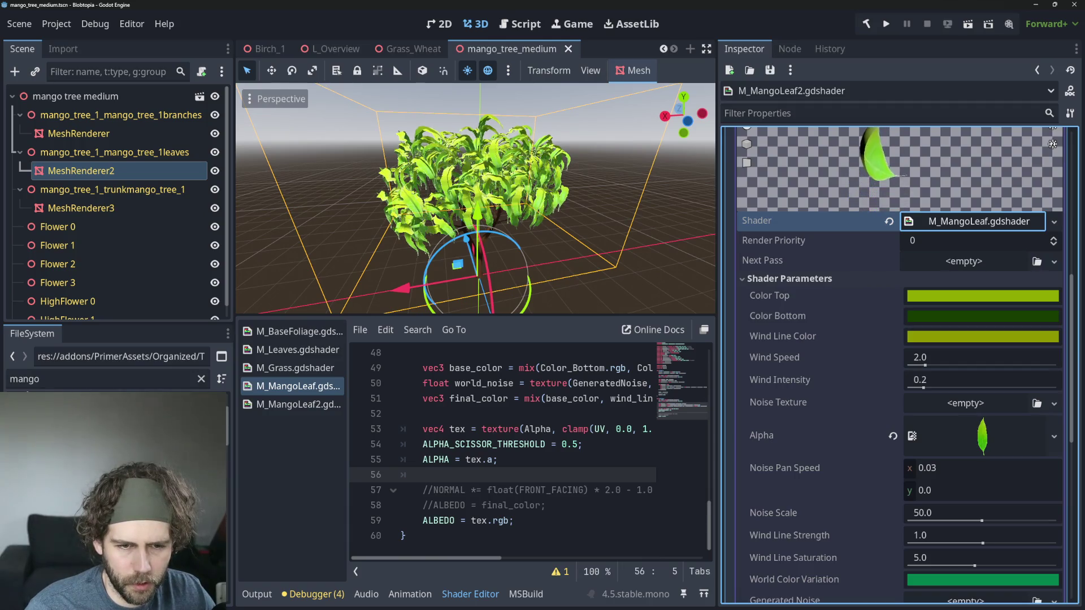
{"action": "left_click", "coordinate": [86, 384]}
{"action": "key", "text": "BackSpace"}
{"action": "key", "text": "BackSpace"}
{"action": "key", "text": "BackSpace"}
{"action": "key", "text": "BackSpace"}
{"action": "type", "text": "g"}
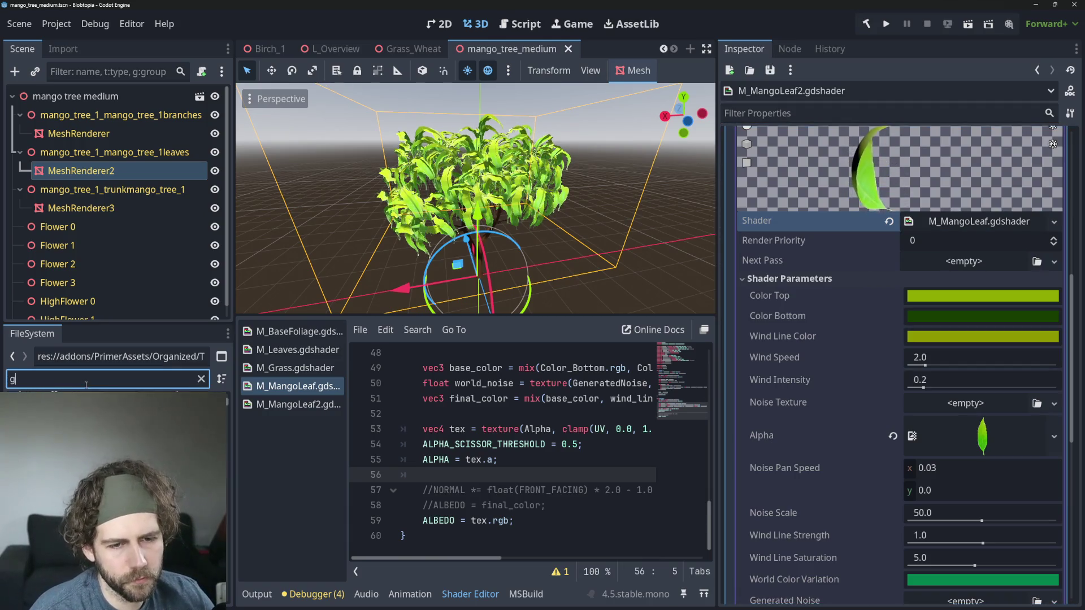
{"action": "type", "text": "dshader"}
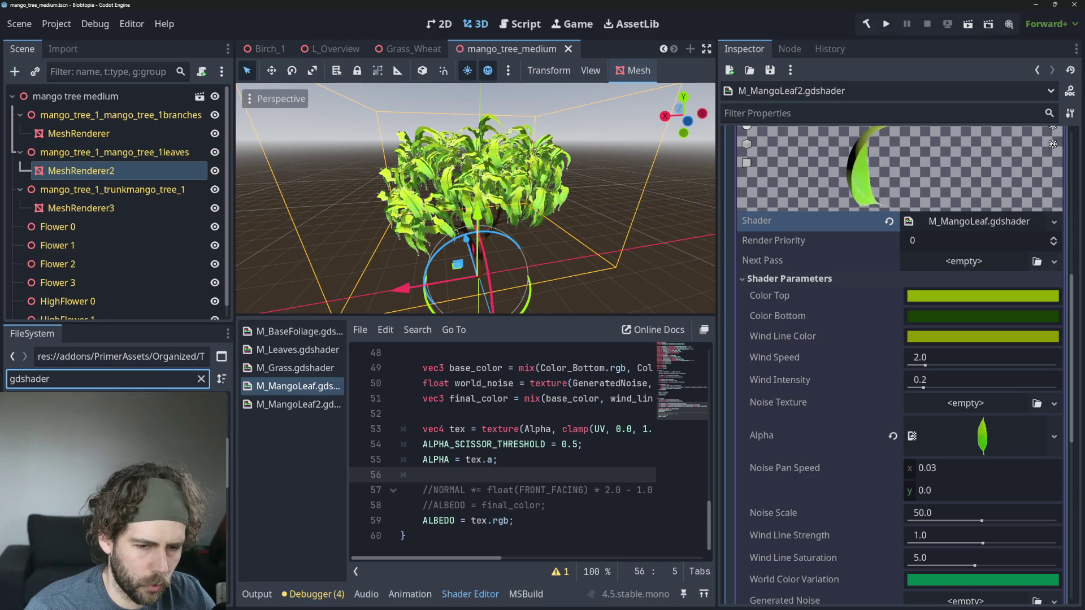
{"action": "left_click", "coordinate": [116, 497]}
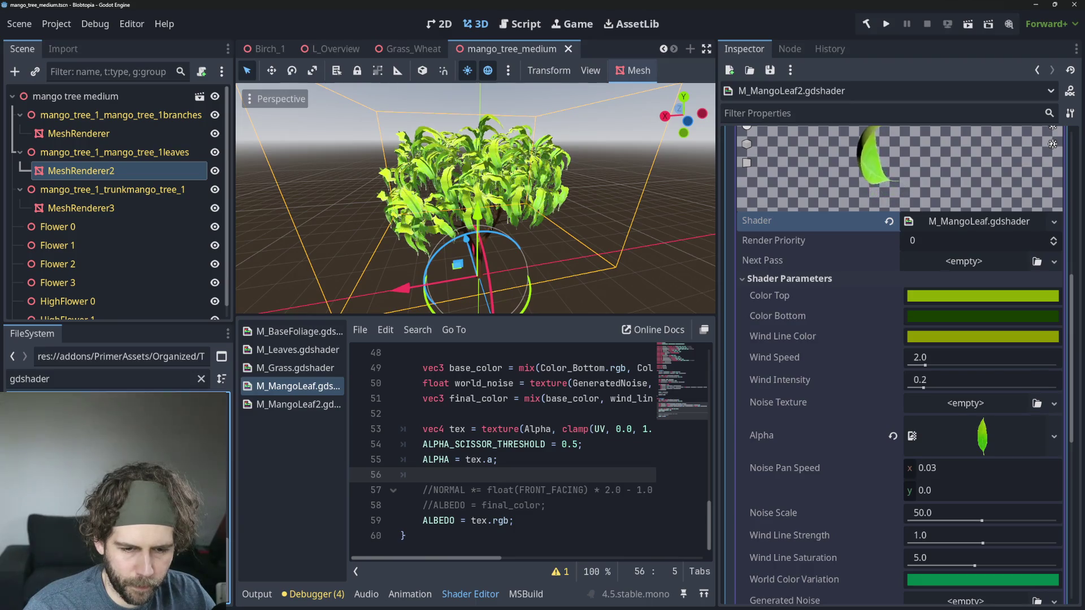
{"action": "mouse_move", "coordinate": [113, 497]}
{"action": "left_mouse_down"}
{"action": "mouse_move", "coordinate": [689, 349]}
{"action": "mouse_move", "coordinate": [954, 222]}
{"action": "mouse_move", "coordinate": [972, 223]}
{"action": "mouse_move", "coordinate": [959, 224]}
{"action": "left_mouse_up"}
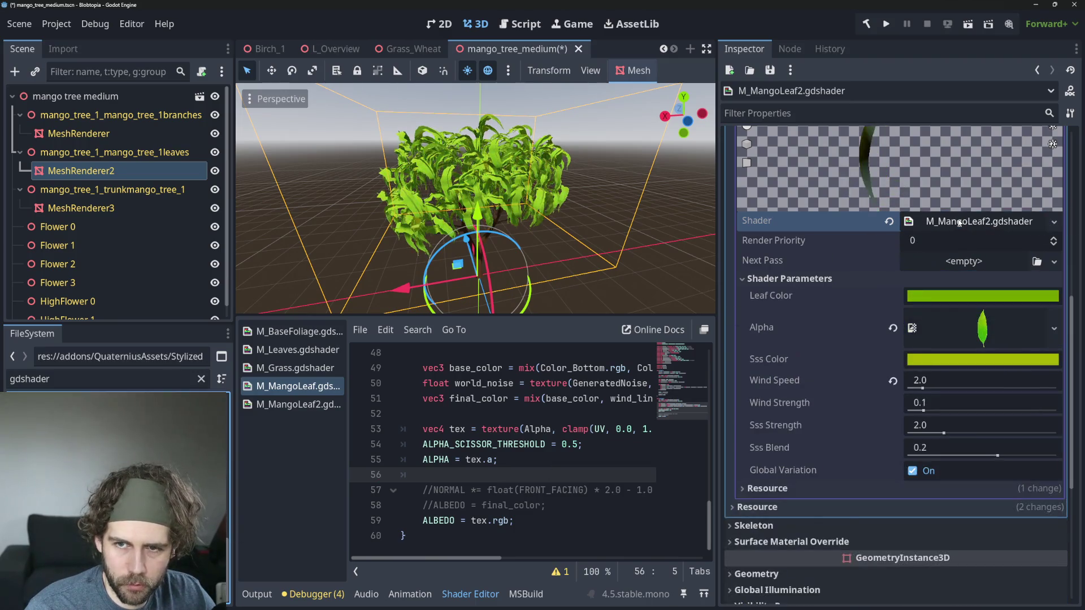
Step: Save the mango_tree_medium scene and switch to the test_runner scene
{"action": "scroll", "coordinate": [563, 182], "scroll_direction": "up", "scroll_amount": 6}
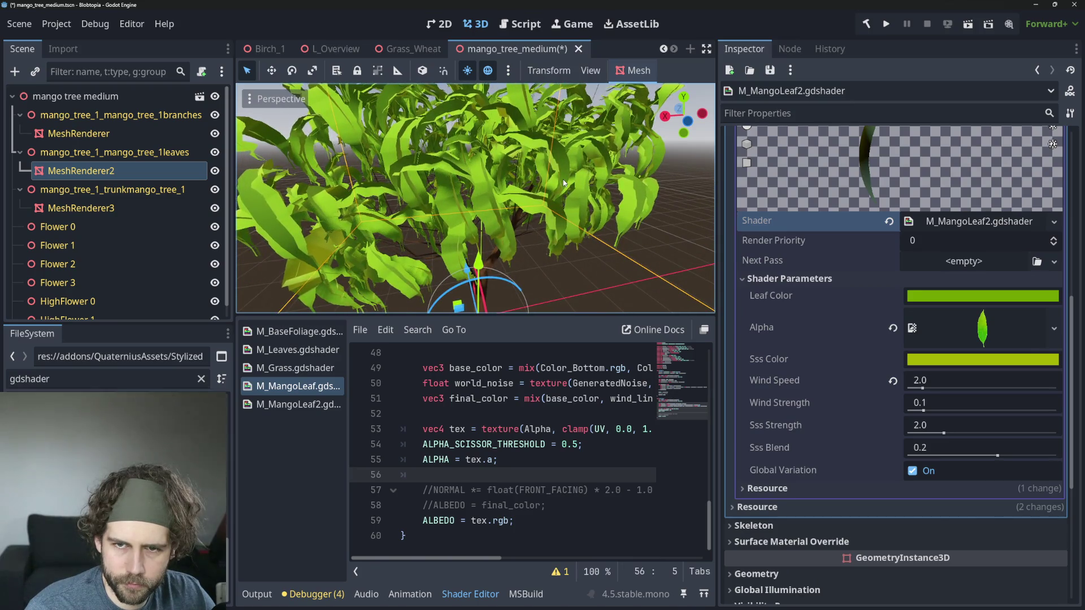
{"action": "scroll", "coordinate": [562, 184], "scroll_direction": "down", "scroll_amount": 4}
{"action": "key", "text": "ctrl+s"}
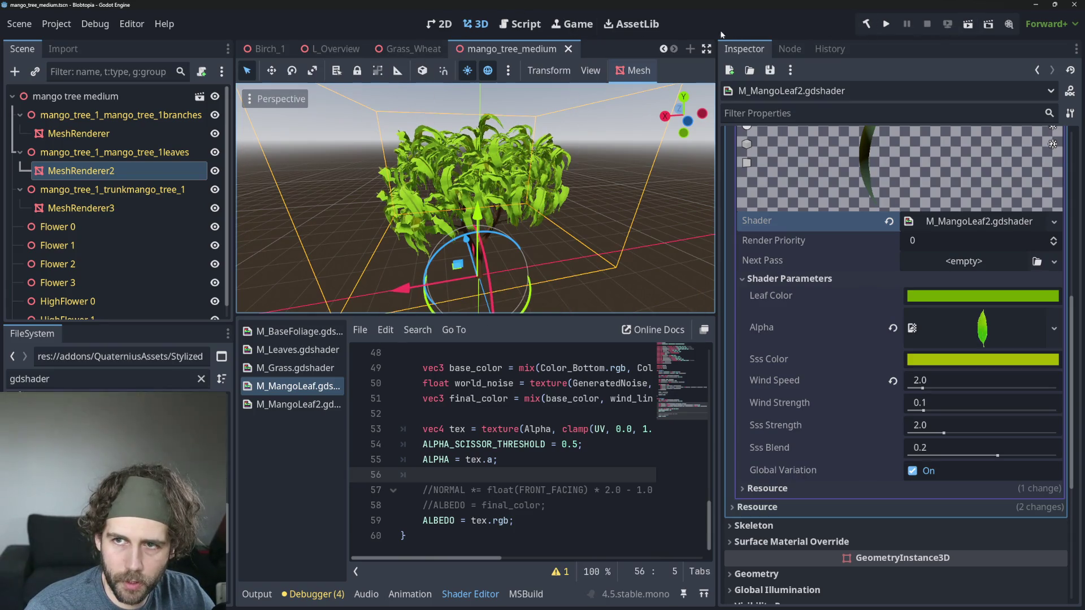
{"action": "scroll", "coordinate": [328, 49], "scroll_direction": "up", "scroll_amount": 3}
{"action": "left_click", "coordinate": [334, 51]}
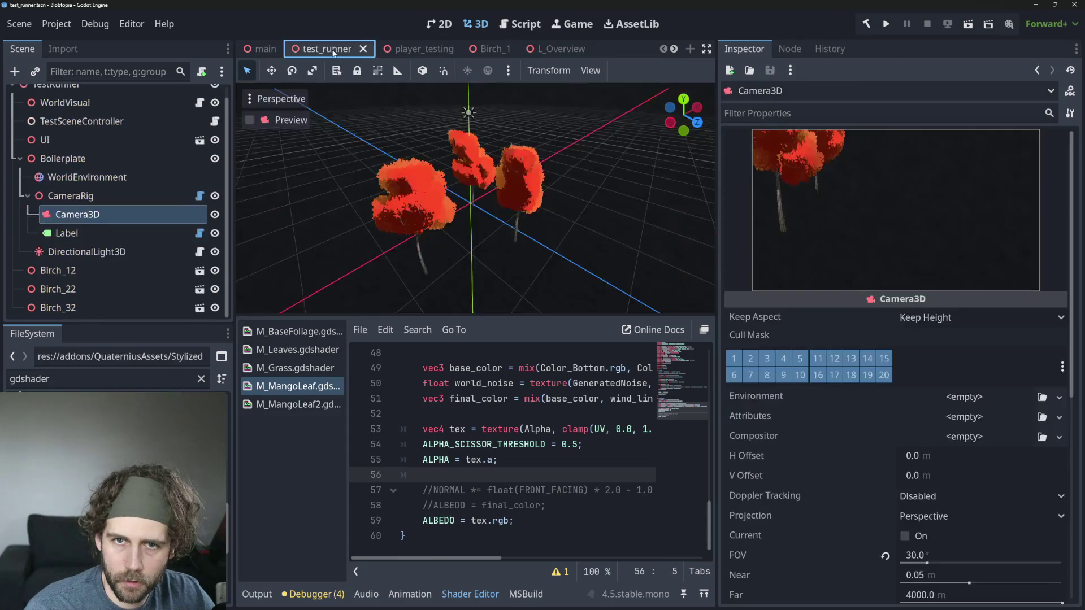
Step: Run test_runner, pan and zoom over the green mango grove, then set simulation to 1x
{"action": "left_click", "coordinate": [969, 25]}
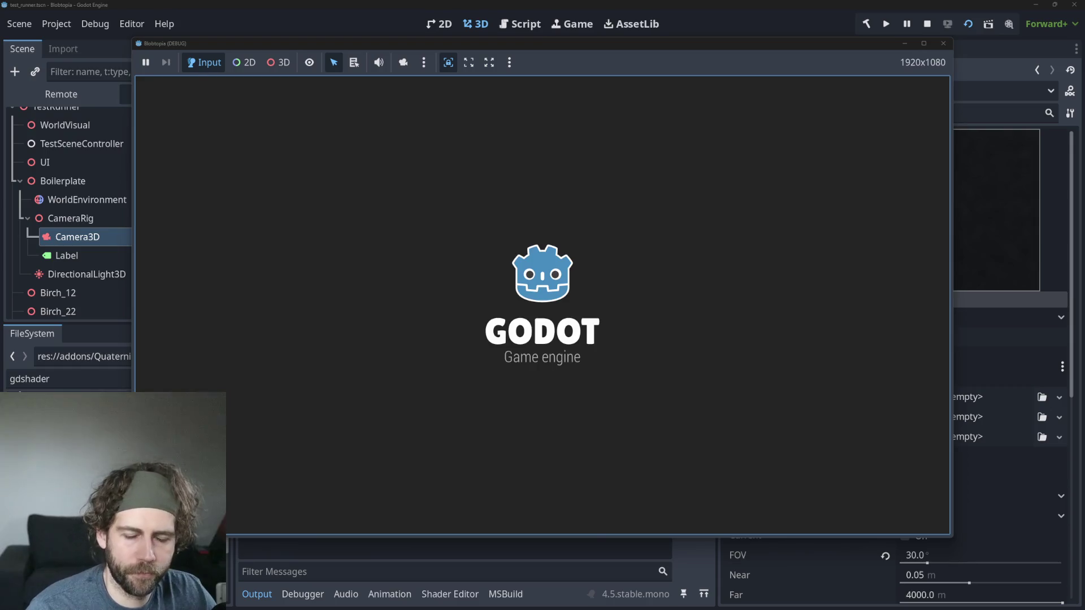
{"action": "scroll", "coordinate": [593, 421], "scroll_direction": "up", "scroll_amount": 10}
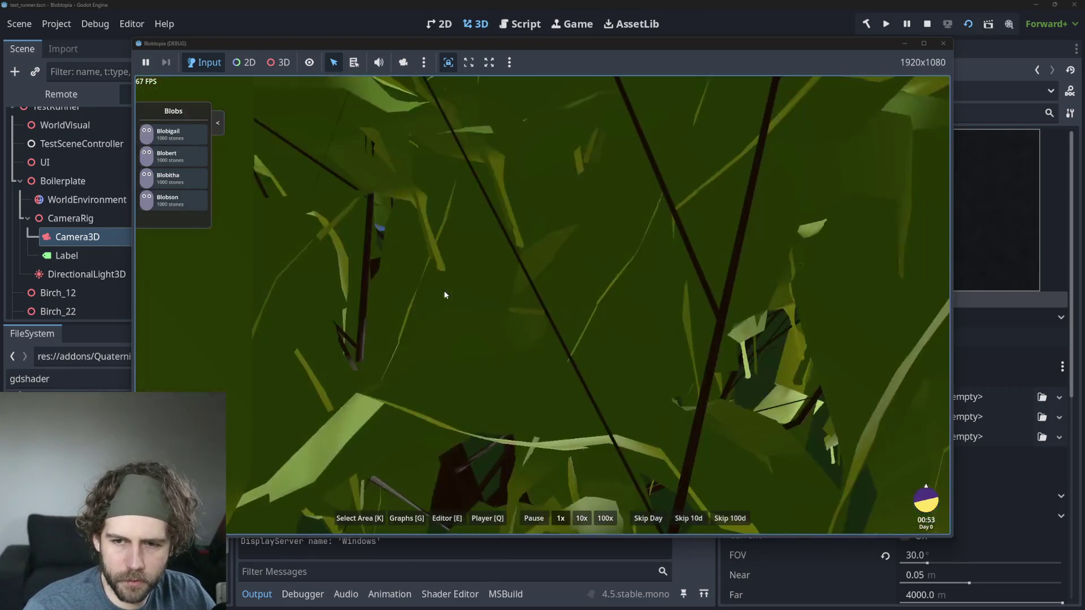
{"action": "scroll", "coordinate": [445, 294], "scroll_direction": "down", "scroll_amount": 10}
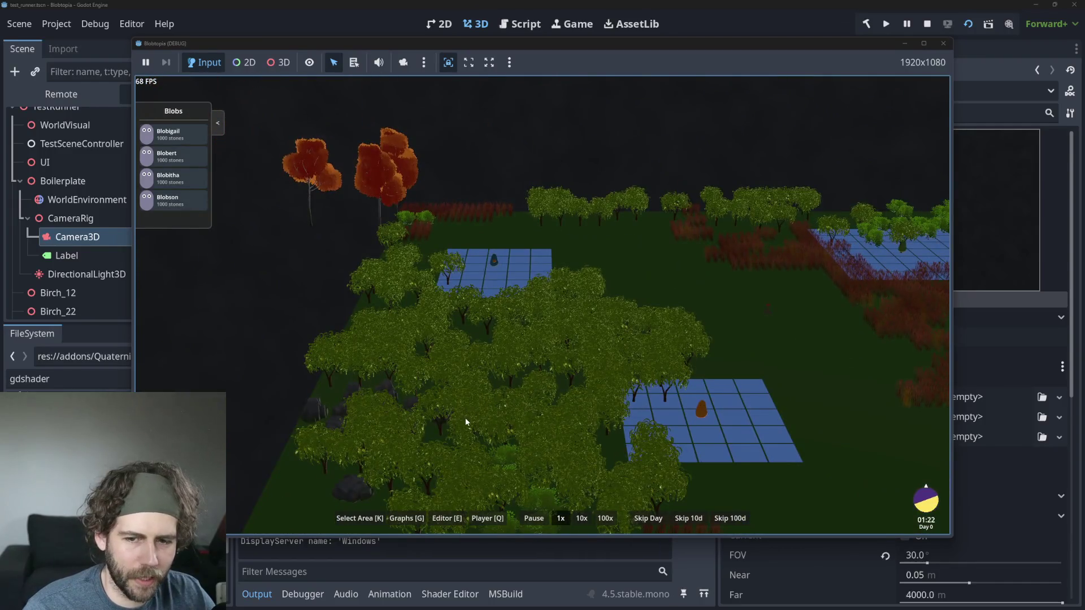
{"action": "left_click_drag", "start_coordinate": [466, 421], "coordinate": [404, 267]}
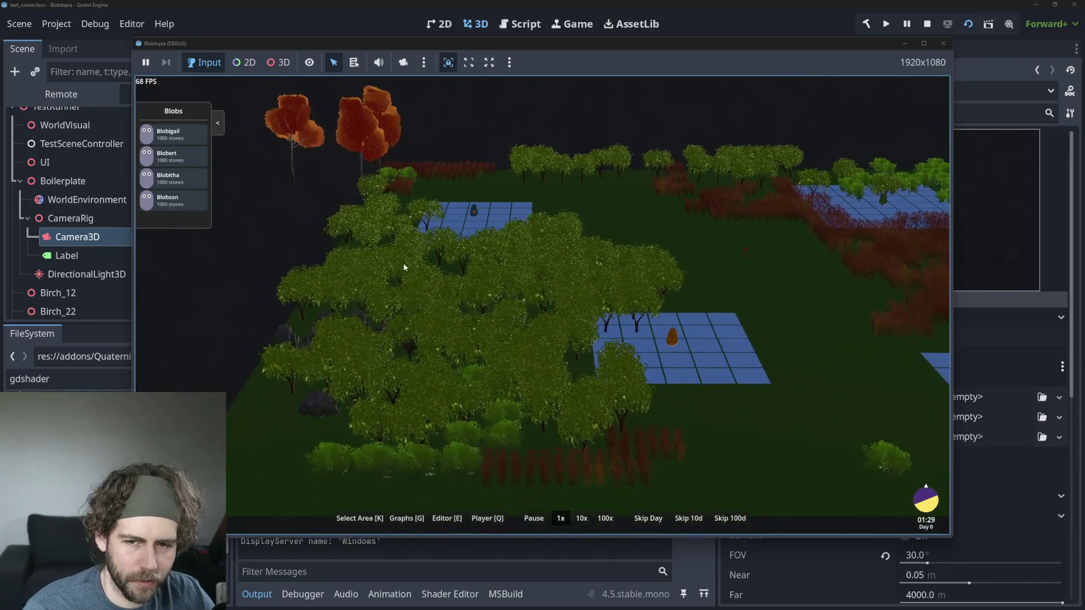
{"action": "left_click_drag", "start_coordinate": [436, 300], "coordinate": [628, 505]}
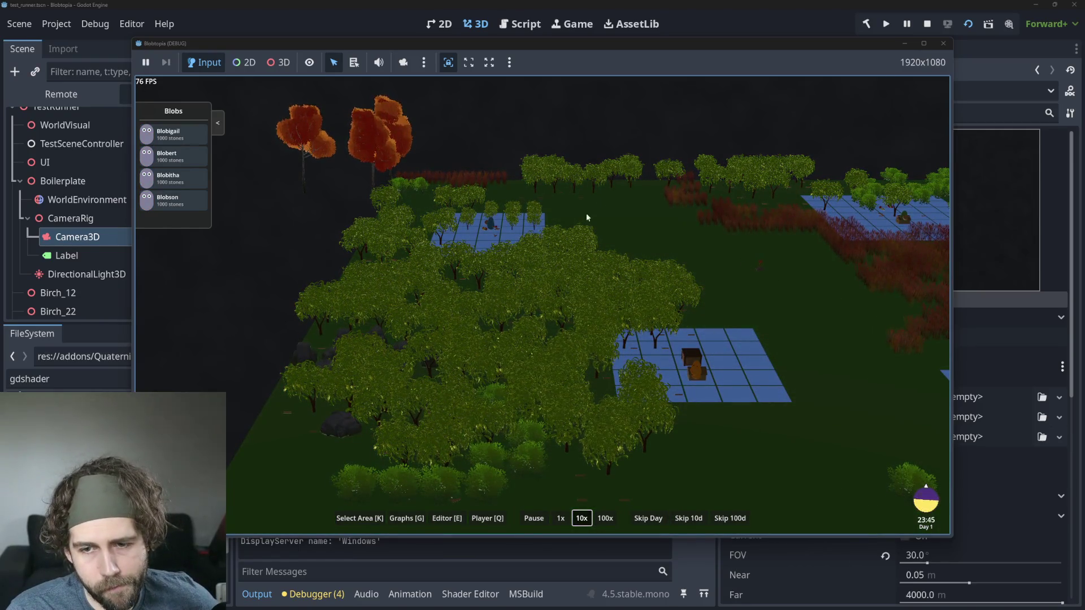
{"action": "scroll", "coordinate": [554, 248], "scroll_direction": "up", "scroll_amount": 5}
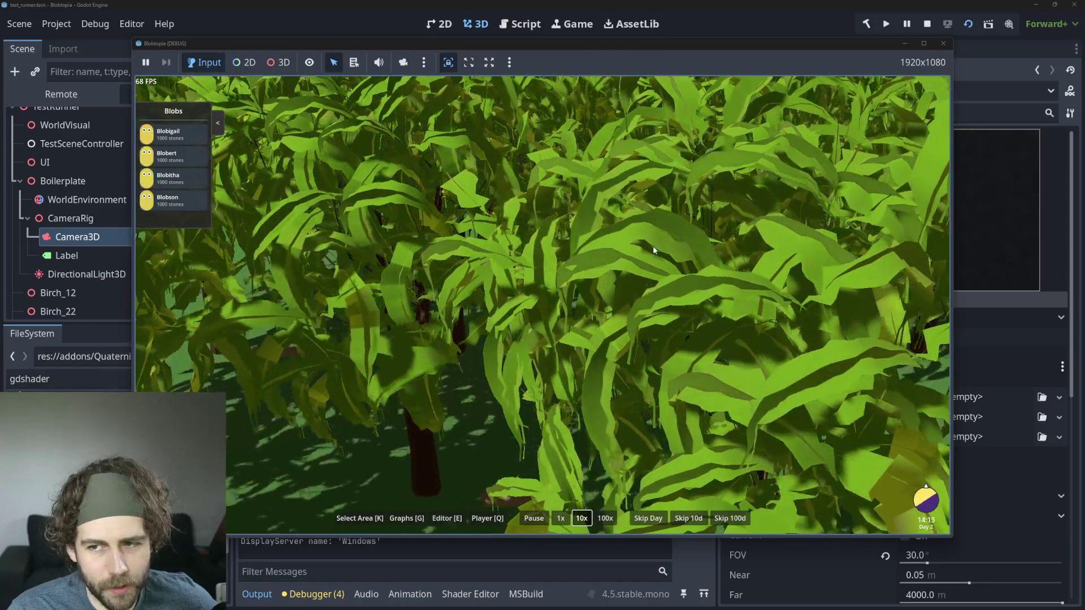
{"action": "scroll", "coordinate": [648, 247], "scroll_direction": "down", "scroll_amount": 3}
{"action": "scroll", "coordinate": [648, 248], "scroll_direction": "up", "scroll_amount": 3}
{"action": "scroll", "coordinate": [647, 248], "scroll_direction": "down", "scroll_amount": 5}
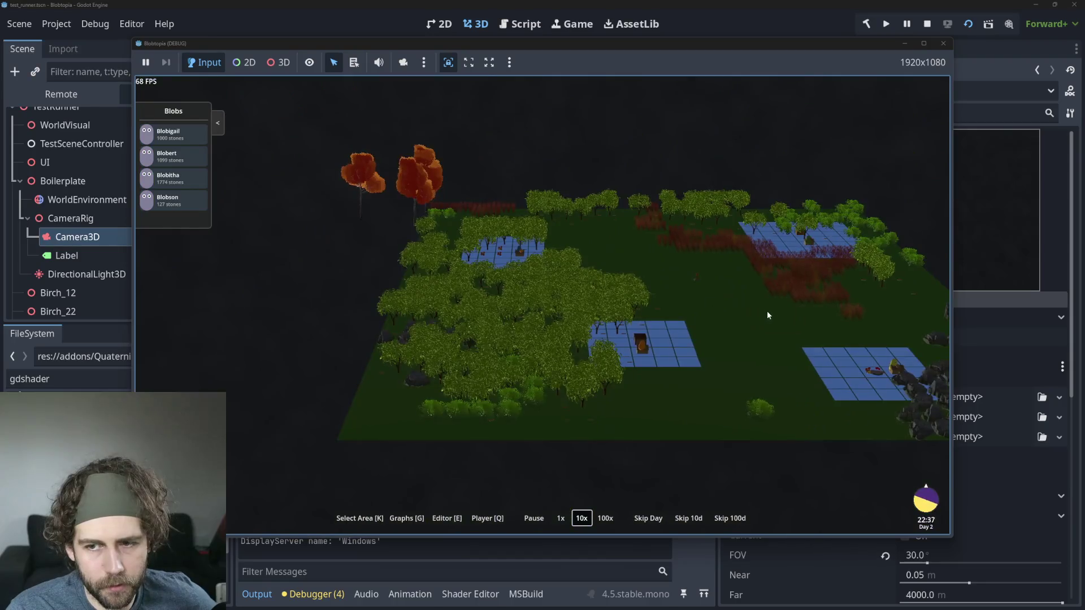
{"action": "scroll", "coordinate": [564, 266], "scroll_direction": "up", "scroll_amount": 3}
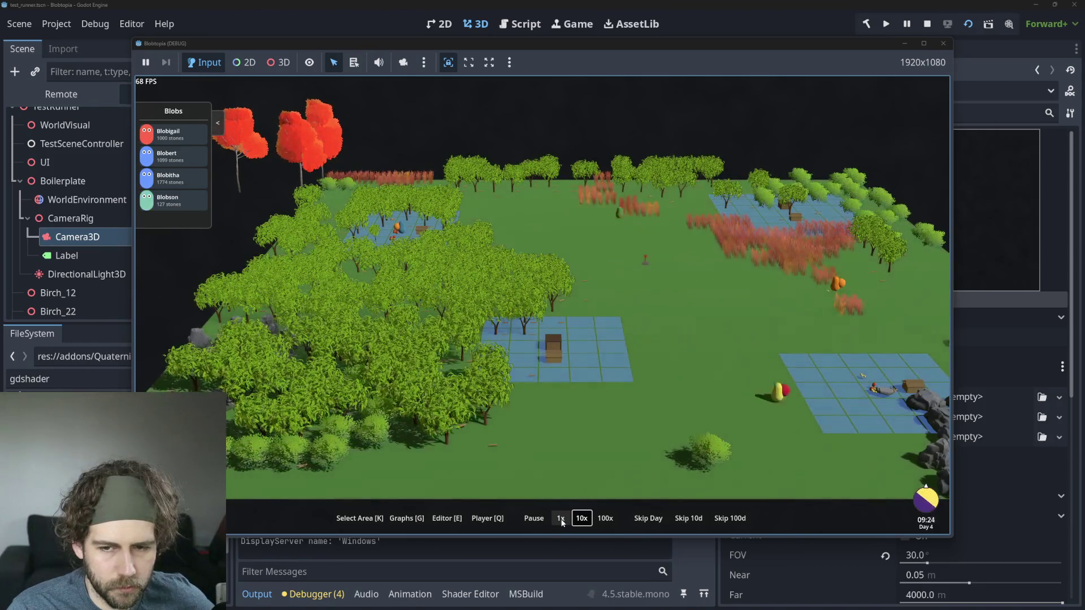
{"action": "left_click", "coordinate": [561, 518]}
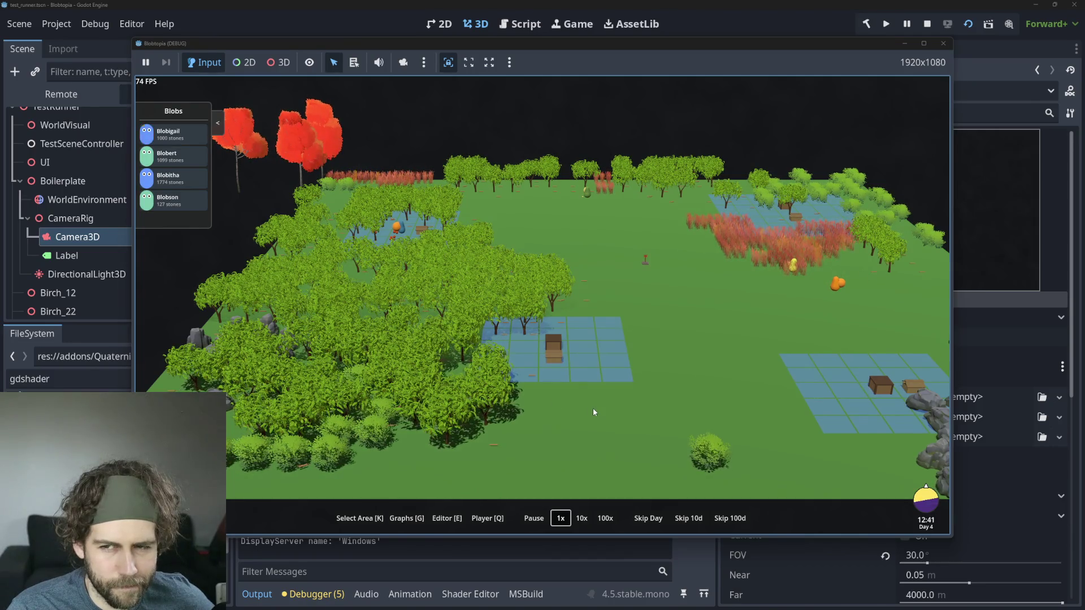
Step: Zoom in and out over the mango trees in the running game
{"action": "scroll", "coordinate": [592, 408], "scroll_direction": "up", "scroll_amount": 5}
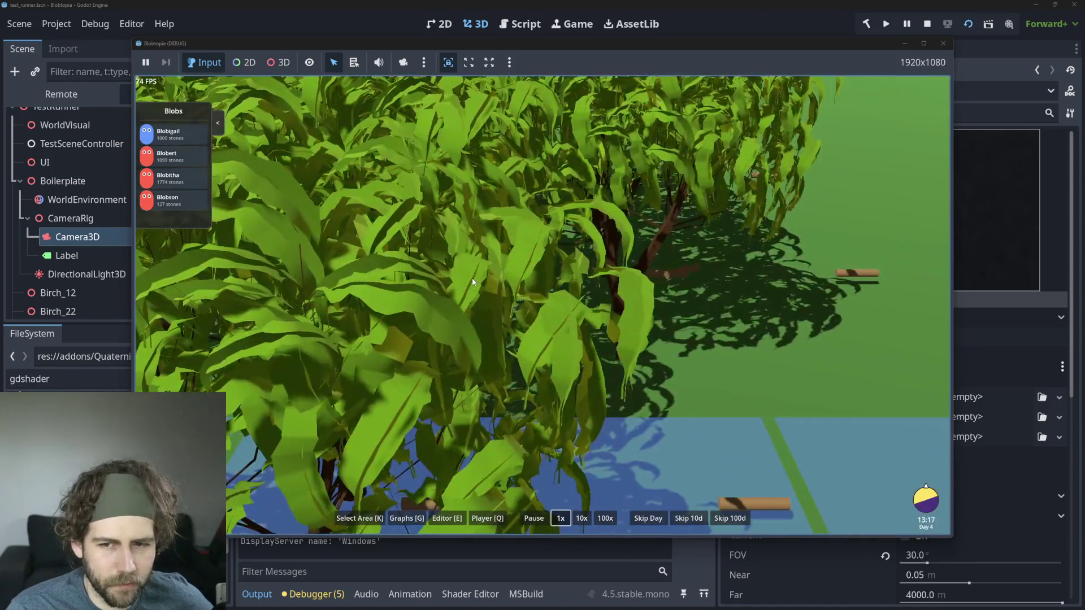
{"action": "scroll", "coordinate": [473, 282], "scroll_direction": "down", "scroll_amount": 5}
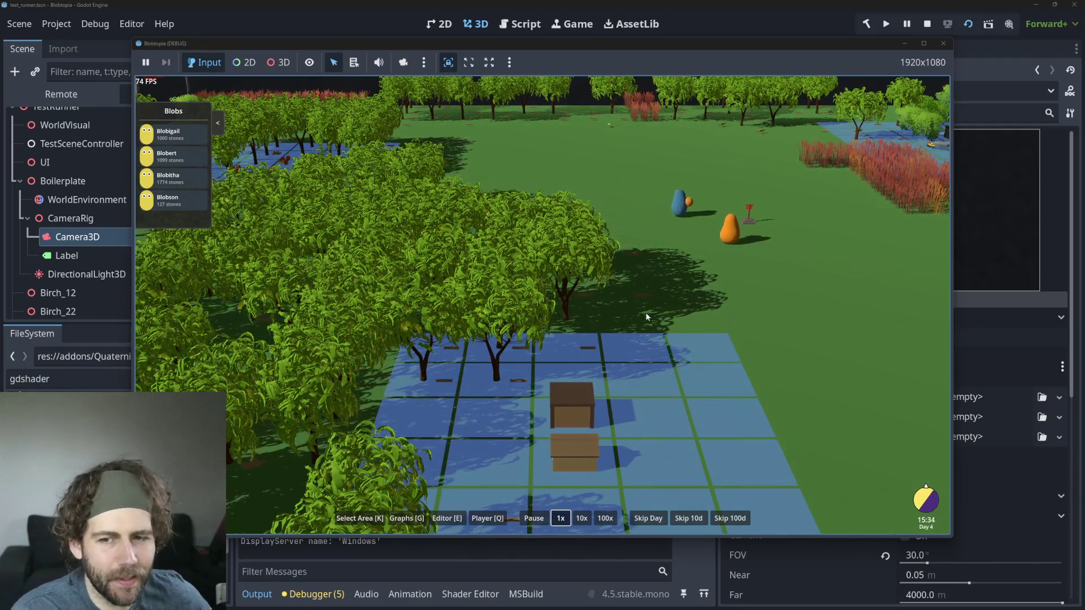
{"action": "scroll", "coordinate": [445, 268], "scroll_direction": "down", "scroll_amount": 3}
{"action": "scroll", "coordinate": [480, 277], "scroll_direction": "up", "scroll_amount": 5}
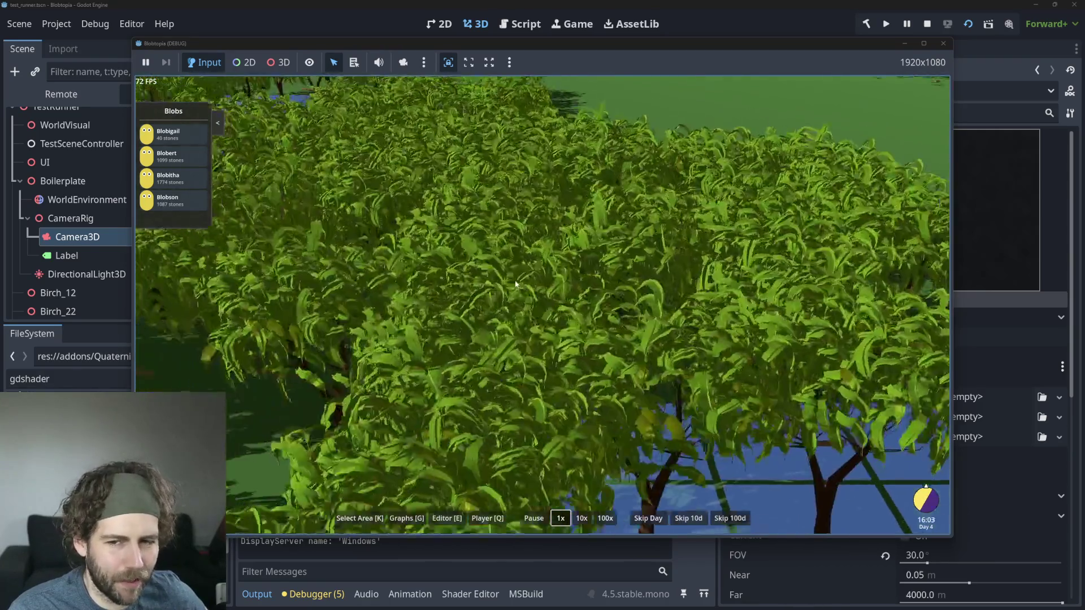
{"action": "scroll", "coordinate": [543, 296], "scroll_direction": "down", "scroll_amount": 3}
{"action": "scroll", "coordinate": [543, 296], "scroll_direction": "up", "scroll_amount": 6}
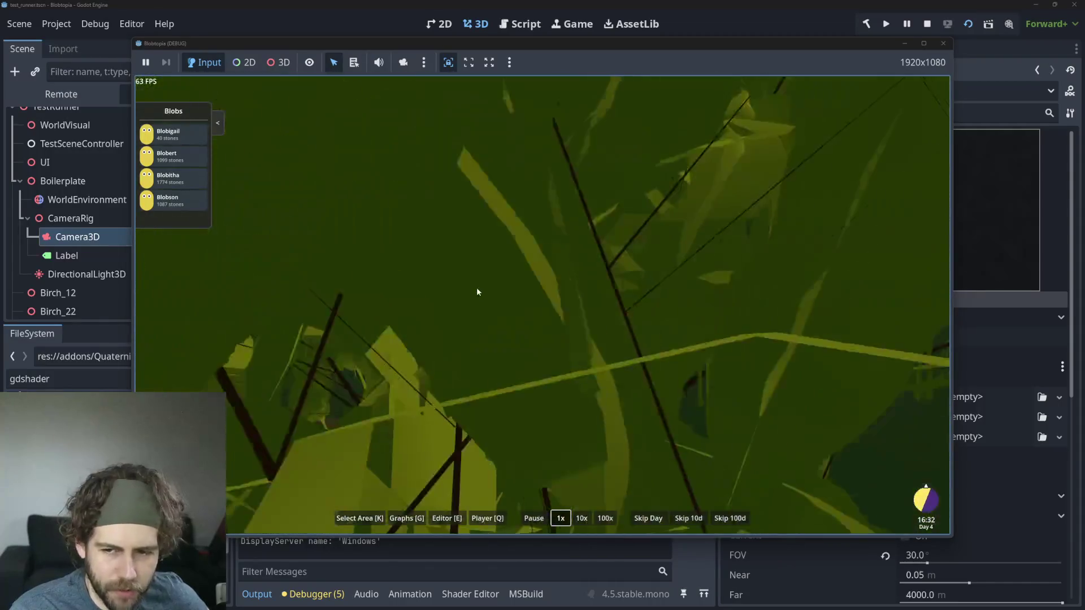
{"action": "scroll", "coordinate": [481, 320], "scroll_direction": "down", "scroll_amount": 2}
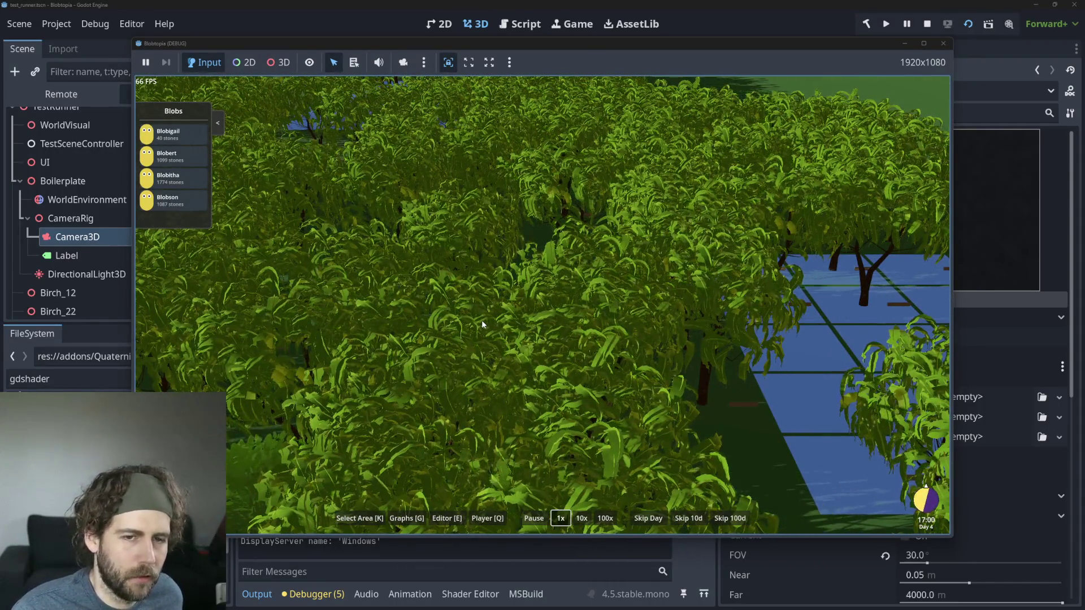
{"action": "scroll", "coordinate": [481, 320], "scroll_direction": "down", "scroll_amount": 4}
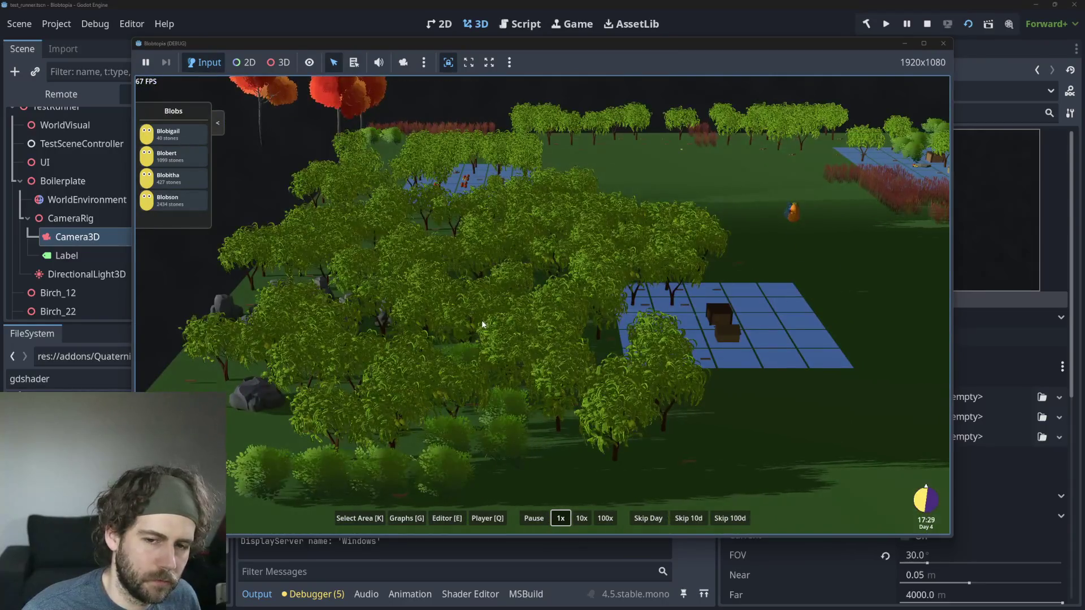
Step: Pan between the tree grove and grid plot, then bring the Godot editor back in front
{"action": "mouse_move", "coordinate": [481, 320]}
{"action": "left_mouse_down"}
{"action": "mouse_move", "coordinate": [501, 312]}
{"action": "mouse_move", "coordinate": [424, 398]}
{"action": "mouse_move", "coordinate": [464, 264]}
{"action": "left_mouse_up"}
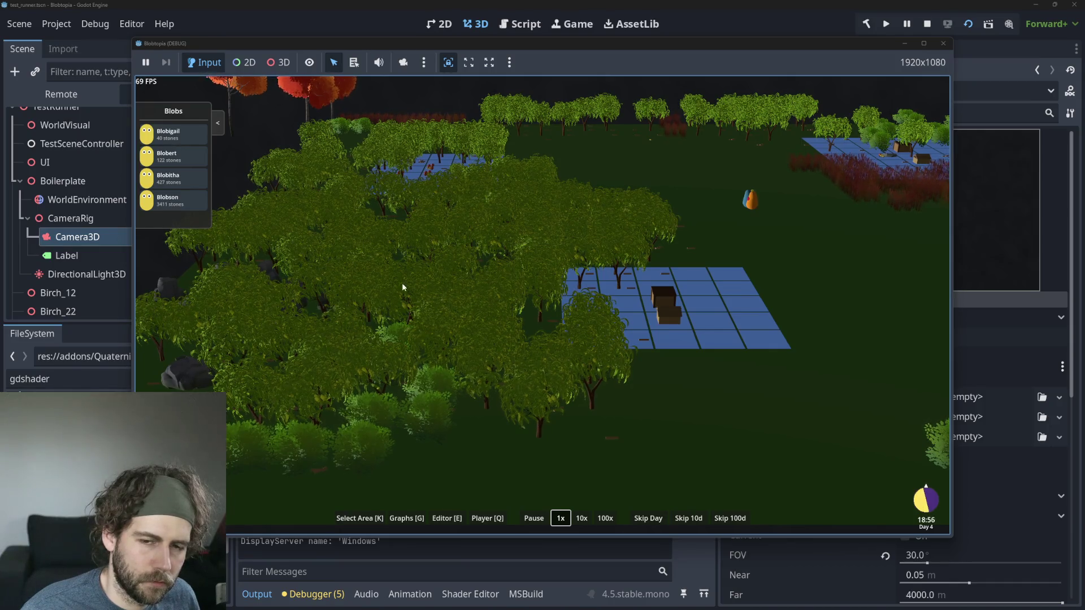
{"action": "left_click_drag", "start_coordinate": [402, 287], "coordinate": [519, 301]}
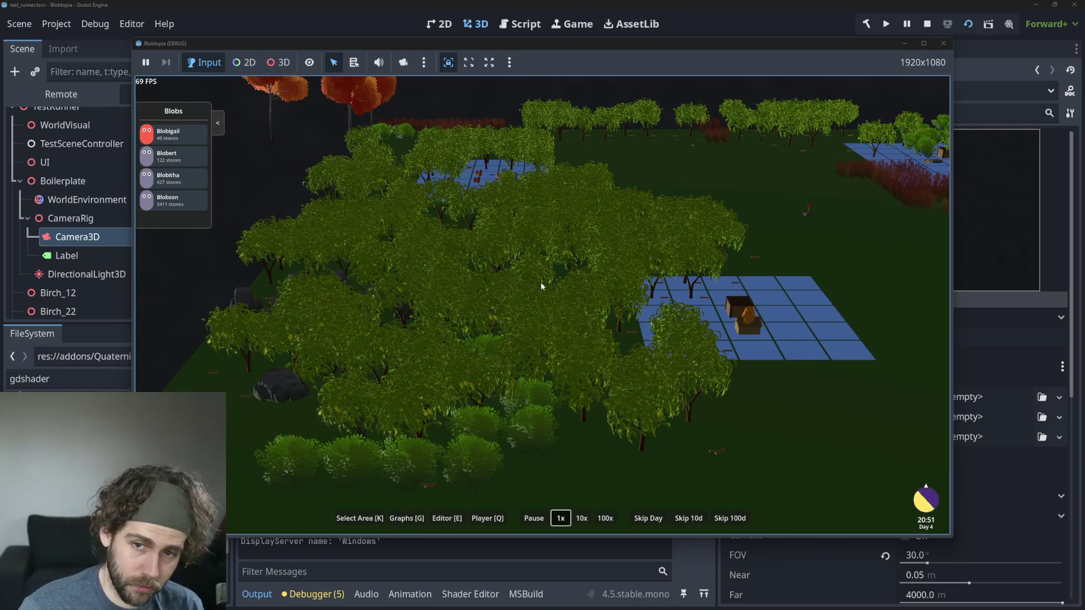
{"action": "scroll", "coordinate": [588, 271], "scroll_direction": "down", "scroll_amount": 3}
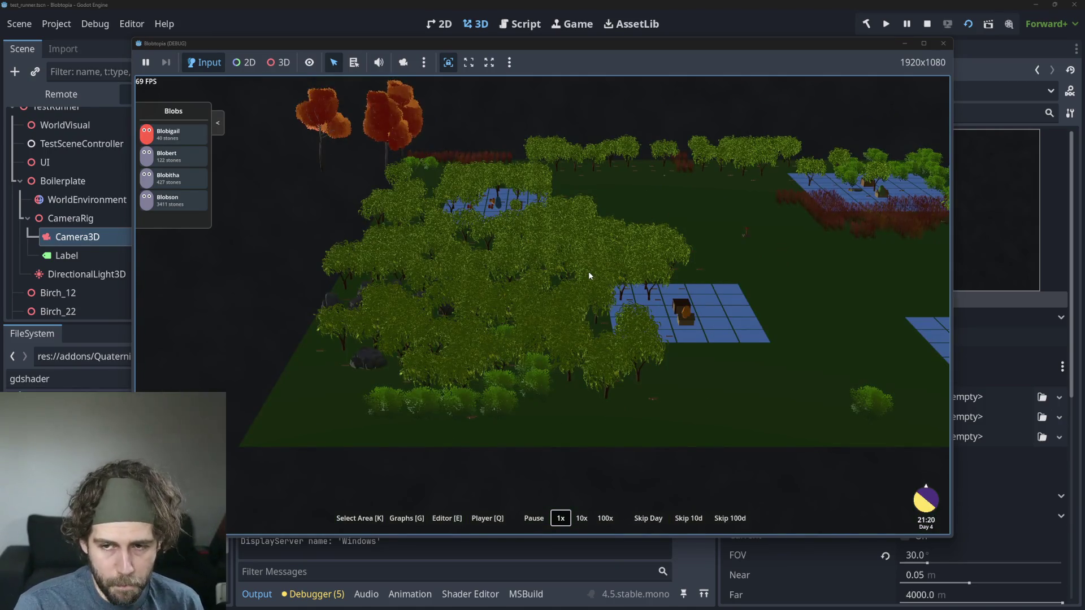
{"action": "scroll", "coordinate": [588, 272], "scroll_direction": "up", "scroll_amount": 3}
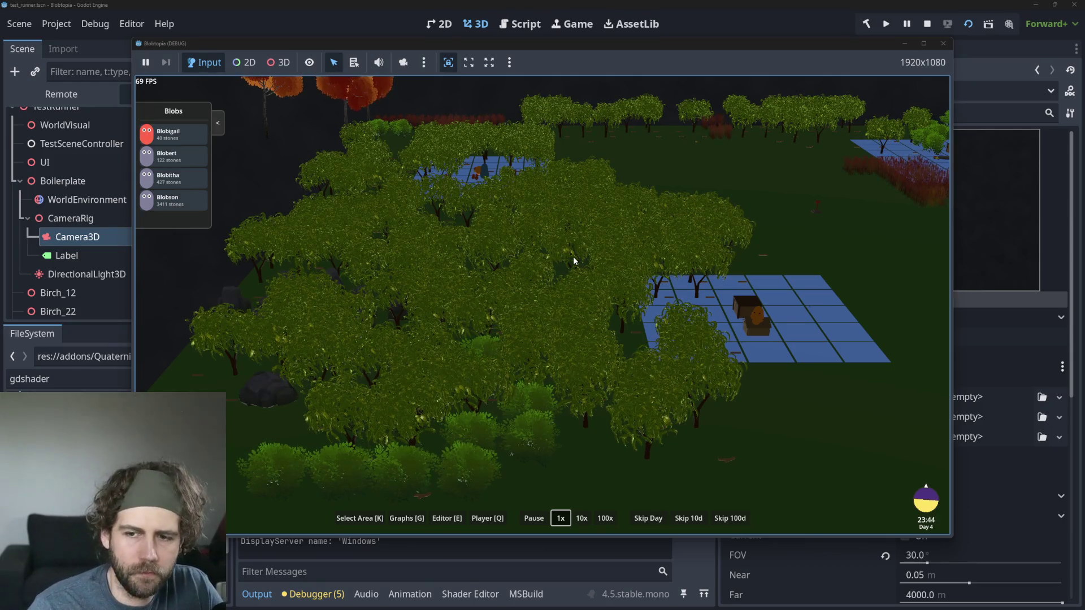
{"action": "scroll", "coordinate": [573, 251], "scroll_direction": "down", "scroll_amount": 3}
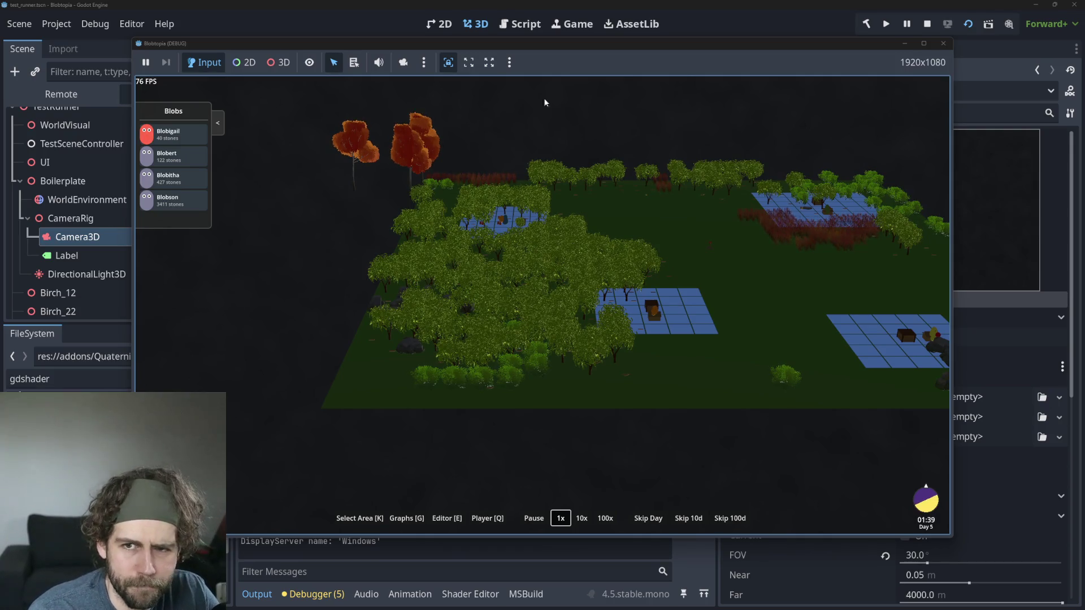
{"action": "left_click", "coordinate": [405, 15]}
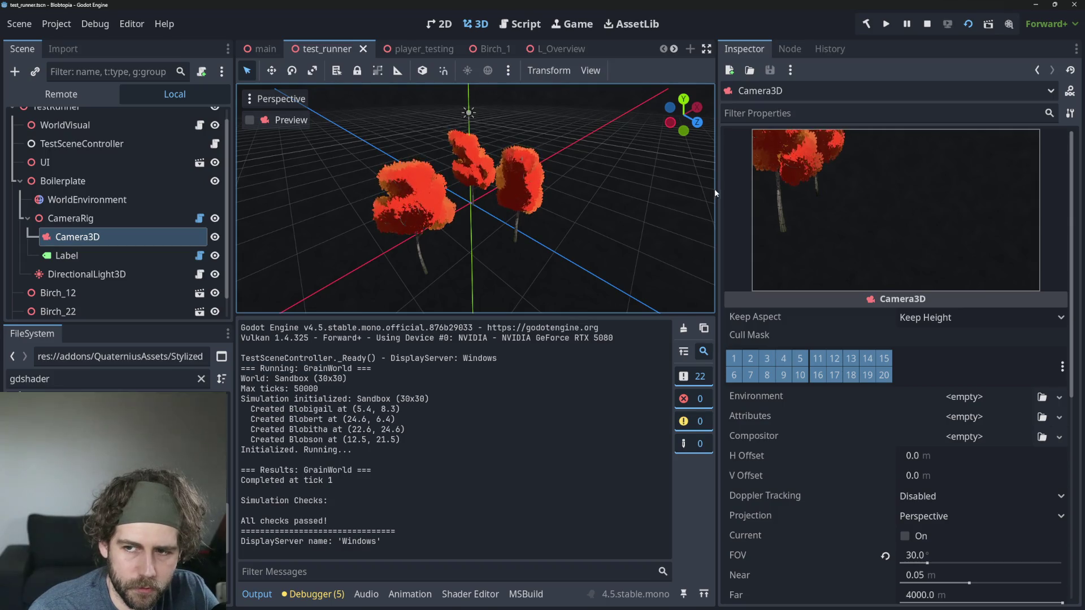
Step: Orbit over the trees and open M_Leaves.gdshader in an enlarged shader code area
{"action": "left_click_drag", "start_coordinate": [763, 189], "coordinate": [817, 189]}
{"action": "scroll", "coordinate": [584, 202], "scroll_direction": "up", "scroll_amount": 3}
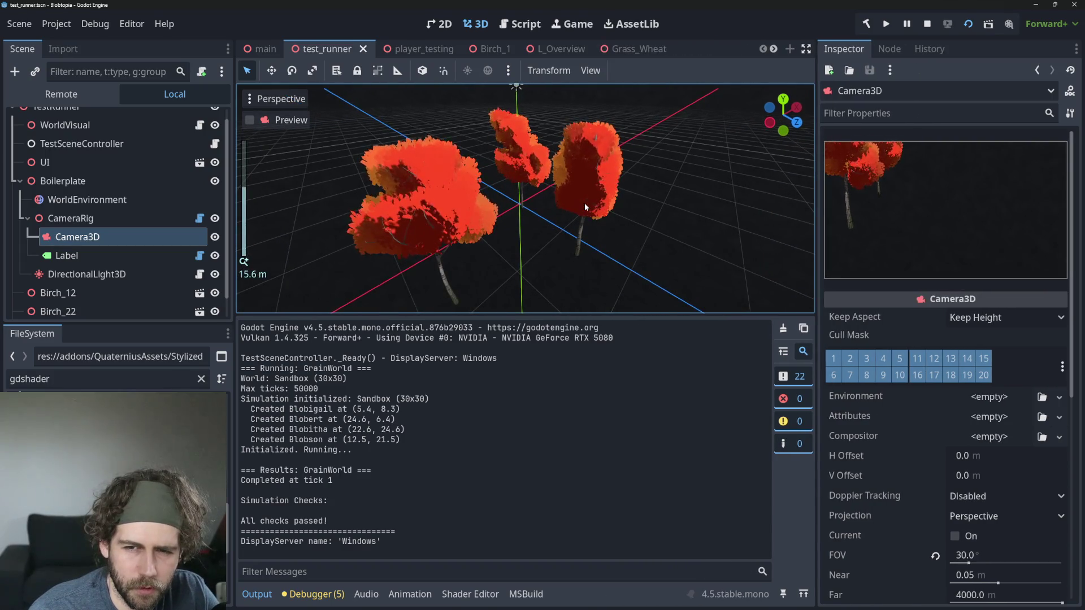
{"action": "mouse_move", "coordinate": [584, 203]}
{"action": "left_mouse_down"}
{"action": "mouse_move", "coordinate": [563, 205]}
{"action": "mouse_move", "coordinate": [592, 204]}
{"action": "mouse_move", "coordinate": [554, 225]}
{"action": "mouse_move", "coordinate": [443, 242]}
{"action": "left_mouse_up"}
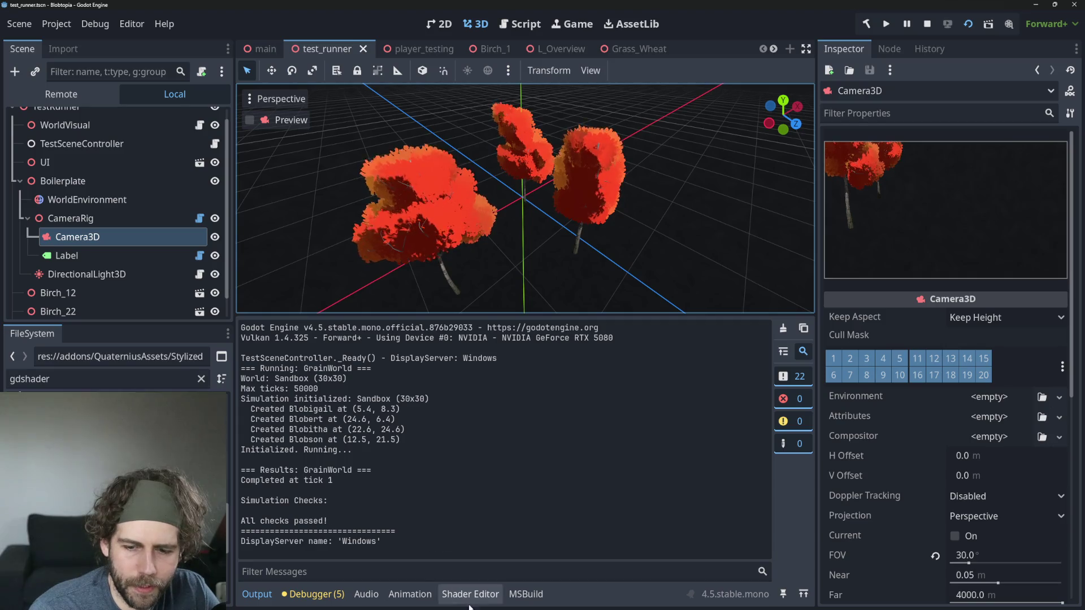
{"action": "left_click", "coordinate": [470, 593]}
{"action": "left_click", "coordinate": [298, 349]}
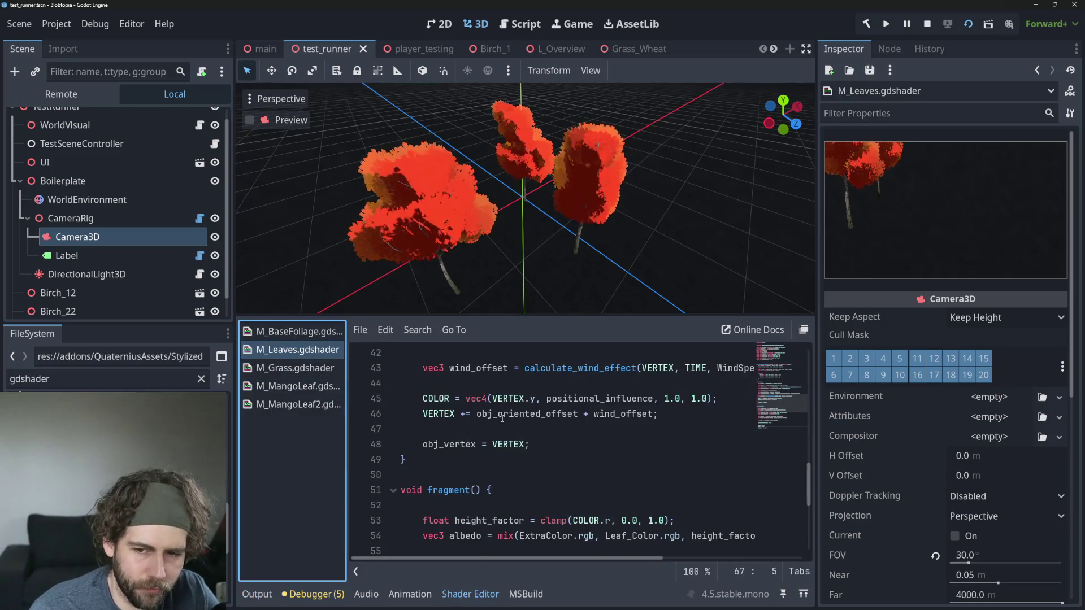
{"action": "scroll", "coordinate": [542, 429], "scroll_direction": "up", "scroll_amount": 5}
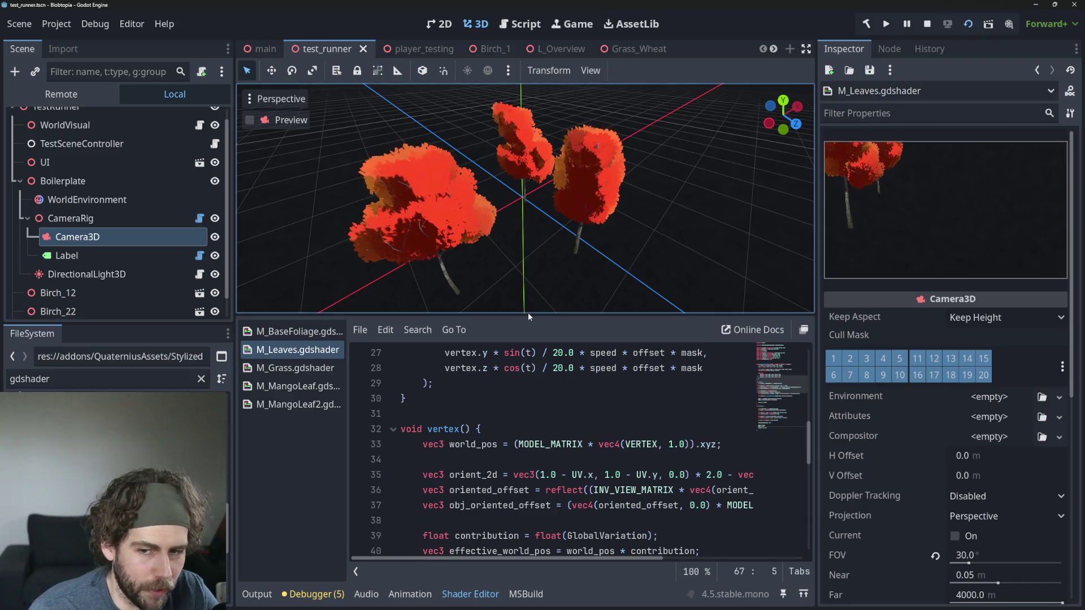
{"action": "left_click_drag", "start_coordinate": [527, 314], "coordinate": [532, 224]}
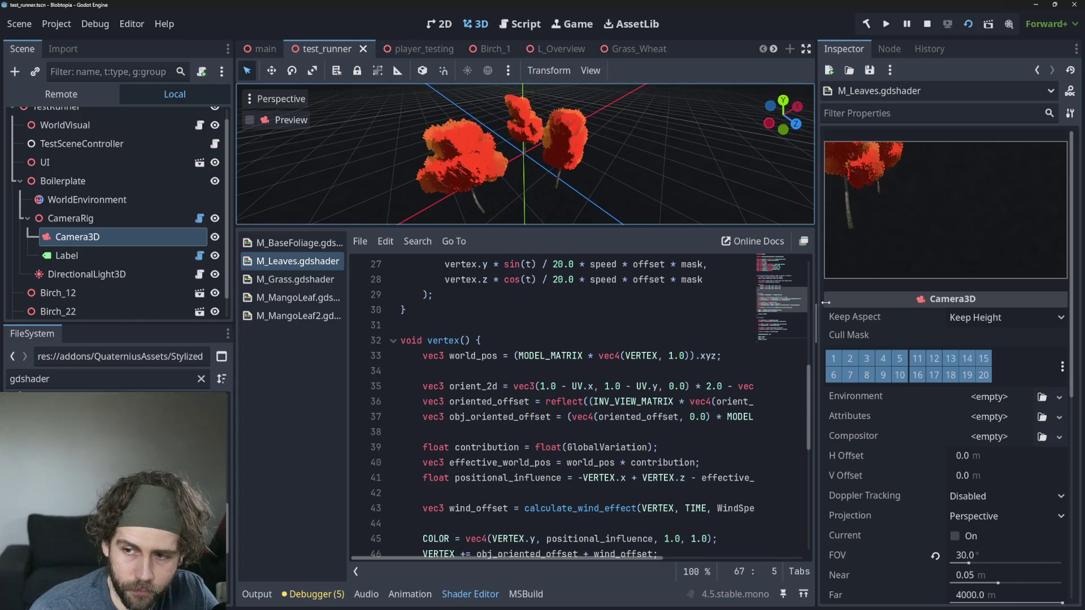
{"action": "left_click_drag", "start_coordinate": [826, 302], "coordinate": [887, 302]}
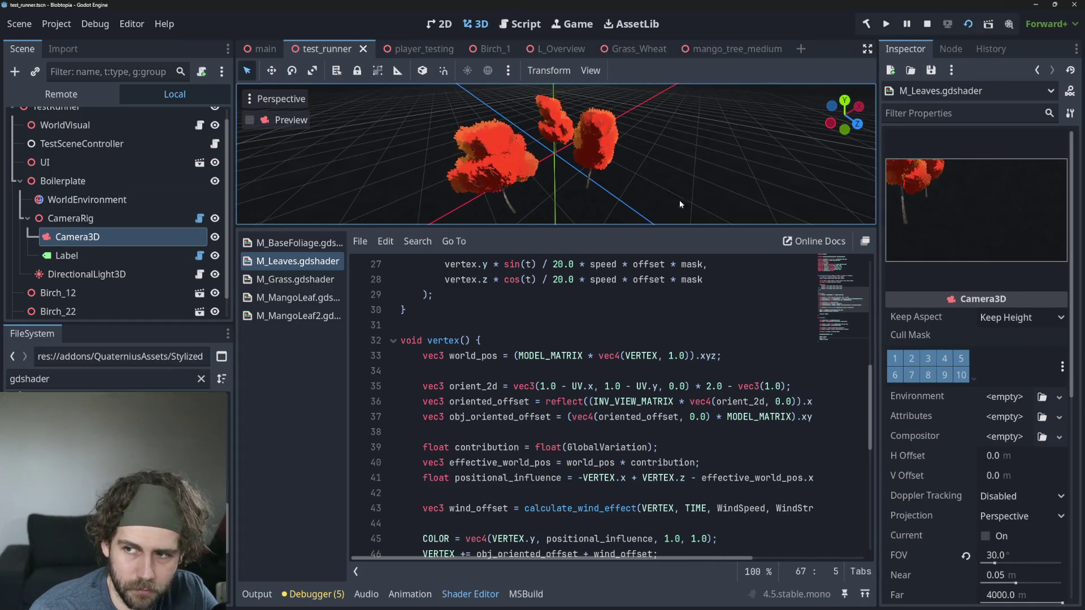
Step: Review the Birch_1 mesh's Inspector settings, then open the mango_tree_medium scene
{"action": "left_click", "coordinate": [489, 48]}
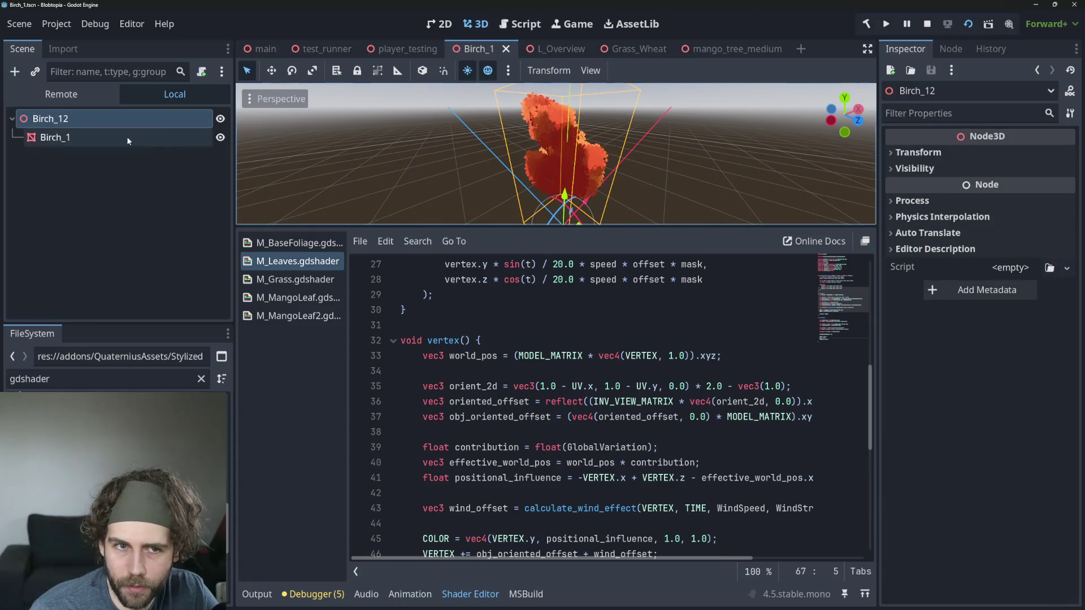
{"action": "left_click", "coordinate": [55, 138]}
{"action": "scroll", "coordinate": [989, 396], "scroll_direction": "down", "scroll_amount": 10}
{"action": "scroll", "coordinate": [1009, 534], "scroll_direction": "up", "scroll_amount": 5}
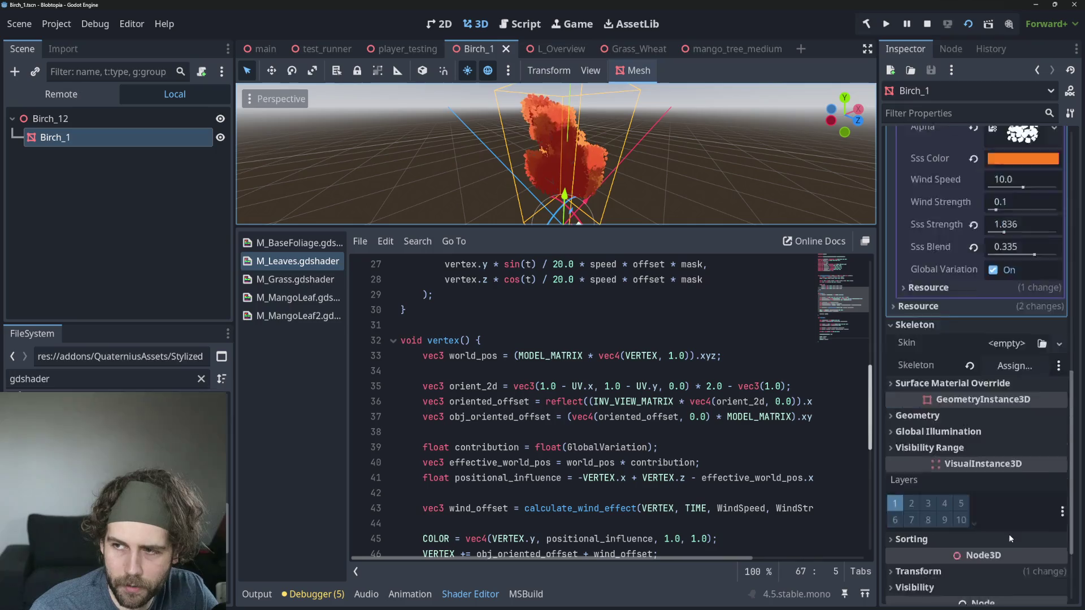
{"action": "scroll", "coordinate": [1026, 382], "scroll_direction": "up", "scroll_amount": 4}
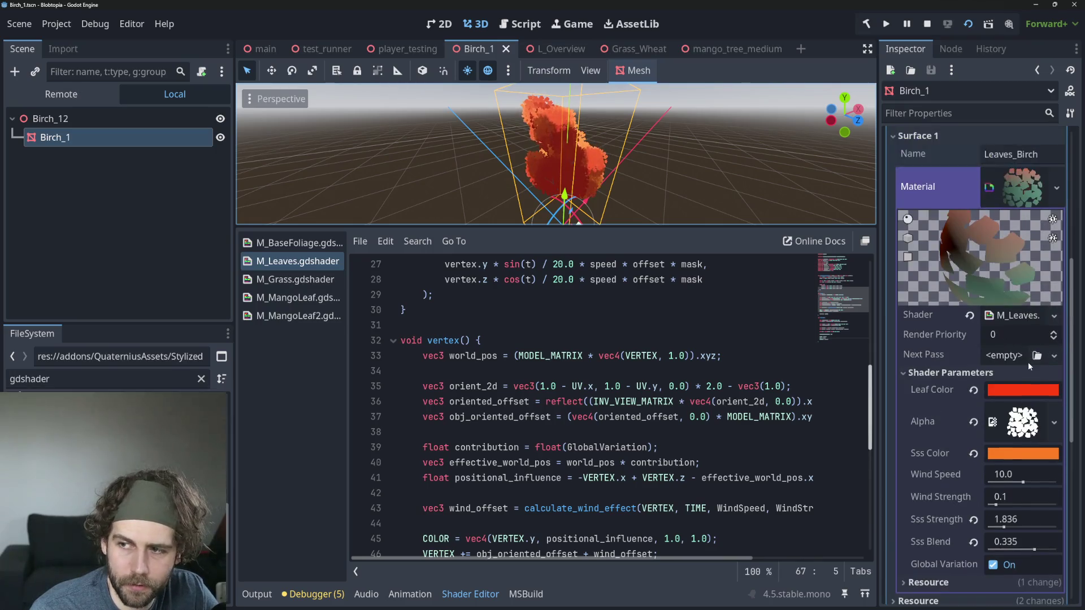
{"action": "scroll", "coordinate": [606, 371], "scroll_direction": "down", "scroll_amount": 2}
{"action": "scroll", "coordinate": [607, 371], "scroll_direction": "up", "scroll_amount": 3}
{"action": "scroll", "coordinate": [606, 371], "scroll_direction": "up", "scroll_amount": 4}
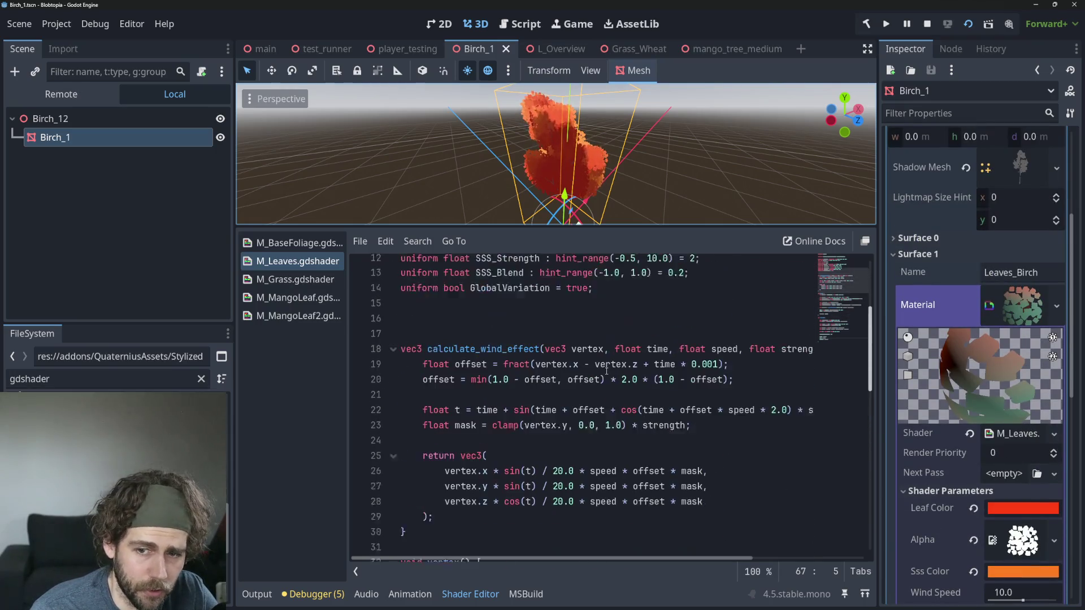
{"action": "scroll", "coordinate": [607, 371], "scroll_direction": "down", "scroll_amount": 3}
{"action": "scroll", "coordinate": [606, 371], "scroll_direction": "up", "scroll_amount": 2}
{"action": "scroll", "coordinate": [606, 371], "scroll_direction": "up", "scroll_amount": 2}
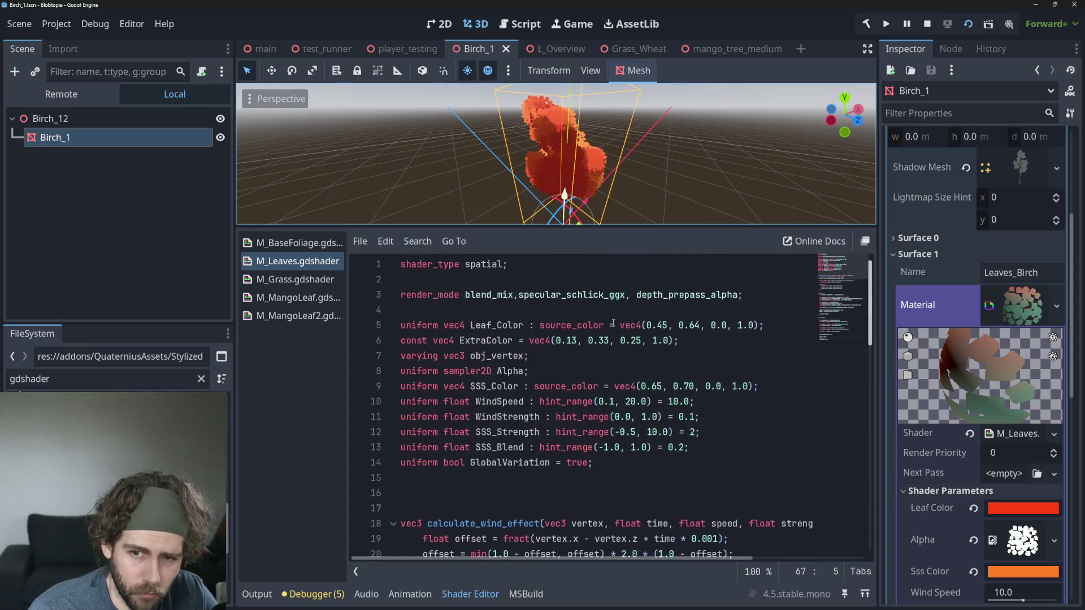
{"action": "mouse_move", "coordinate": [645, 51]}
{"action": "left_click", "coordinate": [730, 52]}
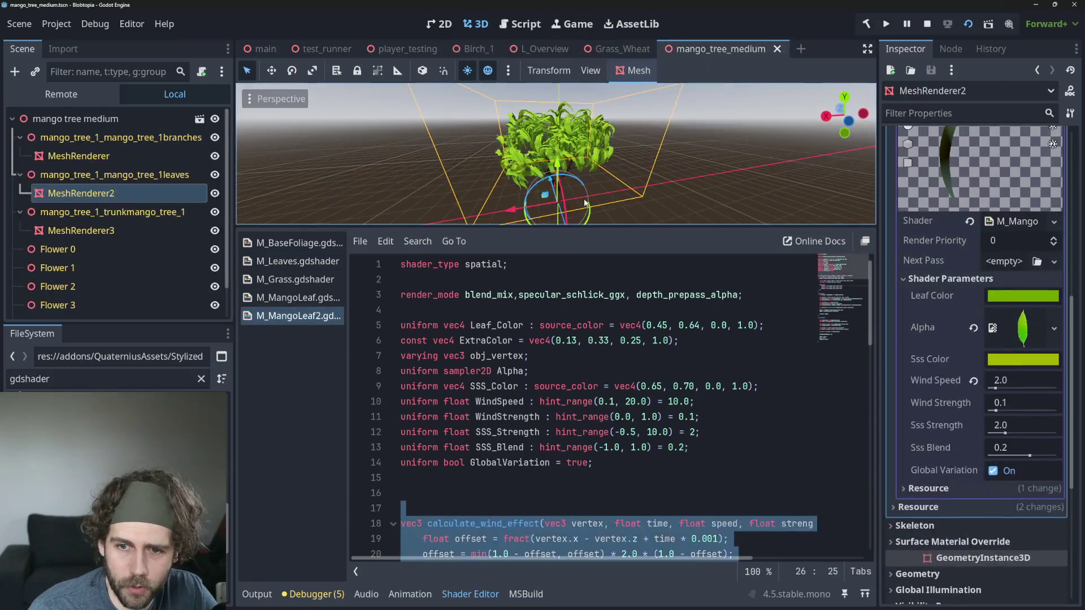
Step: Enlarge the 3D view and bring up M_MangoLeaf2's ALBEDO and ALPHA lines in fragment()
{"action": "mouse_move", "coordinate": [552, 226]}
{"action": "left_mouse_down"}
{"action": "mouse_move", "coordinate": [552, 322]}
{"action": "mouse_move", "coordinate": [552, 301]}
{"action": "left_mouse_up"}
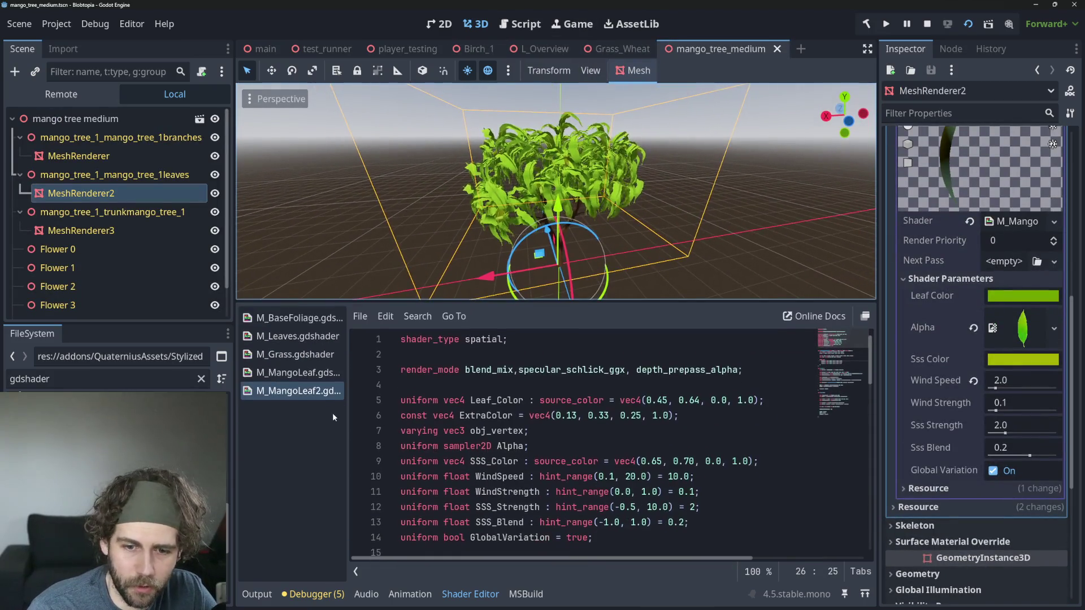
{"action": "left_click", "coordinate": [555, 415]}
{"action": "scroll", "coordinate": [559, 406], "scroll_direction": "down", "scroll_amount": 13}
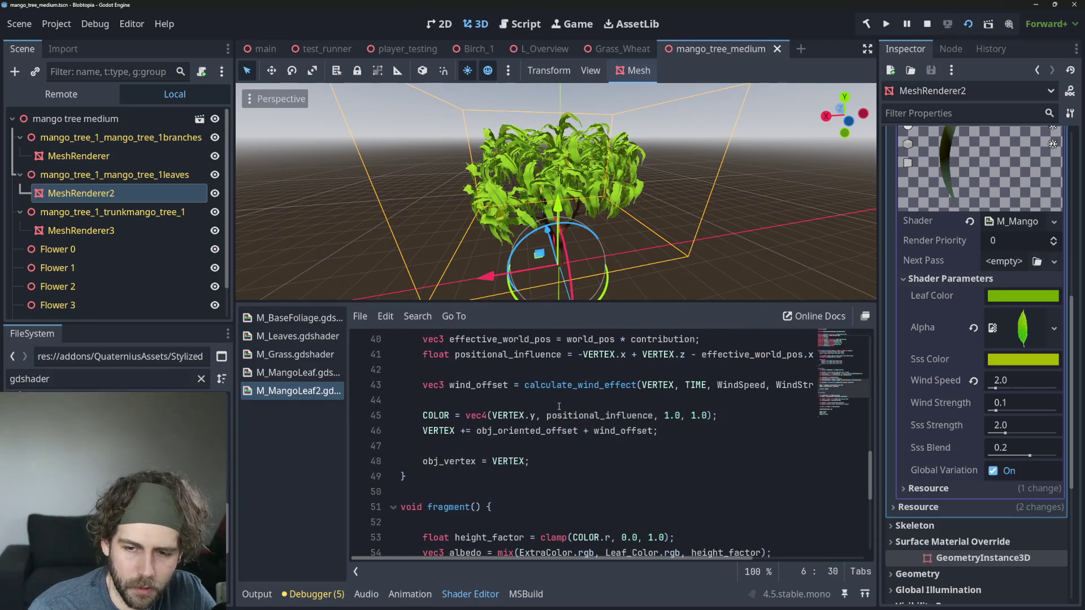
{"action": "scroll", "coordinate": [558, 407], "scroll_direction": "down", "scroll_amount": 6}
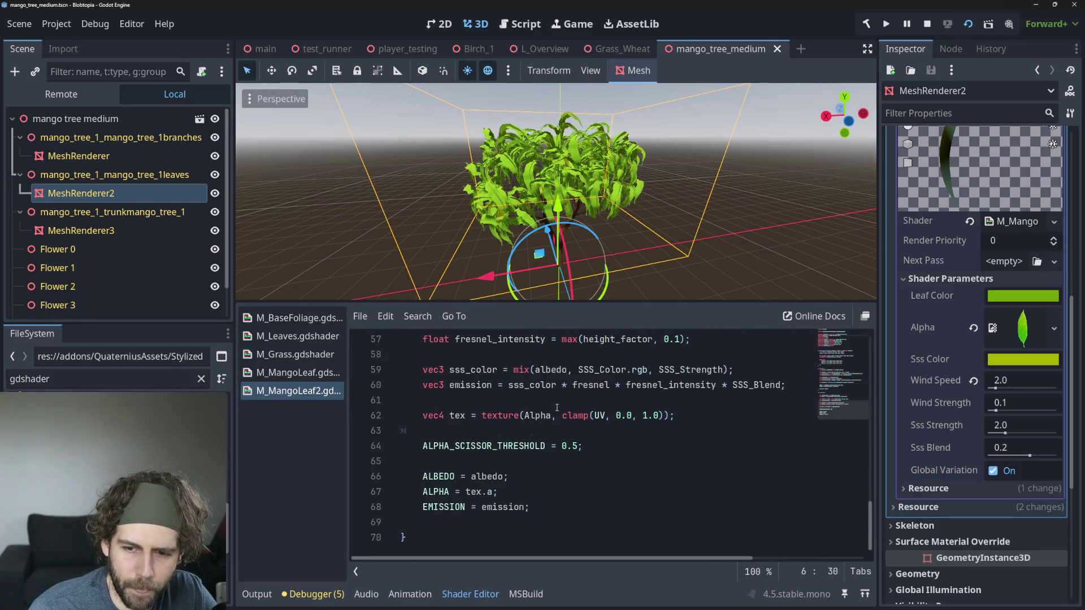
{"action": "left_click_drag", "start_coordinate": [517, 492], "coordinate": [429, 481]}
{"action": "left_click", "coordinate": [517, 495]}
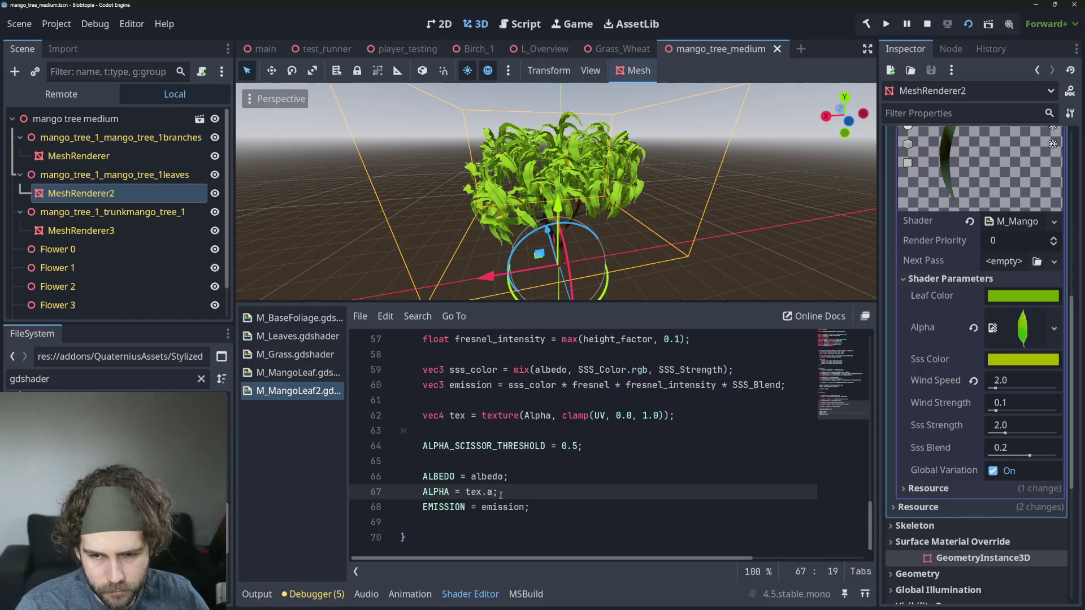
Step: Compare with the commented-out ALBEDO line in M_MangoLeaf, then go back to M_MangoLeaf2
{"action": "left_click", "coordinate": [298, 372]}
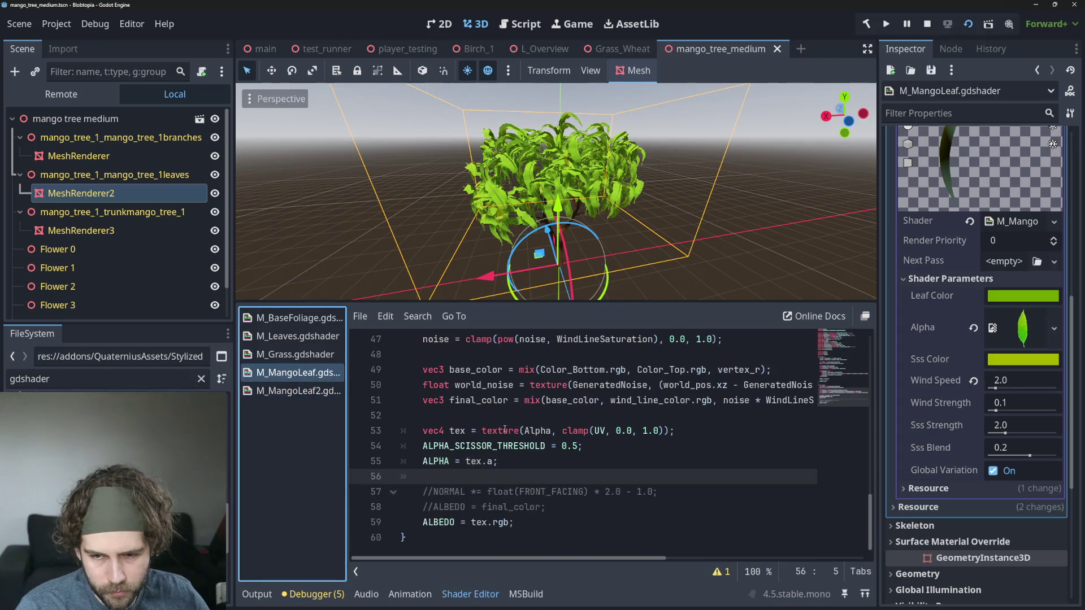
{"action": "left_click", "coordinate": [559, 509]}
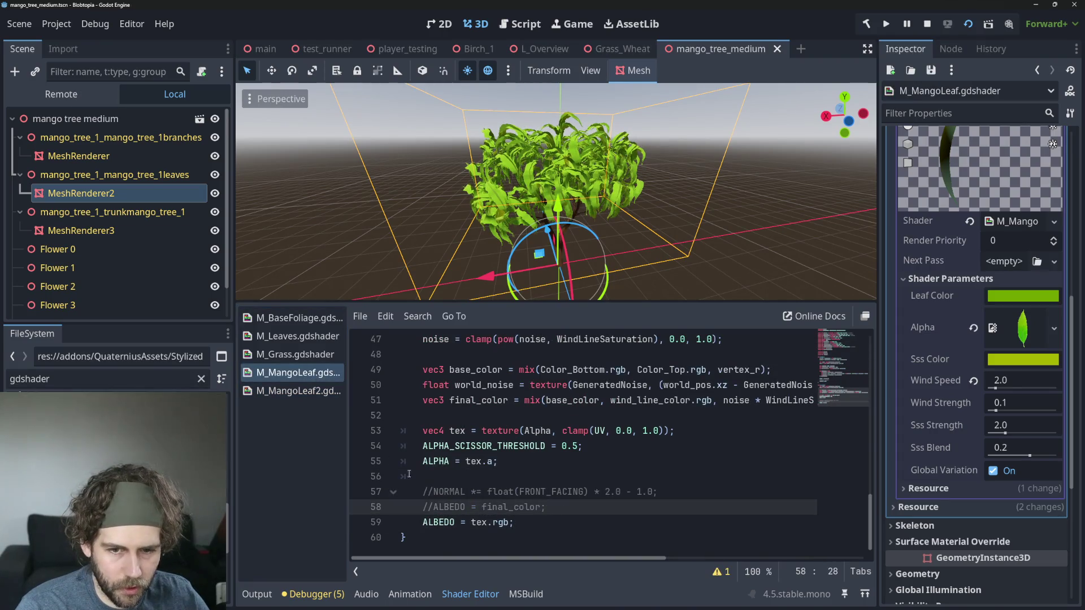
{"action": "left_click", "coordinate": [297, 390]}
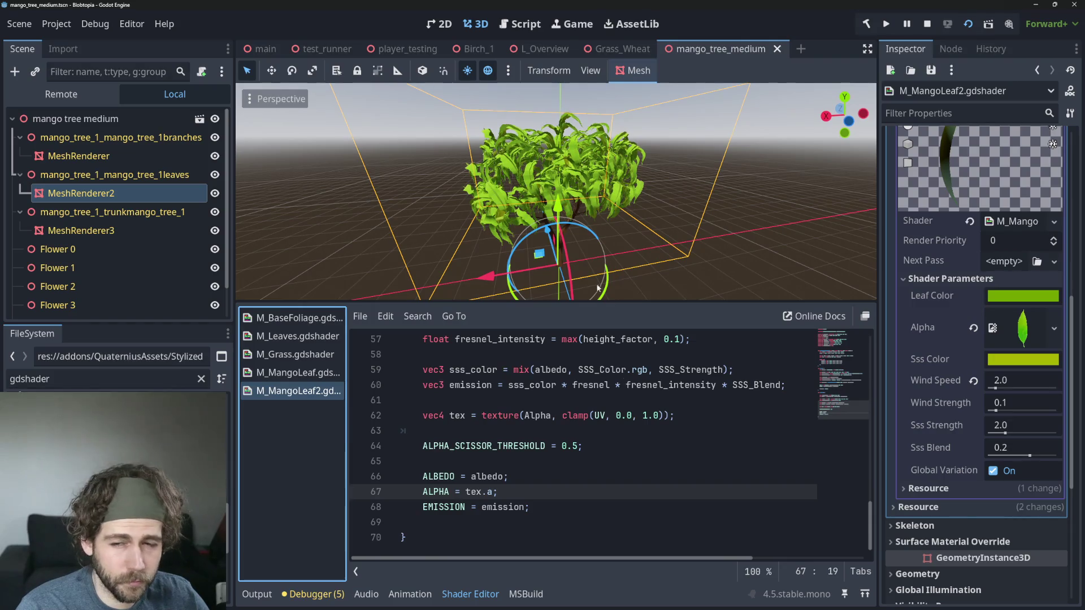
{"action": "scroll", "coordinate": [563, 163], "scroll_direction": "up", "scroll_amount": 5}
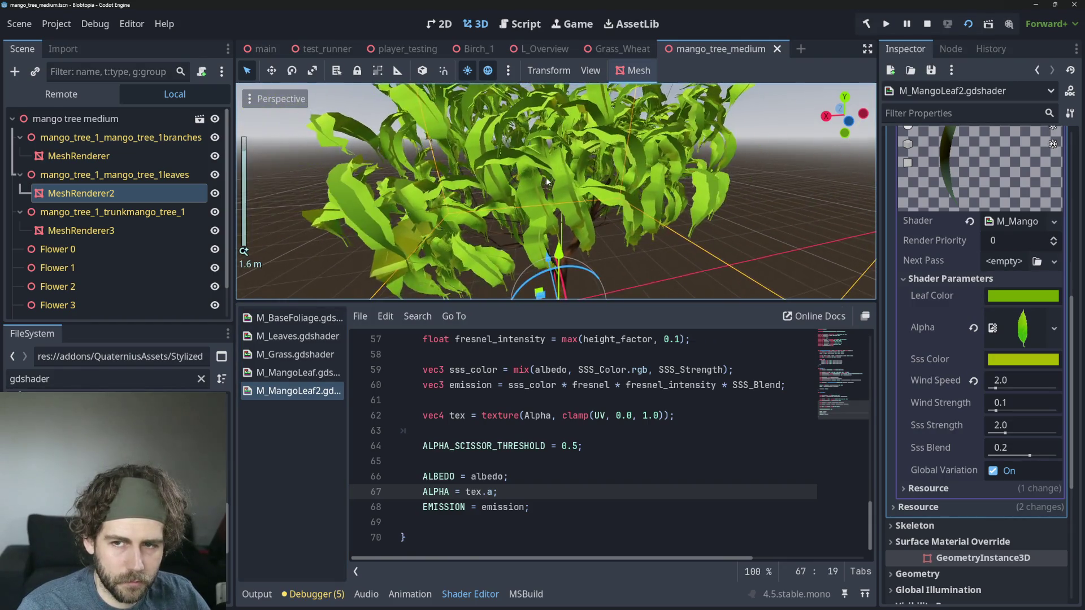
{"action": "scroll", "coordinate": [560, 180], "scroll_direction": "down", "scroll_amount": 8}
{"action": "scroll", "coordinate": [556, 193], "scroll_direction": "up", "scroll_amount": 4}
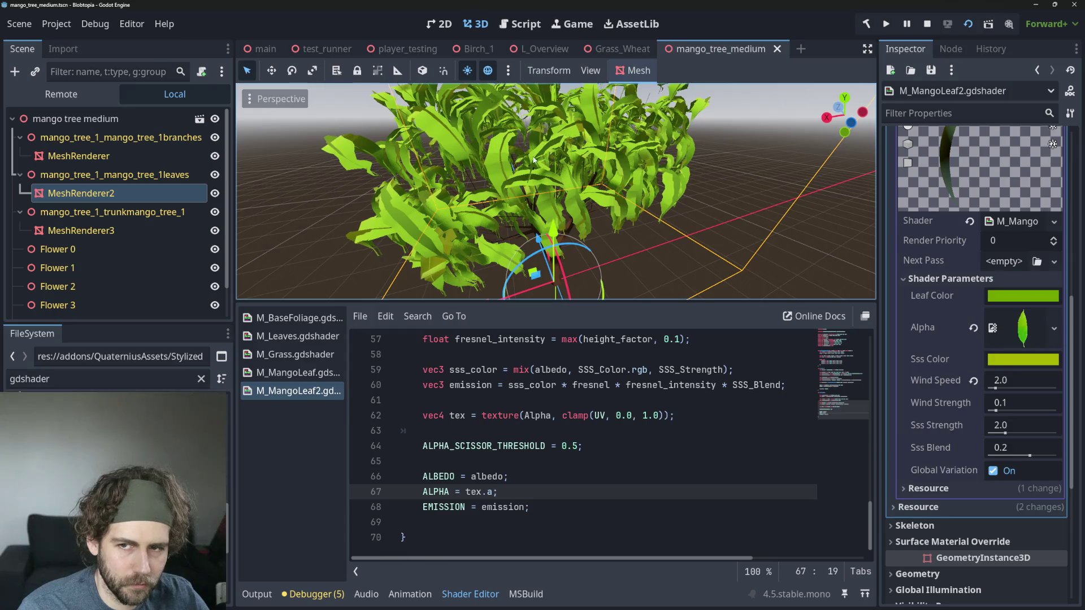
{"action": "scroll", "coordinate": [560, 150], "scroll_direction": "up", "scroll_amount": 4}
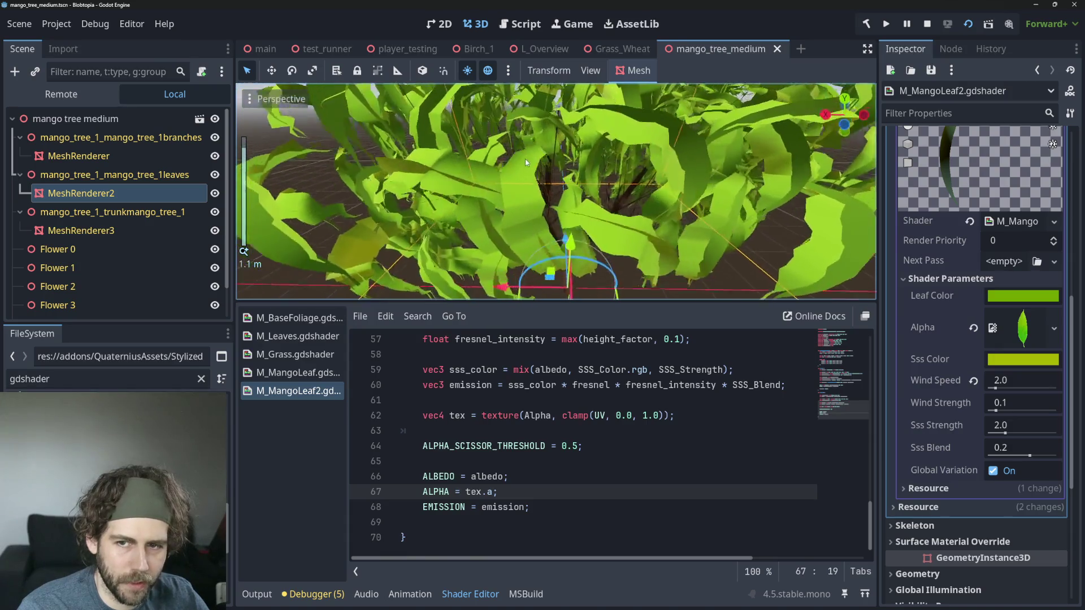
{"action": "scroll", "coordinate": [556, 161], "scroll_direction": "down", "scroll_amount": 5}
{"action": "scroll", "coordinate": [567, 175], "scroll_direction": "down", "scroll_amount": 3}
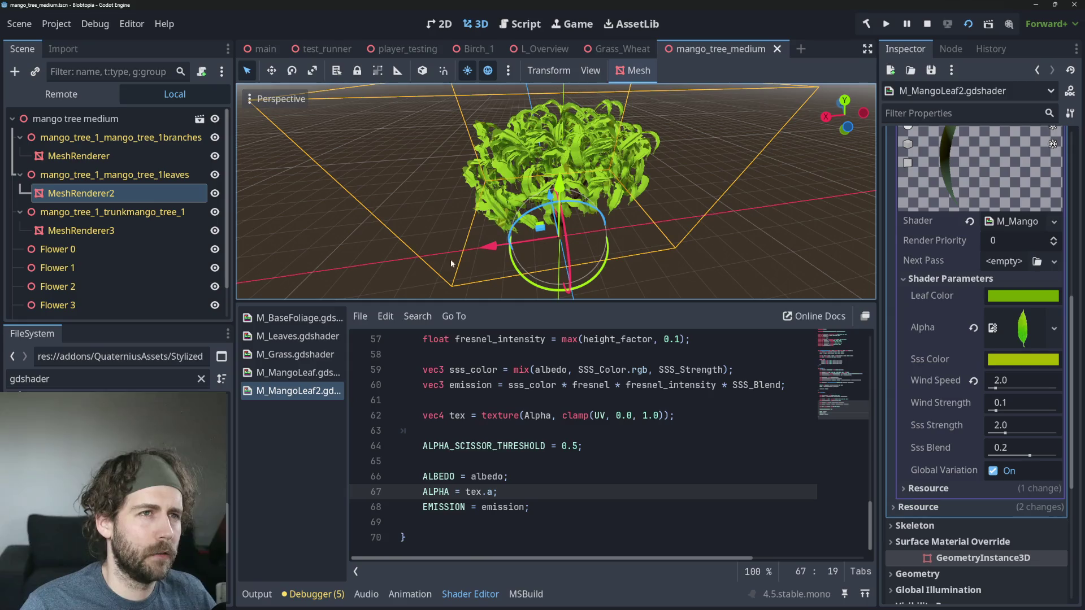
{"action": "scroll", "coordinate": [614, 422], "scroll_direction": "up", "scroll_amount": 10}
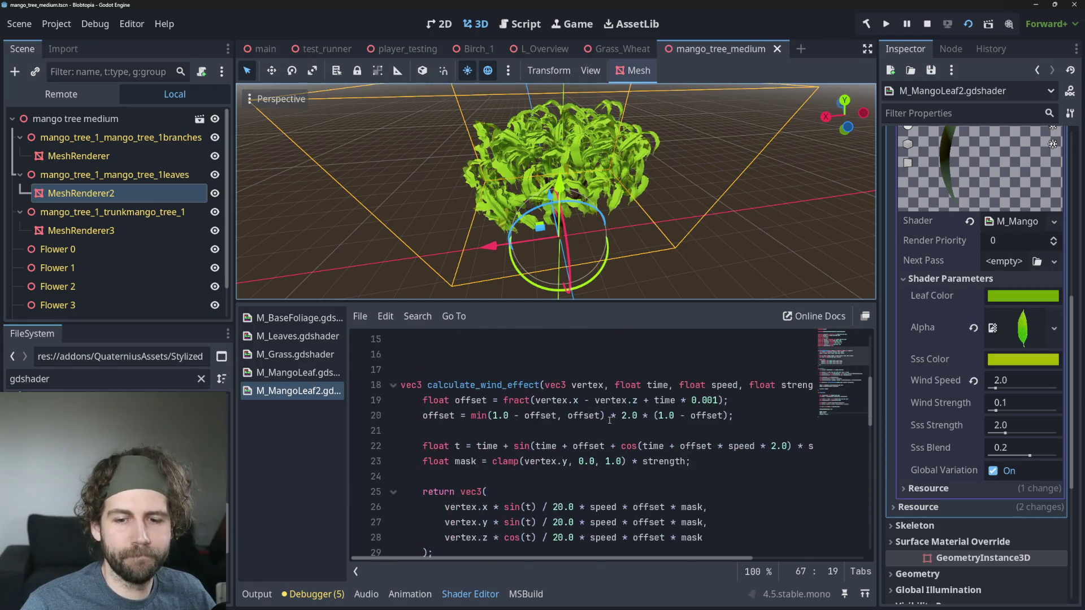
{"action": "scroll", "coordinate": [609, 421], "scroll_direction": "down", "scroll_amount": 5}
{"action": "scroll", "coordinate": [609, 421], "scroll_direction": "up", "scroll_amount": 7}
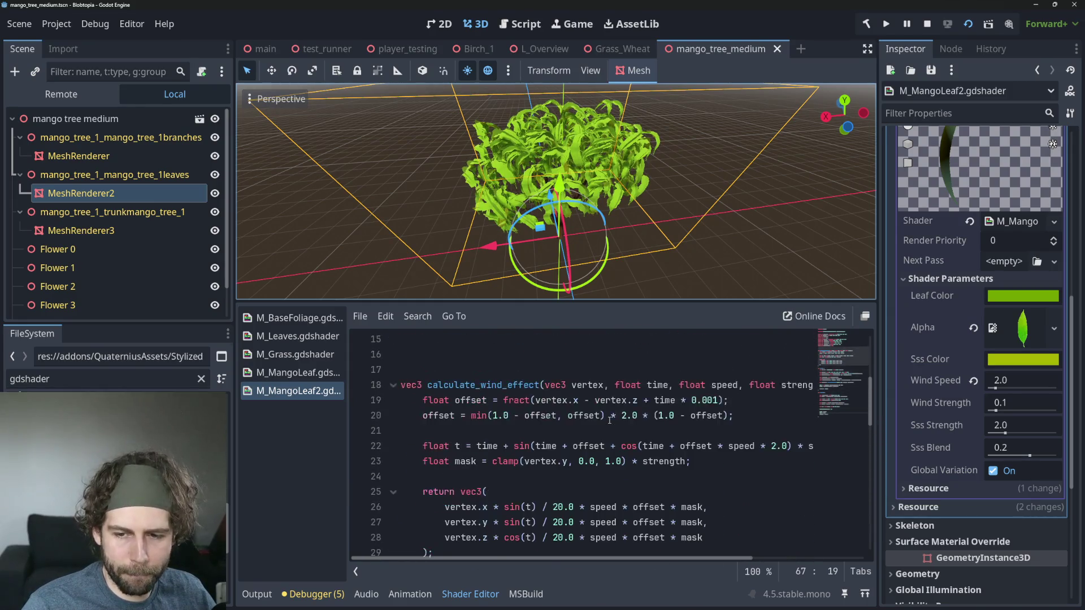
{"action": "scroll", "coordinate": [609, 420], "scroll_direction": "up", "scroll_amount": 2}
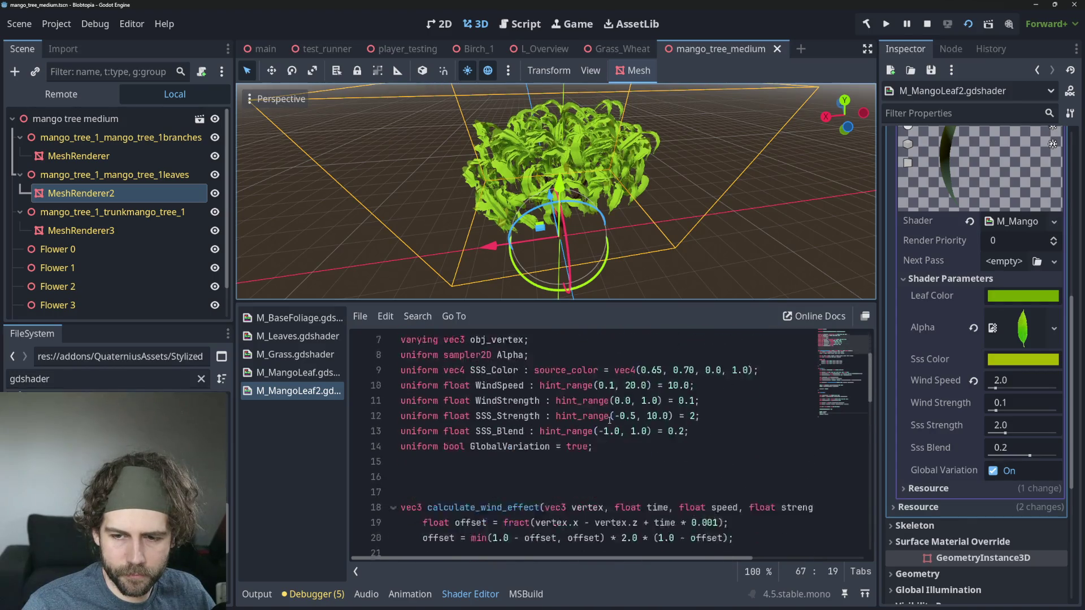
{"action": "scroll", "coordinate": [599, 435], "scroll_direction": "down", "scroll_amount": 7}
{"action": "scroll", "coordinate": [576, 451], "scroll_direction": "down", "scroll_amount": 3}
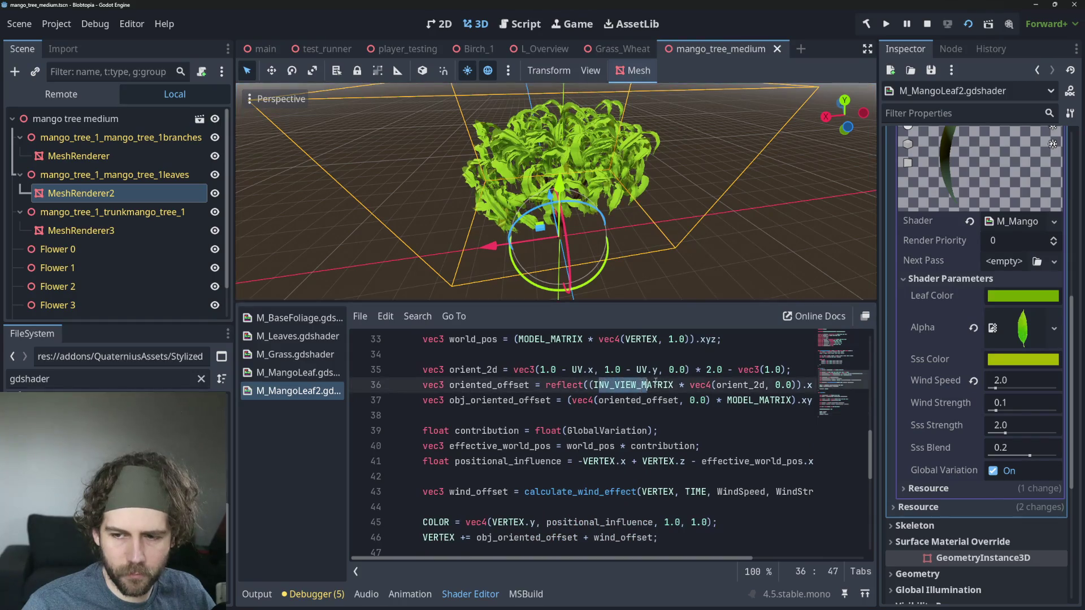
{"action": "left_click", "coordinate": [639, 415]}
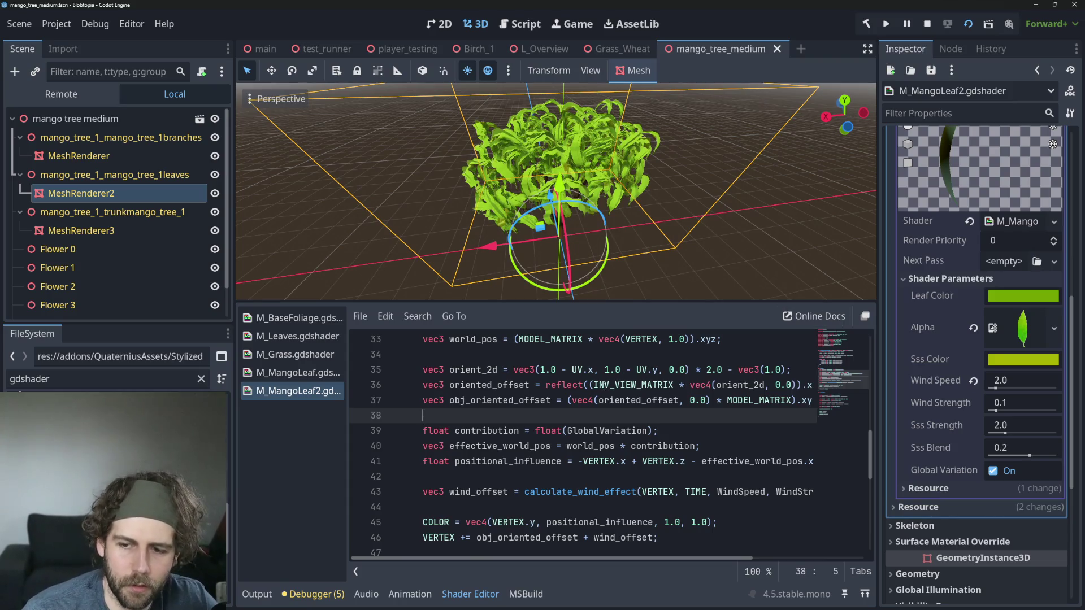
{"action": "left_click_drag", "start_coordinate": [751, 385], "coordinate": [855, 382]}
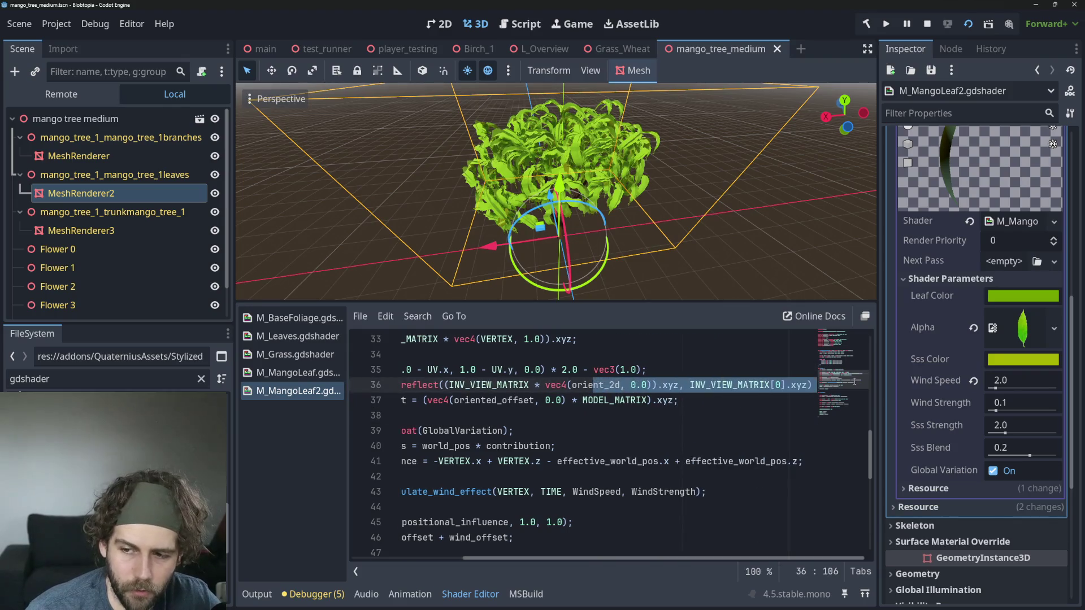
{"action": "left_click", "coordinate": [702, 431]}
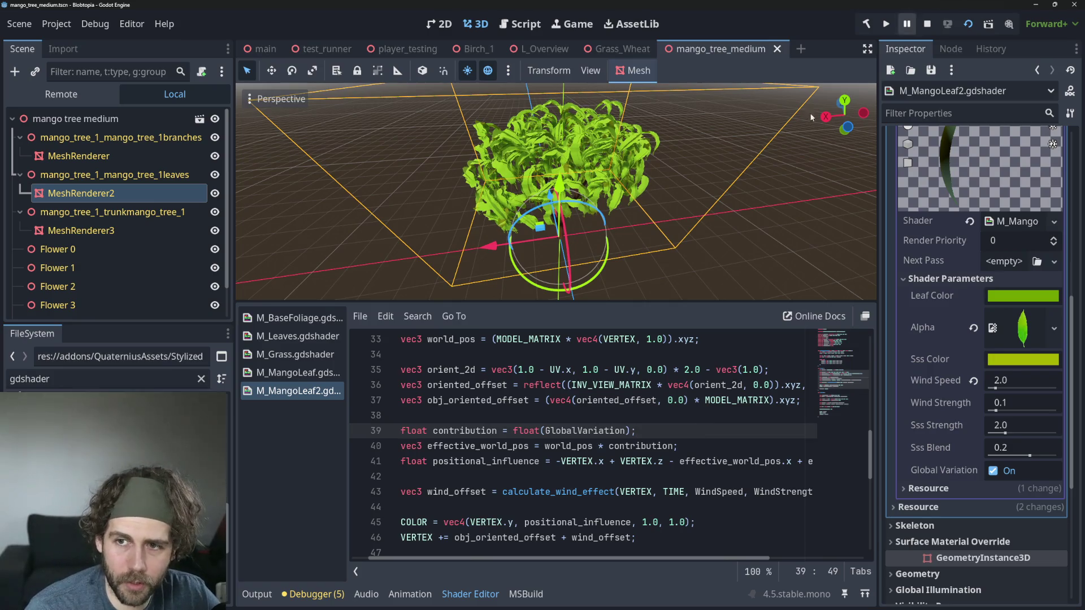
{"action": "scroll", "coordinate": [642, 143], "scroll_direction": "up", "scroll_amount": 2}
{"action": "mouse_move", "coordinate": [643, 143]}
{"action": "left_mouse_down"}
{"action": "mouse_move", "coordinate": [599, 176]}
{"action": "mouse_move", "coordinate": [569, 169]}
{"action": "left_mouse_up"}
{"action": "left_click", "coordinate": [298, 373]}
{"action": "left_click", "coordinate": [299, 391]}
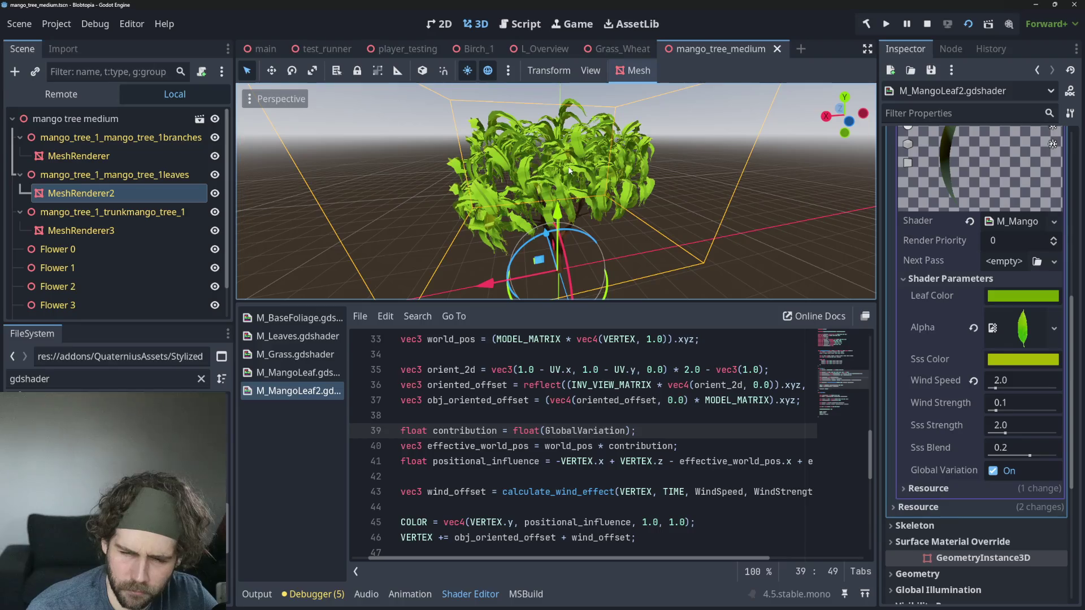
{"action": "scroll", "coordinate": [521, 201], "scroll_direction": "up", "scroll_amount": 3}
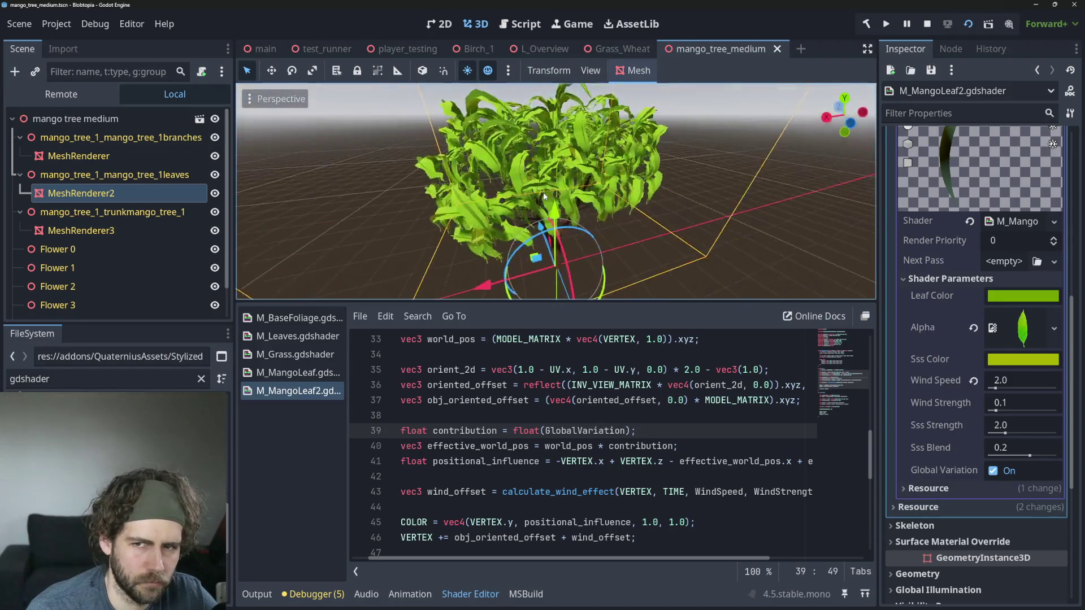
{"action": "left_click_drag", "start_coordinate": [543, 195], "coordinate": [520, 202]}
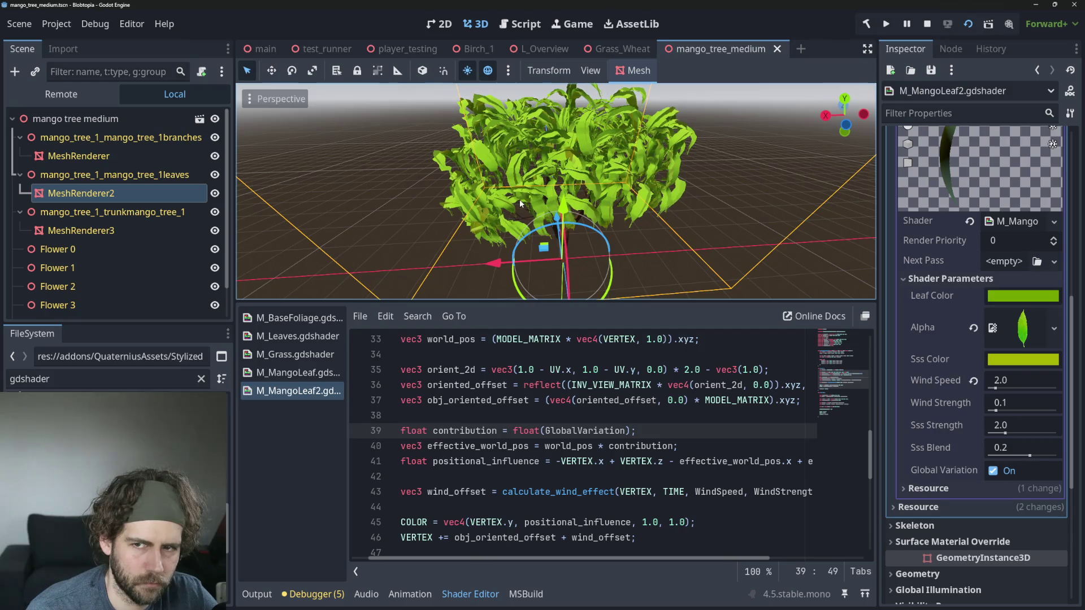
{"action": "scroll", "coordinate": [522, 395], "scroll_direction": "down", "scroll_amount": 8}
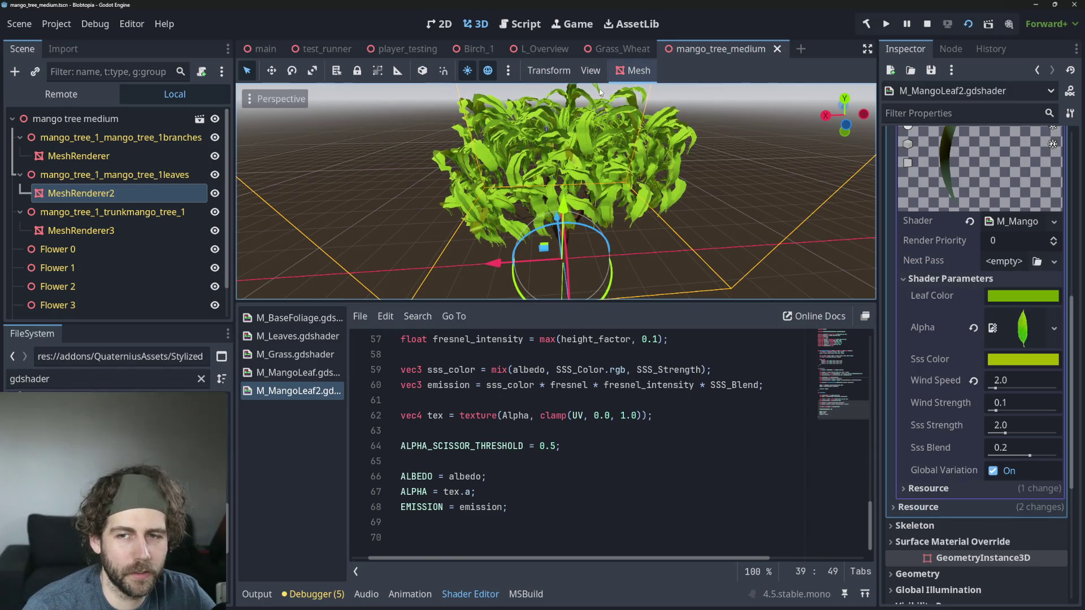
{"action": "scroll", "coordinate": [622, 202], "scroll_direction": "up", "scroll_amount": 6}
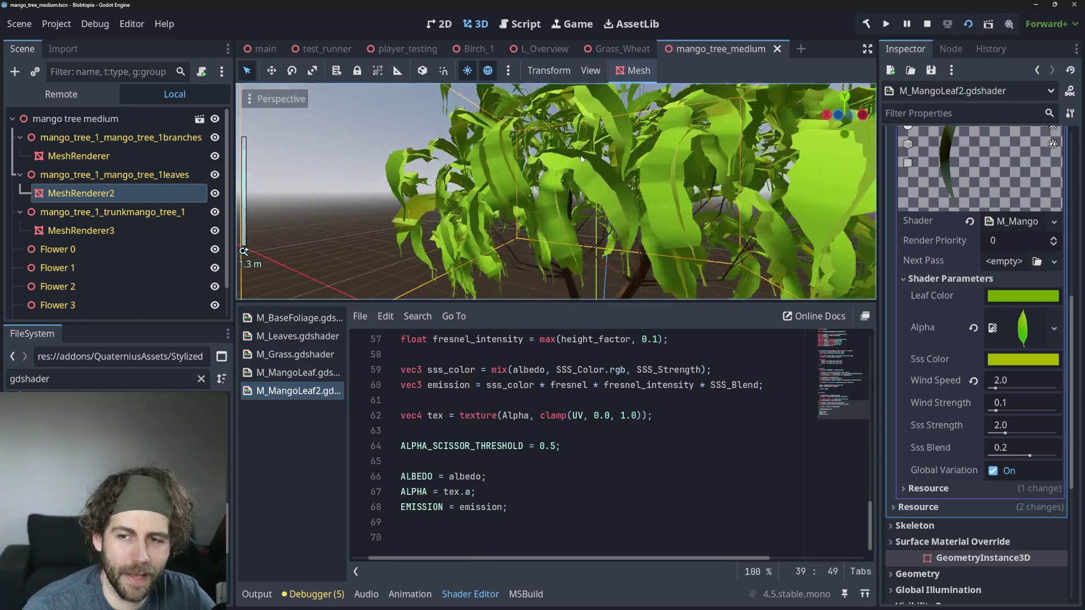
{"action": "scroll", "coordinate": [582, 159], "scroll_direction": "down", "scroll_amount": 3}
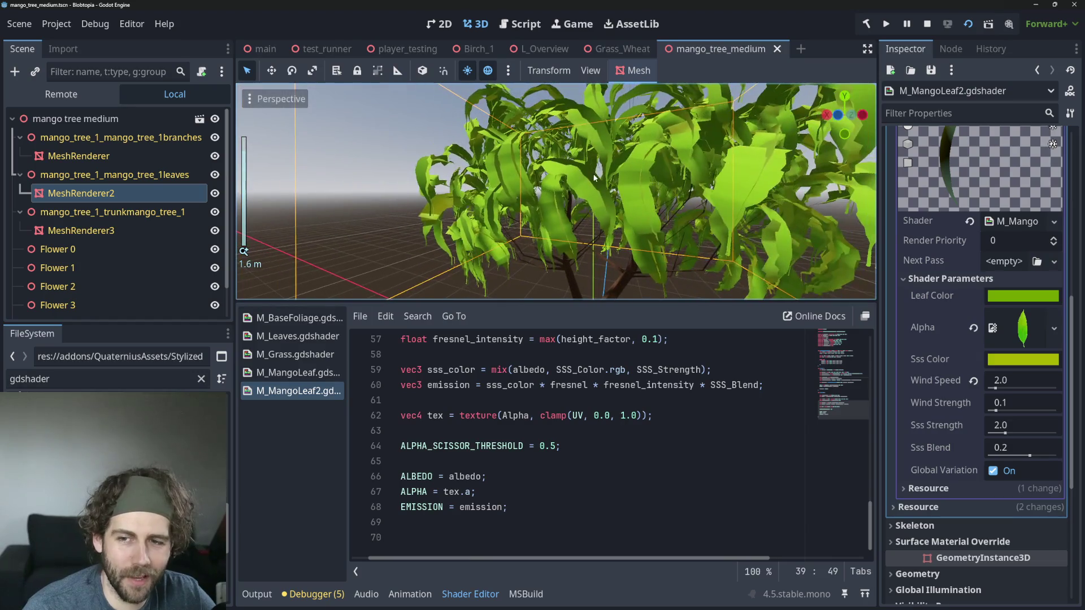
{"action": "scroll", "coordinate": [598, 216], "scroll_direction": "down", "scroll_amount": 3}
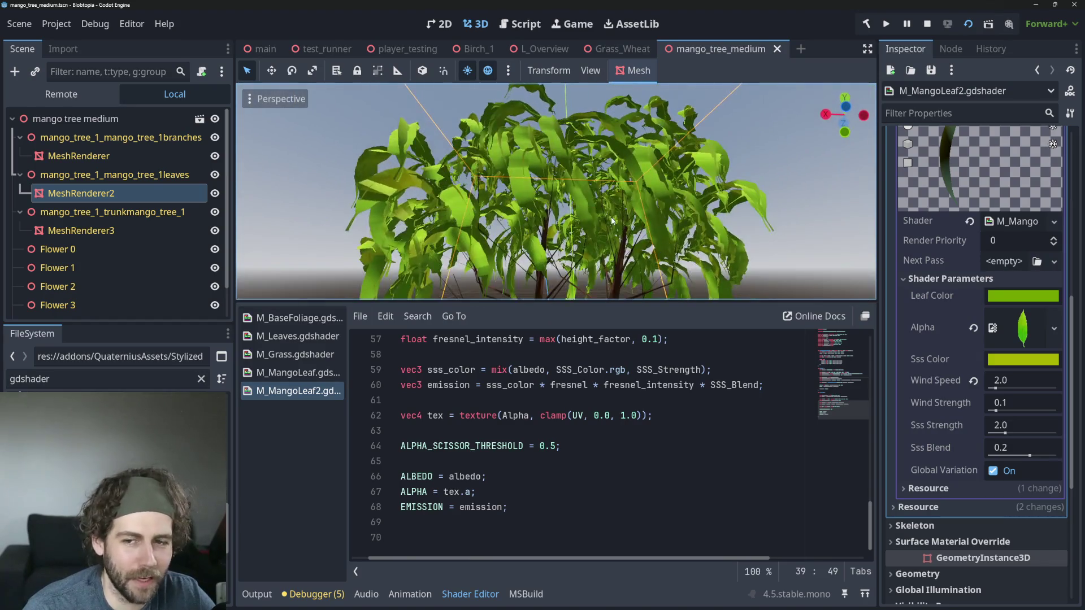
{"action": "scroll", "coordinate": [598, 215], "scroll_direction": "up", "scroll_amount": 5}
{"action": "scroll", "coordinate": [524, 249], "scroll_direction": "down", "scroll_amount": 5}
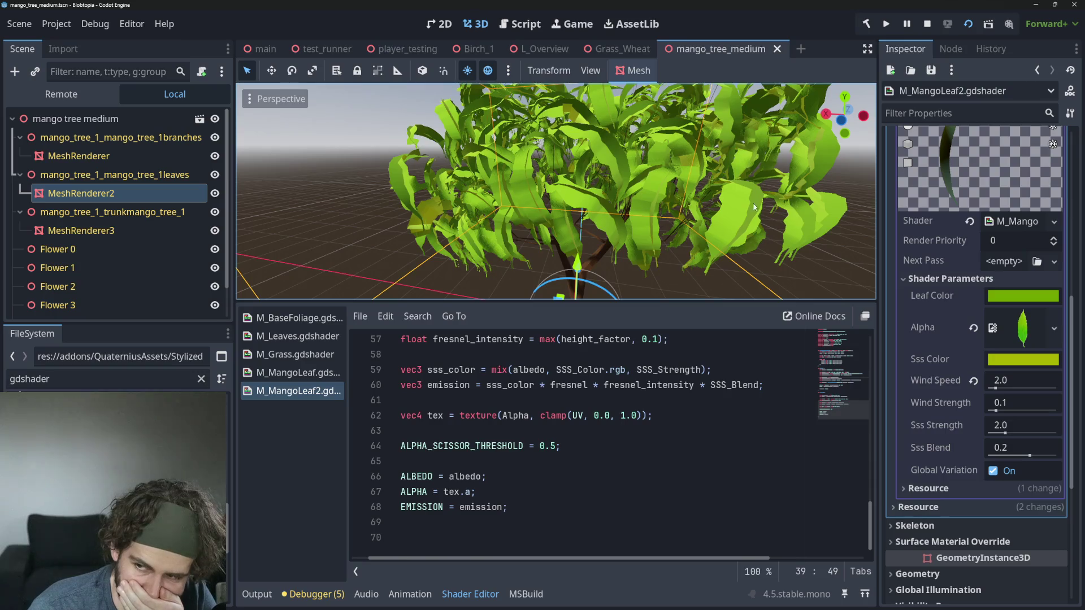
{"action": "scroll", "coordinate": [715, 422], "scroll_direction": "up", "scroll_amount": 3}
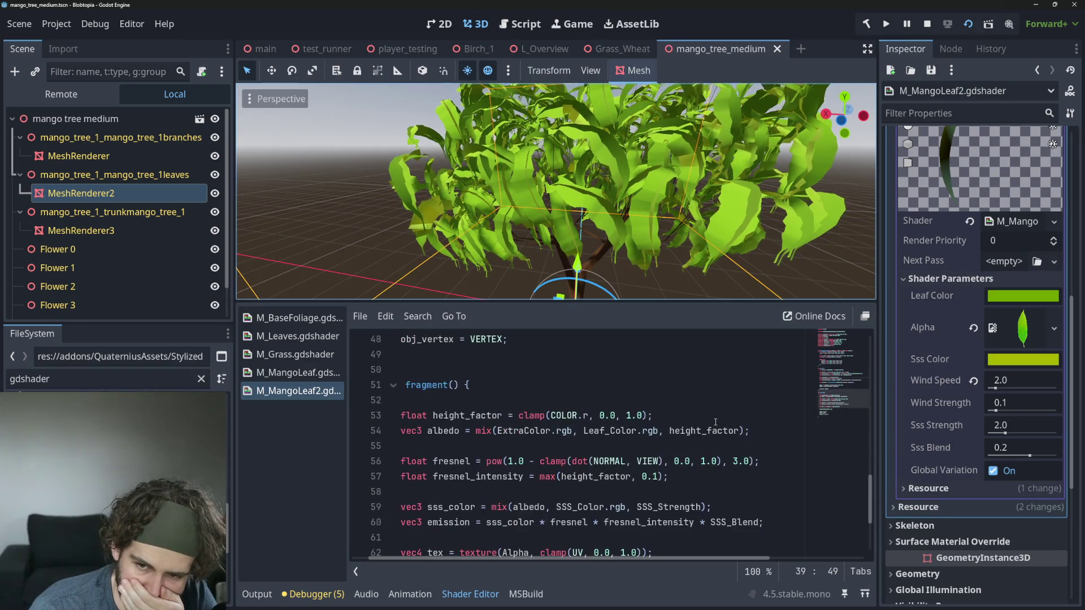
Step: Widen the shader code area and inspect the reflect call around lines 34–36 of M_MangoLeaf2
{"action": "scroll", "coordinate": [715, 422], "scroll_direction": "up", "scroll_amount": 6}
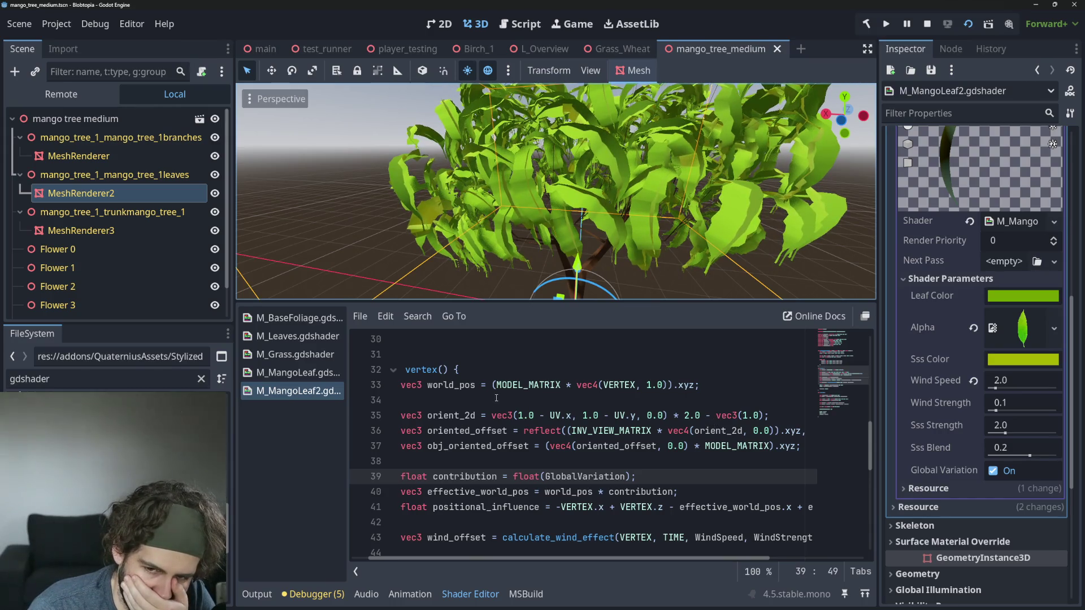
{"action": "scroll", "coordinate": [496, 398], "scroll_direction": "down", "scroll_amount": 1}
{"action": "scroll", "coordinate": [496, 398], "scroll_direction": "up", "scroll_amount": 1}
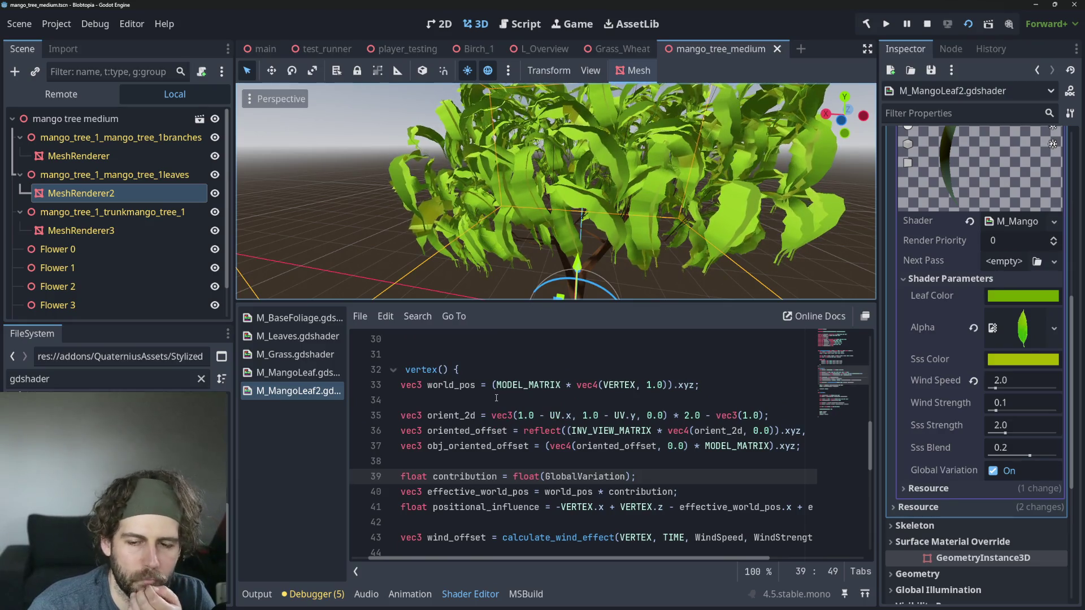
{"action": "scroll", "coordinate": [496, 398], "scroll_direction": "up", "scroll_amount": 1}
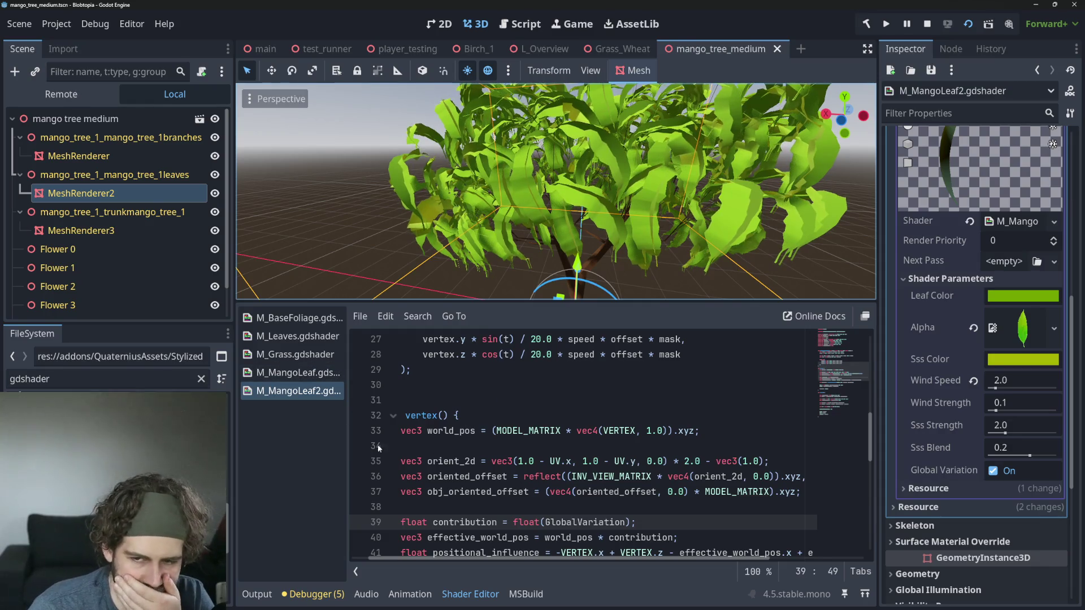
{"action": "left_click_drag", "start_coordinate": [348, 436], "coordinate": [302, 436]}
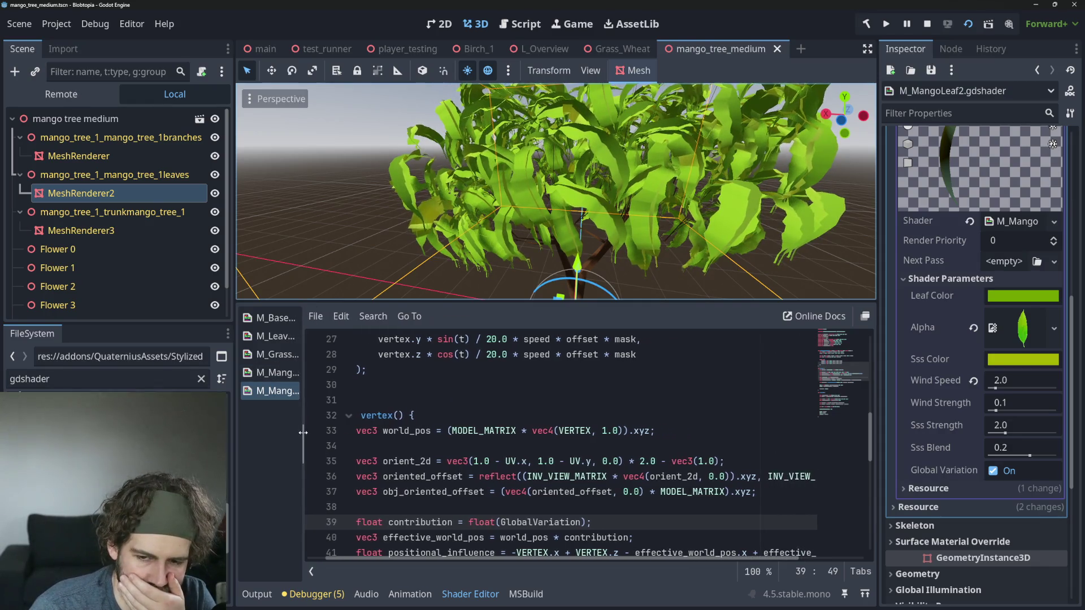
{"action": "left_click", "coordinate": [507, 444]}
{"action": "scroll", "coordinate": [507, 437], "scroll_direction": "down", "scroll_amount": 1}
{"action": "left_click", "coordinate": [508, 437]}
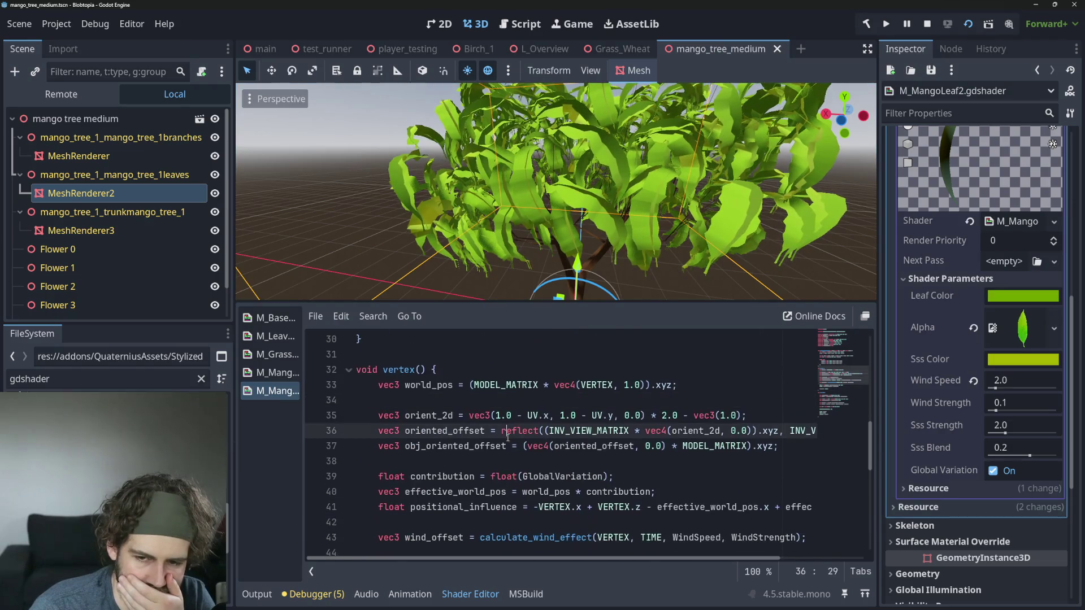
{"action": "left_click", "coordinate": [499, 407]}
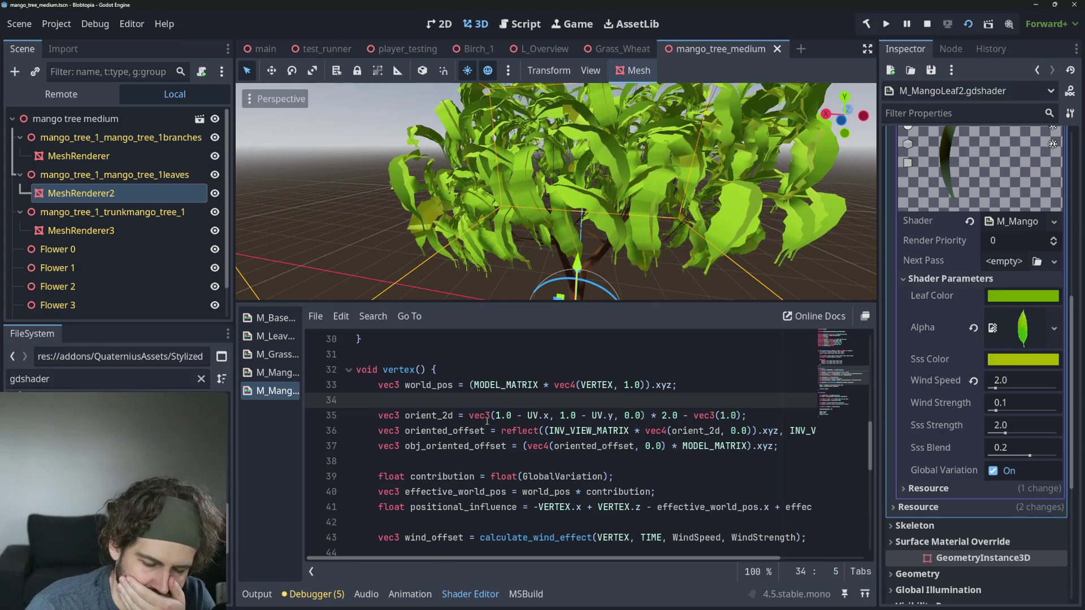
Step: Browse M_MangoLeaf2's vertex code around the obj_vertex line 48
{"action": "scroll", "coordinate": [488, 421], "scroll_direction": "down", "scroll_amount": 3}
{"action": "scroll", "coordinate": [532, 416], "scroll_direction": "up", "scroll_amount": 2}
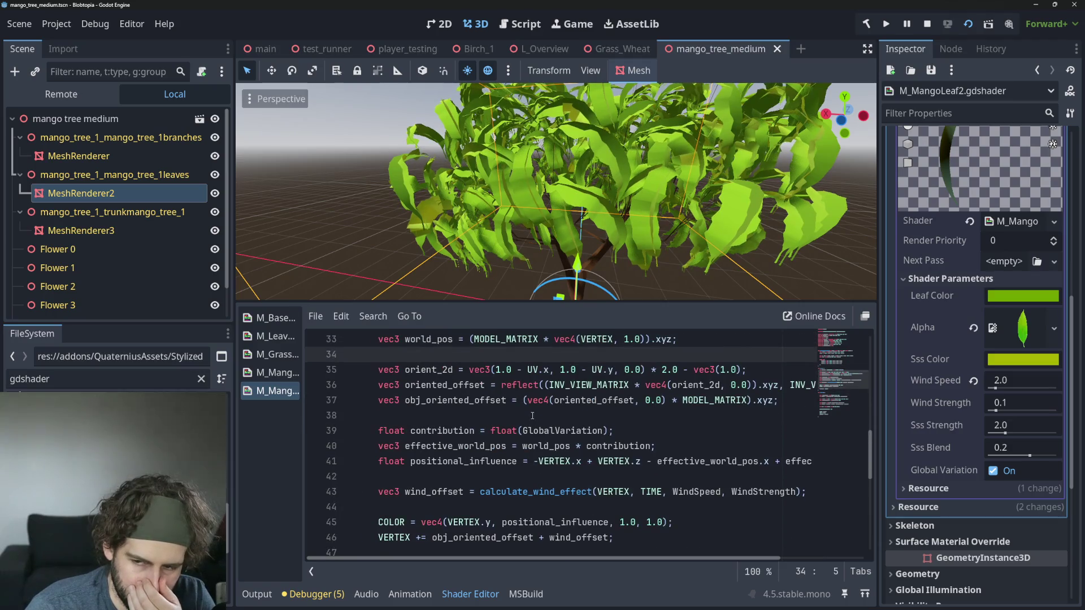
{"action": "scroll", "coordinate": [532, 415], "scroll_direction": "up", "scroll_amount": 1}
{"action": "scroll", "coordinate": [726, 449], "scroll_direction": "down", "scroll_amount": 3}
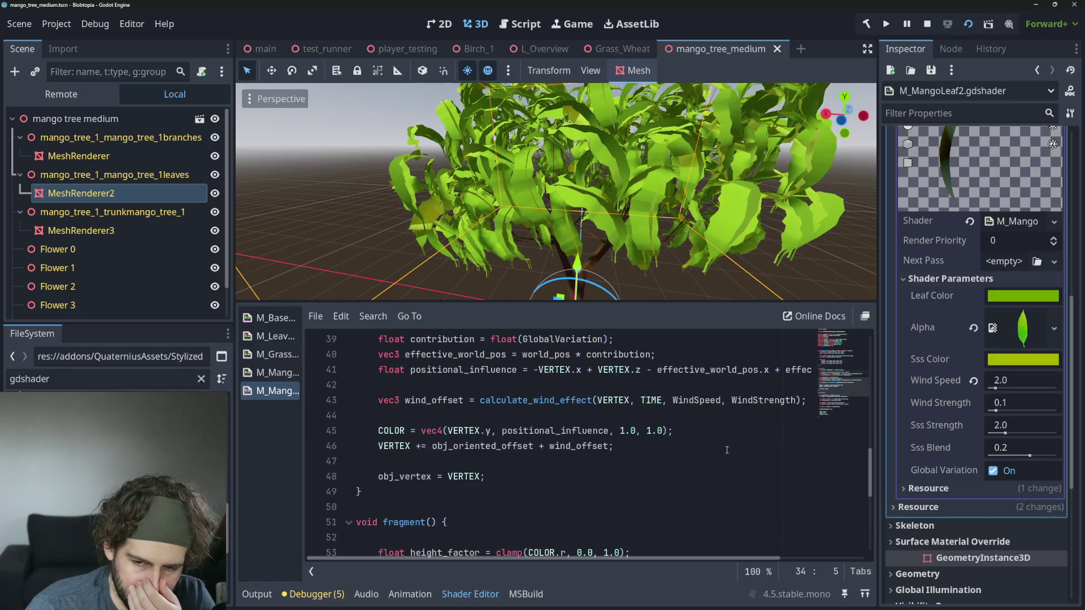
{"action": "left_click", "coordinate": [464, 476]}
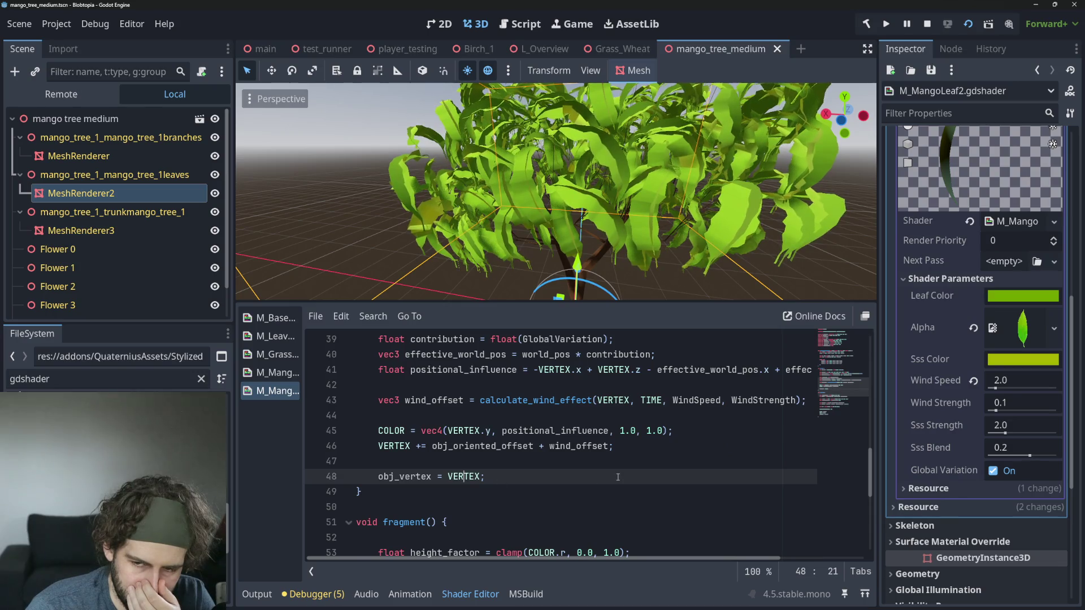
{"action": "scroll", "coordinate": [618, 476], "scroll_direction": "up", "scroll_amount": 3}
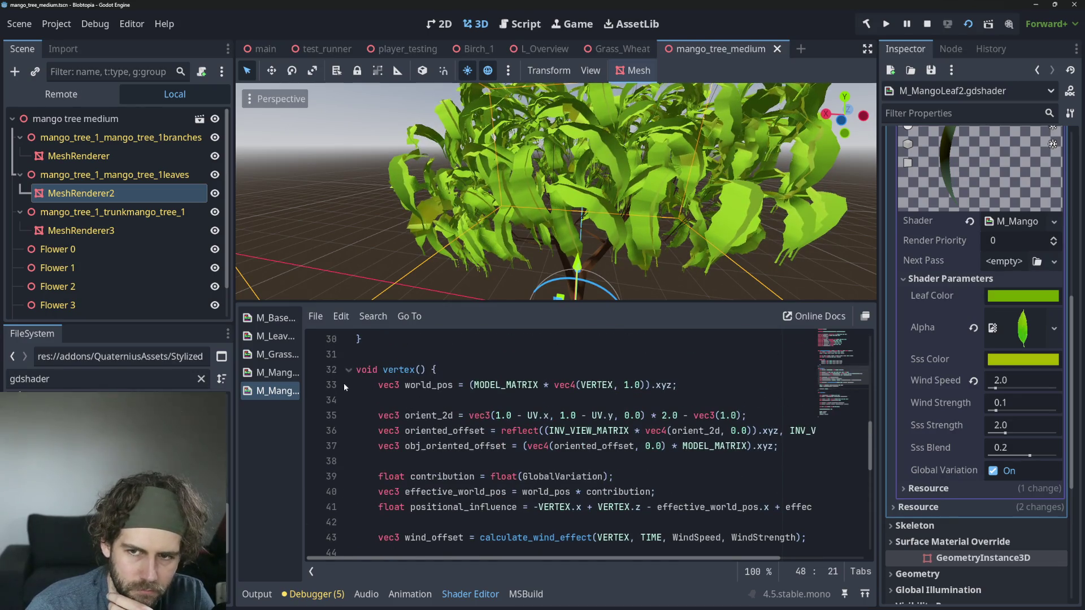
{"action": "scroll", "coordinate": [531, 430], "scroll_direction": "down", "scroll_amount": 6}
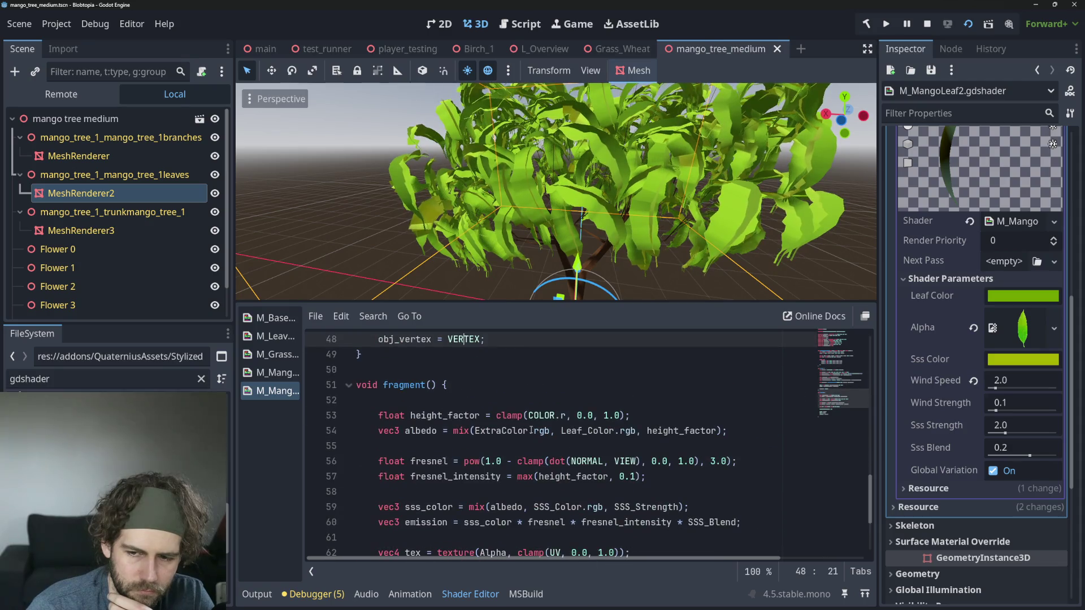
{"action": "scroll", "coordinate": [531, 431], "scroll_direction": "down", "scroll_amount": 3}
{"action": "scroll", "coordinate": [530, 438], "scroll_direction": "up", "scroll_amount": 1}
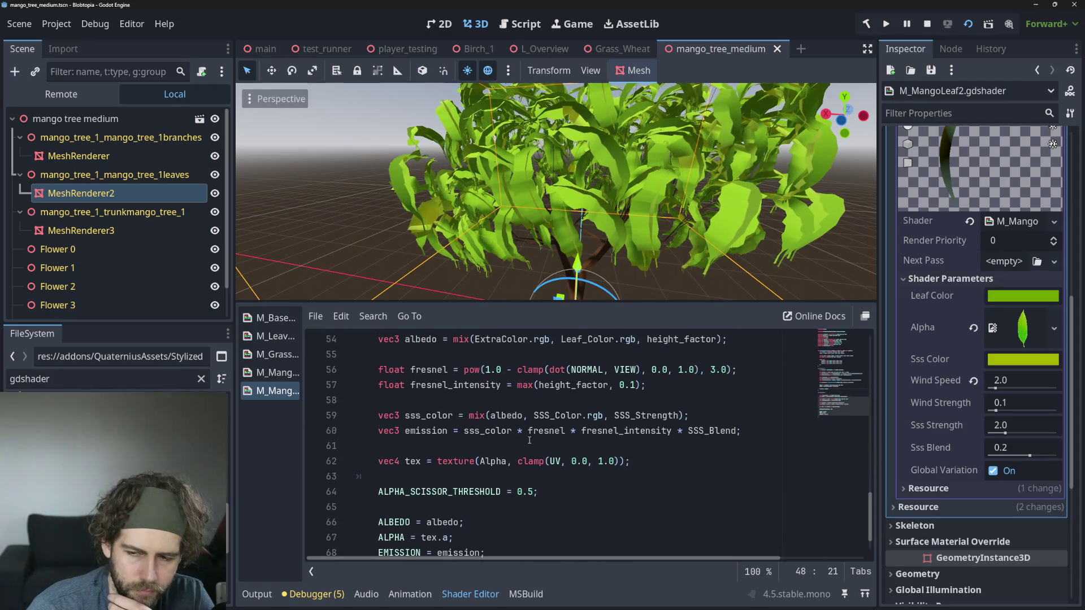
{"action": "scroll", "coordinate": [529, 441], "scroll_direction": "up", "scroll_amount": 7}
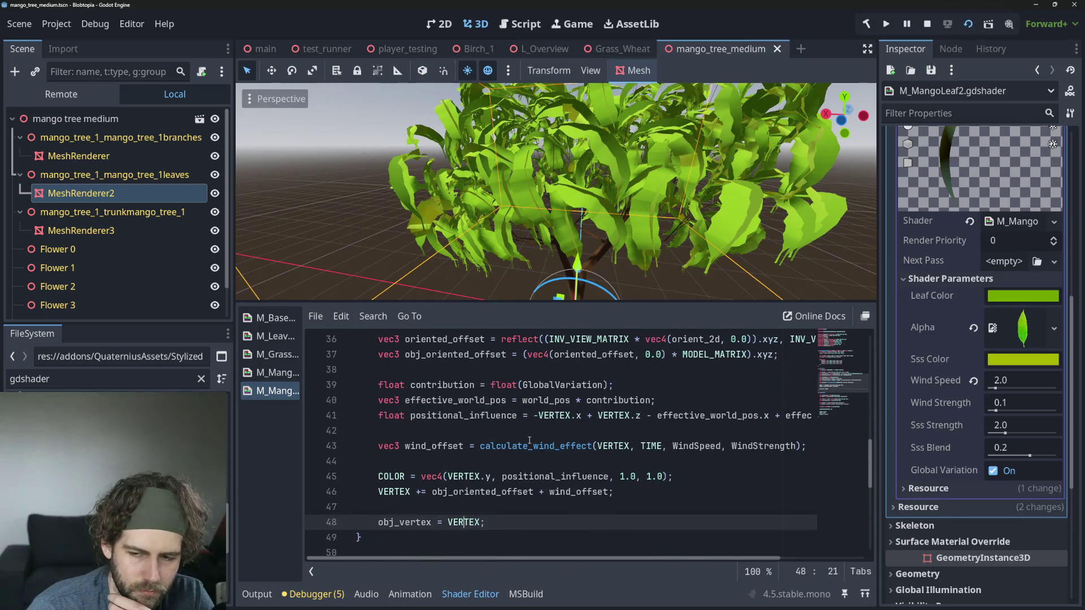
{"action": "scroll", "coordinate": [530, 441], "scroll_direction": "up", "scroll_amount": 1}
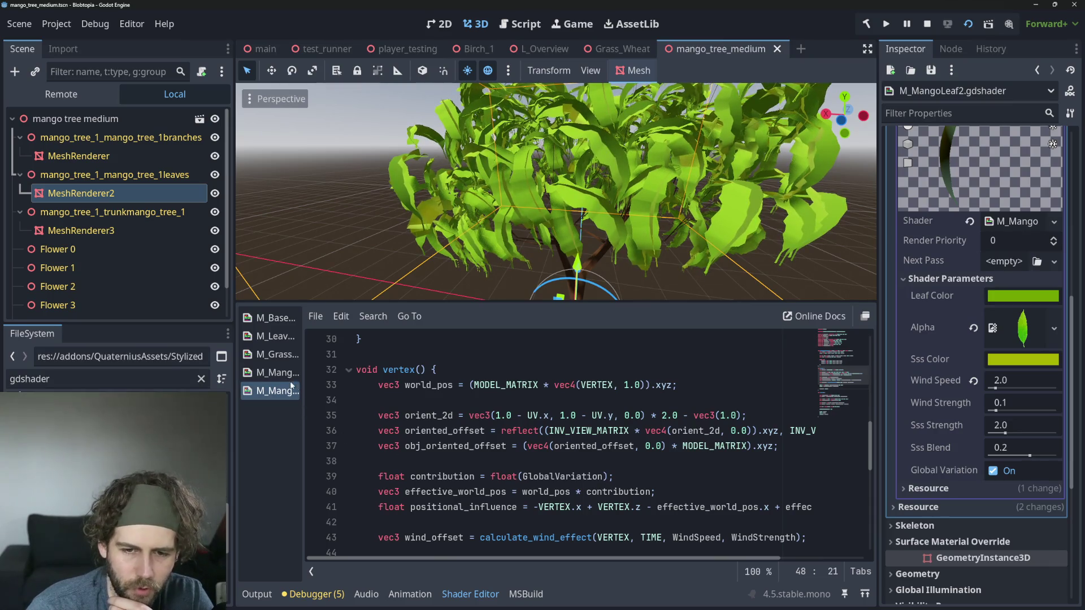
Step: Compare against M_MangoLeaf, then review M_MangoLeaf2 lines 42–47 up to positional_influence
{"action": "left_click", "coordinate": [269, 372]}
{"action": "left_click", "coordinate": [277, 391]}
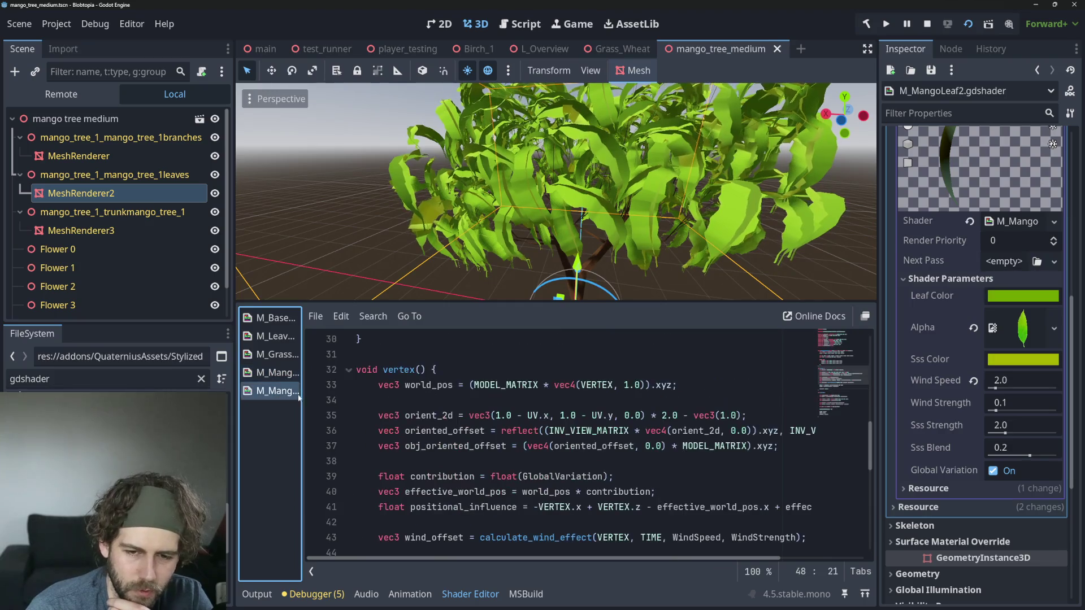
{"action": "scroll", "coordinate": [459, 424], "scroll_direction": "down", "scroll_amount": 2}
{"action": "left_click", "coordinate": [504, 430]}
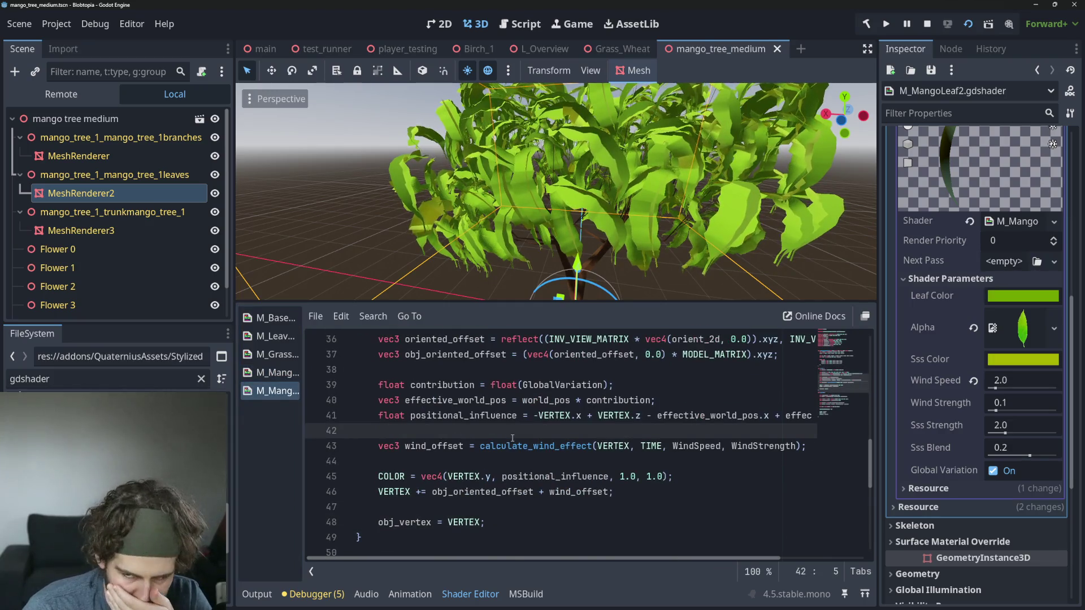
{"action": "key", "text": "Down"}
{"action": "key", "text": "Down"}
{"action": "key", "text": "Down"}
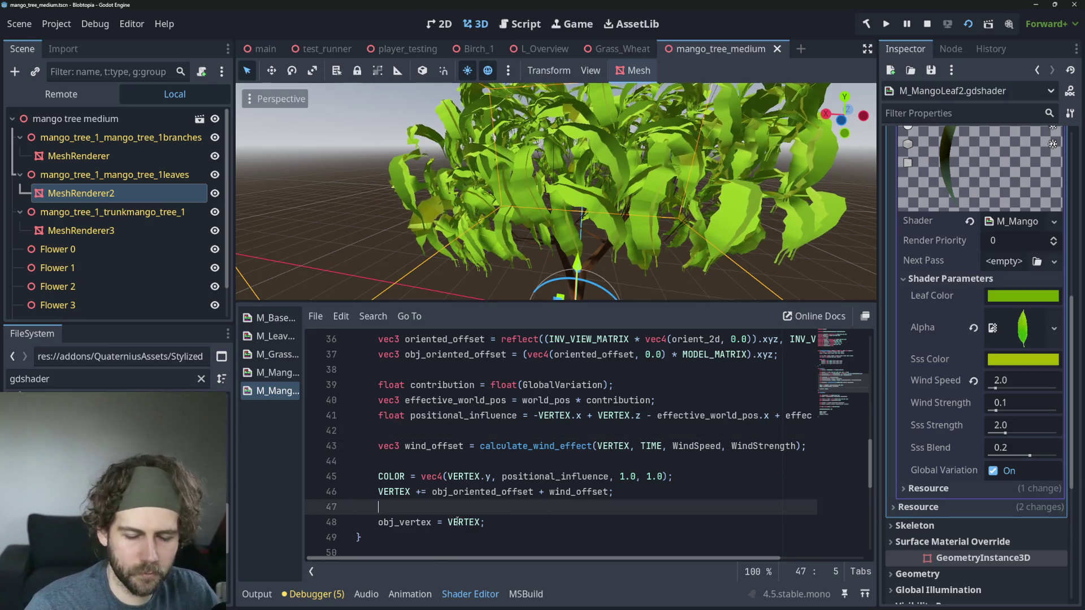
{"action": "scroll", "coordinate": [511, 512], "scroll_direction": "up", "scroll_amount": 5}
{"action": "scroll", "coordinate": [511, 511], "scroll_direction": "down", "scroll_amount": 6}
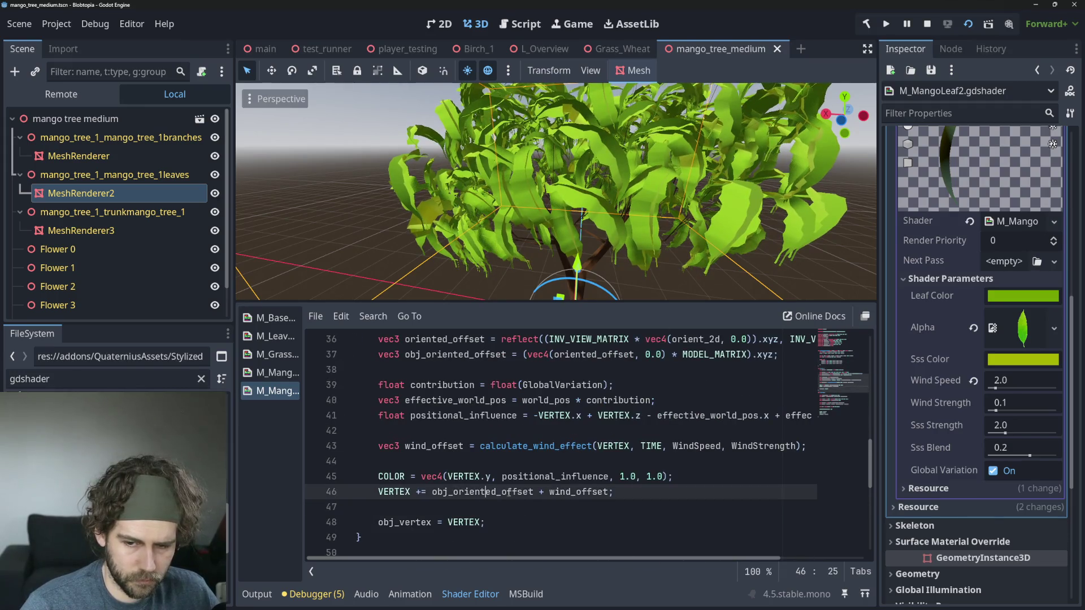
{"action": "left_click", "coordinate": [522, 491]}
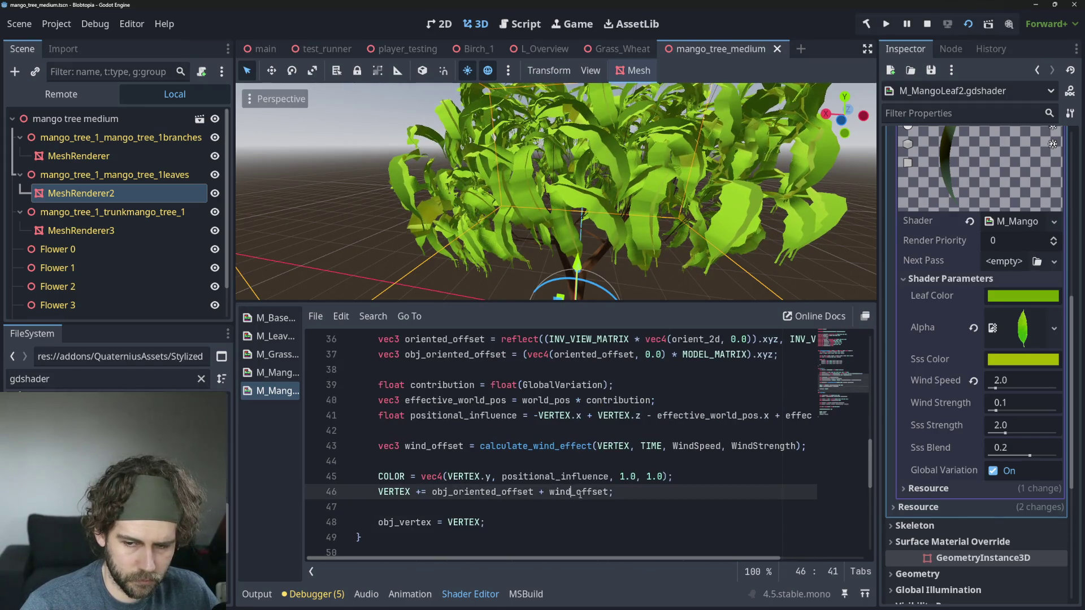
{"action": "left_click", "coordinate": [518, 507]}
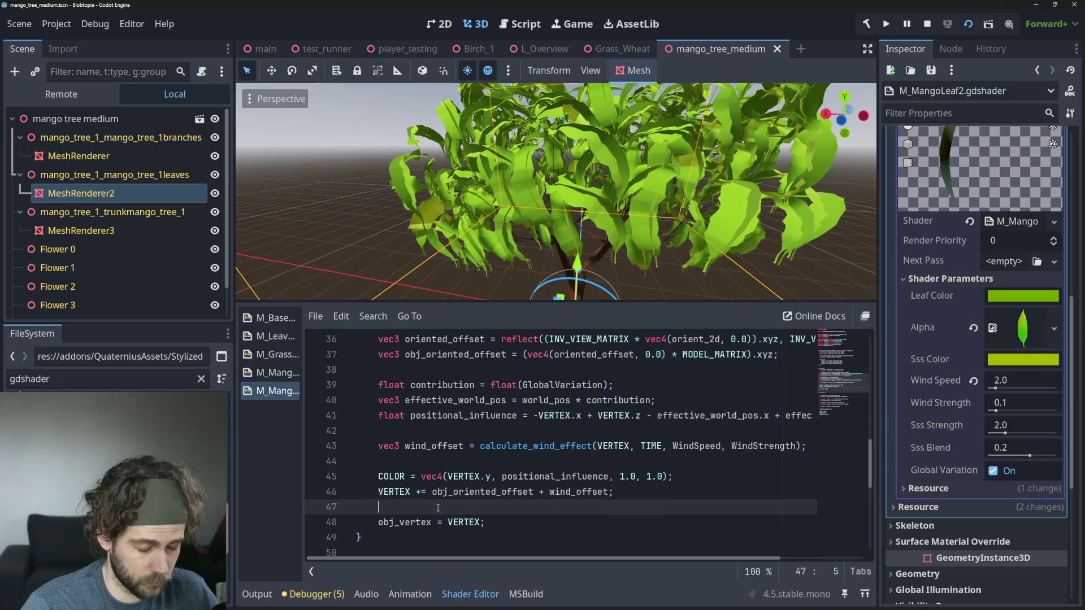
{"action": "left_click", "coordinate": [589, 498]}
{"action": "left_click", "coordinate": [585, 508]}
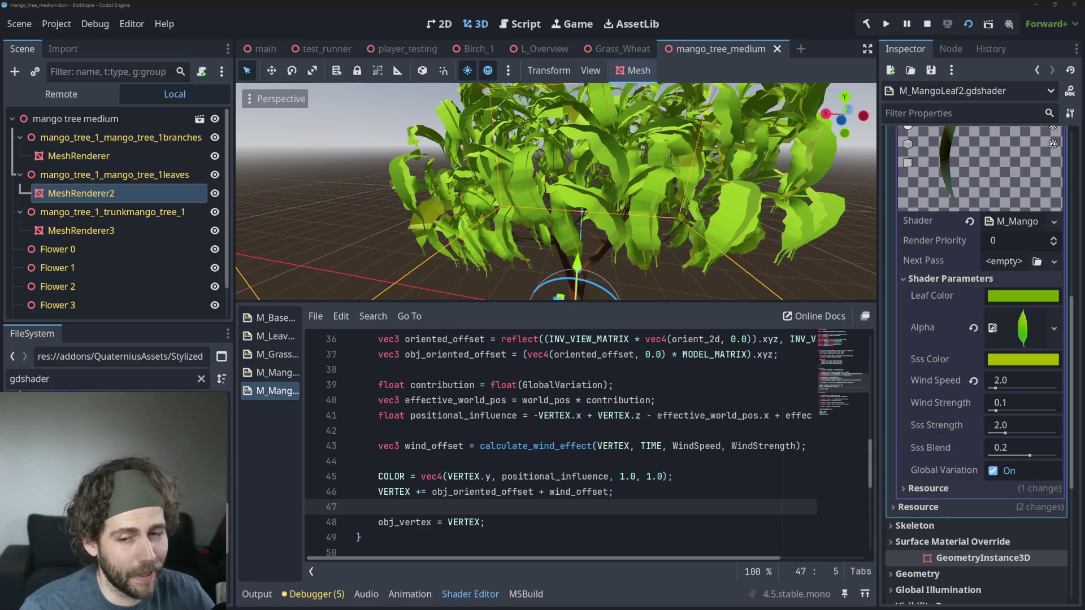
{"action": "left_click", "coordinate": [610, 476]}
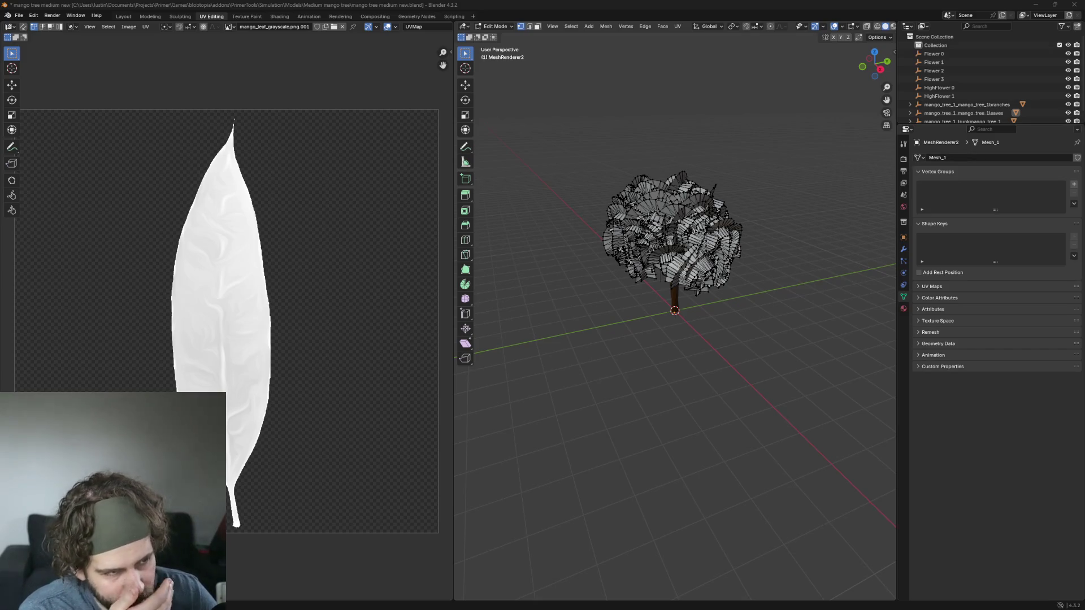
Step: Select all the mango tree's UVs and rotate them 180 degrees
{"action": "scroll", "coordinate": [658, 236], "scroll_direction": "up", "scroll_amount": 2}
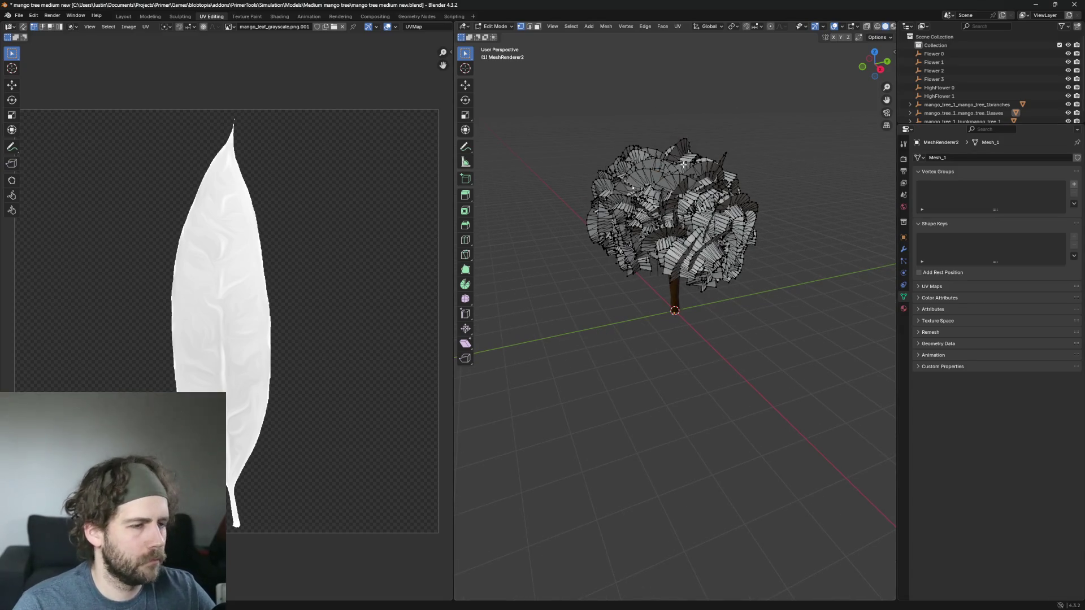
{"action": "key", "text": "a"}
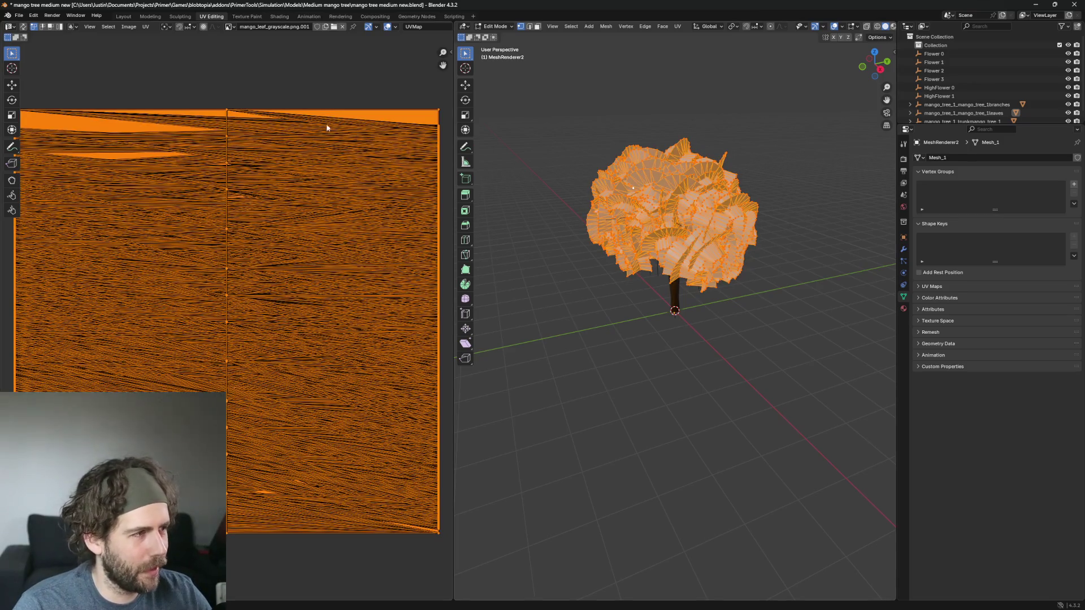
{"action": "scroll", "coordinate": [322, 96], "scroll_direction": "down", "scroll_amount": 2}
{"action": "scroll", "coordinate": [303, 104], "scroll_direction": "up", "scroll_amount": 1}
{"action": "scroll", "coordinate": [334, 97], "scroll_direction": "left", "scroll_amount": 2}
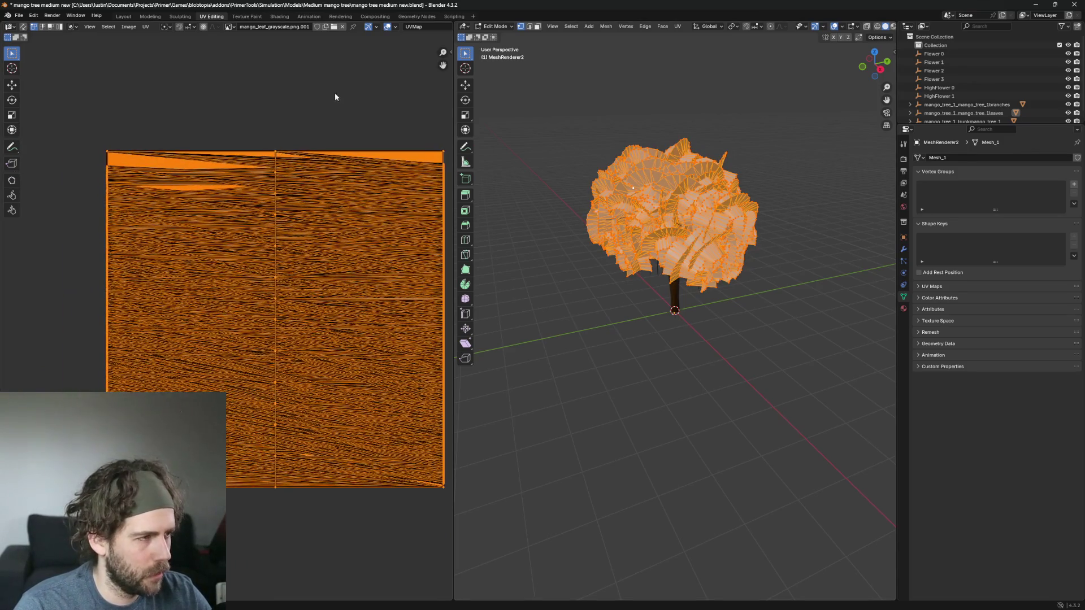
{"action": "scroll", "coordinate": [292, 86], "scroll_direction": "right", "scroll_amount": 1}
{"action": "type", "text": "r"}
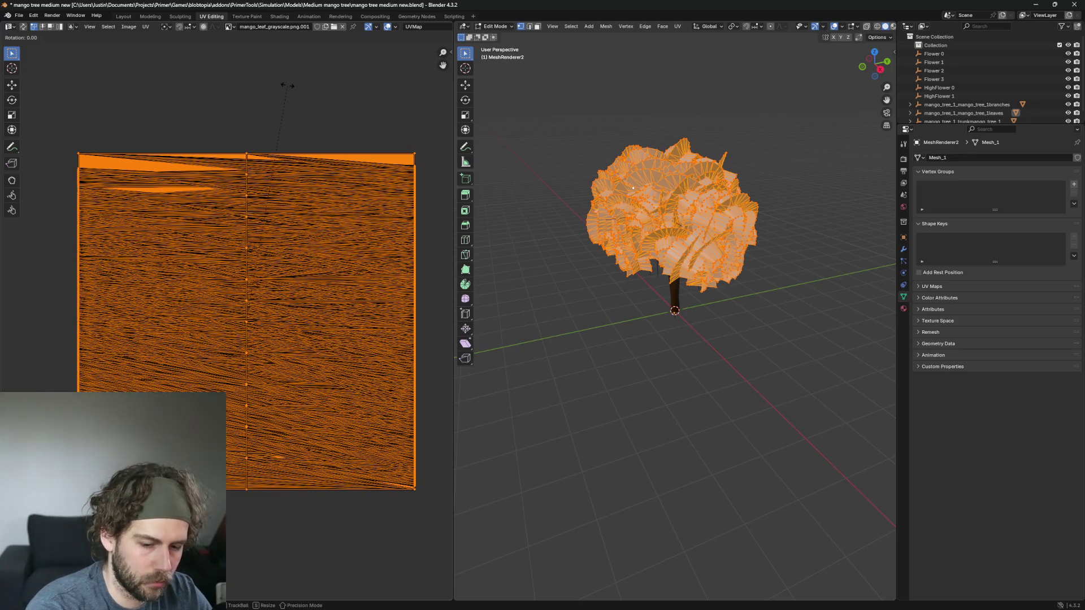
{"action": "type", "text": "180"}
{"action": "key", "text": "Return"}
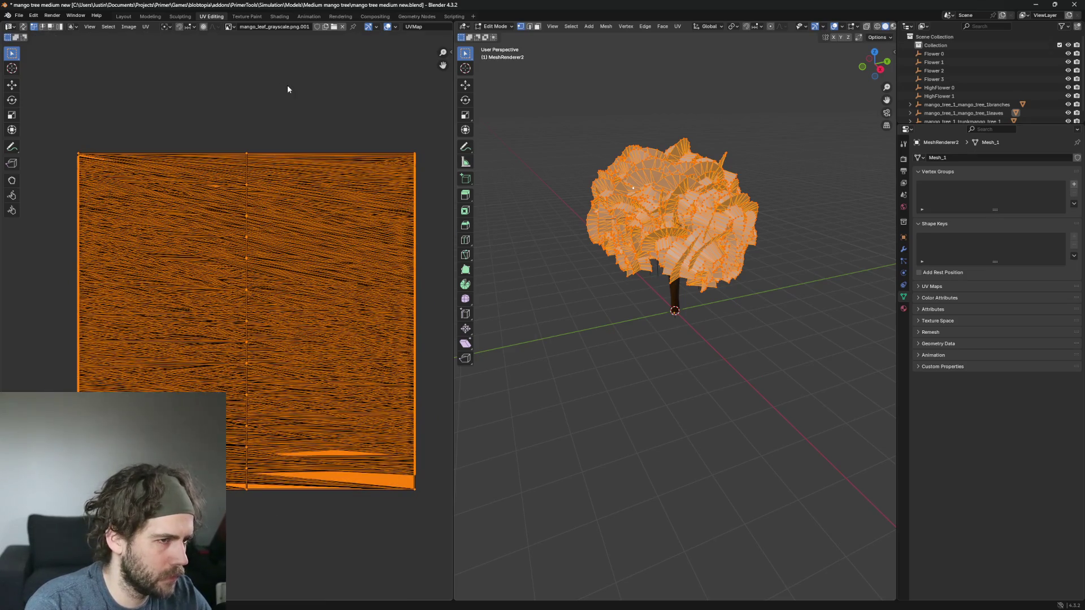
Step: Deselect the UVs and save mango tree medium new.blend
{"action": "left_click", "coordinate": [287, 90]}
{"action": "key", "text": "ctrl+s"}
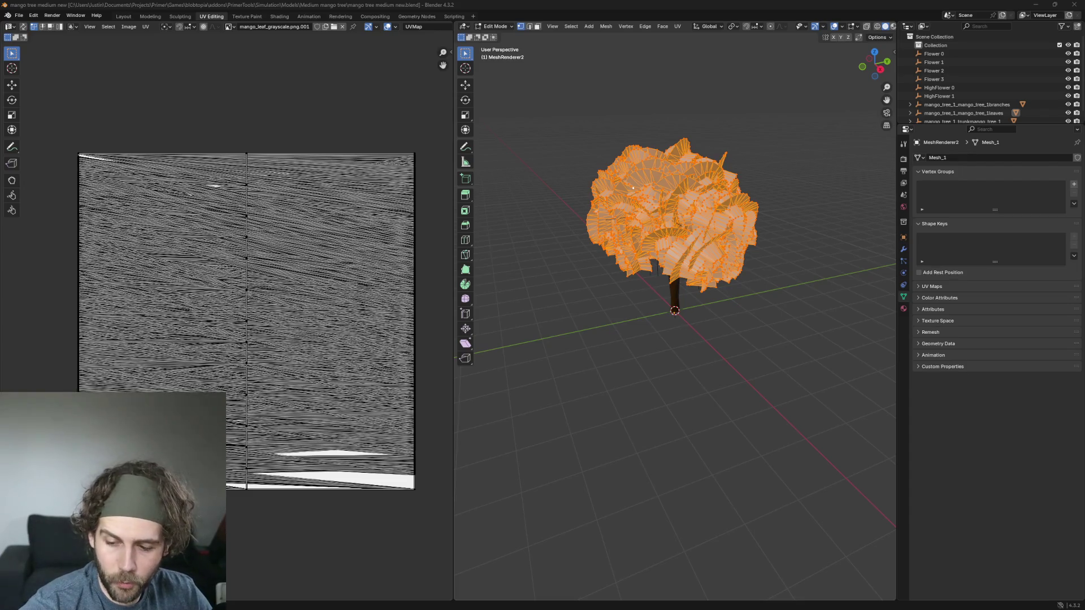
{"action": "key", "text": "alt+Tab"}
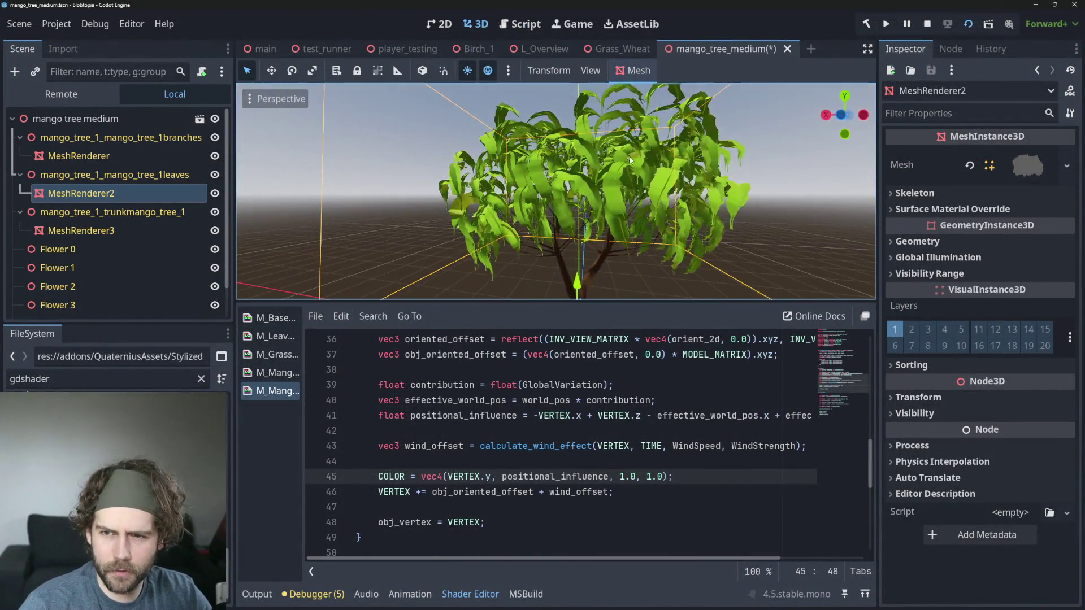
Step: Save the mango tree scene and select the branches node, then the root node
{"action": "scroll", "coordinate": [625, 181], "scroll_direction": "down", "scroll_amount": 3}
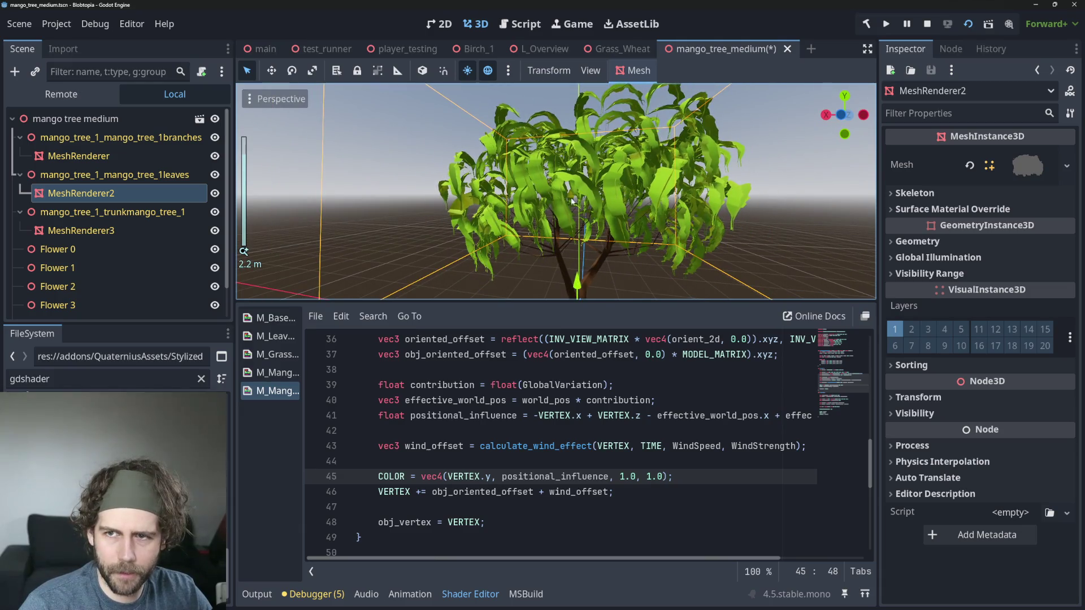
{"action": "scroll", "coordinate": [590, 198], "scroll_direction": "down", "scroll_amount": 3}
{"action": "key", "text": "ctrl+s"}
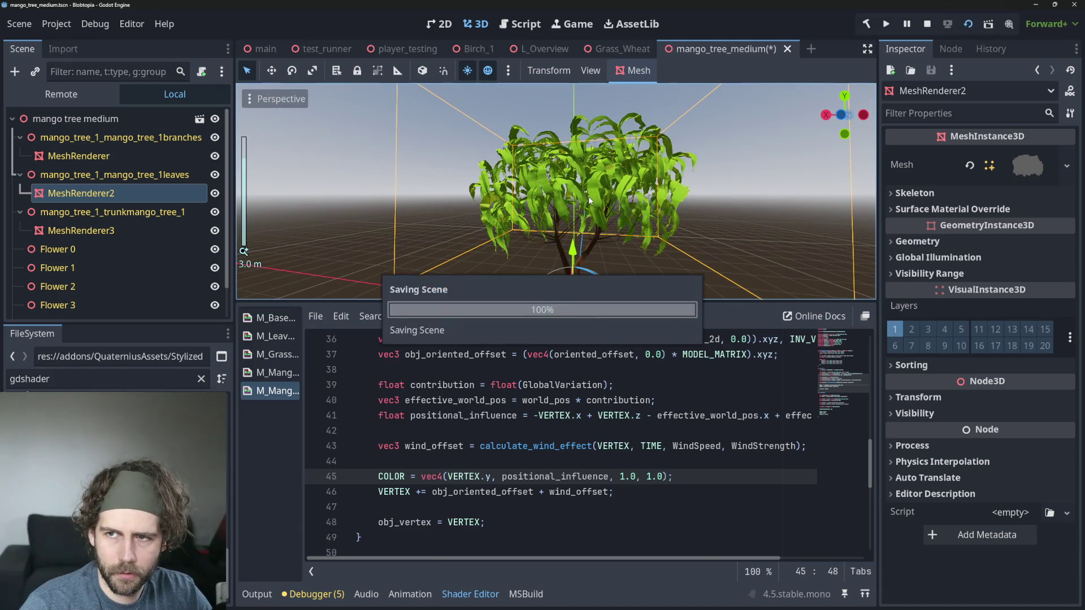
{"action": "scroll", "coordinate": [594, 238], "scroll_direction": "up", "scroll_amount": 2}
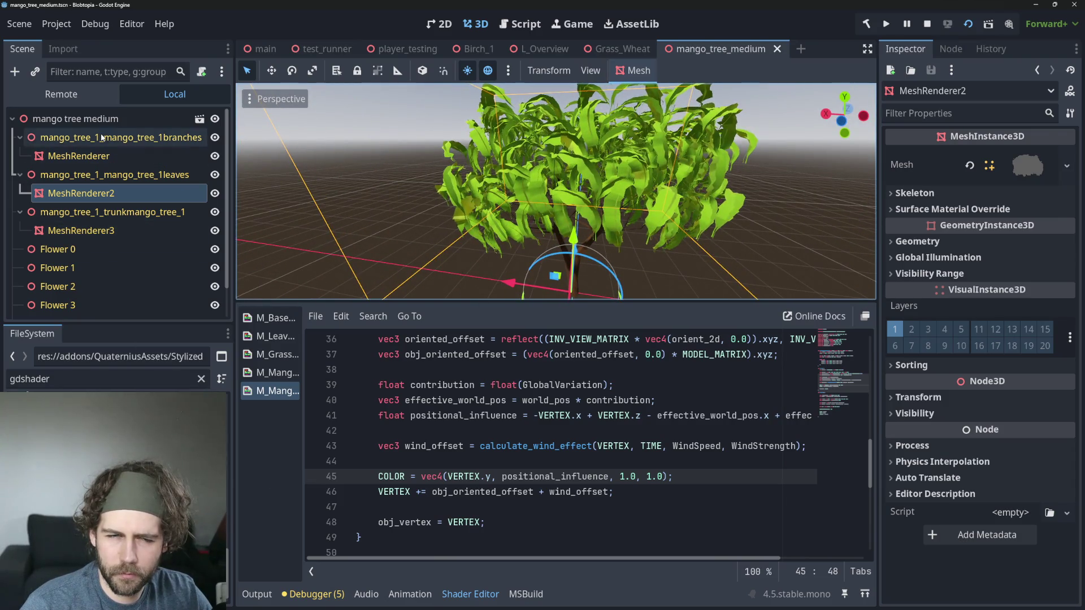
{"action": "left_click", "coordinate": [118, 137]}
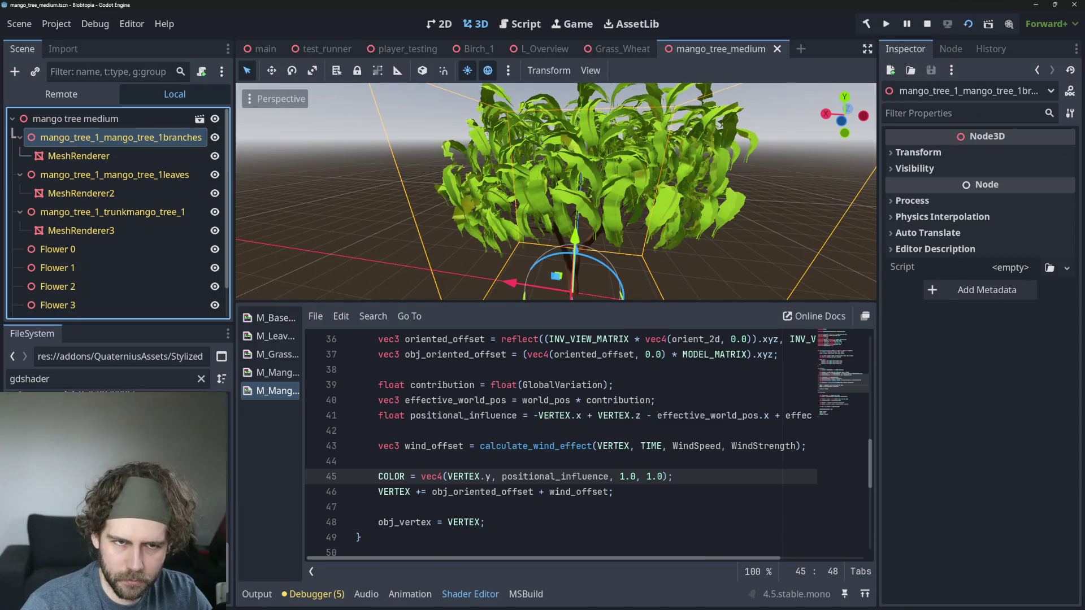
{"action": "left_click", "coordinate": [85, 119]}
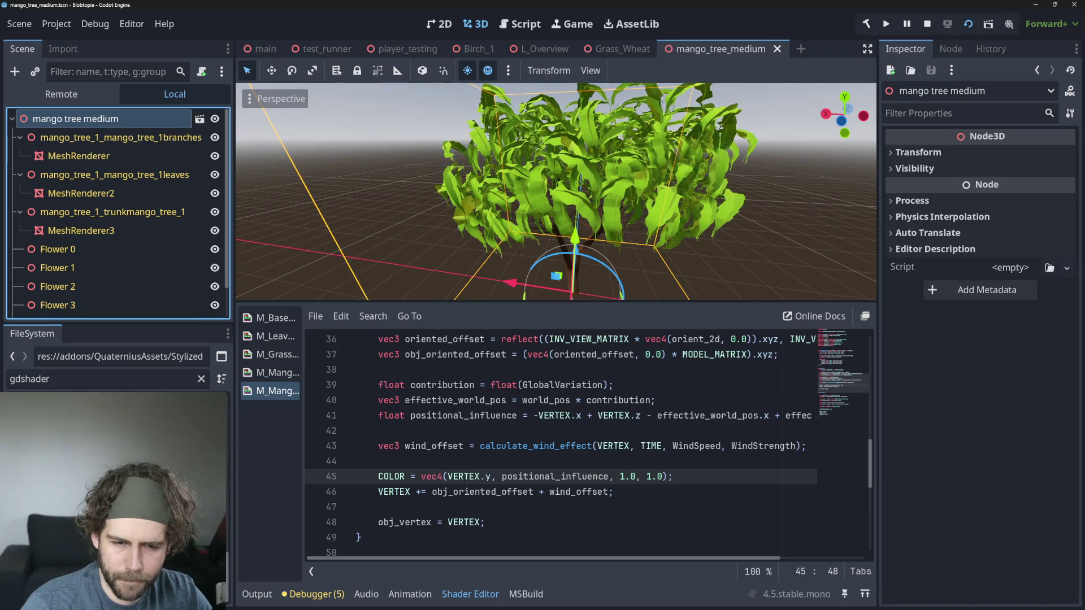
Step: Filter files by mango_tree_med to reach the Medium mango tree folder, and widen the left dock
{"action": "left_click", "coordinate": [200, 379]}
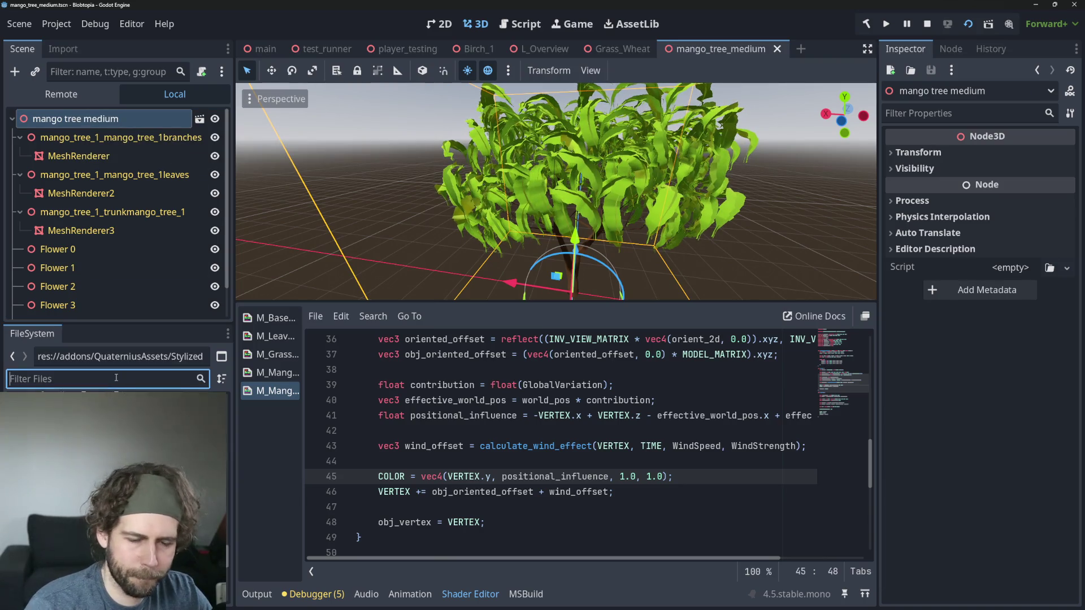
{"action": "type", "text": "mango_t"}
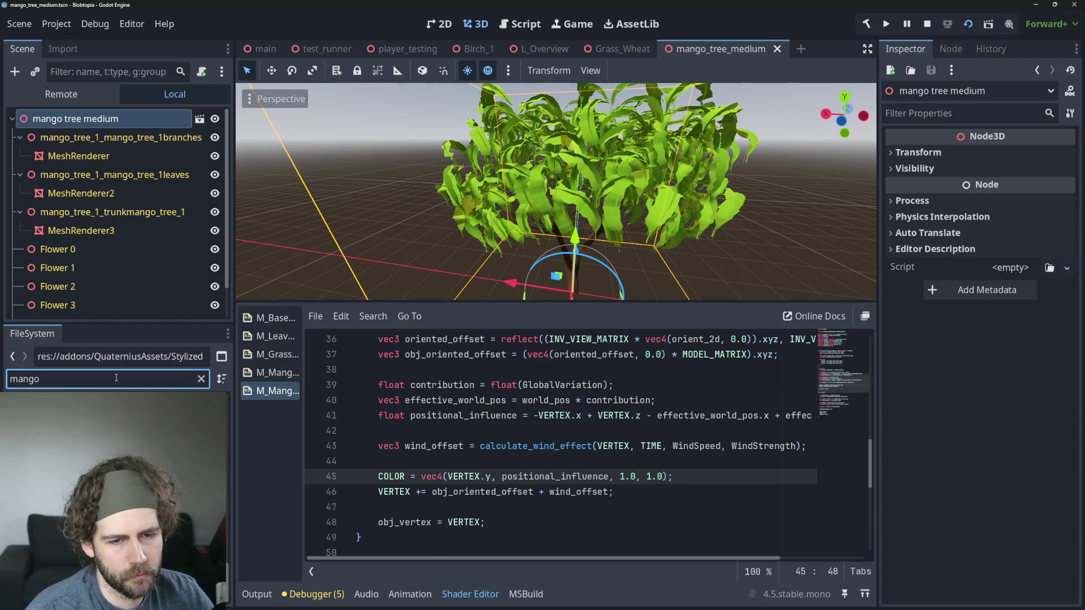
{"action": "type", "text": "ree_med"}
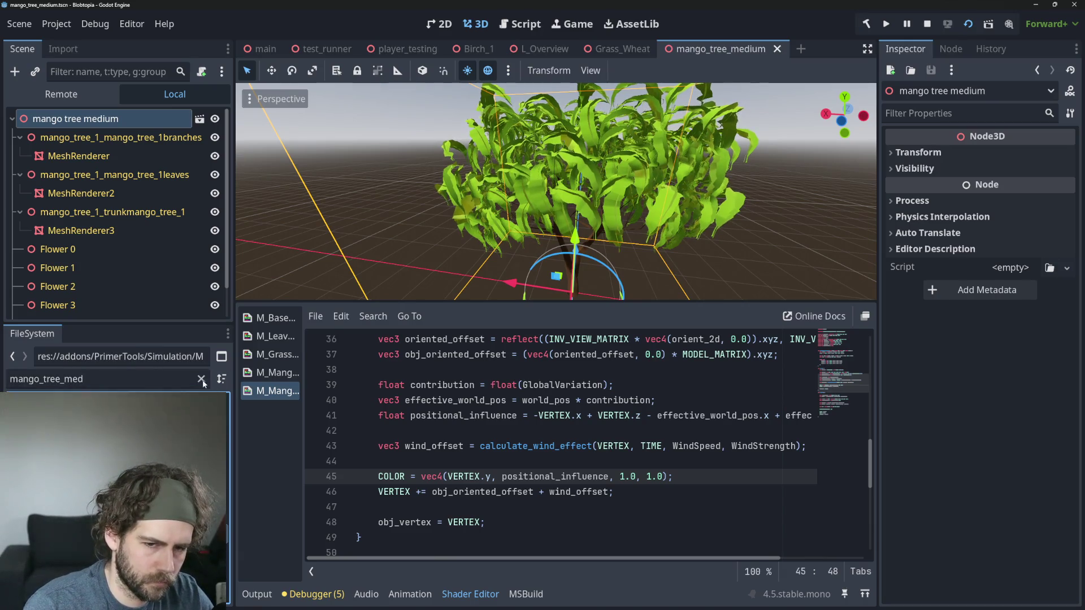
{"action": "key", "text": "ctrl+BackSpace"}
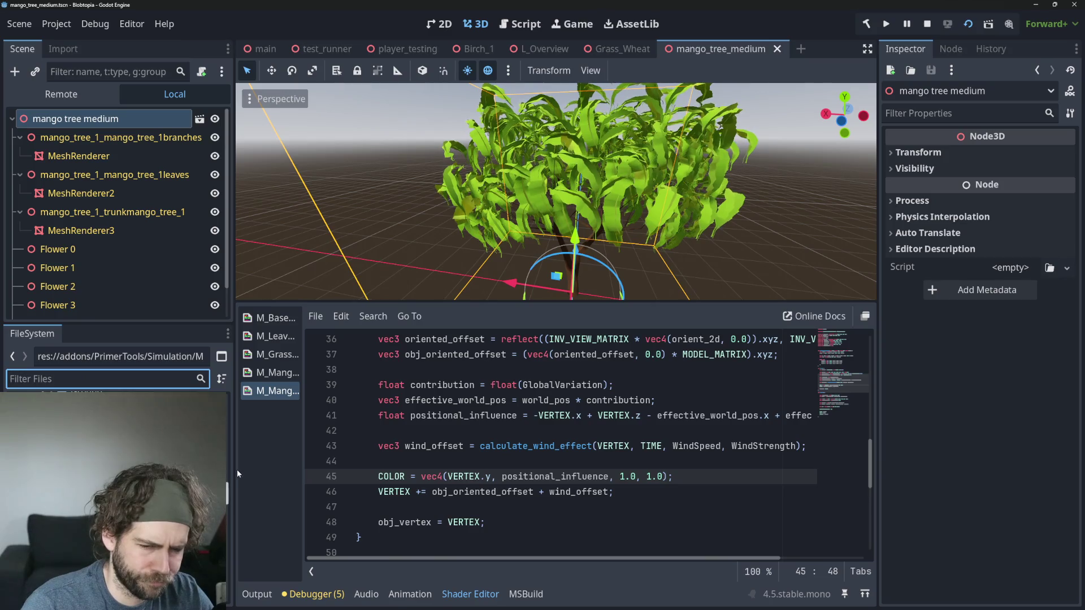
{"action": "mouse_move", "coordinate": [234, 468]}
{"action": "left_mouse_down"}
{"action": "mouse_move", "coordinate": [320, 467]}
{"action": "mouse_move", "coordinate": [311, 466]}
{"action": "left_mouse_up"}
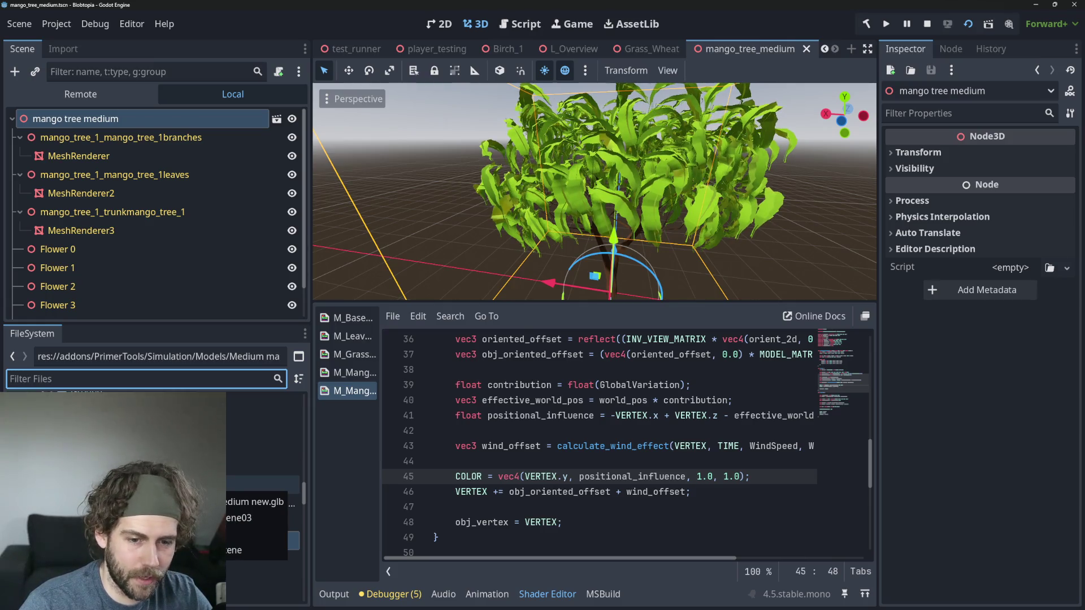
Step: Select the leaves' MeshRenderer2 node and check its Mesh resource options without changes
{"action": "left_click", "coordinate": [260, 484]}
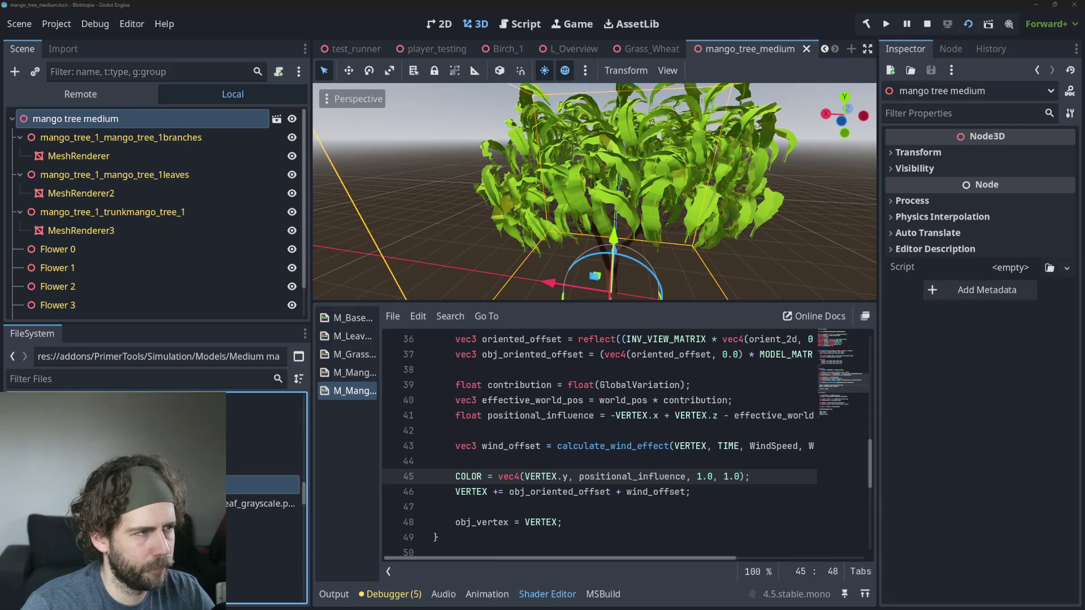
{"action": "left_click", "coordinate": [432, 270]}
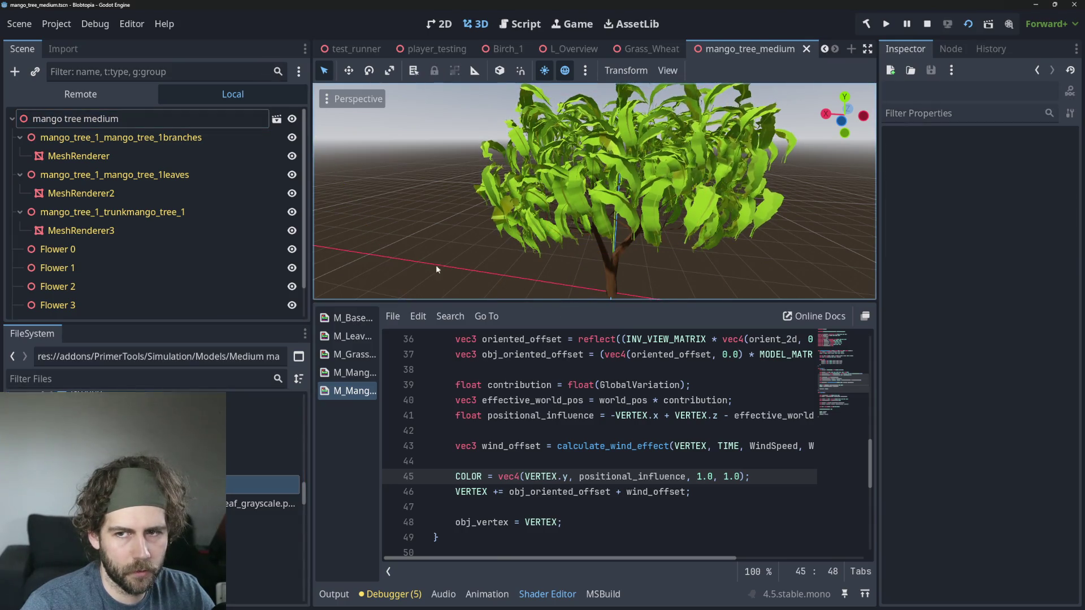
{"action": "left_click", "coordinate": [938, 325]}
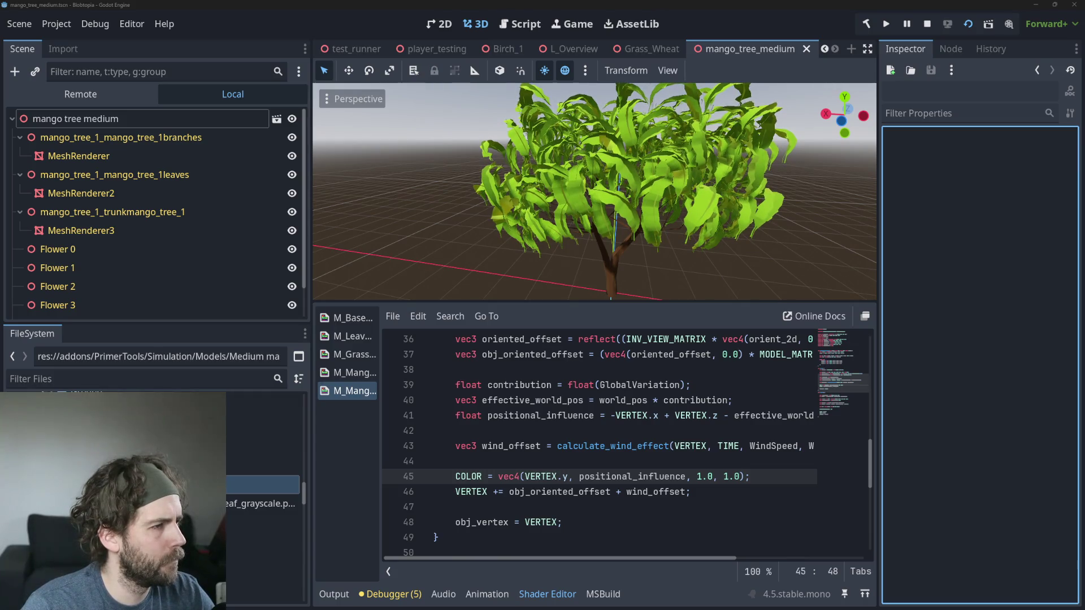
{"action": "left_click", "coordinate": [214, 267]}
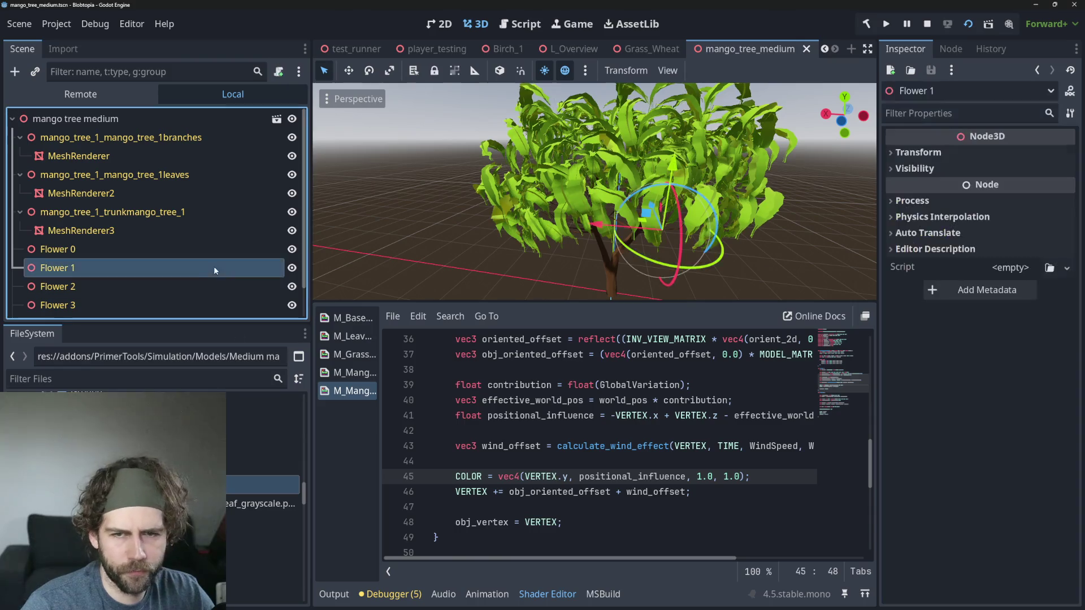
{"action": "left_click", "coordinate": [111, 181]}
{"action": "left_click", "coordinate": [119, 152]}
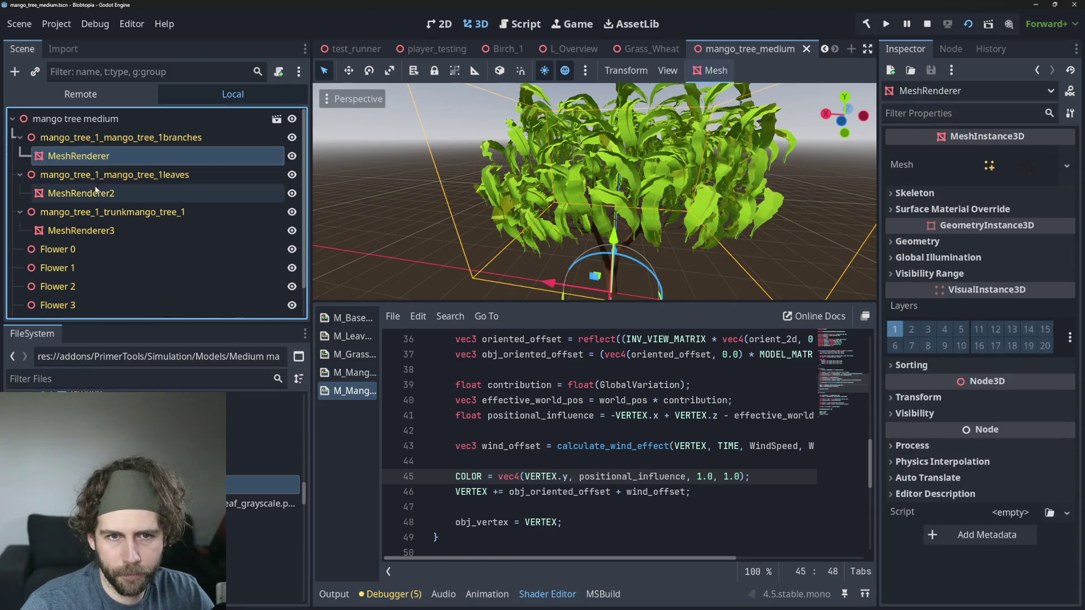
{"action": "left_click", "coordinate": [102, 180]}
{"action": "left_click", "coordinate": [86, 194]}
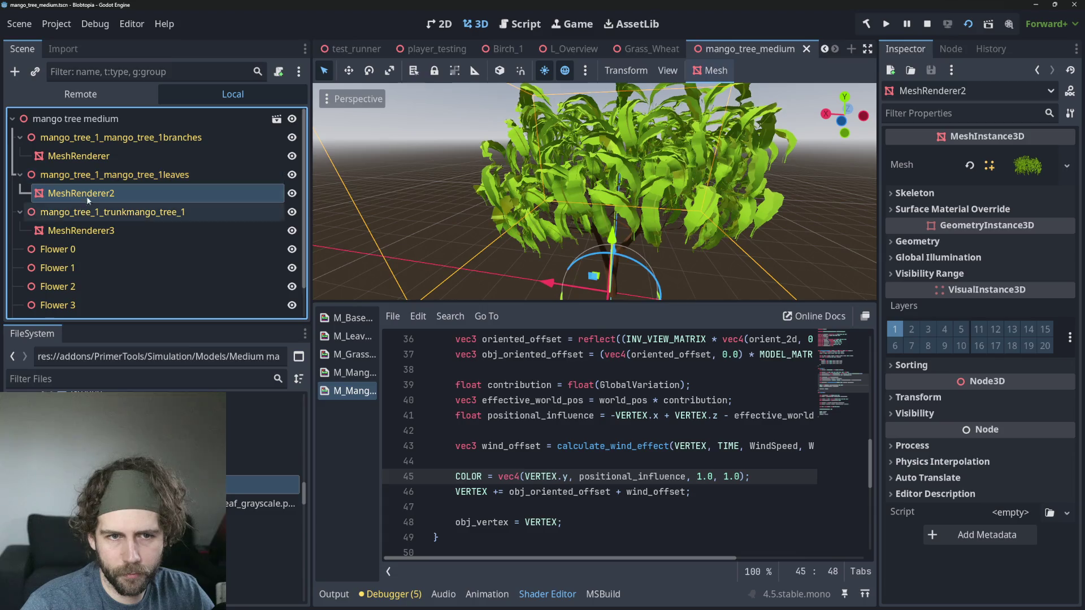
{"action": "left_click", "coordinate": [1067, 166]}
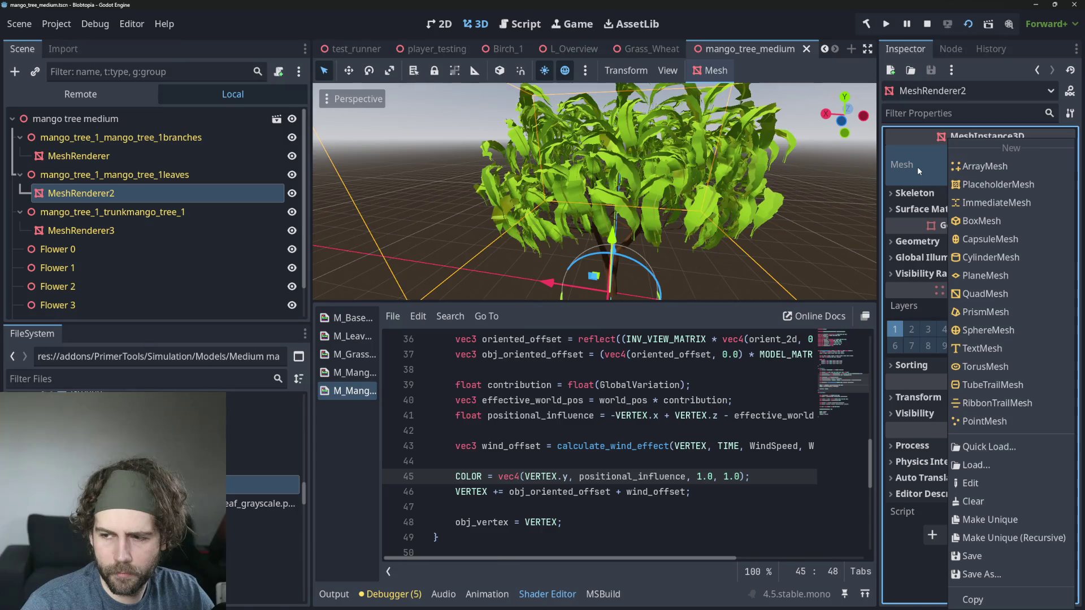
{"action": "key", "text": "Escape"}
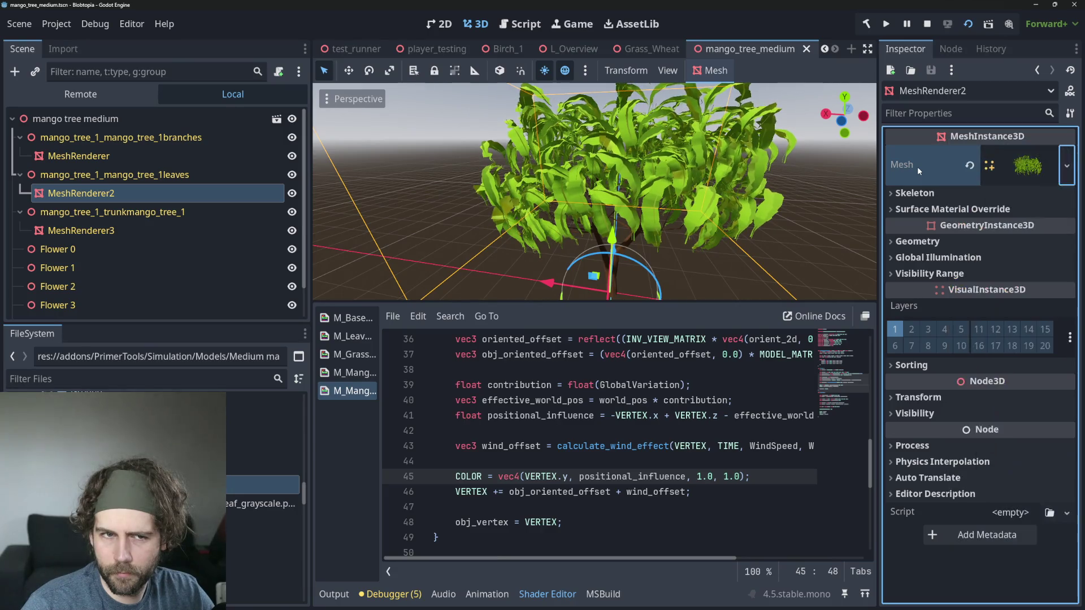
Step: Collapse the branches, leaves and trunk nodes, select the old scene file, and widen the dock
{"action": "left_click", "coordinate": [127, 118]}
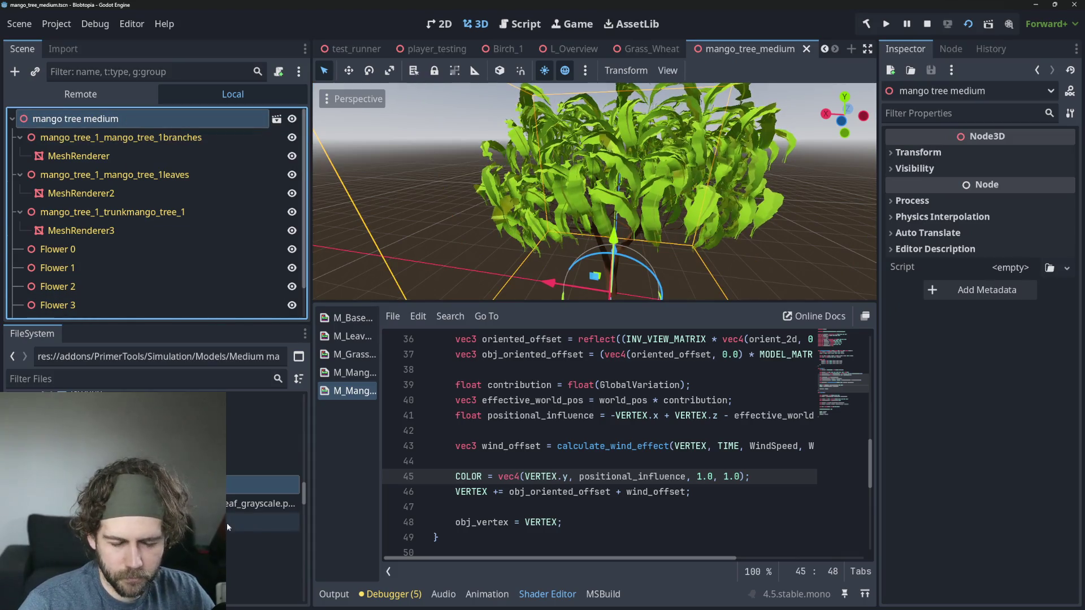
{"action": "left_click", "coordinate": [166, 137]}
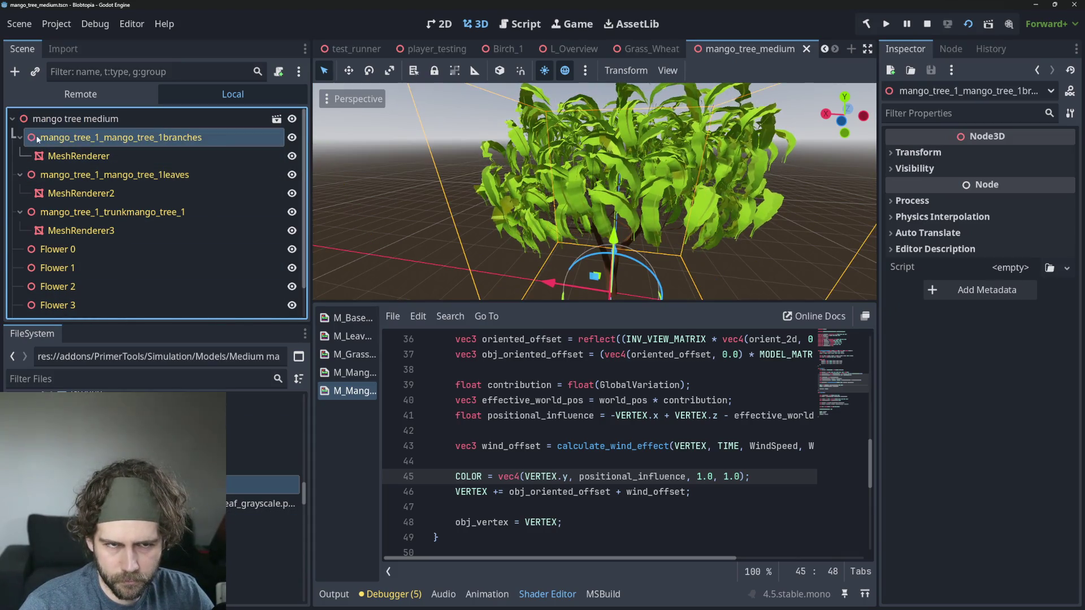
{"action": "left_click", "coordinate": [19, 137]}
{"action": "left_click", "coordinate": [20, 156]}
{"action": "left_click", "coordinate": [20, 174]}
{"action": "left_click", "coordinate": [139, 120]}
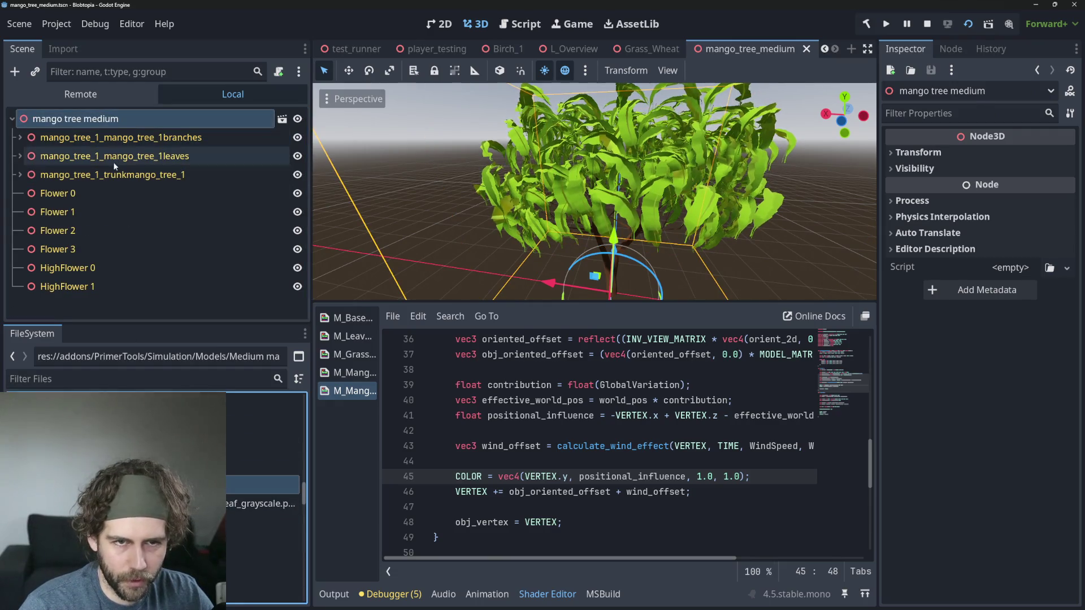
{"action": "left_click", "coordinate": [263, 521]}
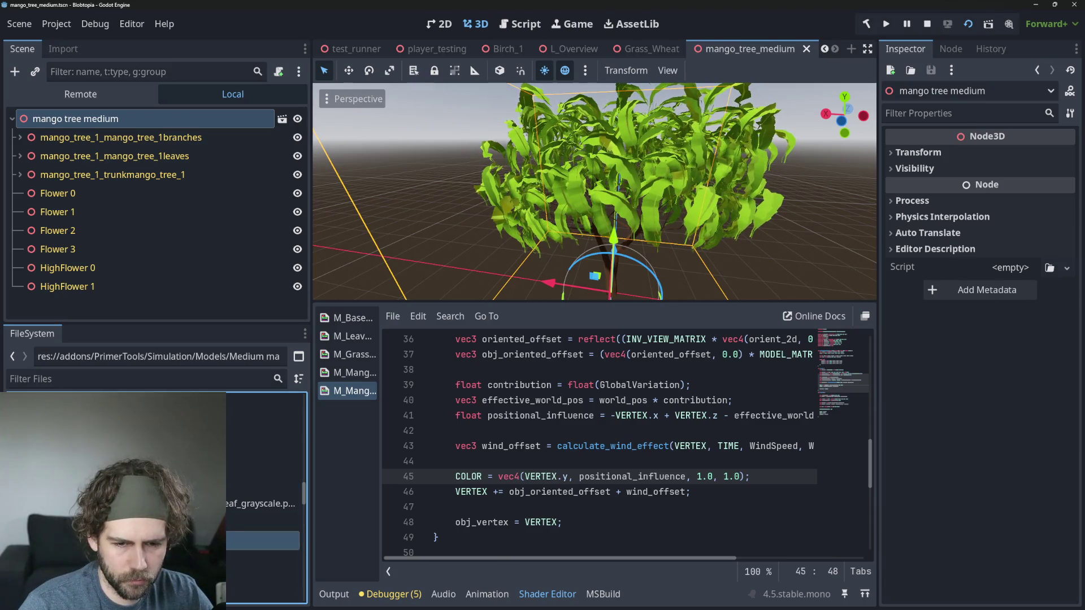
{"action": "scroll", "coordinate": [263, 508], "scroll_direction": "down", "scroll_amount": 1}
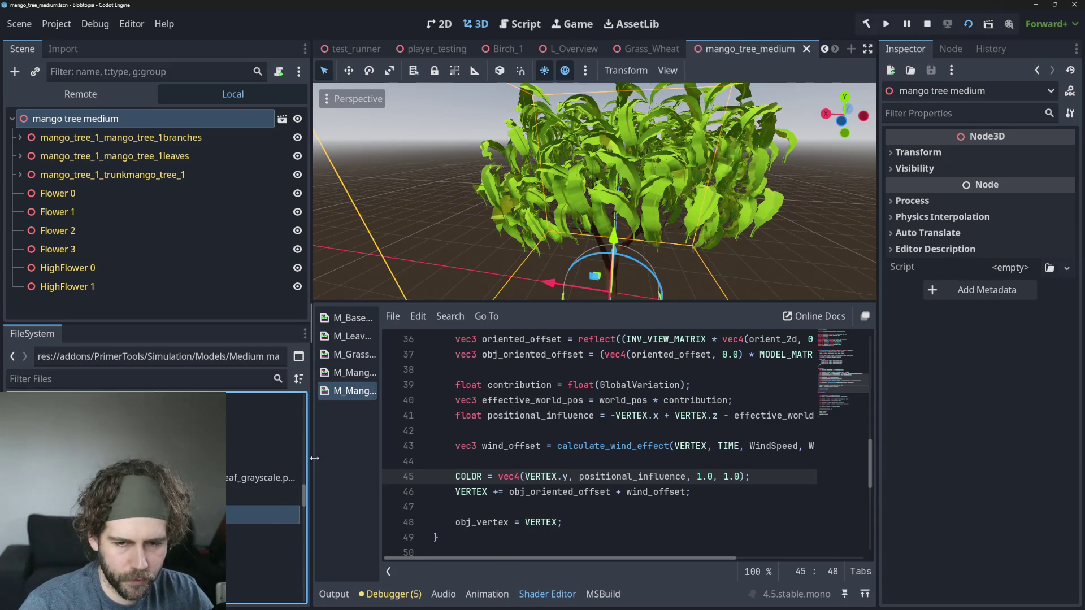
{"action": "mouse_move", "coordinate": [310, 458]}
{"action": "left_mouse_down"}
{"action": "mouse_move", "coordinate": [365, 464]}
{"action": "mouse_move", "coordinate": [334, 471]}
{"action": "left_mouse_up"}
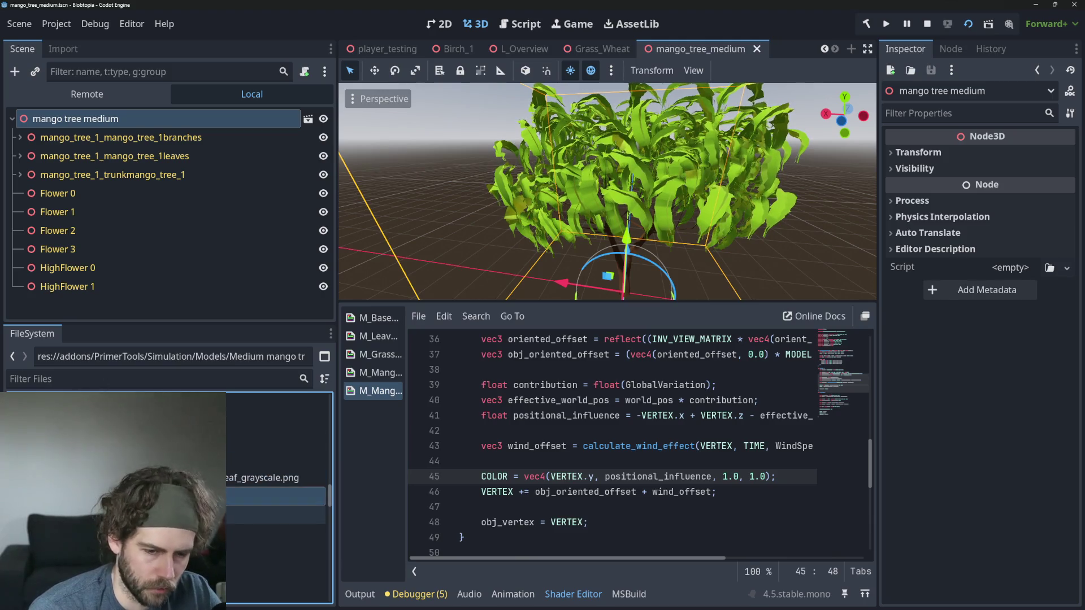
Step: Remove mango_tree_medium.tscn, view the new glb's Advanced Import Settings, then open its context menu
{"action": "key", "text": "Delete"}
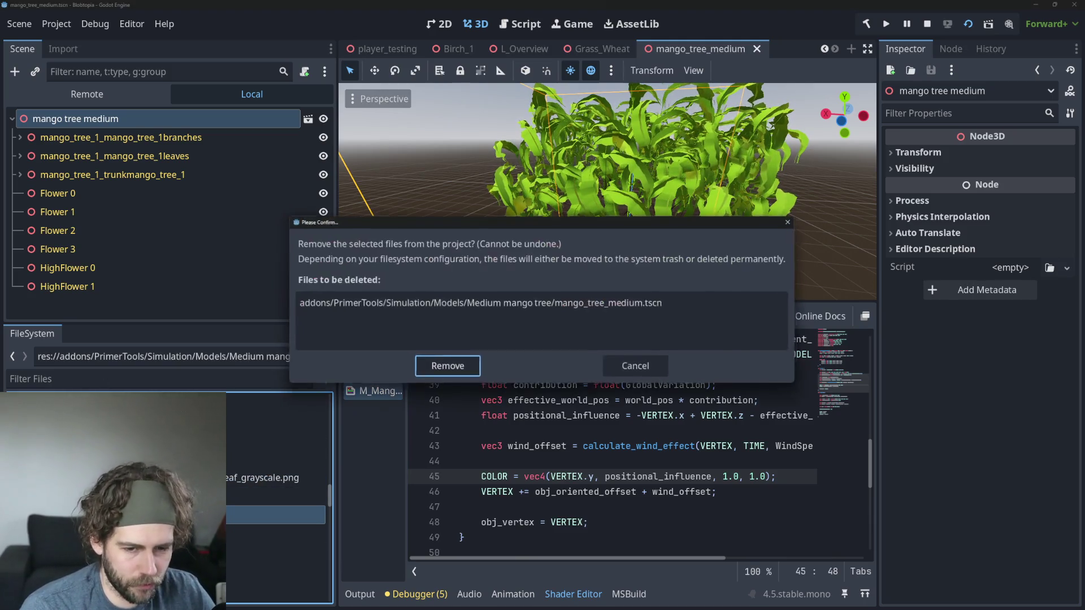
{"action": "left_click", "coordinate": [456, 367]}
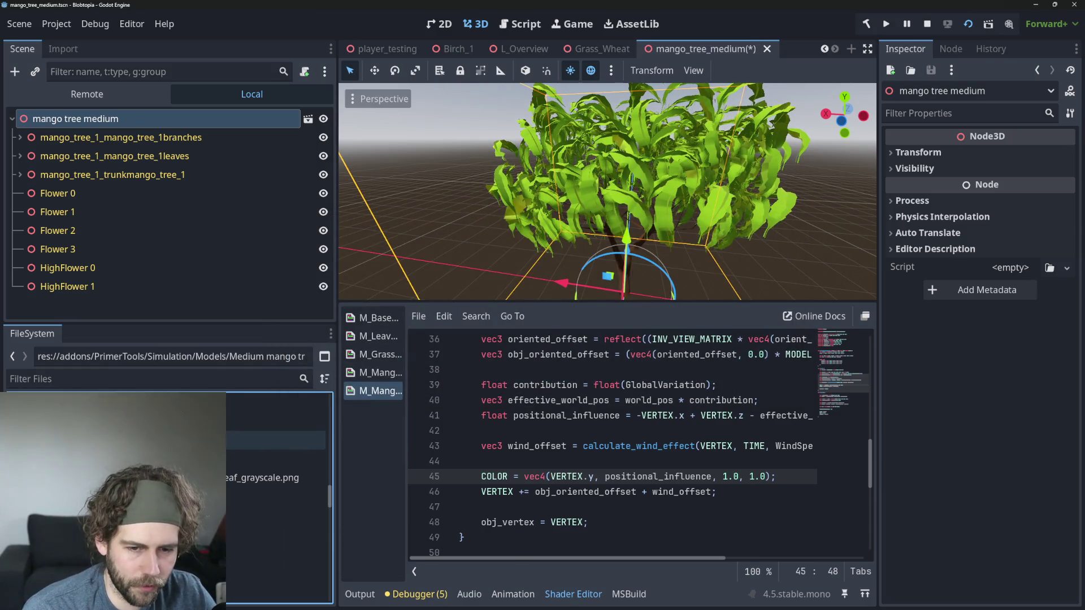
{"action": "double_click", "coordinate": [254, 459]}
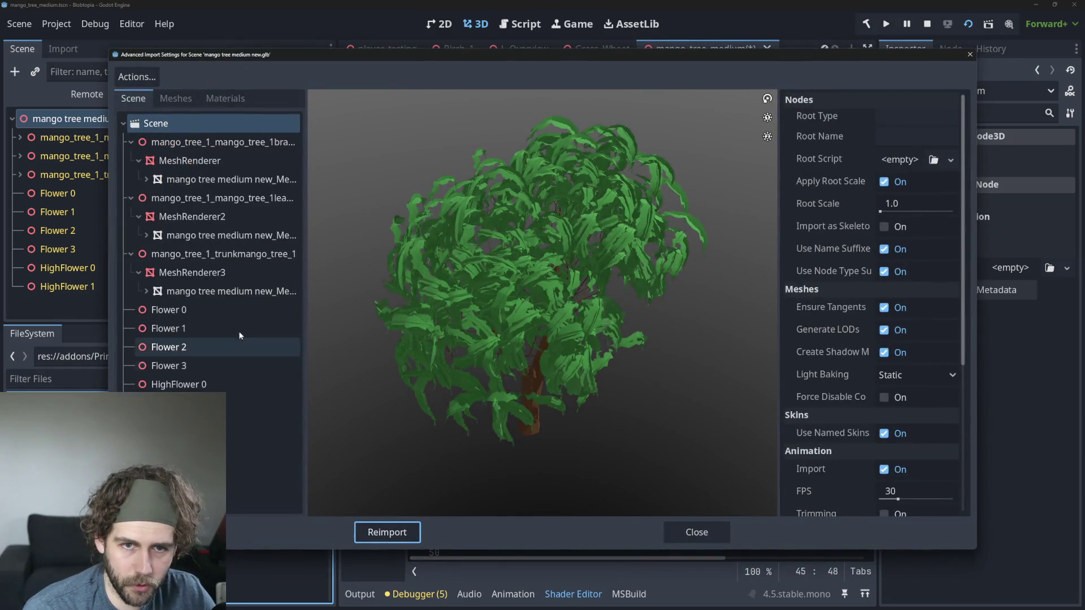
{"action": "left_click", "coordinate": [696, 532]}
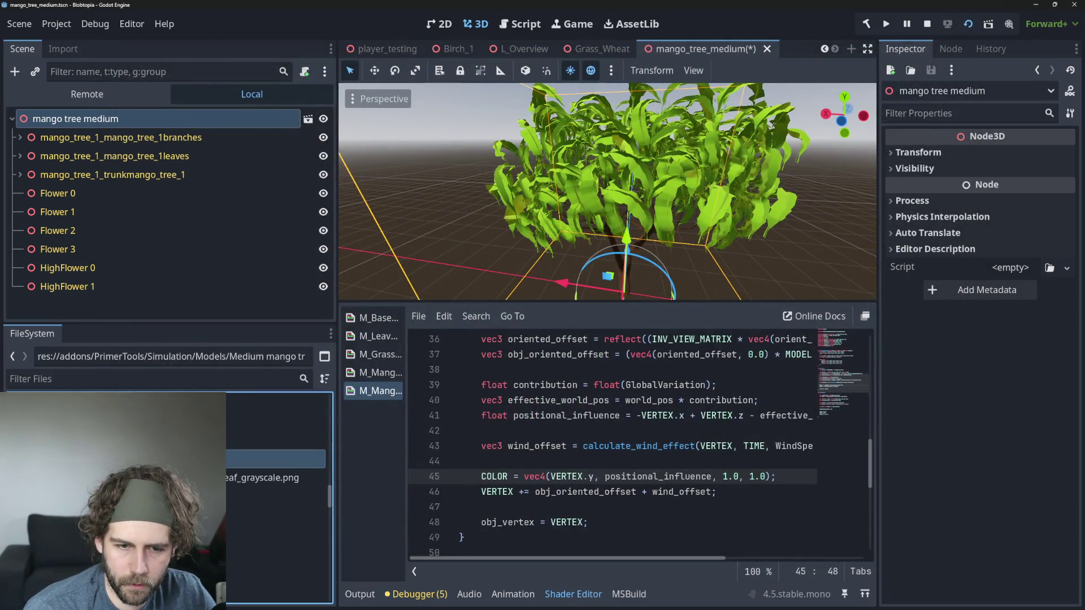
{"action": "right_click", "coordinate": [147, 495]}
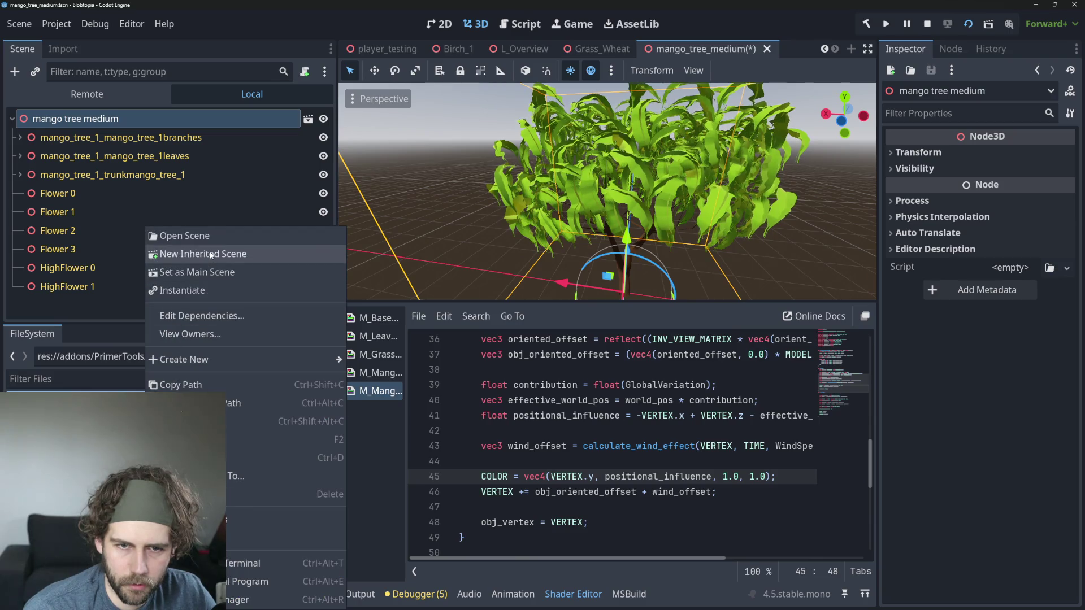
Step: Create an inherited scene from the glb and save it as mango_tree_medium_new.tscn in the Medium mango tree folder
{"action": "left_click", "coordinate": [209, 254]}
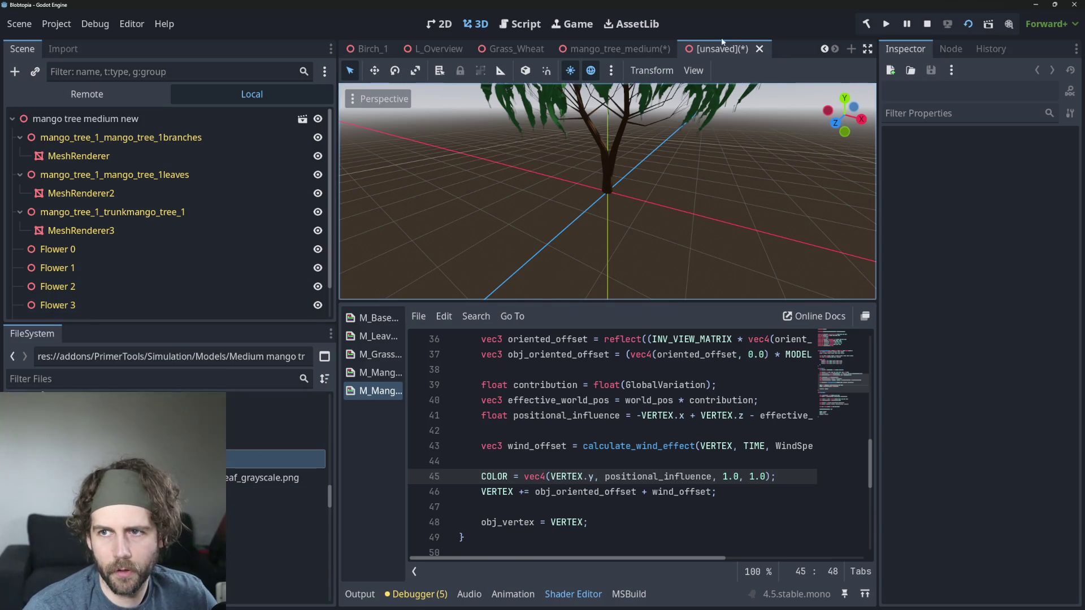
{"action": "key", "text": "ctrl+s"}
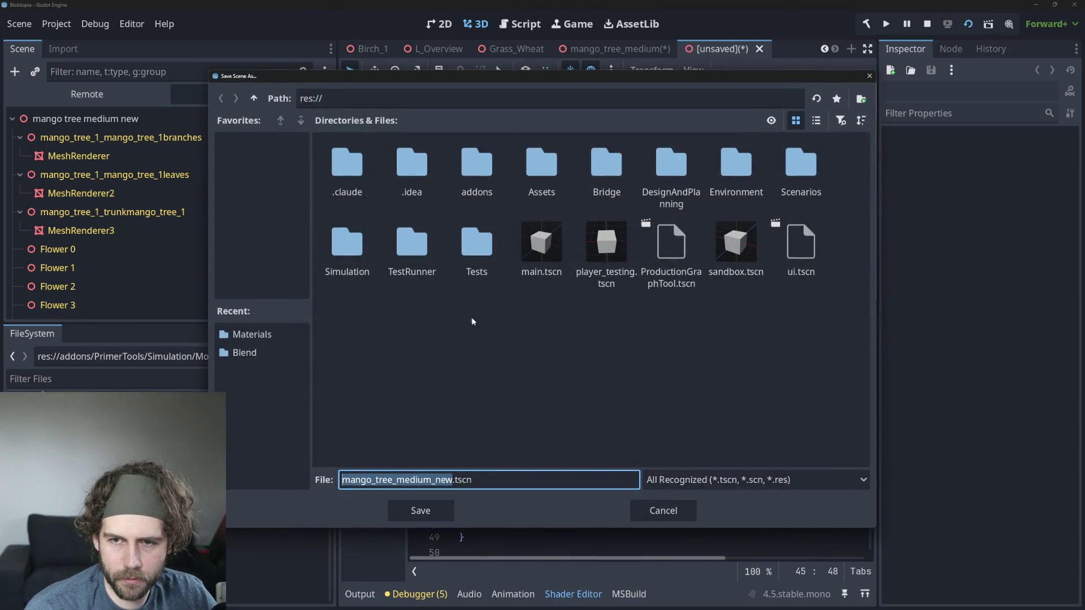
{"action": "double_click", "coordinate": [477, 165]}
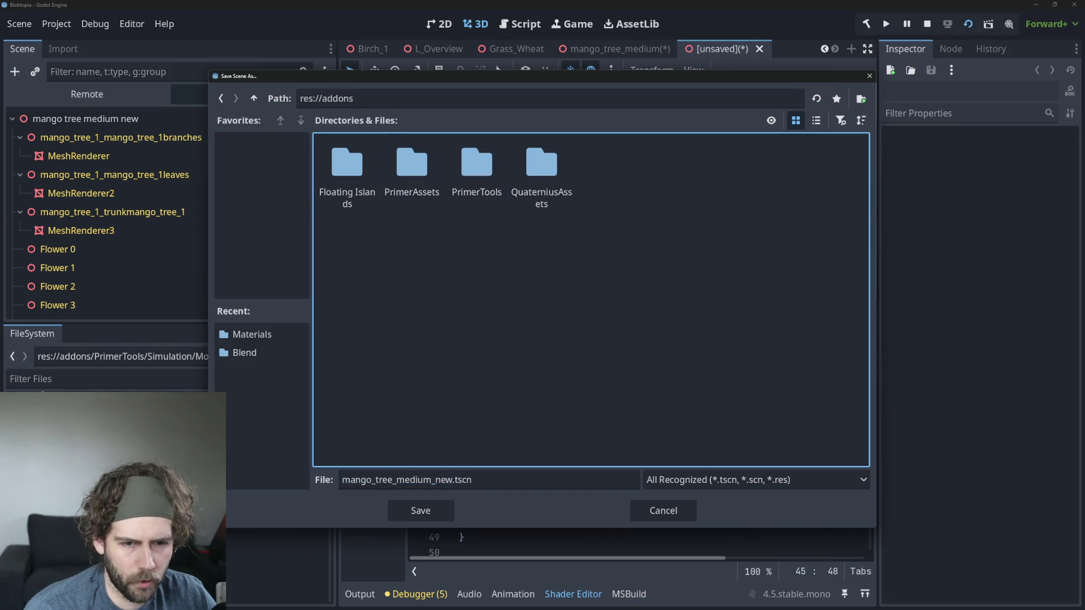
{"action": "left_click", "coordinate": [650, 516]}
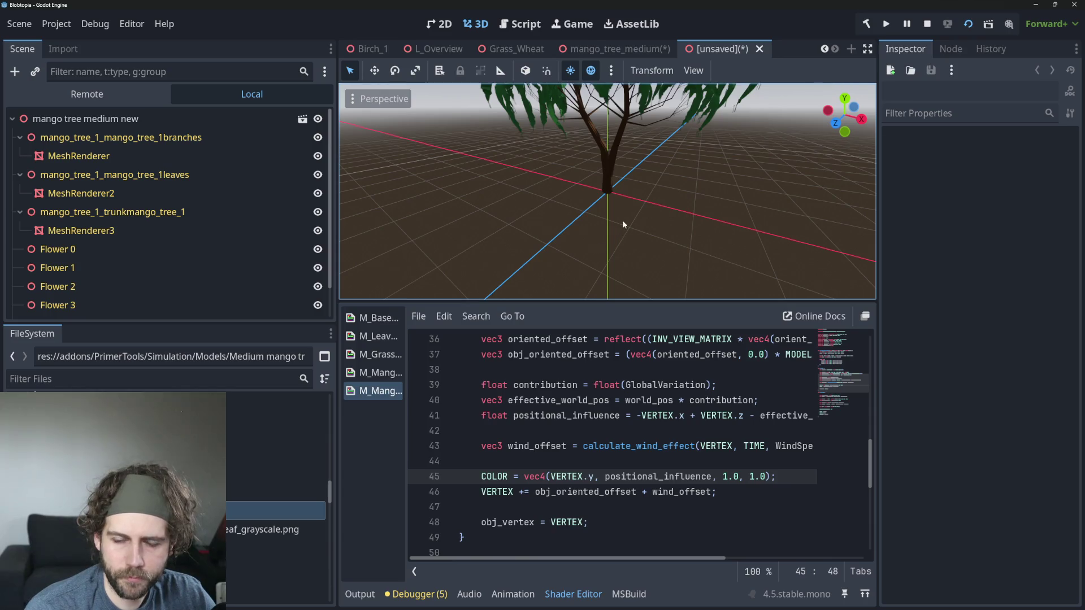
{"action": "key", "text": "ctrl+s"}
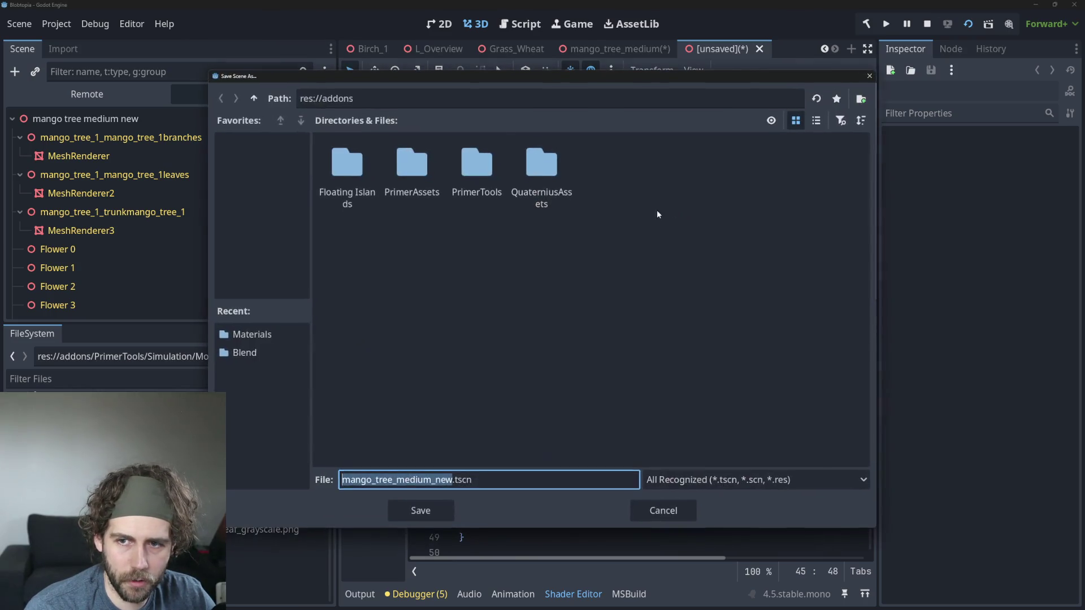
{"action": "double_click", "coordinate": [476, 168]}
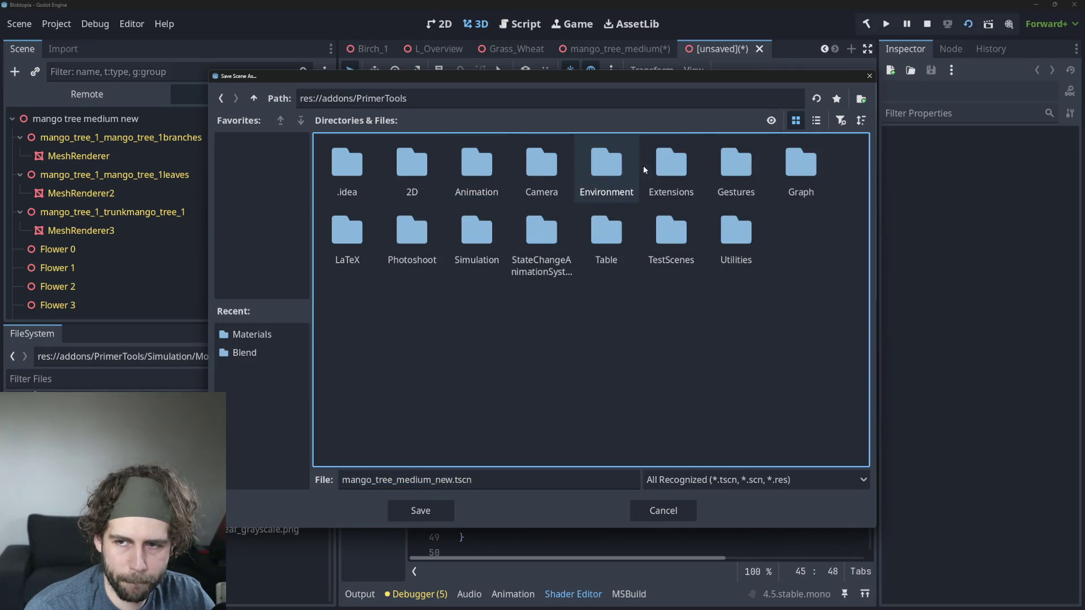
{"action": "double_click", "coordinate": [461, 241]}
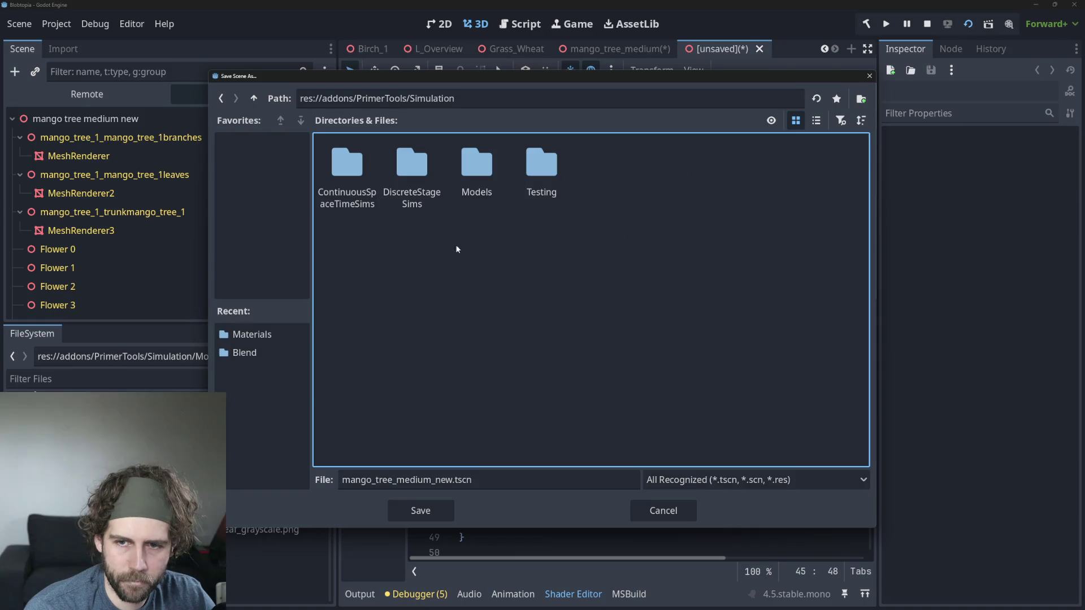
{"action": "double_click", "coordinate": [469, 167]}
{"action": "double_click", "coordinate": [465, 166]}
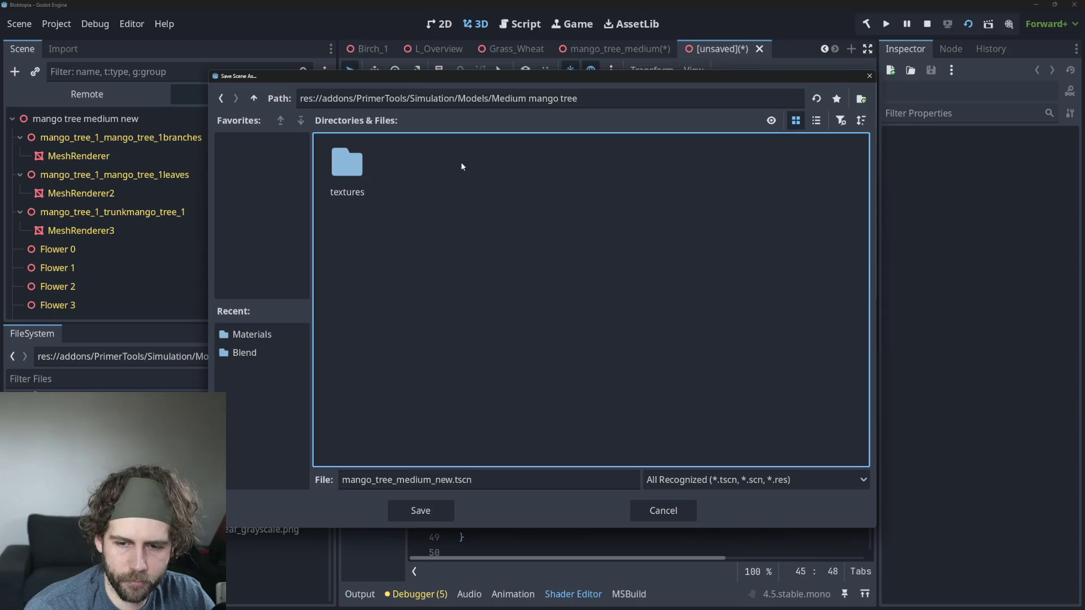
{"action": "left_click", "coordinate": [418, 508]}
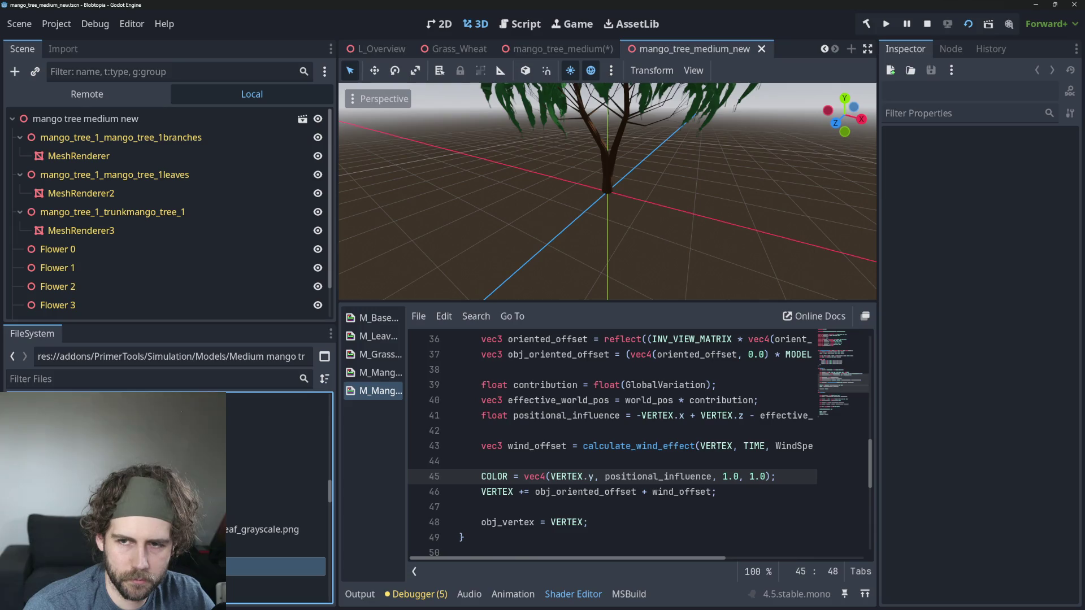
Step: Close the old mango_tree_medium tab without saving and return to mango_tree_medium_new
{"action": "scroll", "coordinate": [592, 145], "scroll_direction": "down", "scroll_amount": 5}
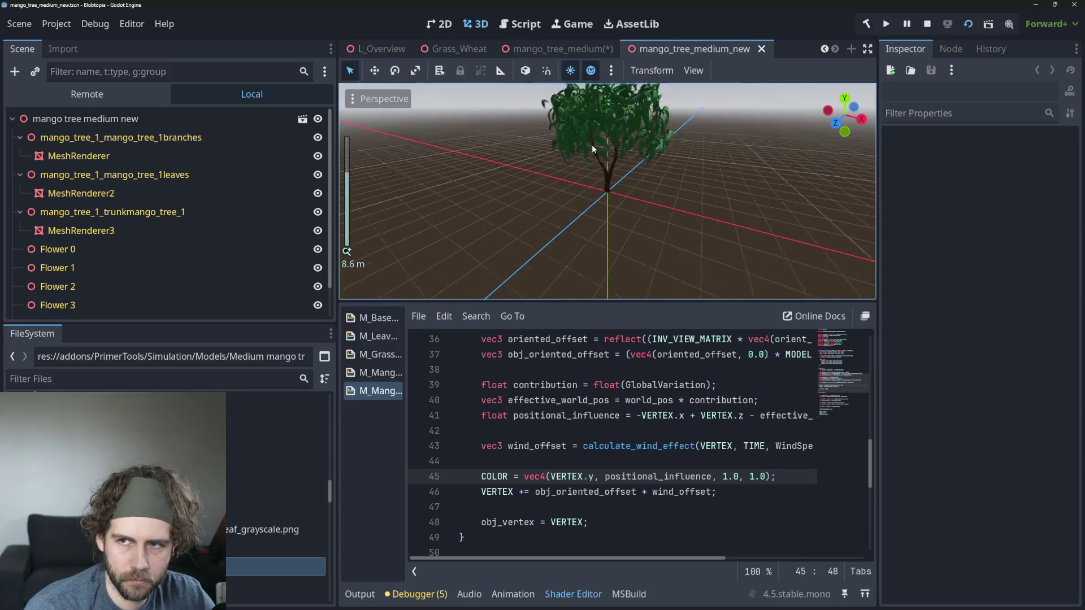
{"action": "left_click", "coordinate": [599, 49]}
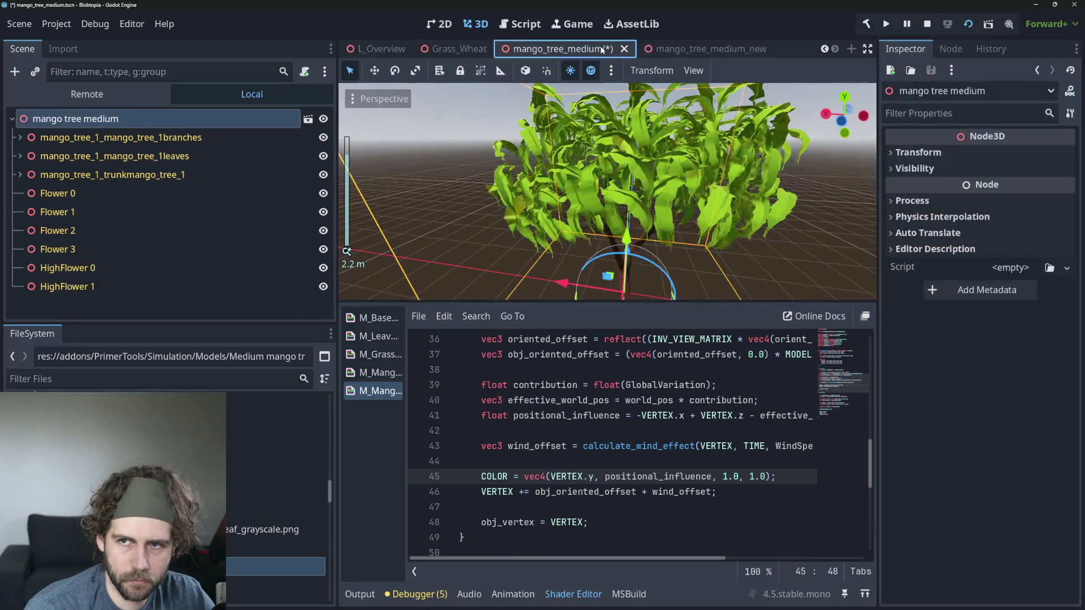
{"action": "left_click", "coordinate": [625, 49]}
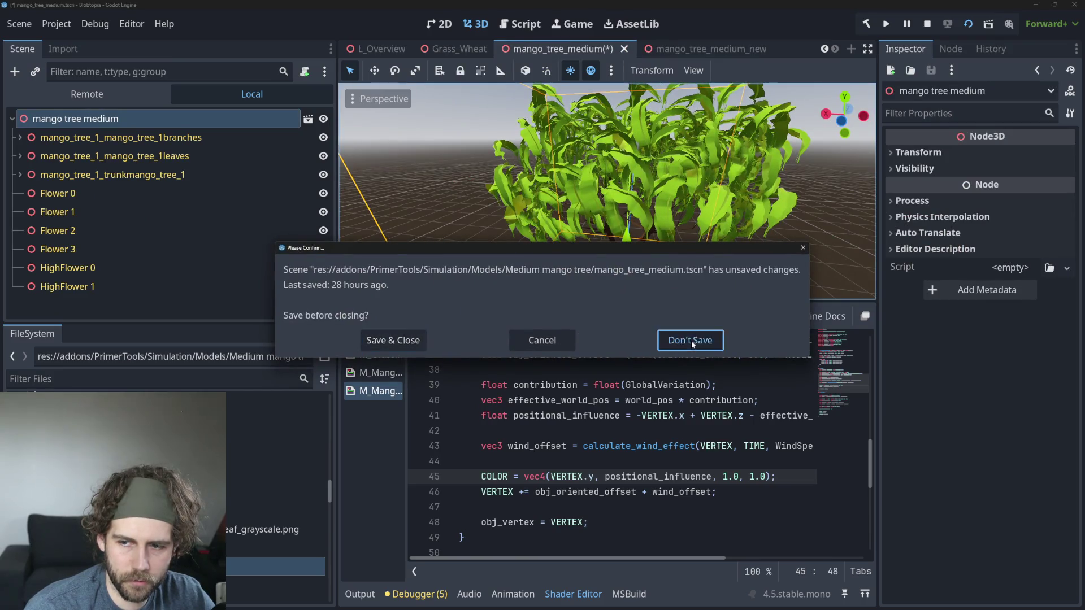
{"action": "left_click", "coordinate": [690, 339]}
{"action": "left_click", "coordinate": [695, 49]}
Step: Zoom in and orbit around the tree trunk and leaves, then save mango_tree_medium_new
{"action": "scroll", "coordinate": [586, 182], "scroll_direction": "up", "scroll_amount": 3}
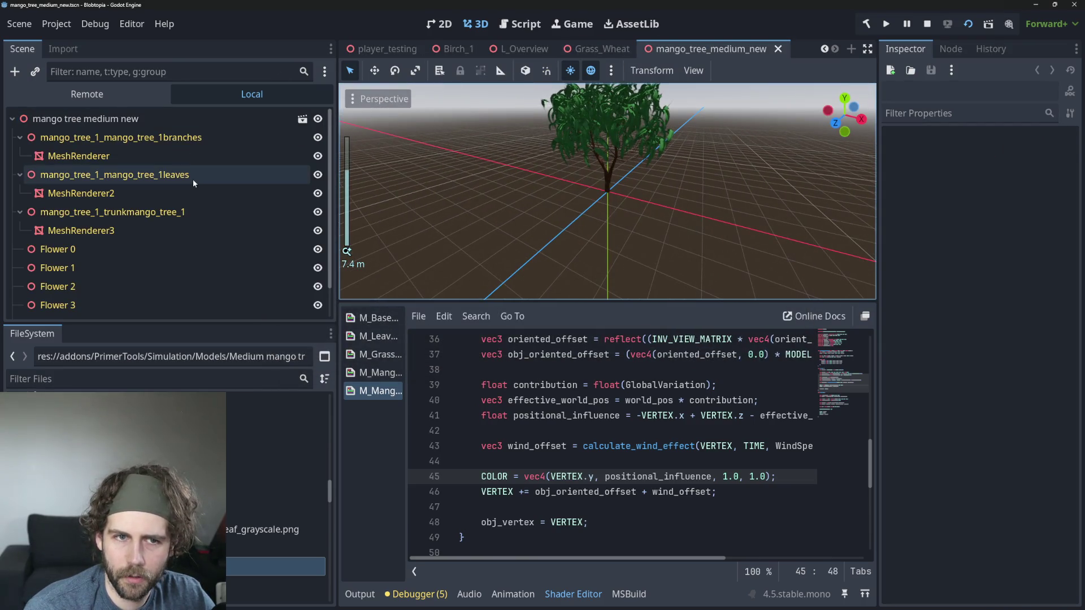
{"action": "scroll", "coordinate": [675, 201], "scroll_direction": "up", "scroll_amount": 2}
{"action": "scroll", "coordinate": [652, 188], "scroll_direction": "up", "scroll_amount": 4}
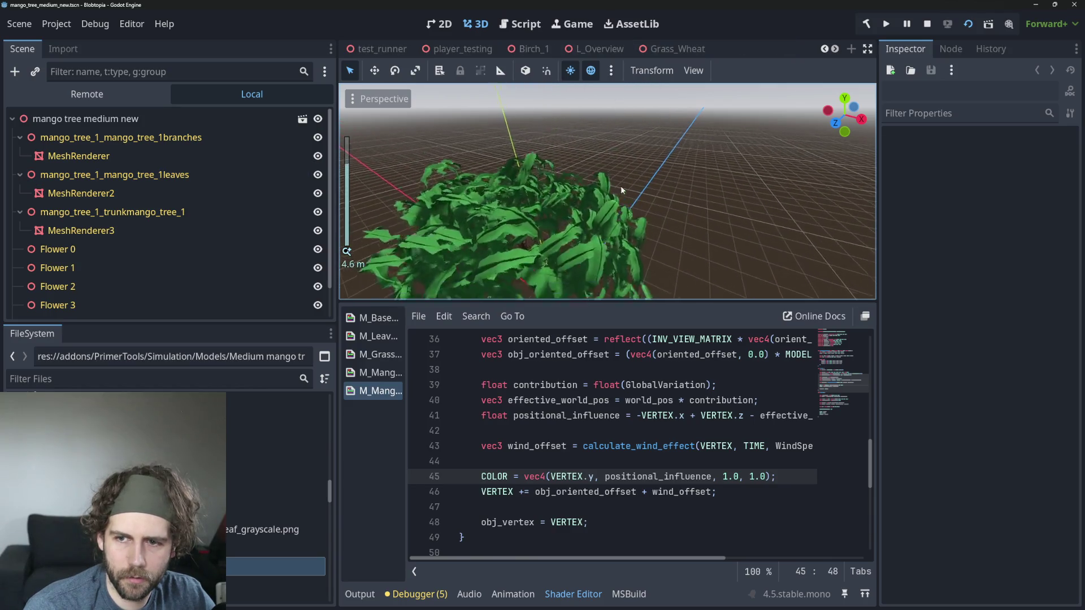
{"action": "scroll", "coordinate": [590, 153], "scroll_direction": "up", "scroll_amount": 4}
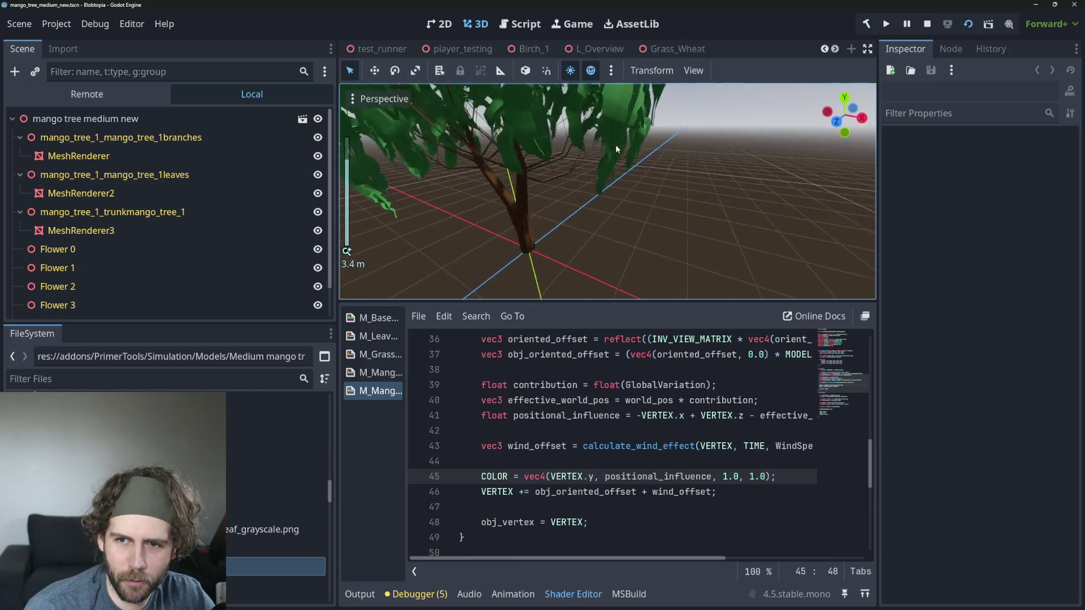
{"action": "scroll", "coordinate": [591, 153], "scroll_direction": "up", "scroll_amount": 5}
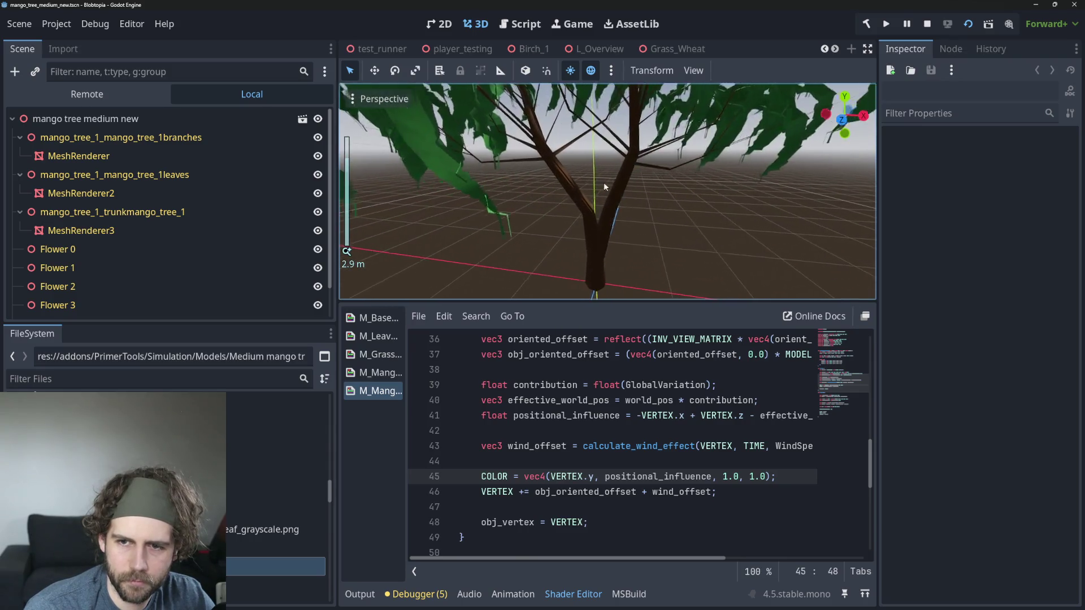
{"action": "mouse_move", "coordinate": [604, 181]}
{"action": "left_mouse_down"}
{"action": "mouse_move", "coordinate": [667, 188]}
{"action": "mouse_move", "coordinate": [663, 179]}
{"action": "mouse_move", "coordinate": [634, 189]}
{"action": "mouse_move", "coordinate": [646, 186]}
{"action": "left_mouse_up"}
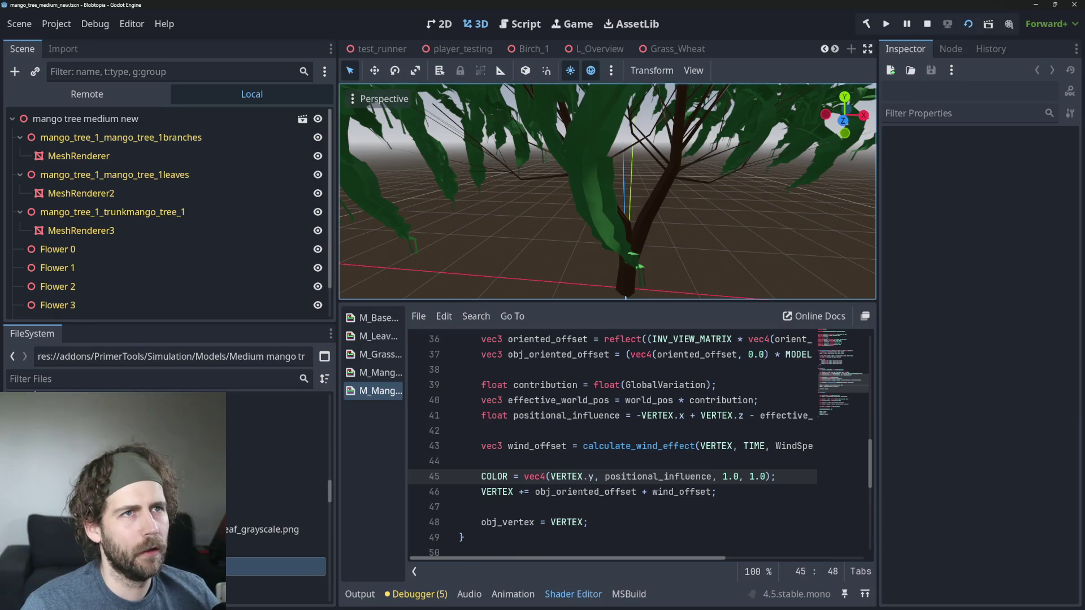
{"action": "key", "text": "ctrl+s"}
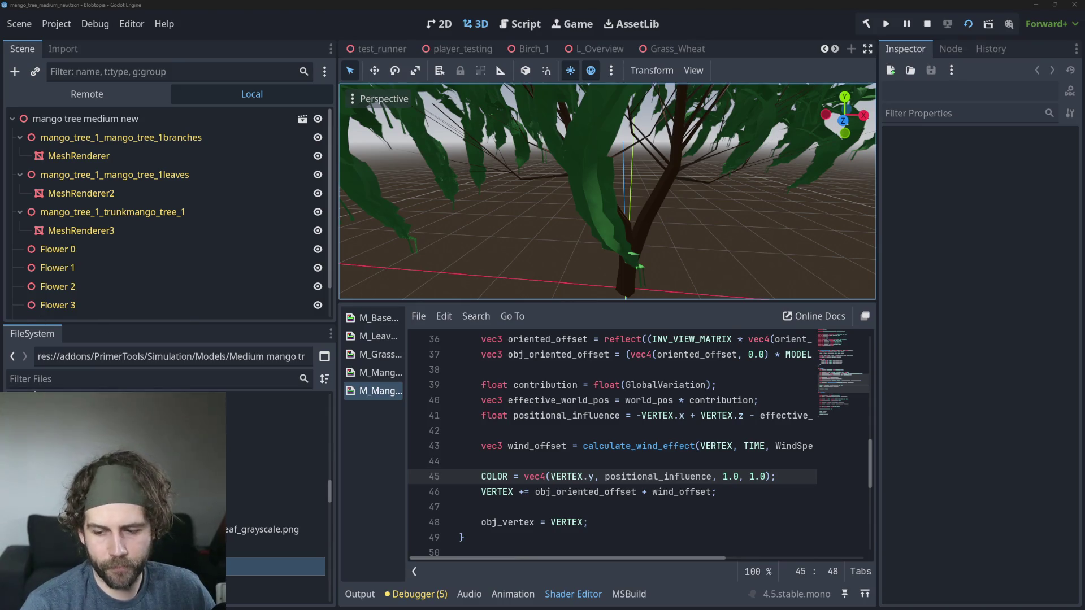
{"action": "key", "text": "alt+Tab"}
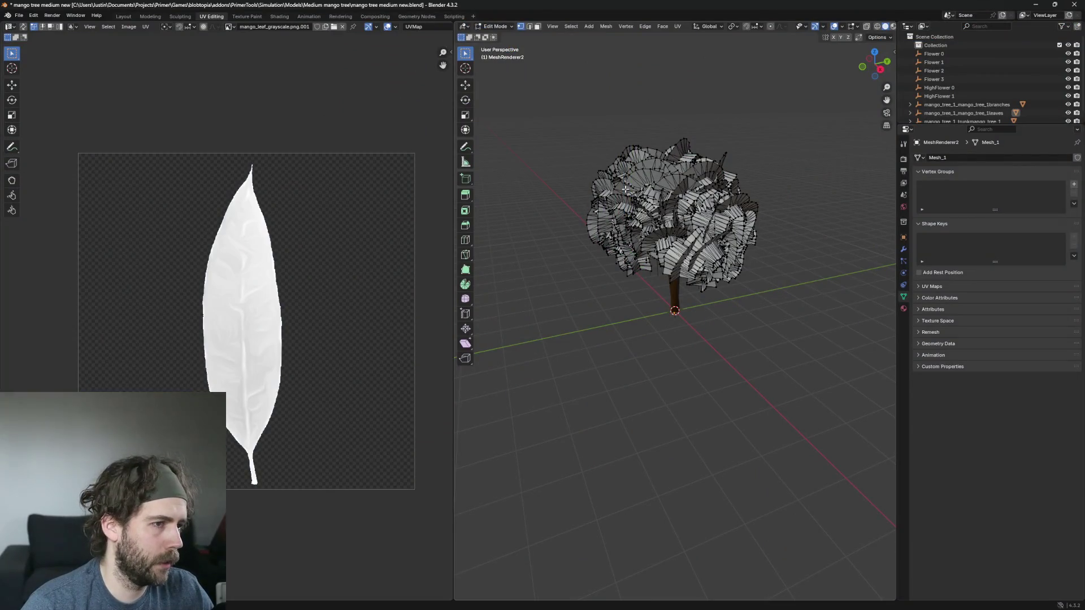
Step: Select all the UVs, test a 180° rotation and undo it, then deselect
{"action": "key", "text": "a"}
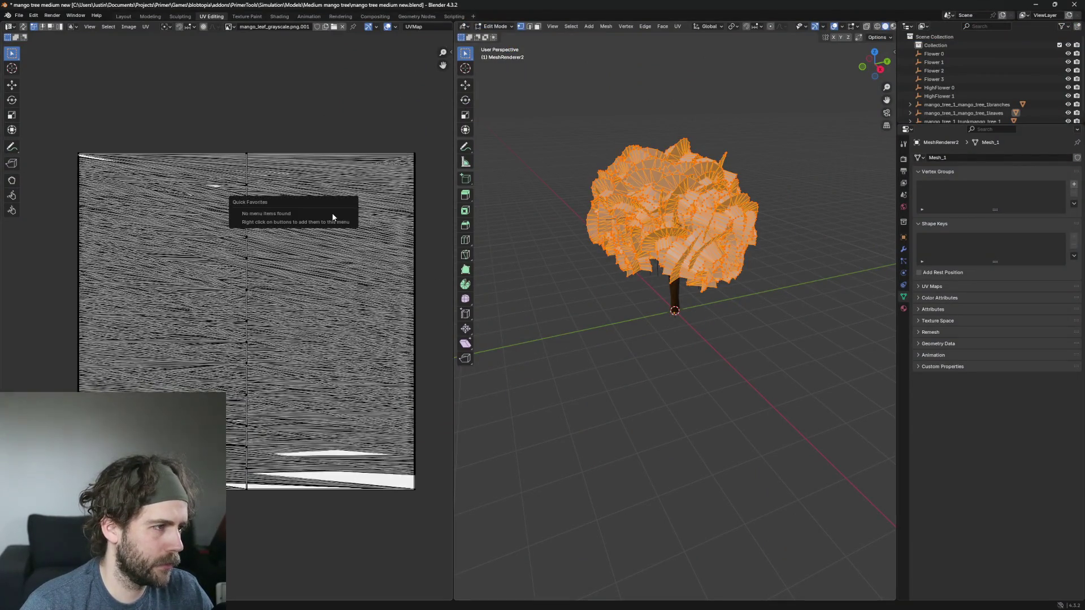
{"action": "key", "text": "a"}
{"action": "key", "text": "g"}
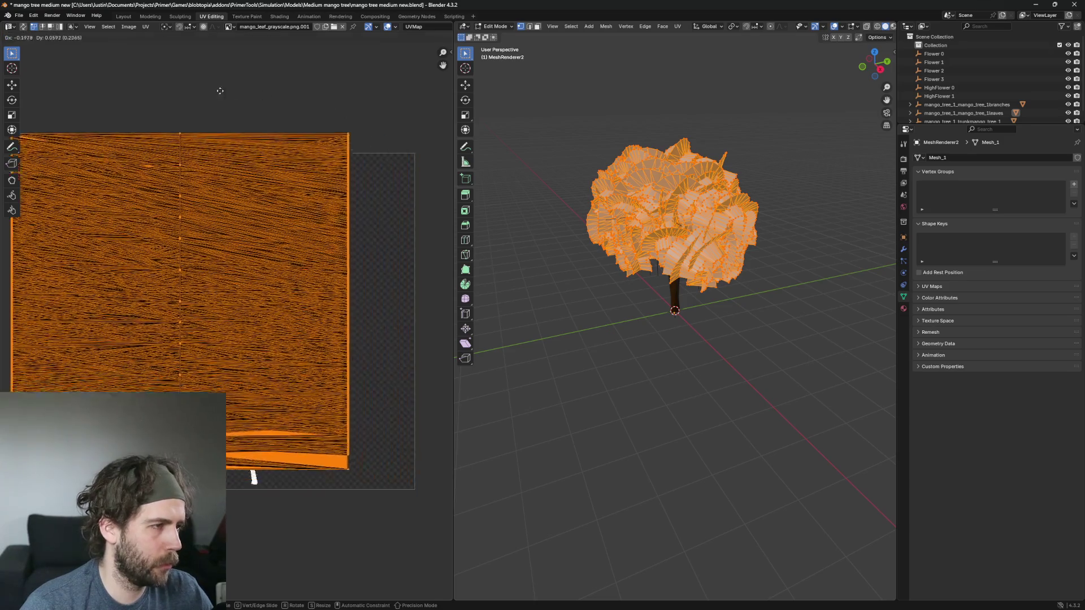
{"action": "key", "text": "Escape"}
{"action": "type", "text": "r"}
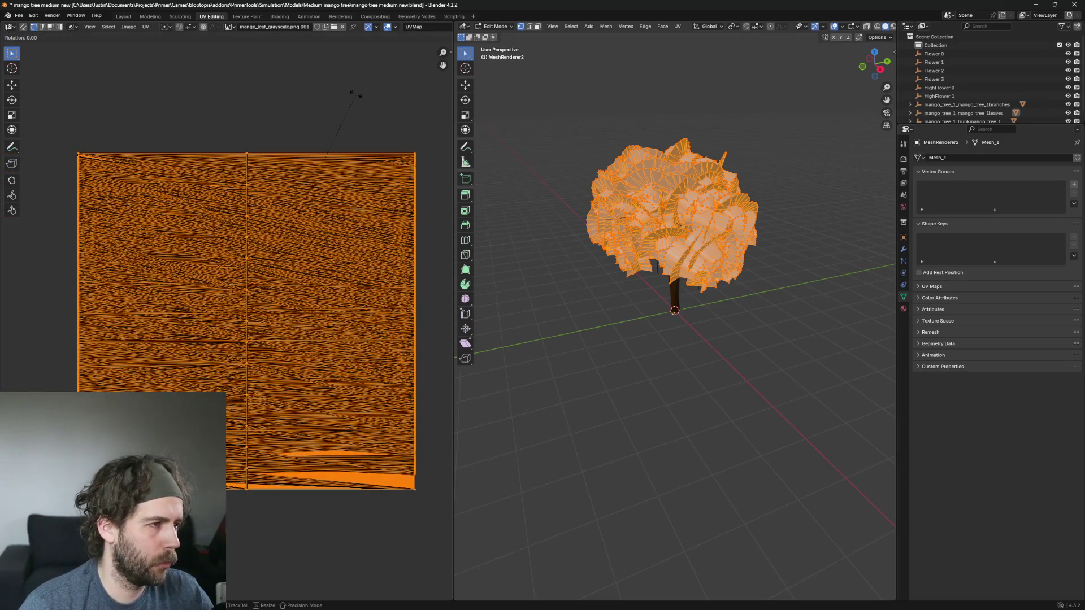
{"action": "type", "text": "180"}
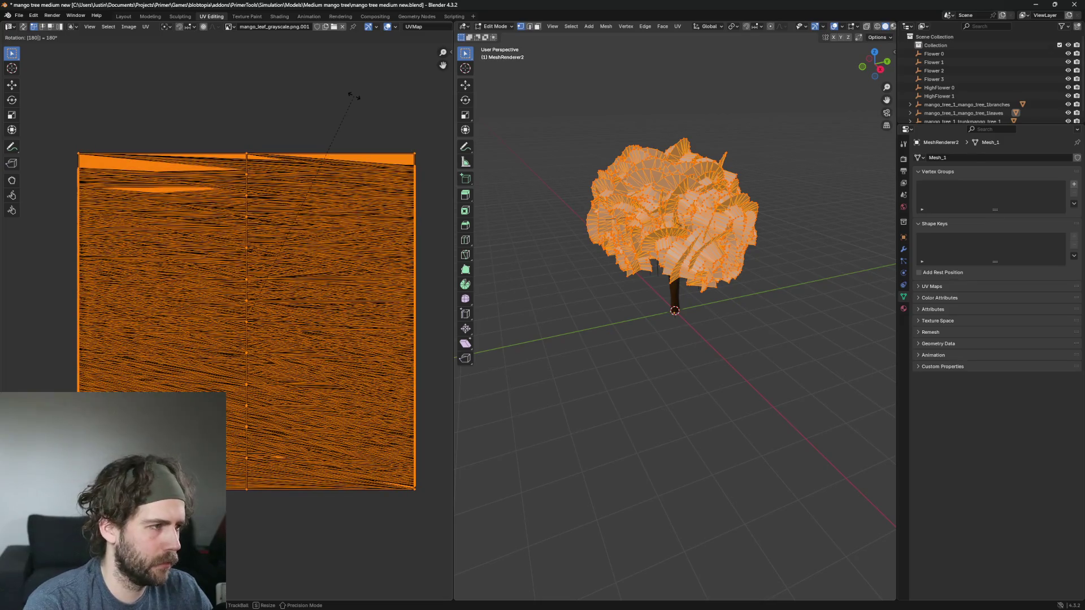
{"action": "key", "text": "Return"}
{"action": "key", "text": "ctrl+z"}
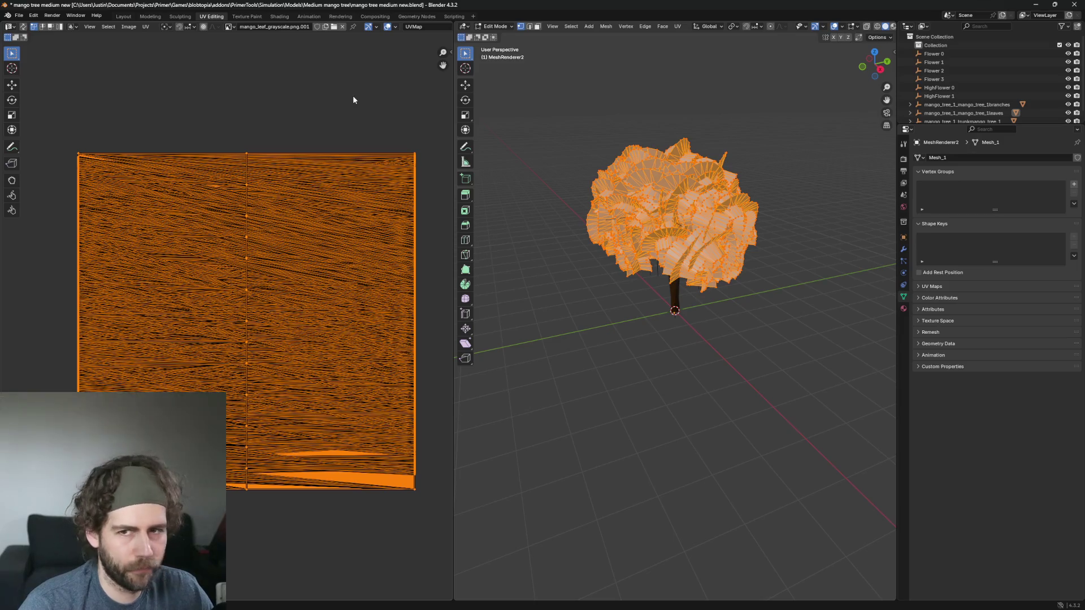
{"action": "left_click", "coordinate": [405, 140]}
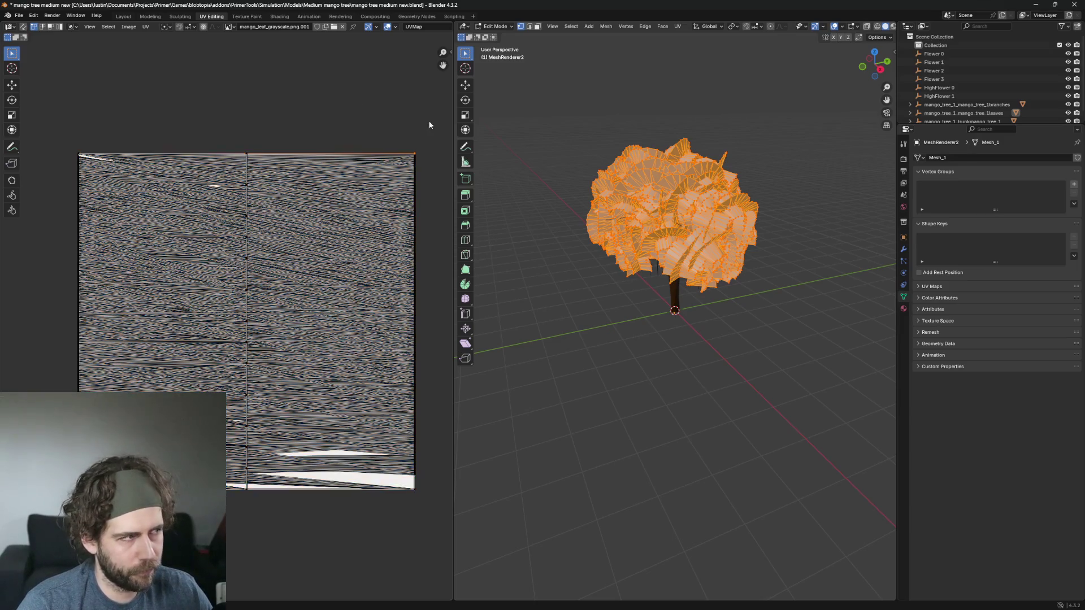
Step: Export the model as glTF 2.0 over the existing file and save the blend file
{"action": "left_click", "coordinate": [18, 15]}
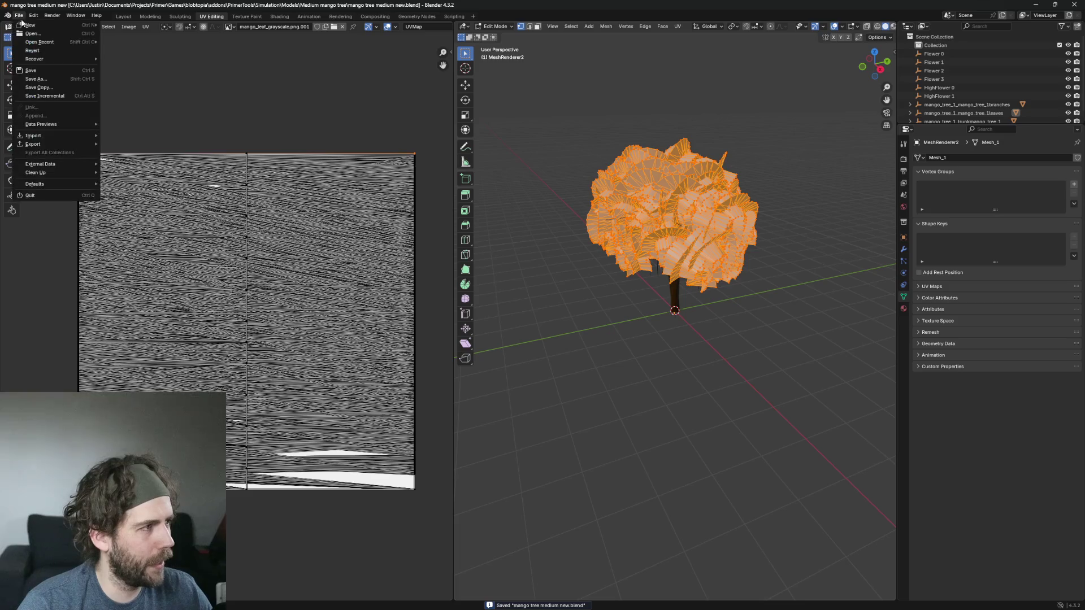
{"action": "mouse_move", "coordinate": [69, 145]}
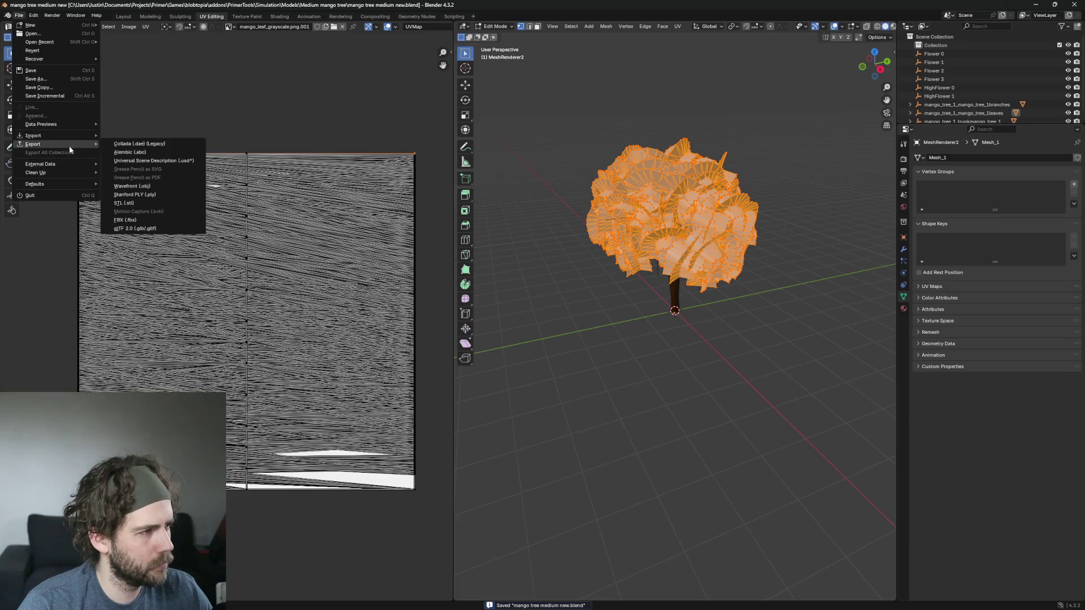
{"action": "left_click", "coordinate": [158, 229]}
{"action": "double_click", "coordinate": [473, 236]}
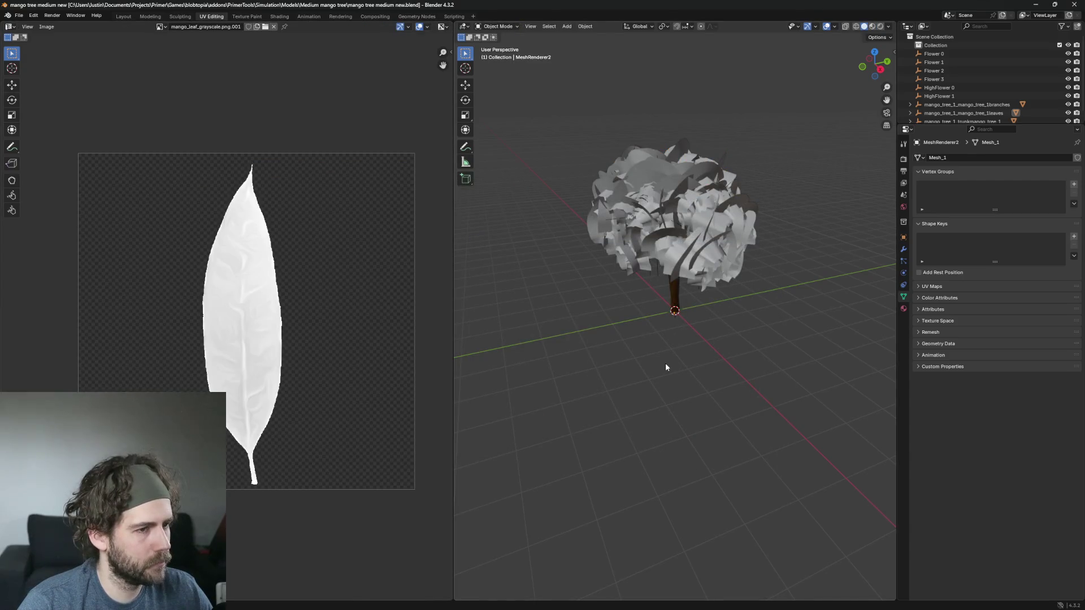
{"action": "key", "text": "ctrl+s"}
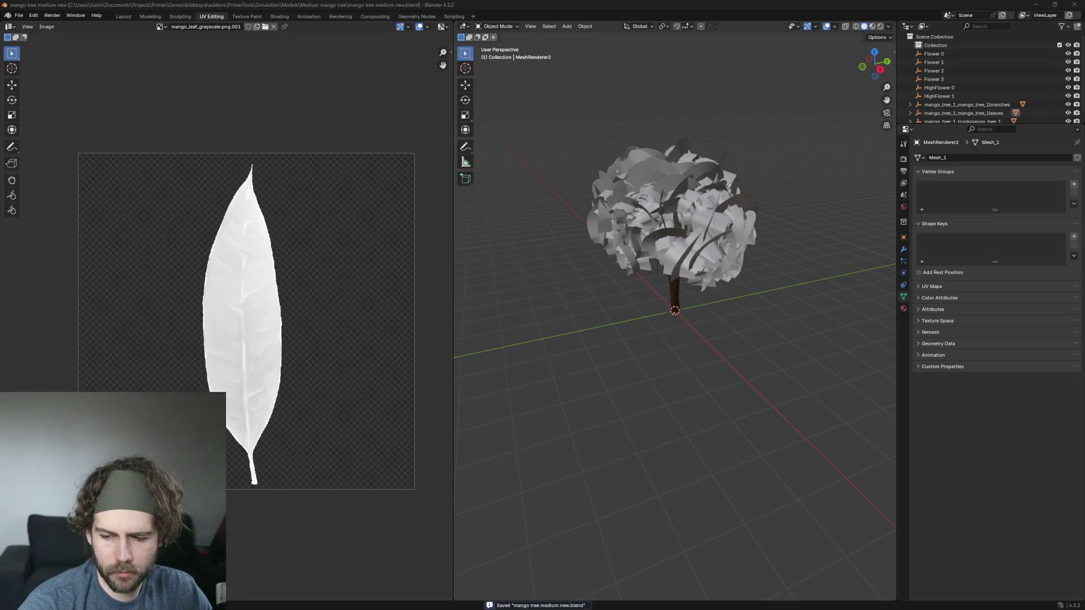
{"action": "key", "text": "alt+Tab"}
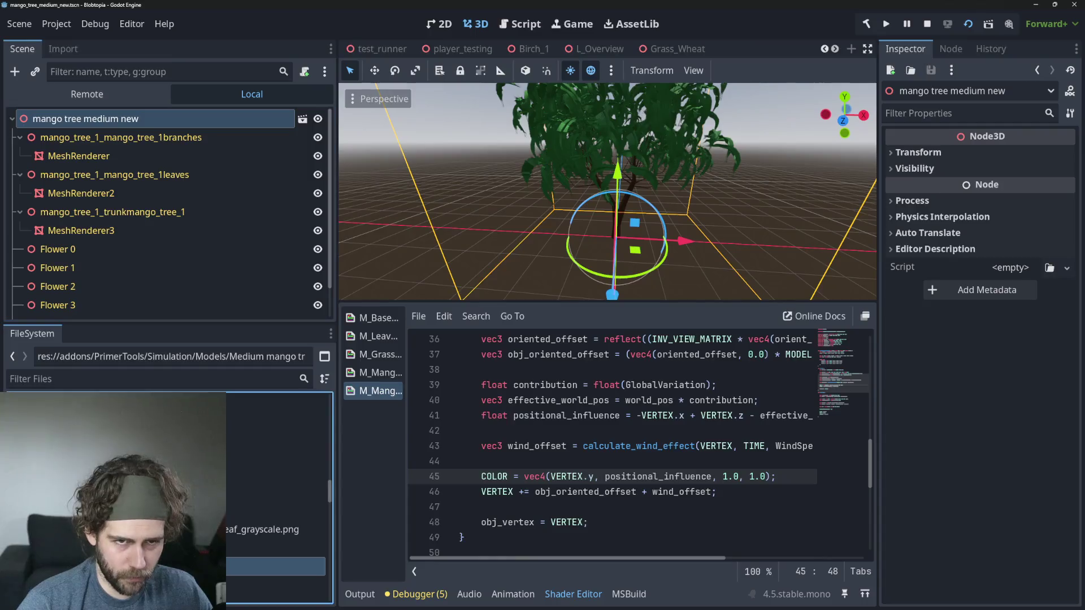
Step: Reimport mango tree medium new.glb from its Advanced Import Settings
{"action": "left_click", "coordinate": [276, 548]}
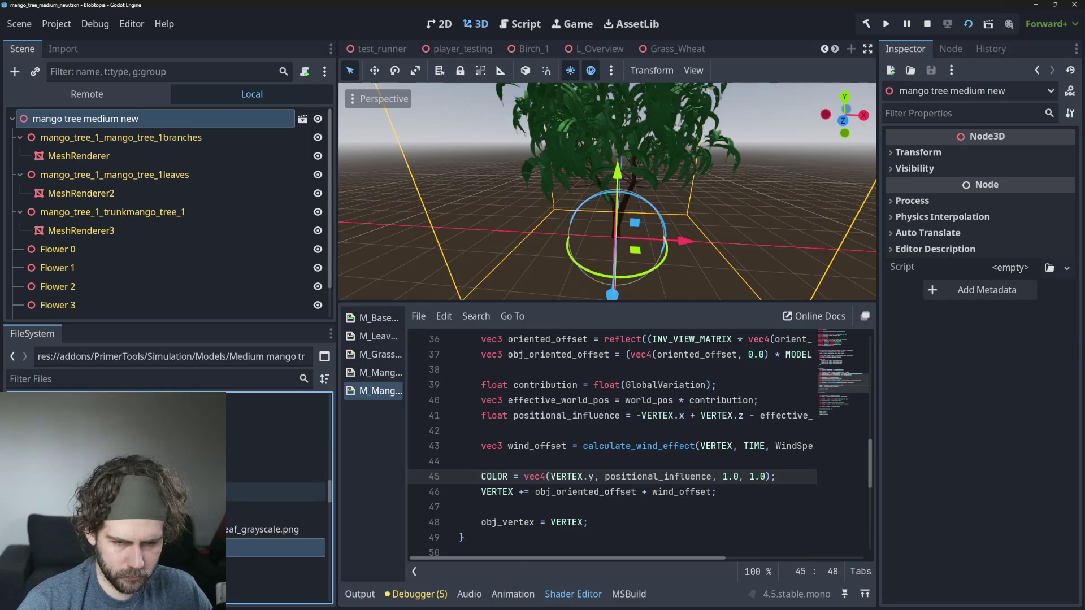
{"action": "double_click", "coordinate": [276, 510]}
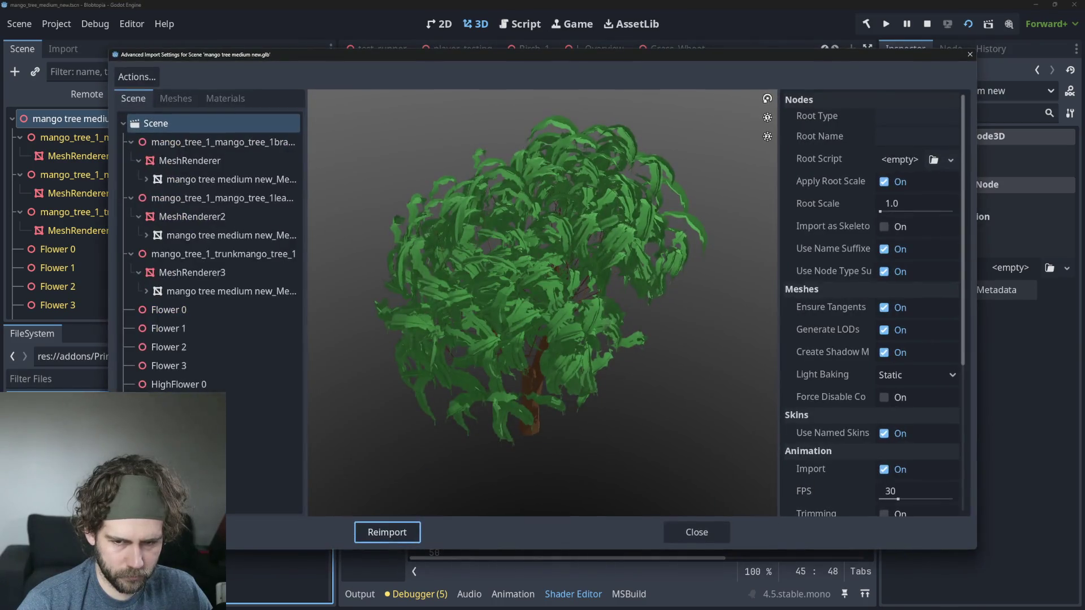
{"action": "left_click", "coordinate": [388, 531]}
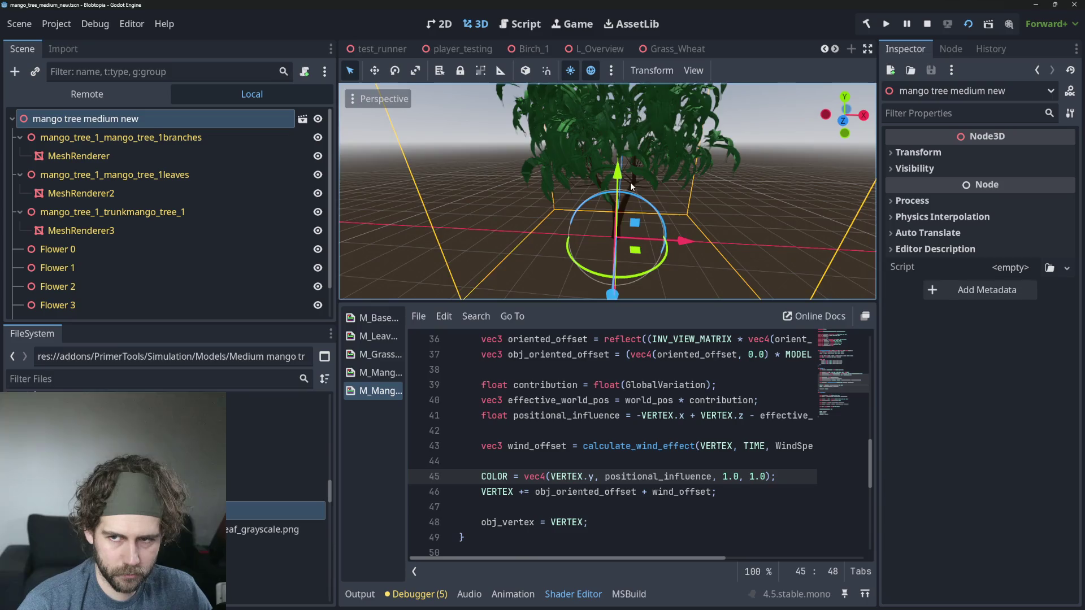
Step: Orbit and zoom around the reimported tree, then select the saved new scene file
{"action": "scroll", "coordinate": [693, 155], "scroll_direction": "up", "scroll_amount": 4}
{"action": "left_click_drag", "start_coordinate": [662, 184], "coordinate": [591, 225]}
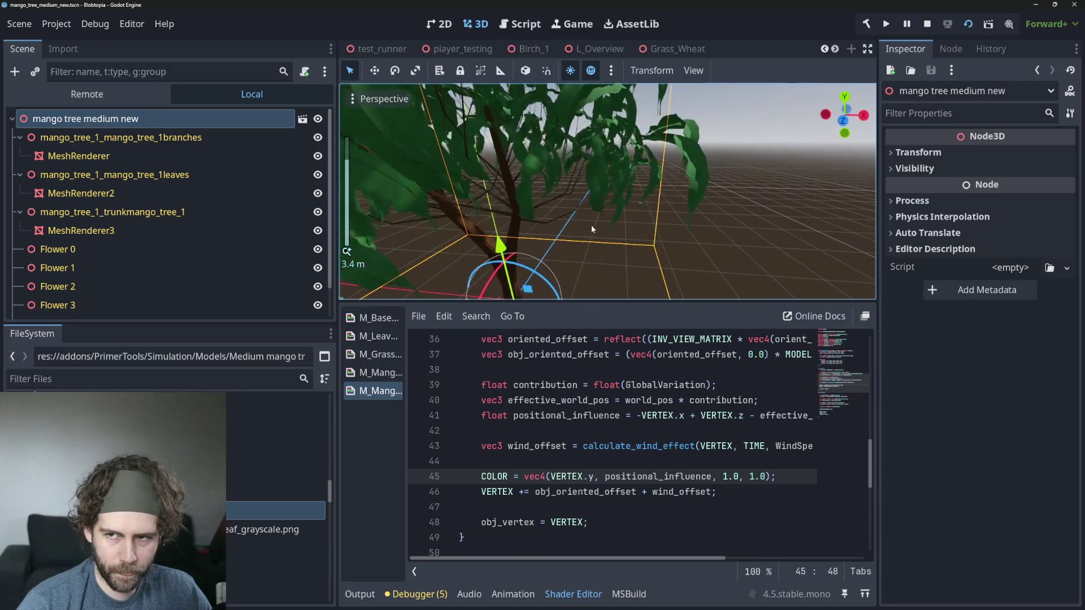
{"action": "left_click_drag", "start_coordinate": [709, 217], "coordinate": [658, 235]}
{"action": "scroll", "coordinate": [680, 205], "scroll_direction": "up", "scroll_amount": 3}
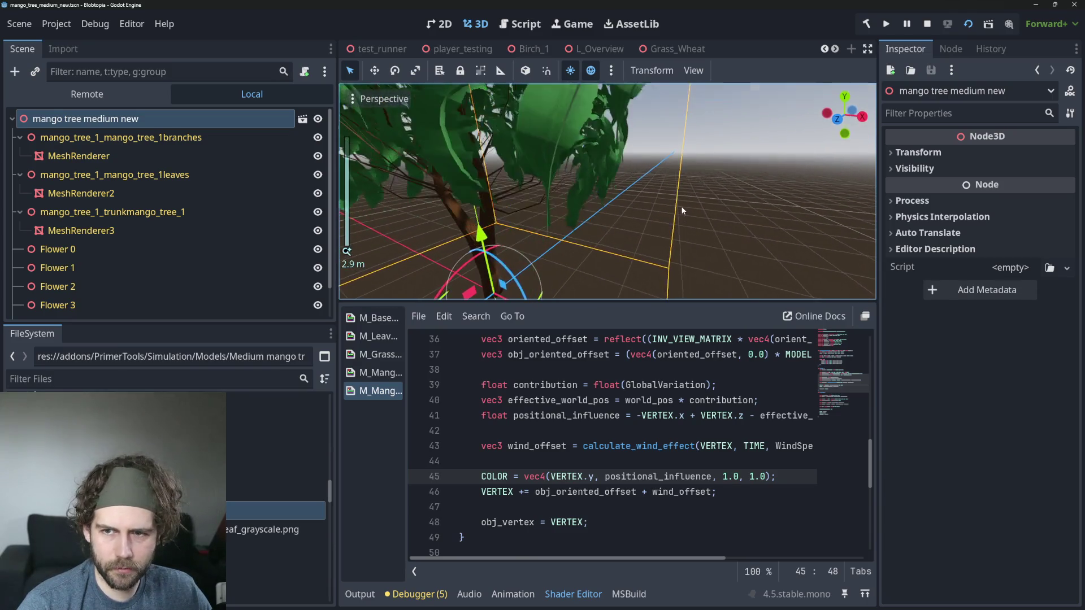
{"action": "scroll", "coordinate": [539, 214], "scroll_direction": "down", "scroll_amount": 3}
{"action": "left_click_drag", "start_coordinate": [539, 214], "coordinate": [582, 199]}
{"action": "scroll", "coordinate": [571, 199], "scroll_direction": "up", "scroll_amount": 2}
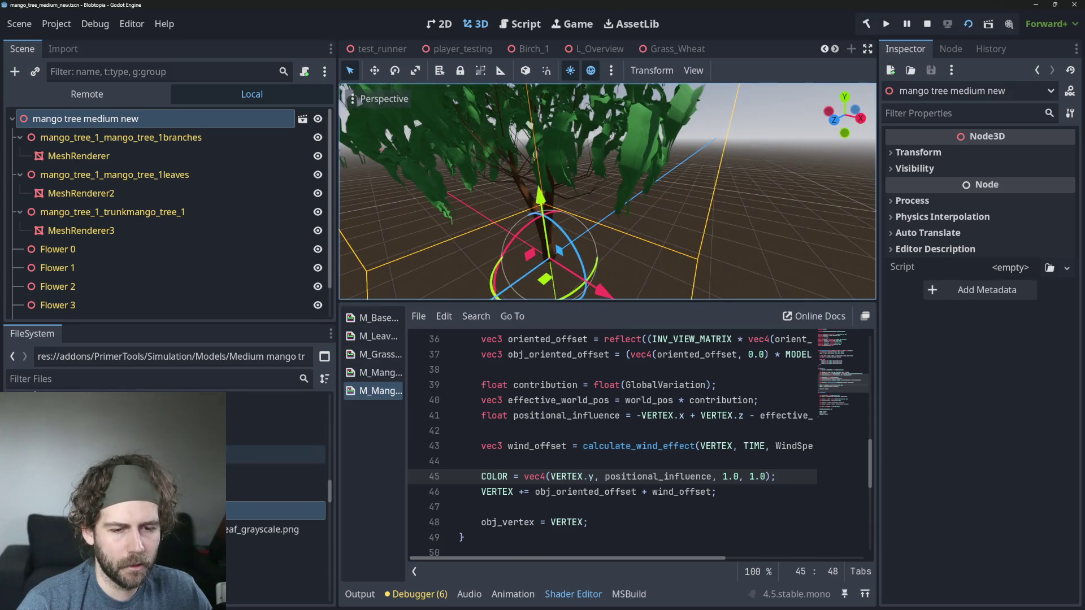
{"action": "left_click", "coordinate": [276, 567]}
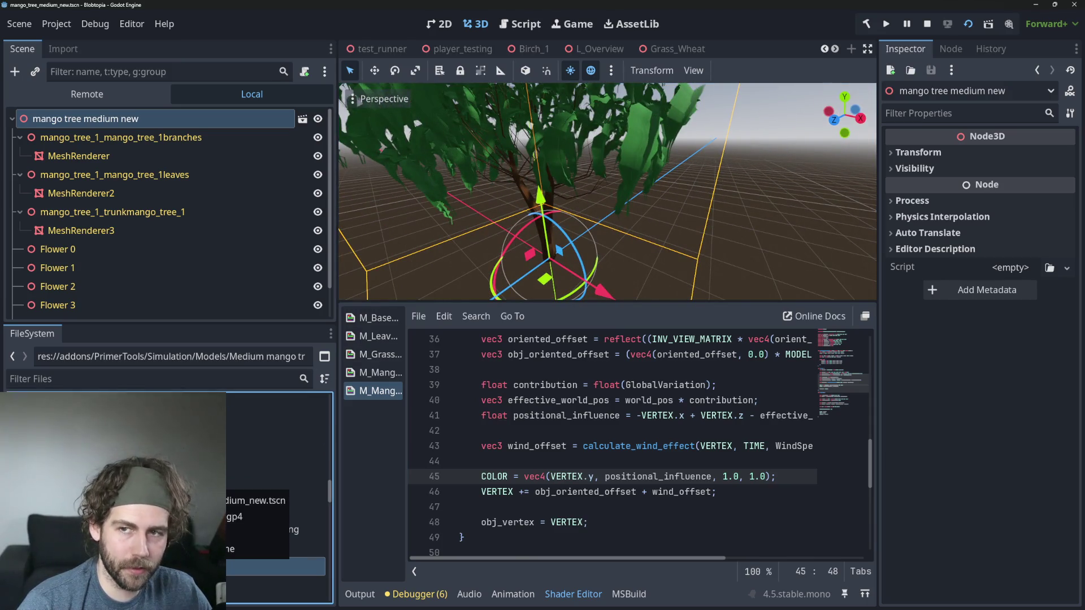
Step: Delete mango_tree_medium_new.tscn and create a new inherited scene from the mango tree glb
{"action": "key", "text": "Delete"}
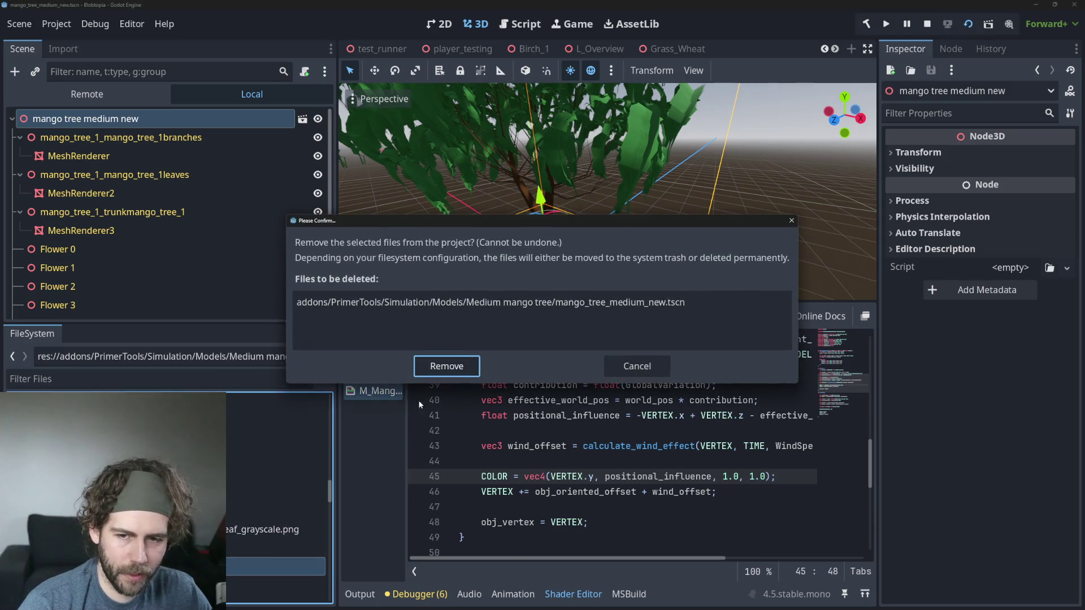
{"action": "left_click", "coordinate": [447, 366]}
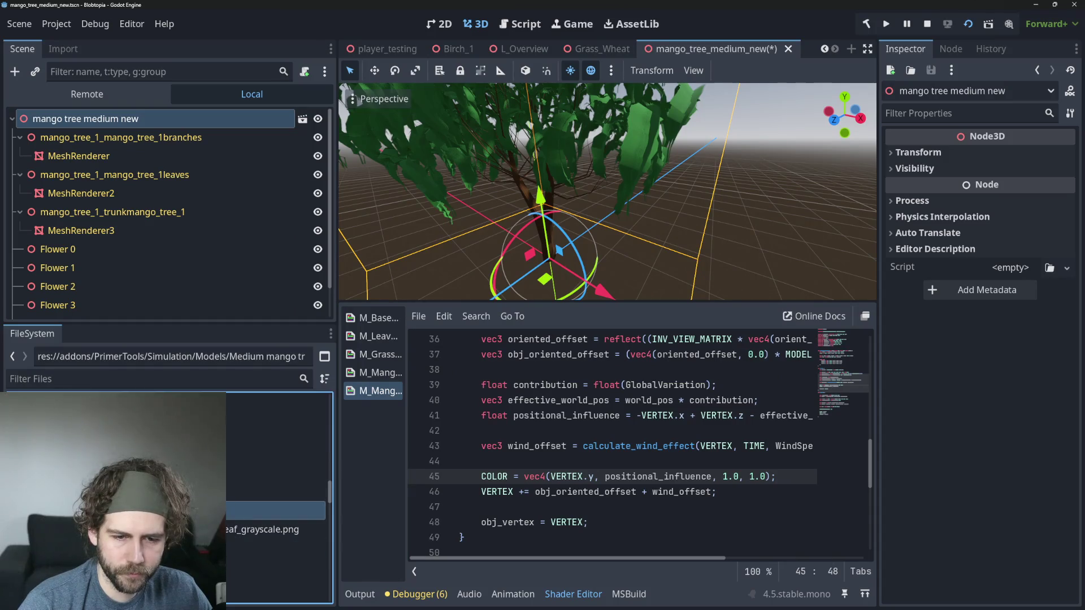
{"action": "right_click", "coordinate": [161, 510]}
{"action": "left_click", "coordinate": [224, 253]}
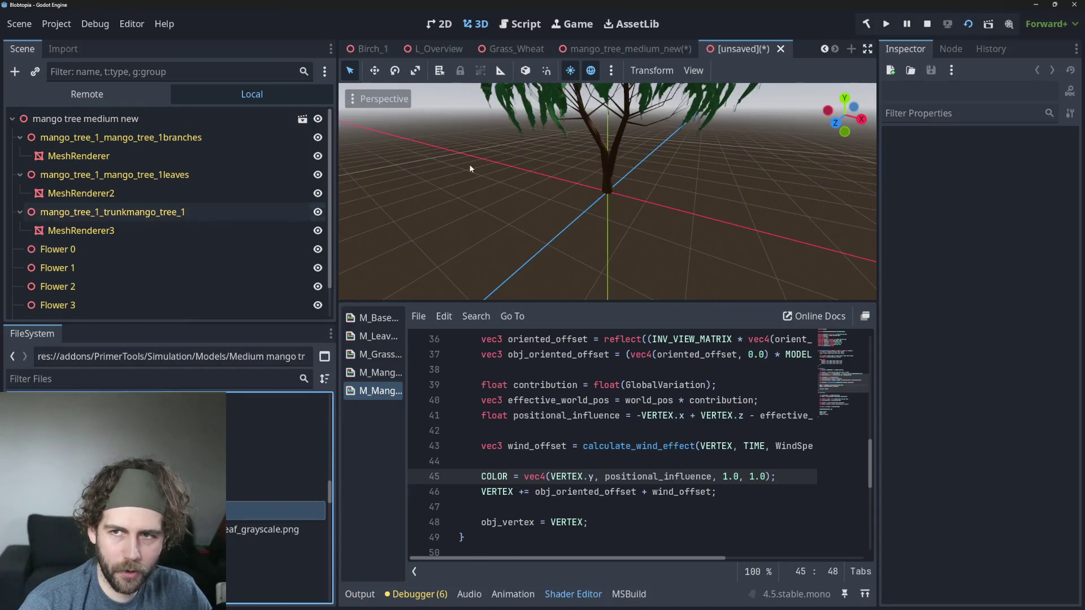
Step: Close the old mango_tree_medium_new scene tab, discarding its unsaved changes
{"action": "left_click", "coordinate": [681, 49]}
{"action": "left_click", "coordinate": [702, 49]}
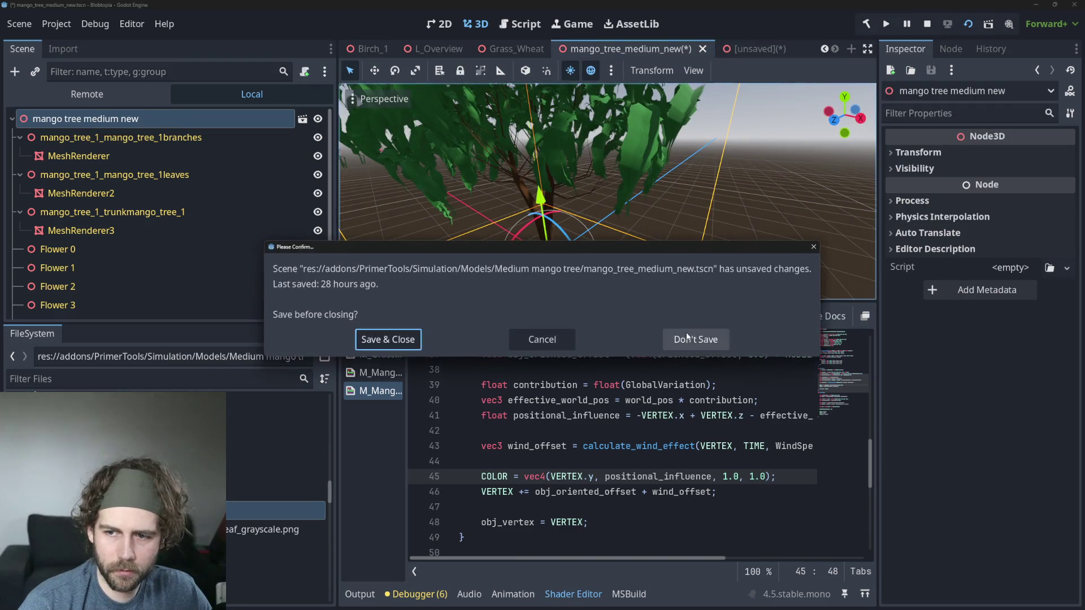
{"action": "left_click", "coordinate": [696, 340]}
Step: Orbit and zoom around the new inherited scene to inspect the tree's leaves and trunk
{"action": "left_click", "coordinate": [767, 53]}
{"action": "scroll", "coordinate": [592, 252], "scroll_direction": "up", "scroll_amount": 5}
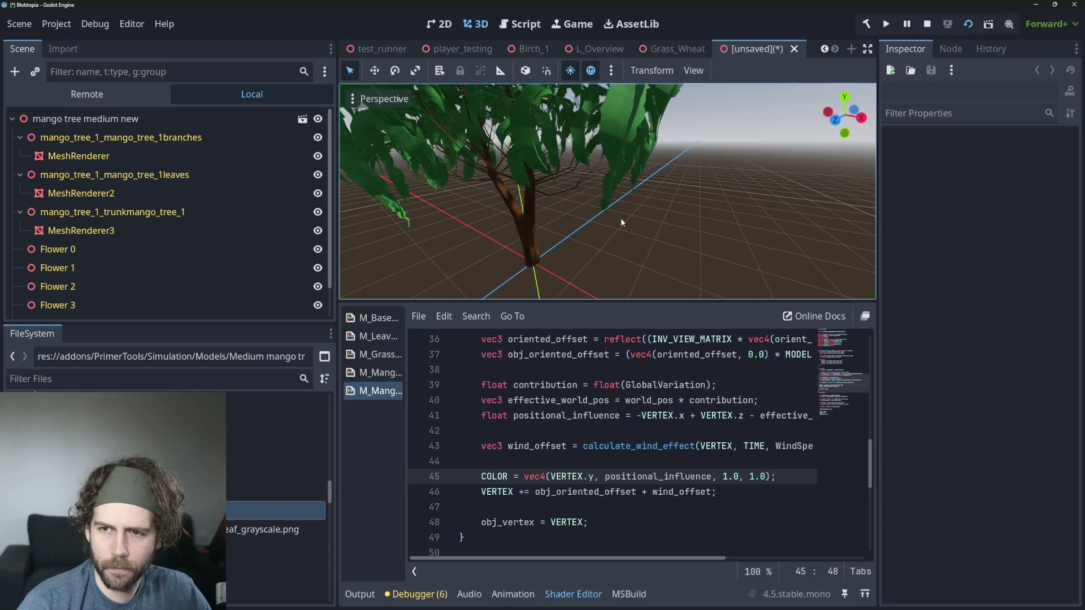
{"action": "mouse_move", "coordinate": [620, 218]}
{"action": "left_mouse_down"}
{"action": "mouse_move", "coordinate": [432, 259]}
{"action": "mouse_move", "coordinate": [498, 237]}
{"action": "mouse_move", "coordinate": [534, 242]}
{"action": "mouse_move", "coordinate": [490, 242]}
{"action": "mouse_move", "coordinate": [505, 239]}
{"action": "left_mouse_up"}
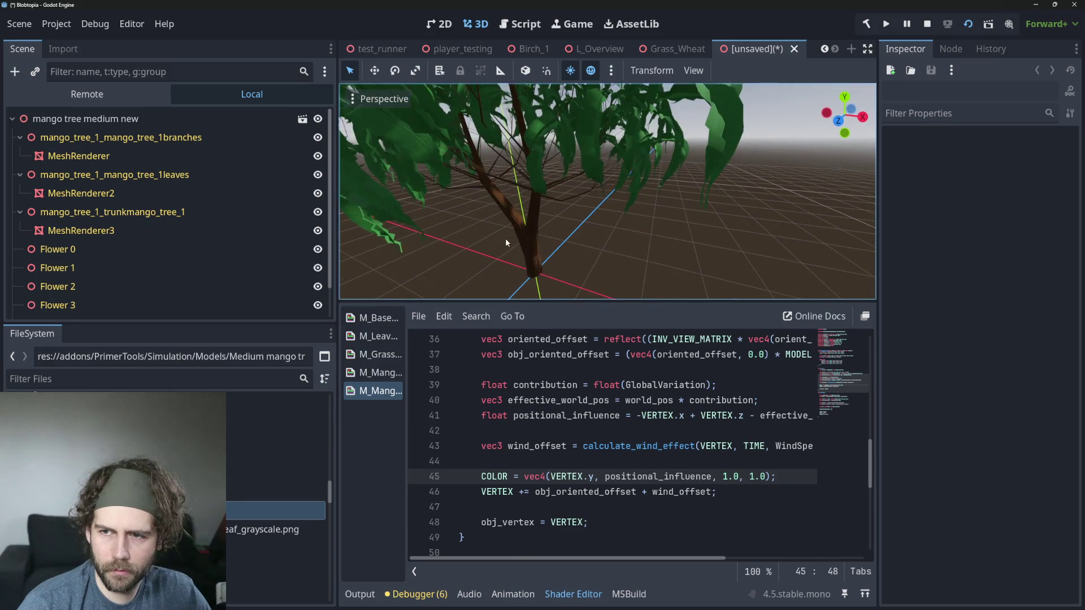
{"action": "scroll", "coordinate": [671, 230], "scroll_direction": "up", "scroll_amount": 2}
{"action": "mouse_move", "coordinate": [677, 227]}
{"action": "left_mouse_down"}
{"action": "mouse_move", "coordinate": [733, 227]}
{"action": "mouse_move", "coordinate": [631, 257]}
{"action": "left_mouse_up"}
{"action": "scroll", "coordinate": [730, 230], "scroll_direction": "down", "scroll_amount": 3}
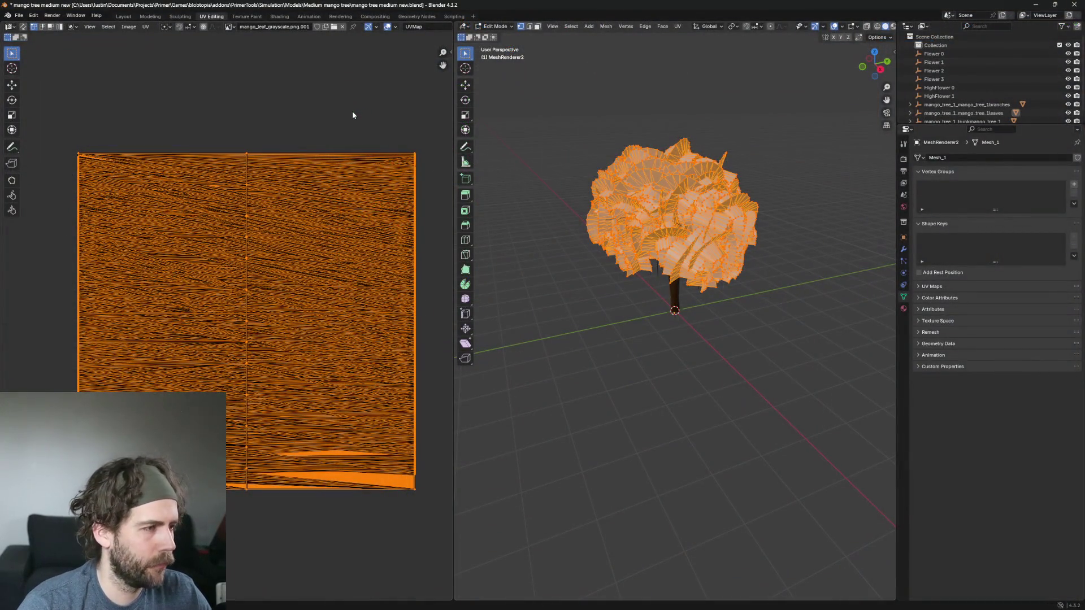
Step: Rotate the leaf UVs 90°, save the blend file and deselect all UVs
{"action": "type", "text": "r"}
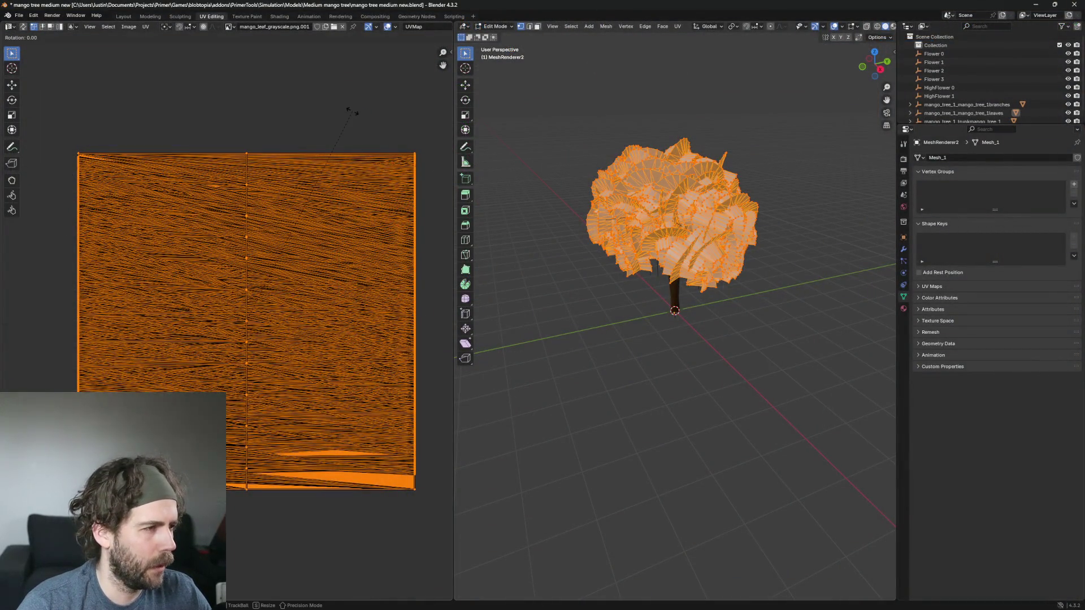
{"action": "type", "text": "90"}
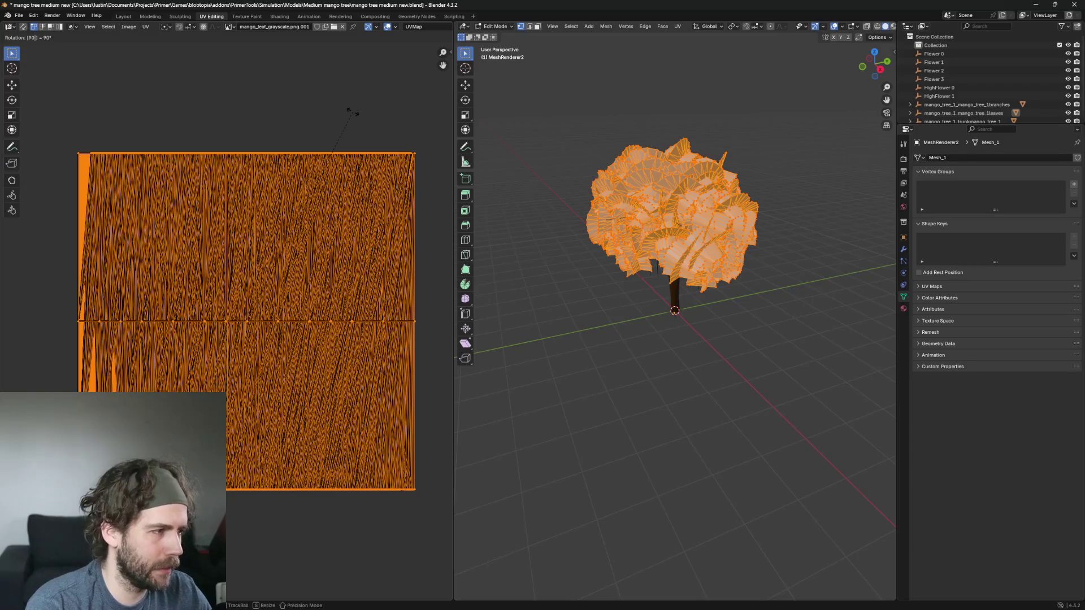
{"action": "key", "text": "Return"}
{"action": "key", "text": "ctrl+s"}
{"action": "key", "text": "alt+a"}
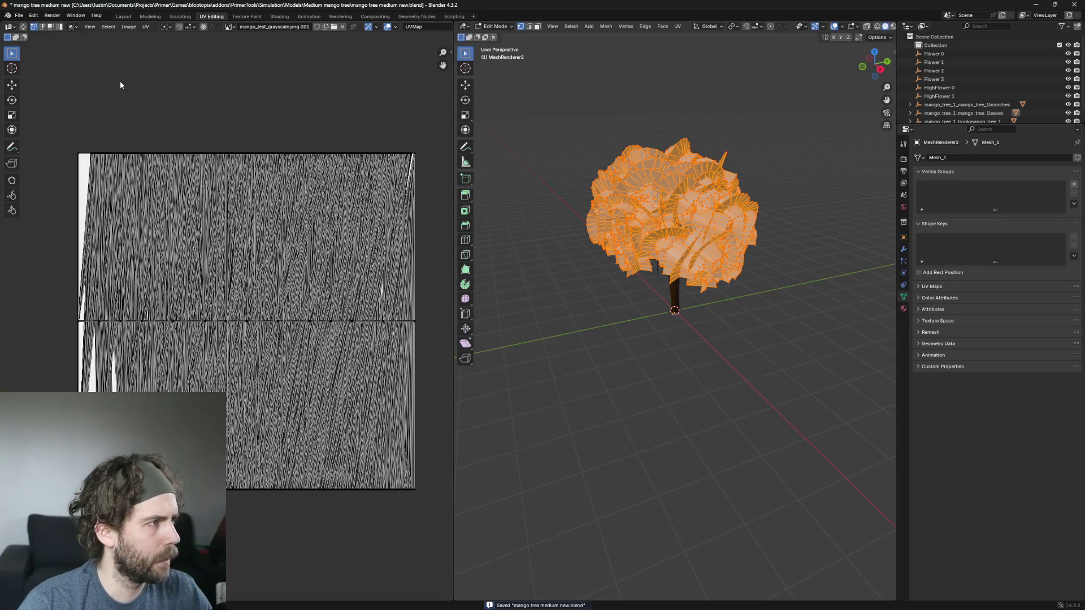
Step: Begin a glTF 2.0 export targeting mango tree medium new.glb, then cancel it
{"action": "left_click", "coordinate": [18, 15]}
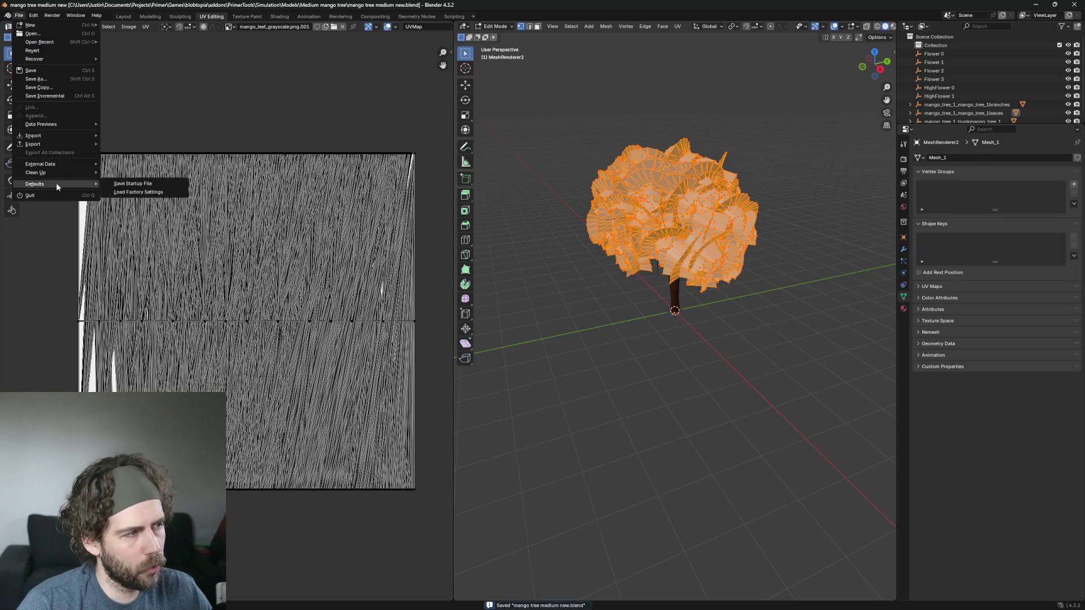
{"action": "mouse_move", "coordinate": [57, 144]}
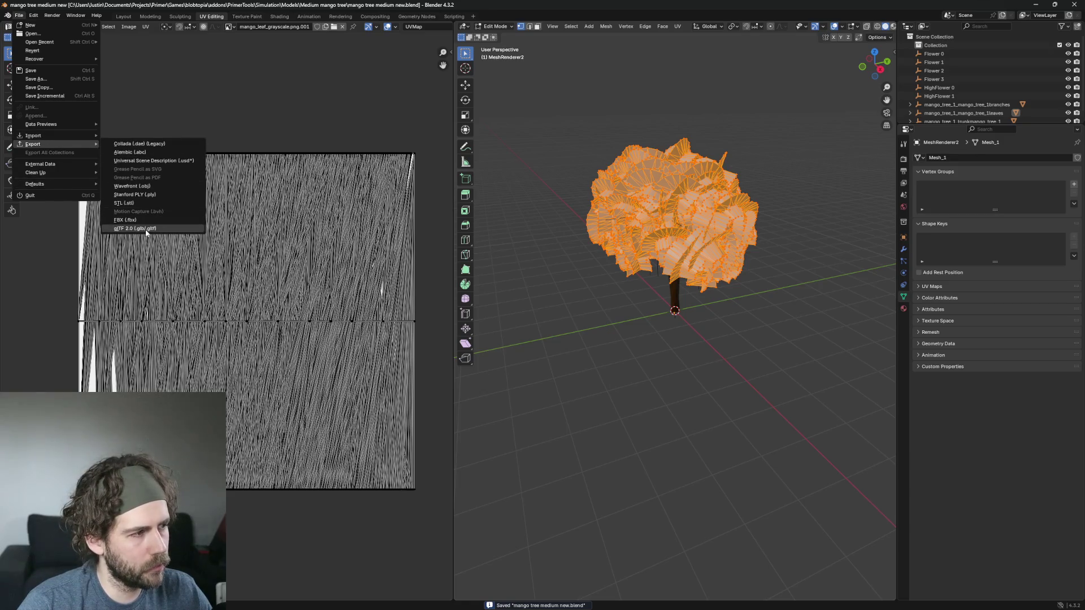
{"action": "left_click", "coordinate": [144, 229]}
{"action": "left_click", "coordinate": [468, 240]}
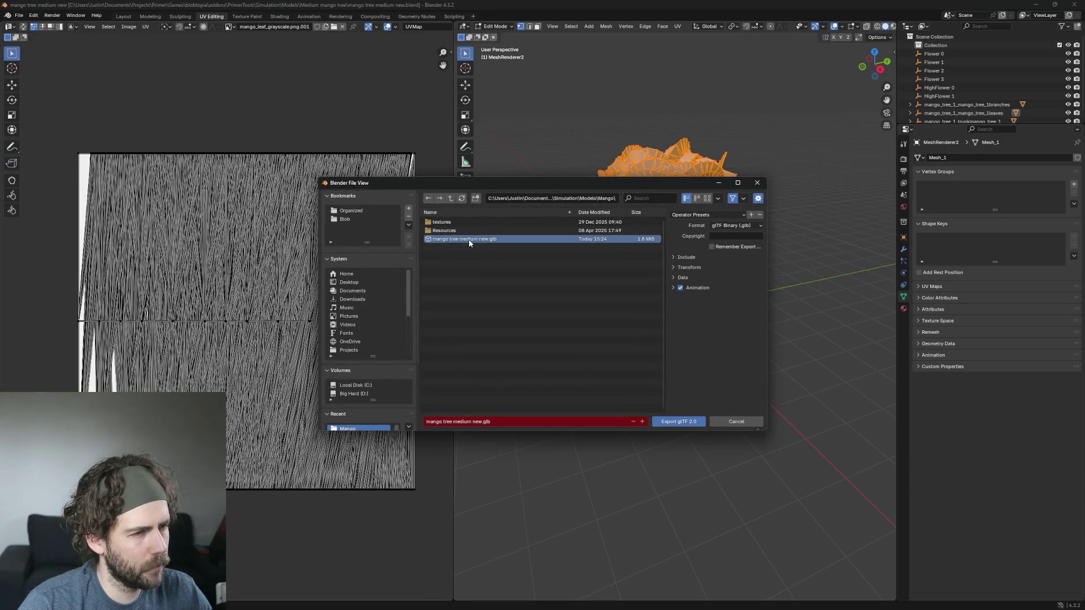
{"action": "left_click", "coordinate": [538, 198]}
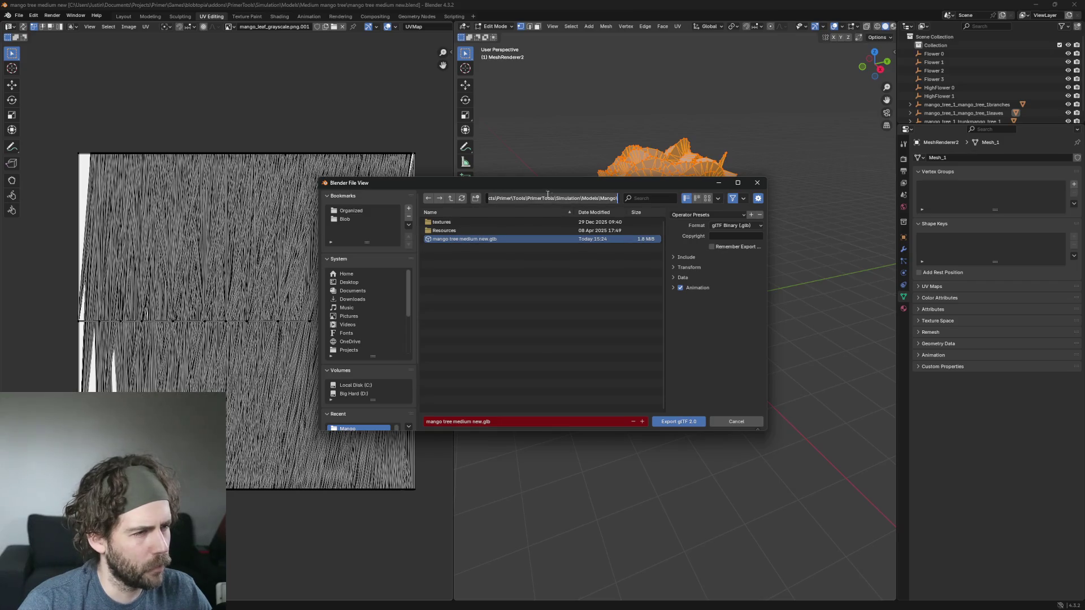
{"action": "key", "text": "Home"}
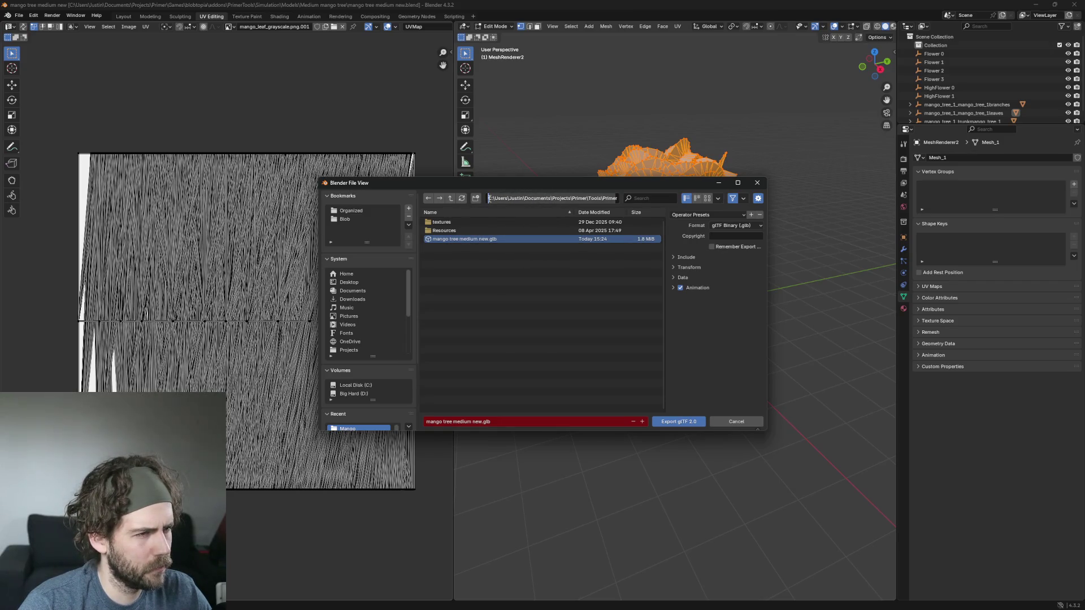
{"action": "key", "text": "End"}
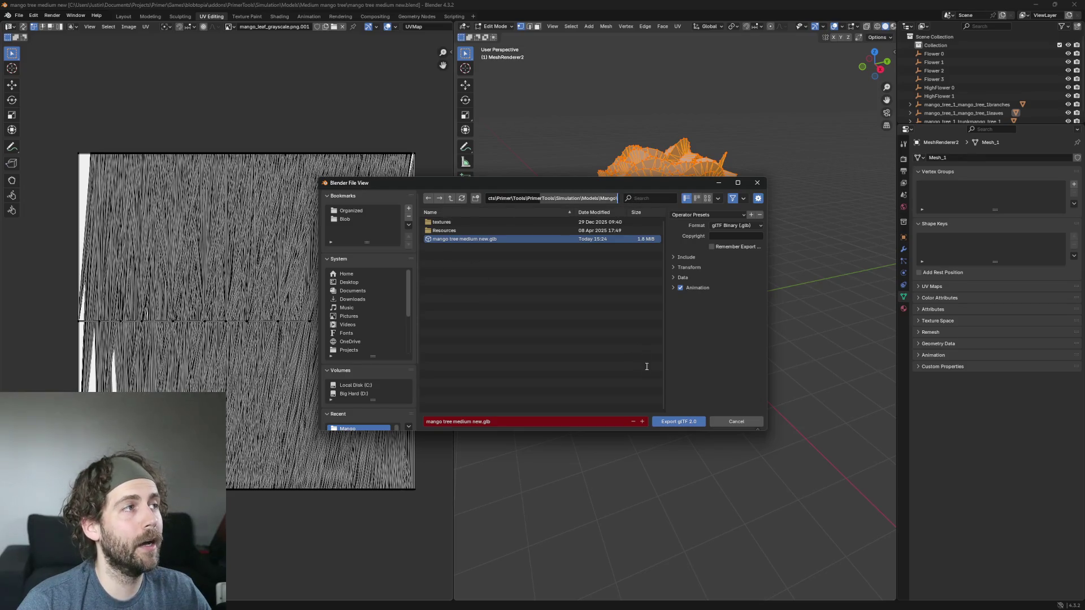
{"action": "left_click", "coordinate": [737, 421]}
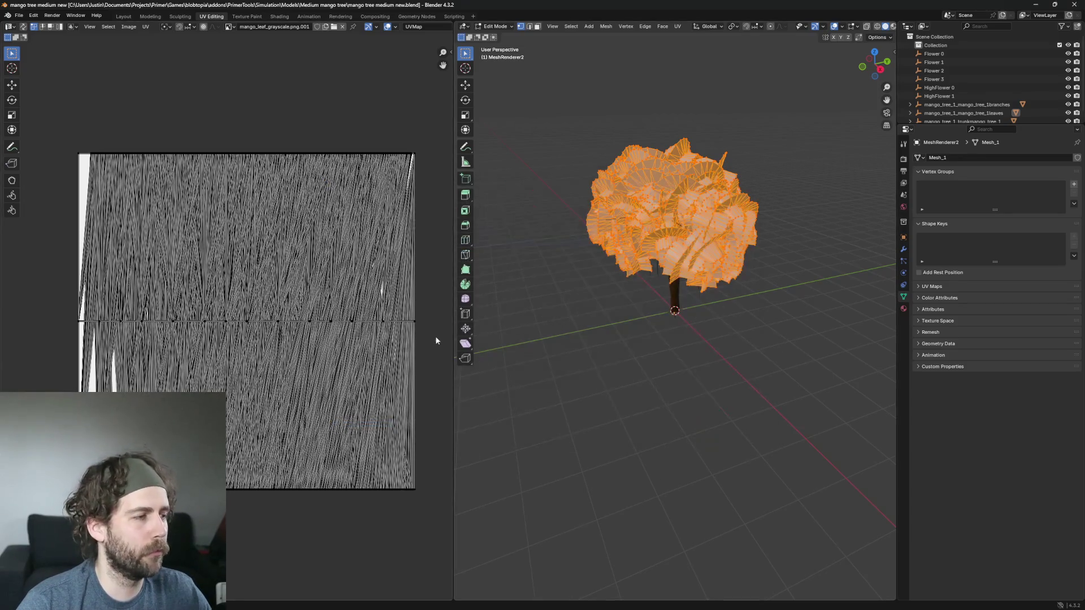
Step: Rotate all leaf UVs back by 90°, deselect them and save the blend file
{"action": "key", "text": "a"}
{"action": "key", "text": "r"}
{"action": "key", "text": "9"}
{"action": "key", "text": "0"}
{"action": "key", "text": "Return"}
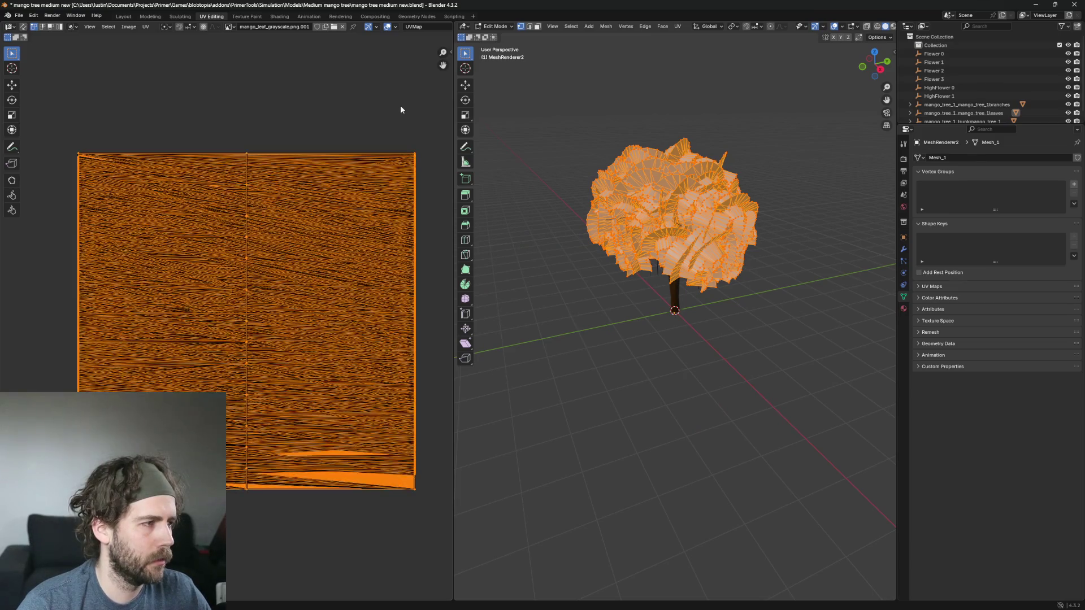
{"action": "key", "text": "alt+a"}
{"action": "key", "text": "ctrl+s"}
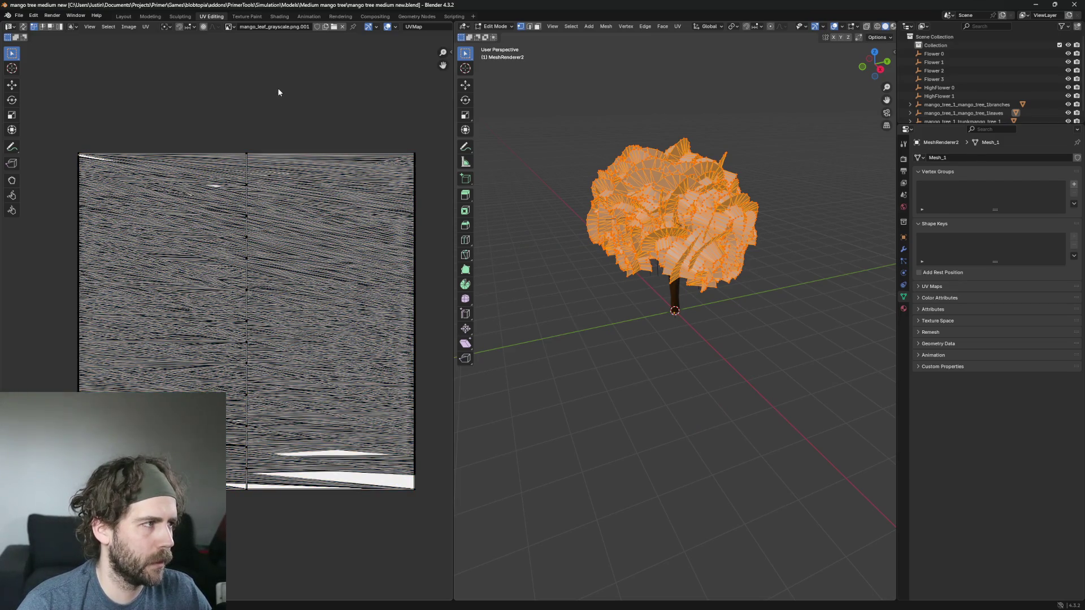
{"action": "left_click", "coordinate": [19, 15]}
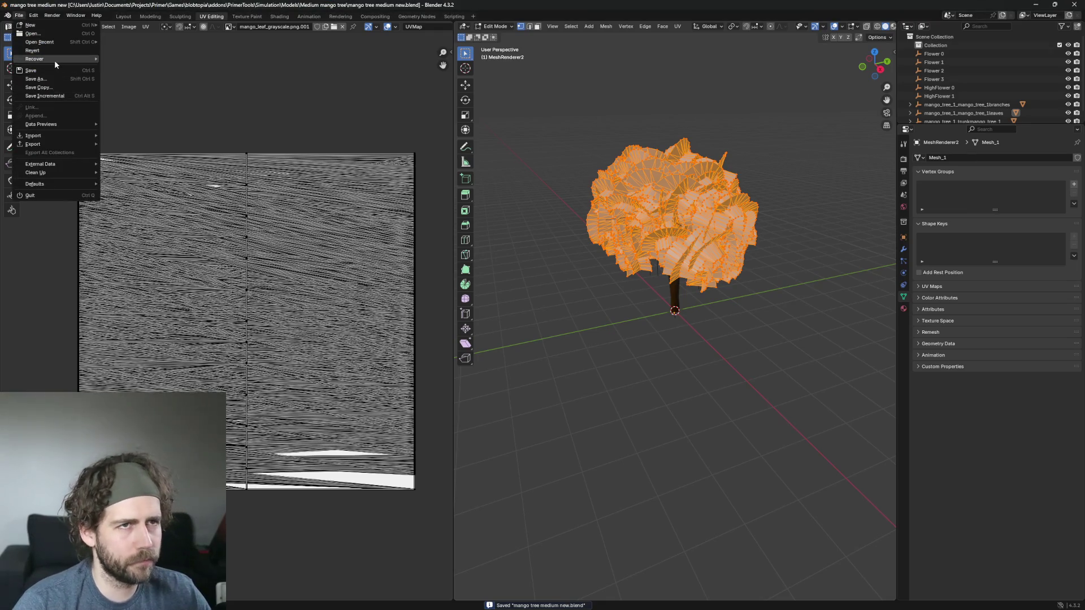
{"action": "mouse_move", "coordinate": [55, 61]}
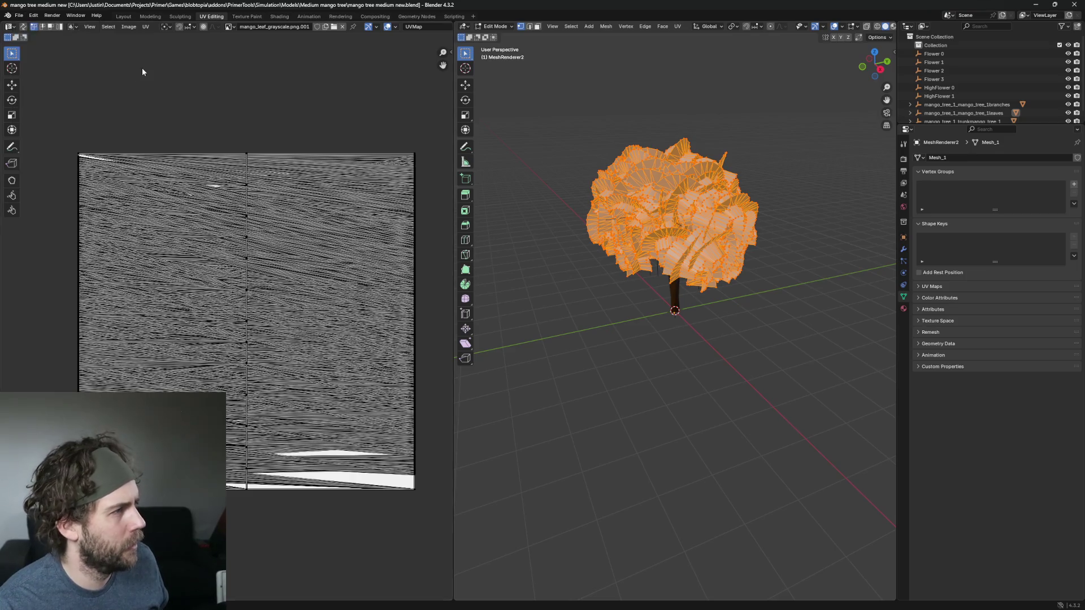
{"action": "left_click", "coordinate": [126, 84]}
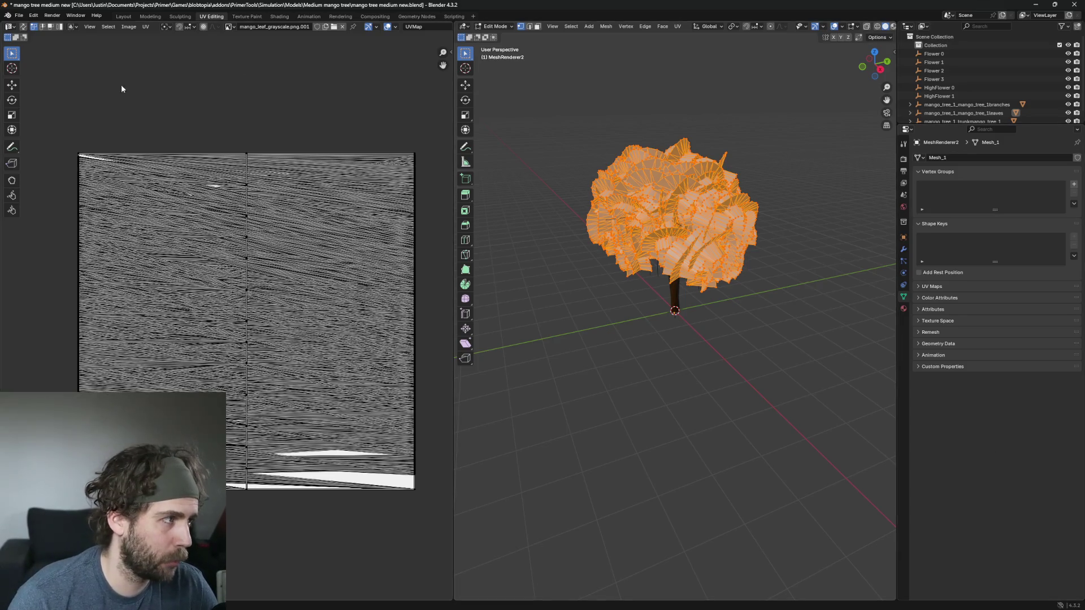
{"action": "left_click", "coordinate": [19, 15]}
Step: Start a glTF 2.0 export and browse up to the Games/blobtopia project folder
{"action": "mouse_move", "coordinate": [54, 129]}
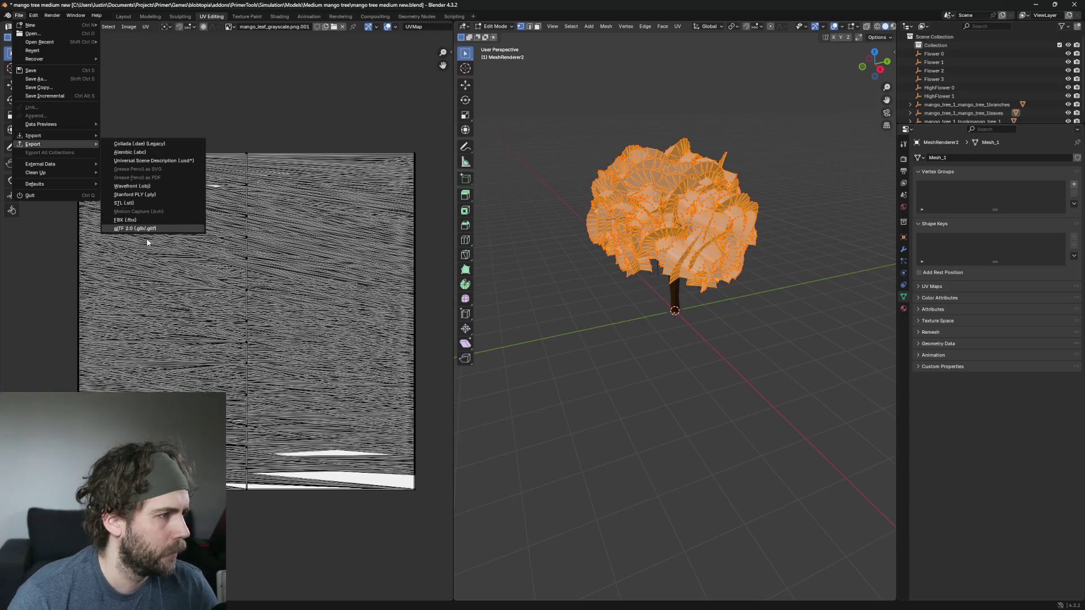
{"action": "left_click", "coordinate": [150, 229]}
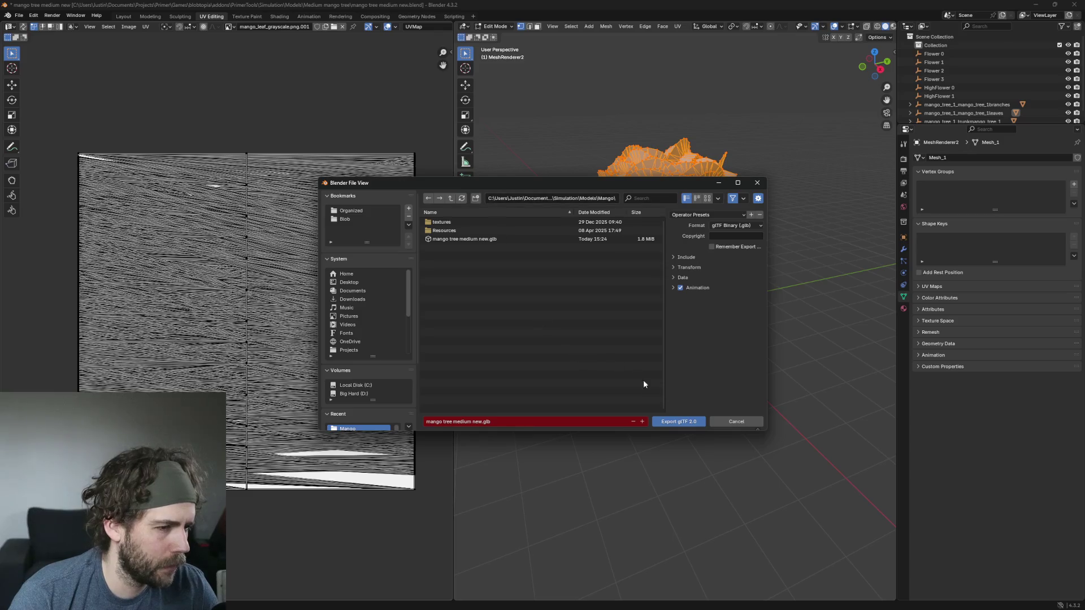
{"action": "left_click", "coordinate": [449, 198]}
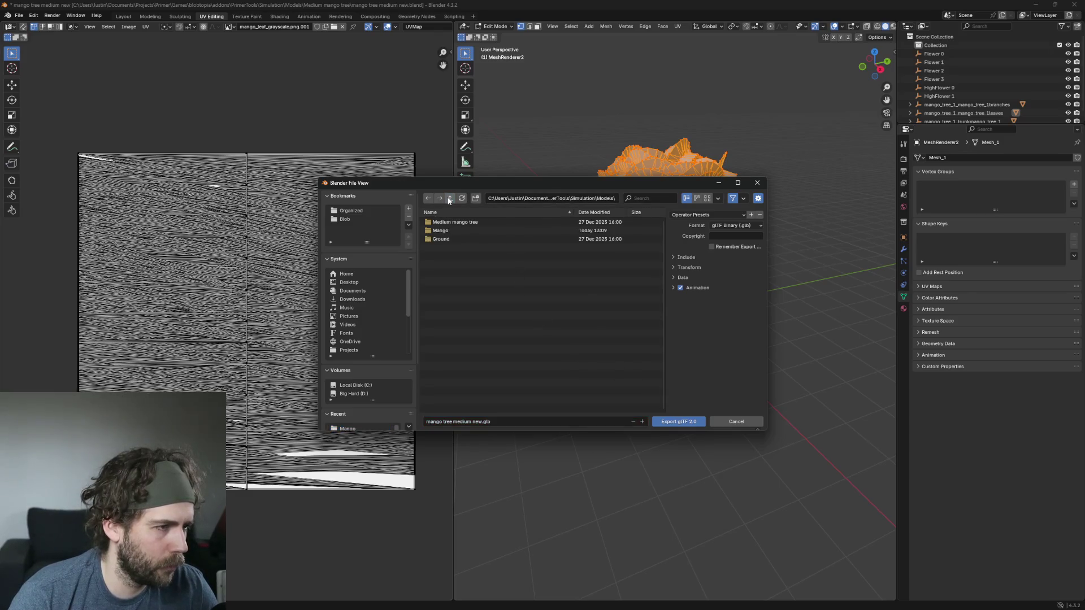
{"action": "left_click", "coordinate": [450, 199]}
{"action": "left_click", "coordinate": [449, 198]}
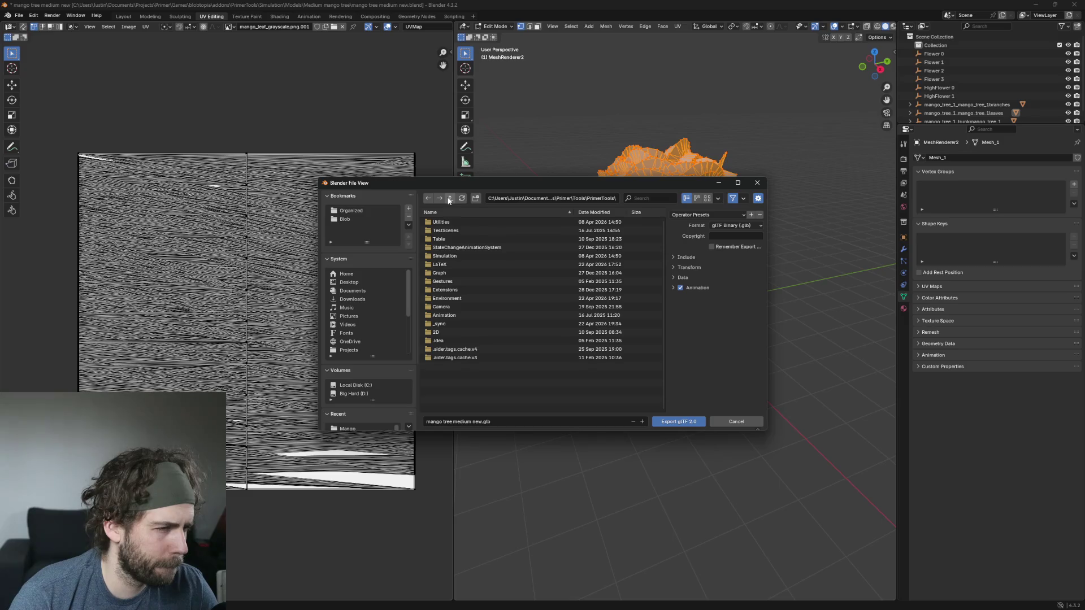
{"action": "left_click", "coordinate": [449, 199]}
{"action": "left_click", "coordinate": [450, 198]}
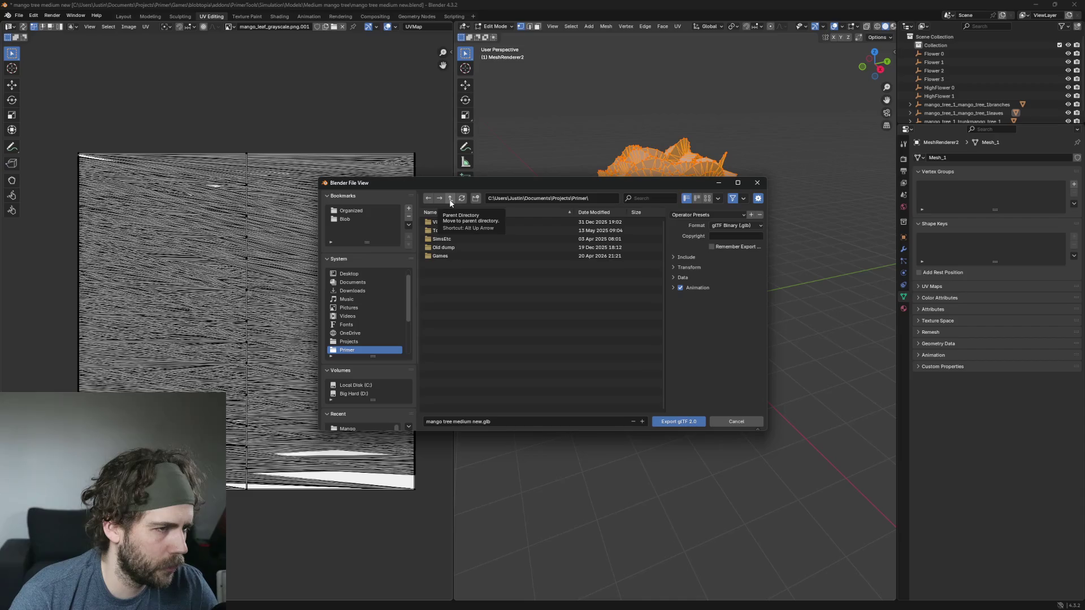
{"action": "double_click", "coordinate": [456, 256]}
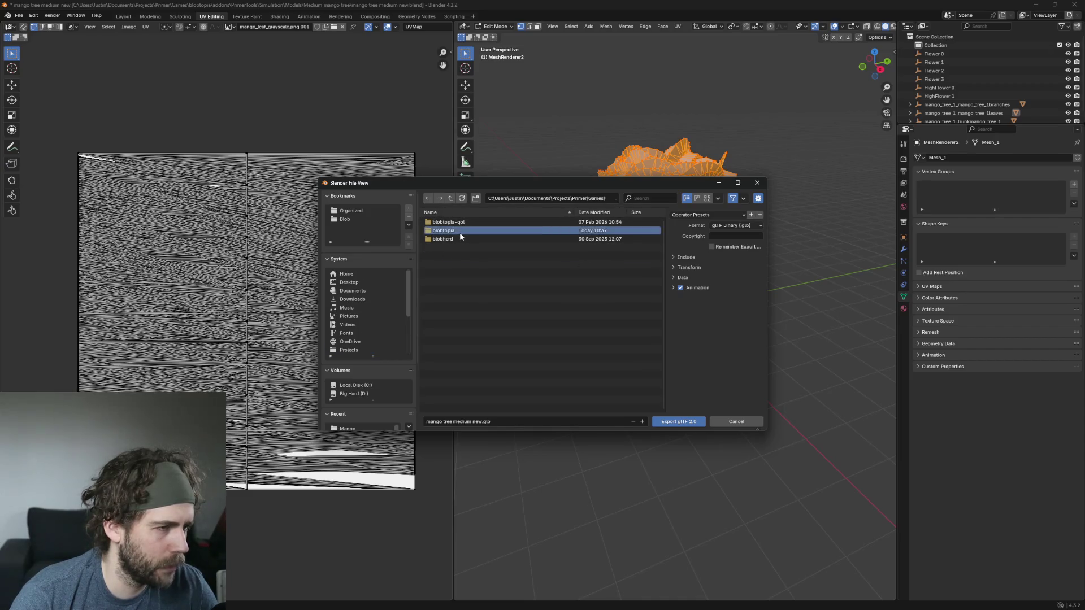
{"action": "double_click", "coordinate": [460, 233]}
{"action": "left_click", "coordinate": [452, 199]}
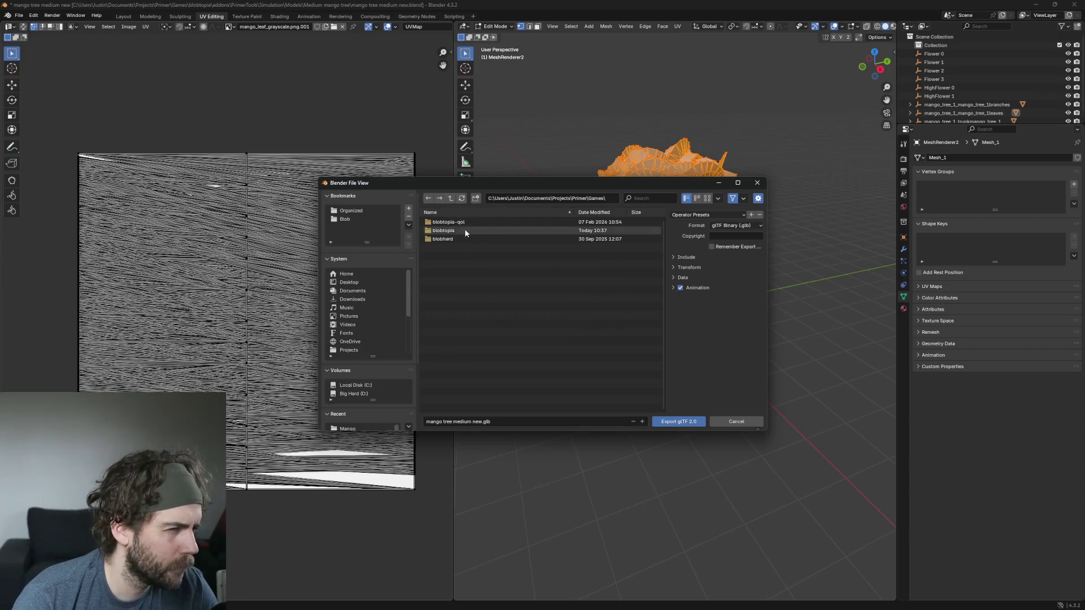
{"action": "double_click", "coordinate": [455, 232]}
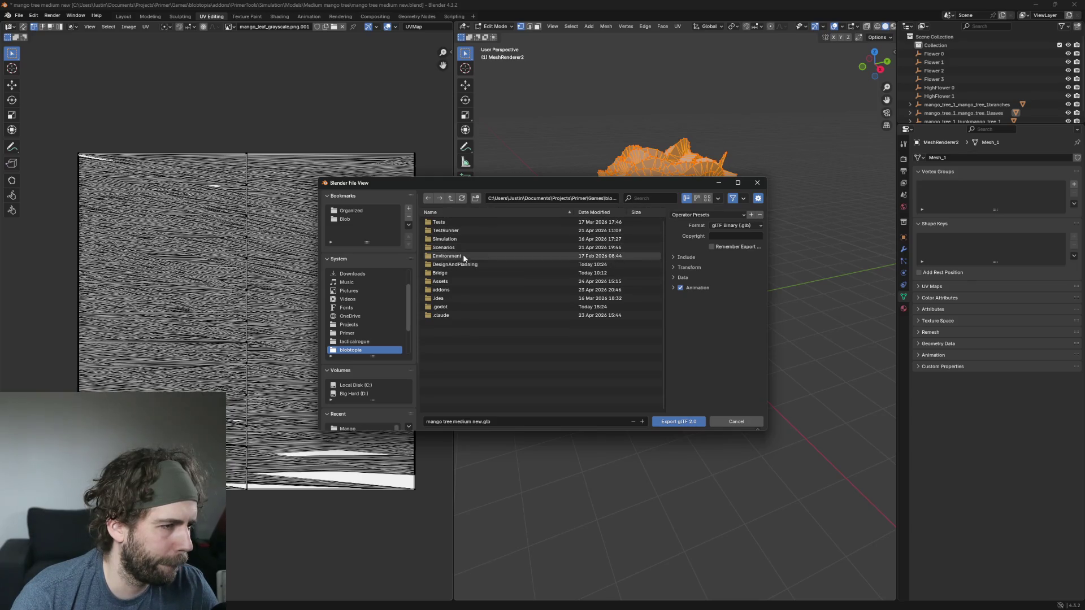
Step: Browse addons/PrimerTools/Simulation to Medium mango tree and overwrite mango tree medium new.glb
{"action": "left_click", "coordinate": [457, 282]}
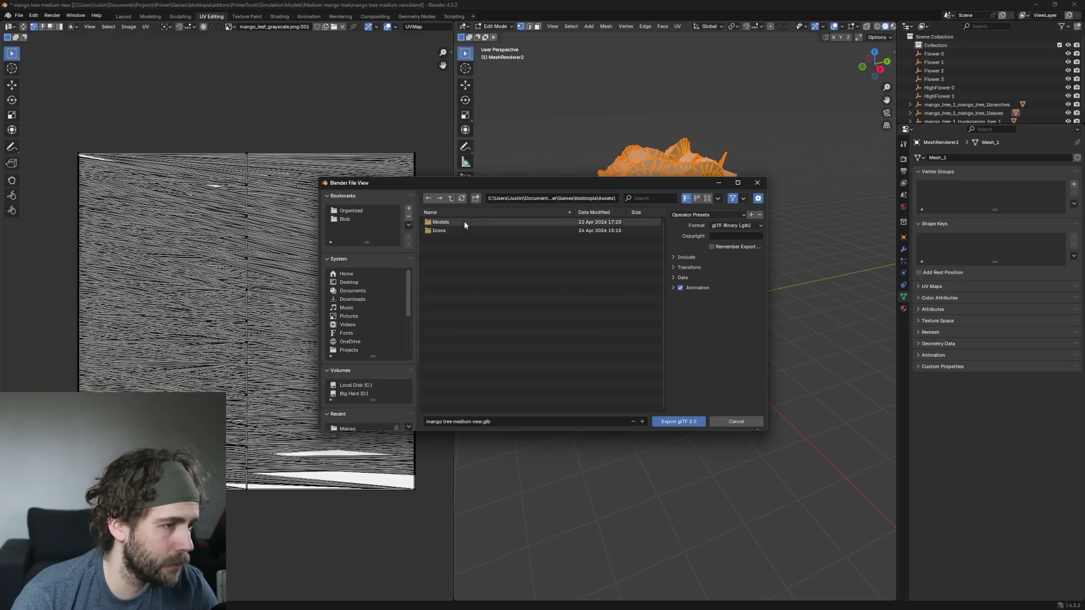
{"action": "left_click", "coordinate": [464, 222]}
{"action": "left_click", "coordinate": [429, 199]}
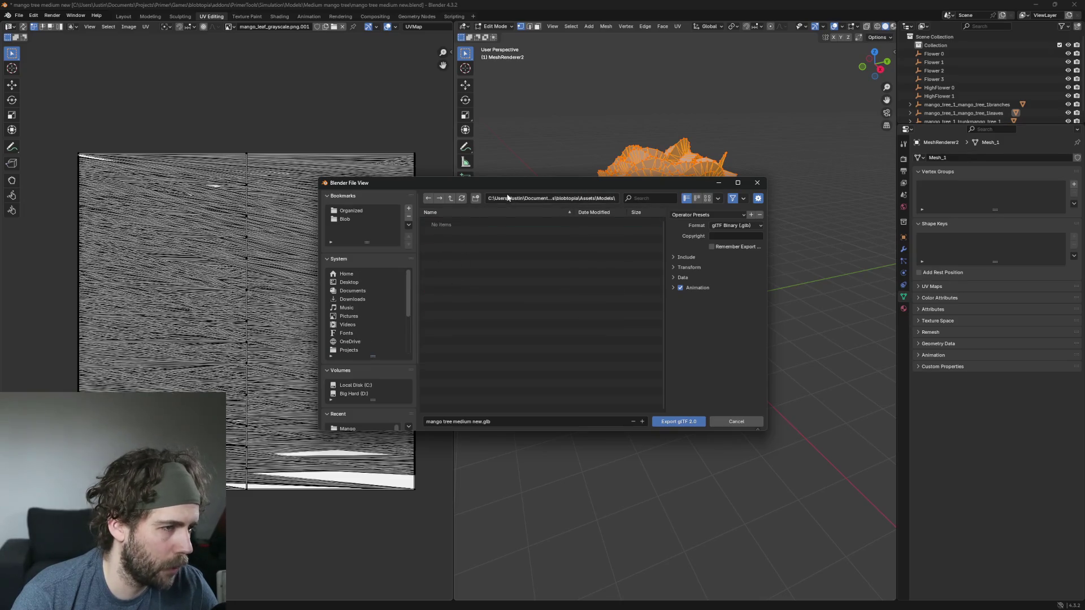
{"action": "left_click", "coordinate": [430, 198]}
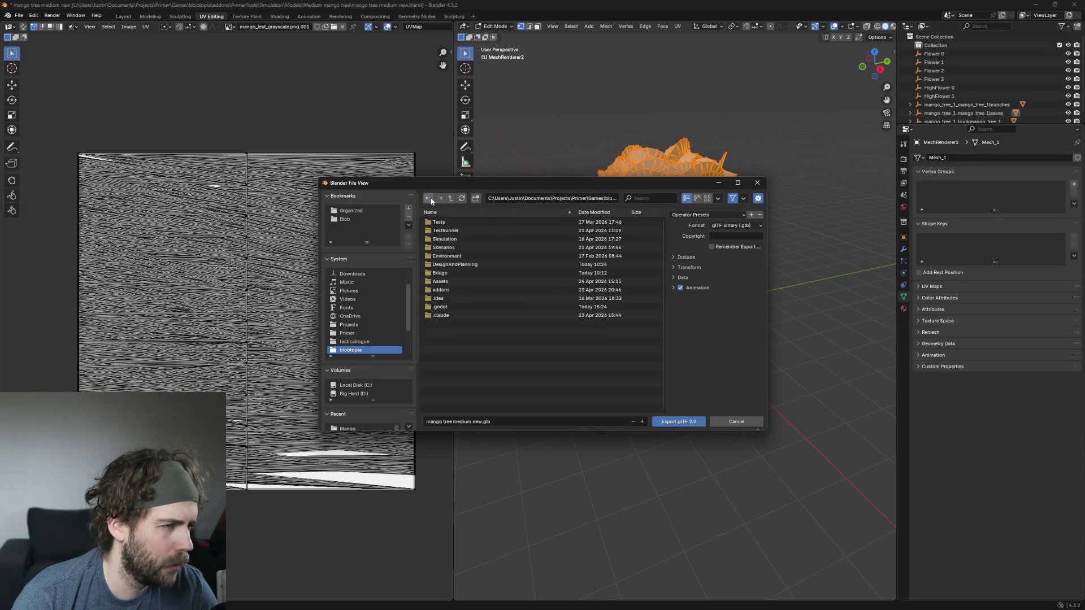
{"action": "left_click", "coordinate": [458, 289]}
{"action": "left_click", "coordinate": [461, 230]}
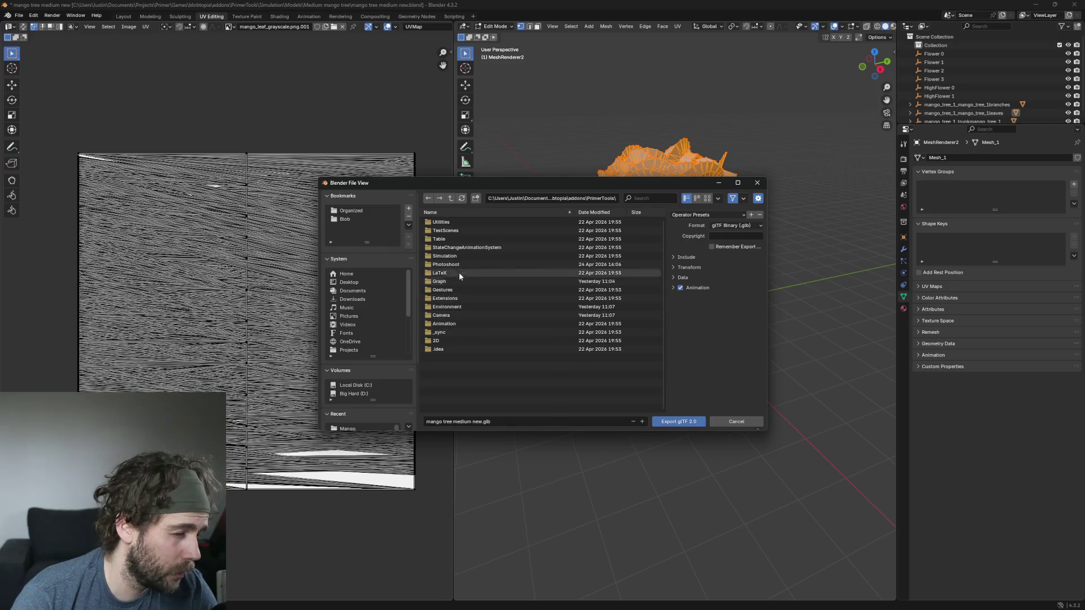
{"action": "left_click", "coordinate": [459, 256]}
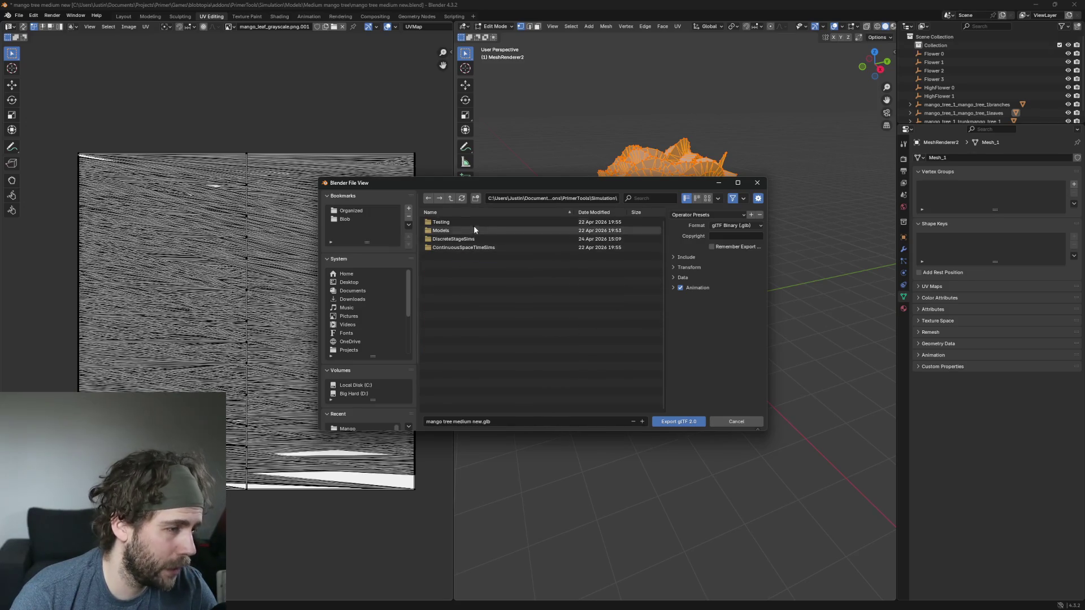
{"action": "left_click", "coordinate": [459, 231]}
{"action": "left_click", "coordinate": [473, 221]}
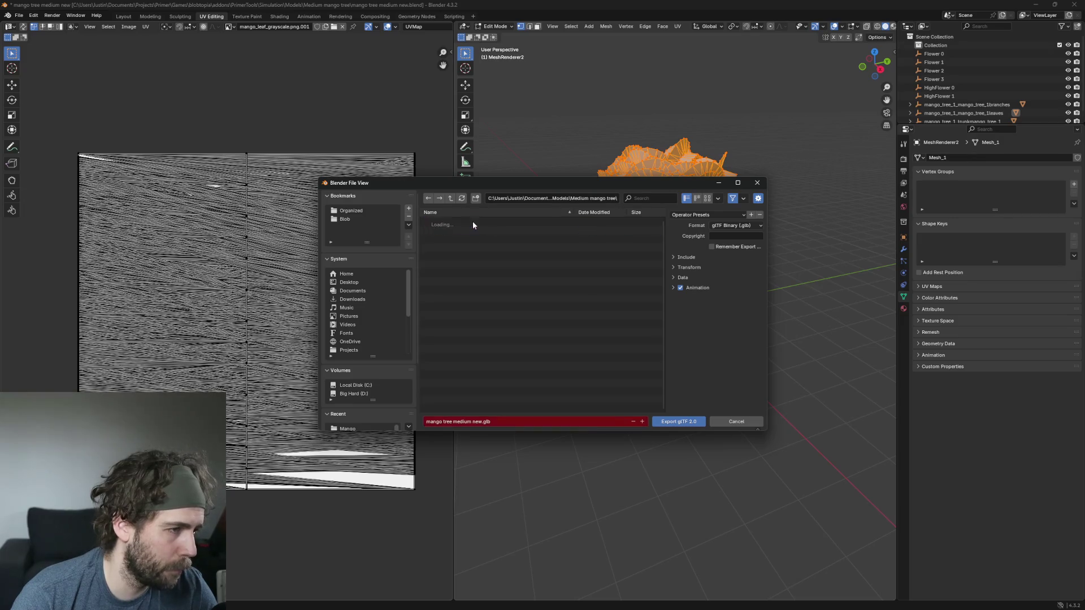
{"action": "left_click", "coordinate": [477, 230]}
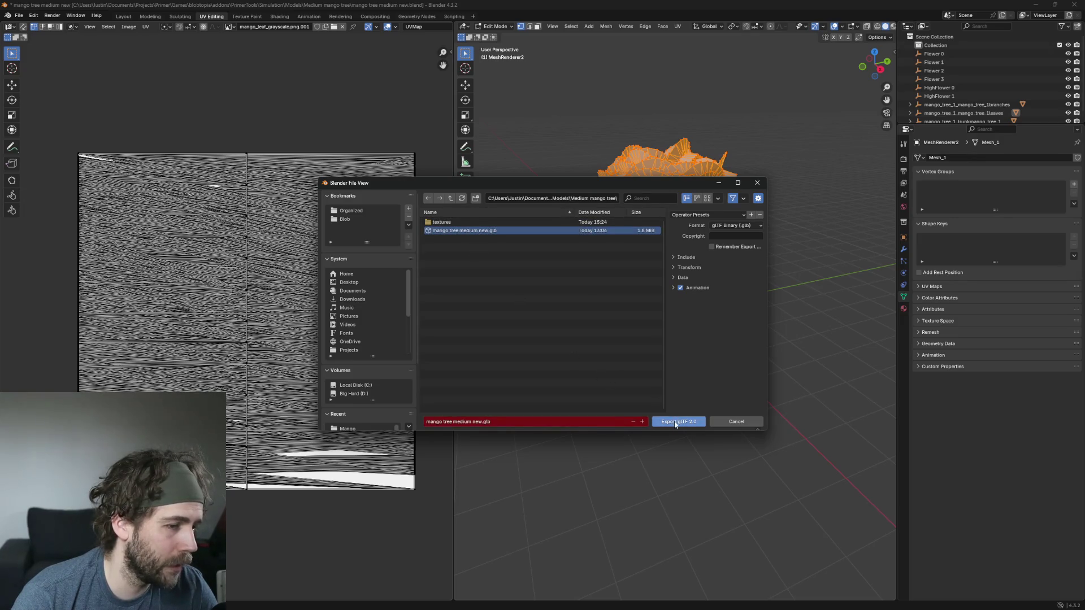
{"action": "left_click", "coordinate": [673, 422]}
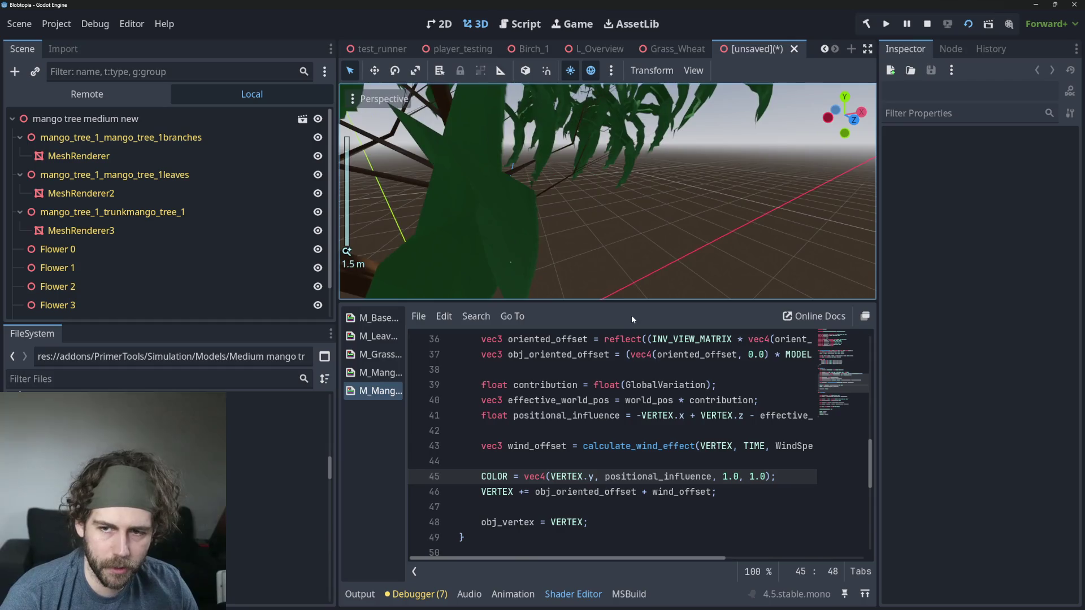
{"action": "scroll", "coordinate": [628, 251], "scroll_direction": "down", "scroll_amount": 3}
{"action": "scroll", "coordinate": [603, 208], "scroll_direction": "up", "scroll_amount": 2}
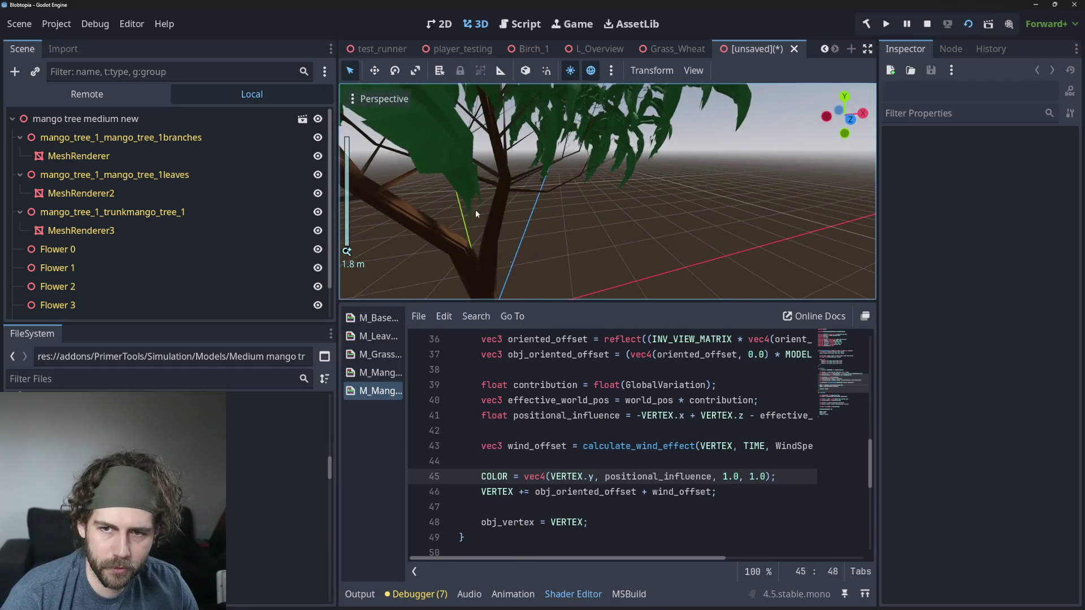
{"action": "scroll", "coordinate": [506, 192], "scroll_direction": "down", "scroll_amount": 3}
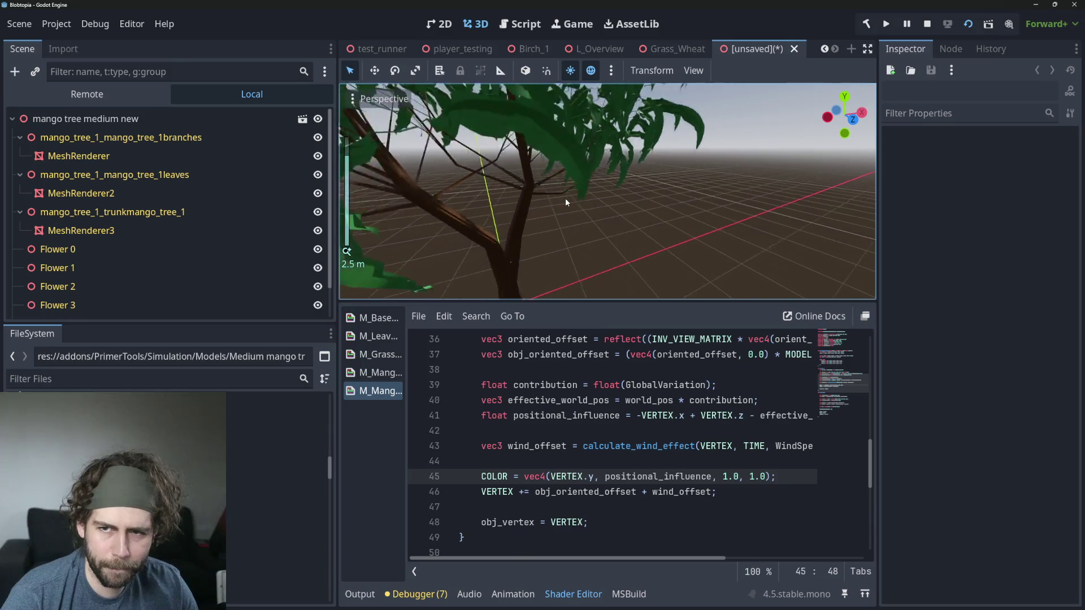
{"action": "scroll", "coordinate": [565, 202], "scroll_direction": "down", "scroll_amount": 5}
{"action": "scroll", "coordinate": [639, 263], "scroll_direction": "up", "scroll_amount": 3}
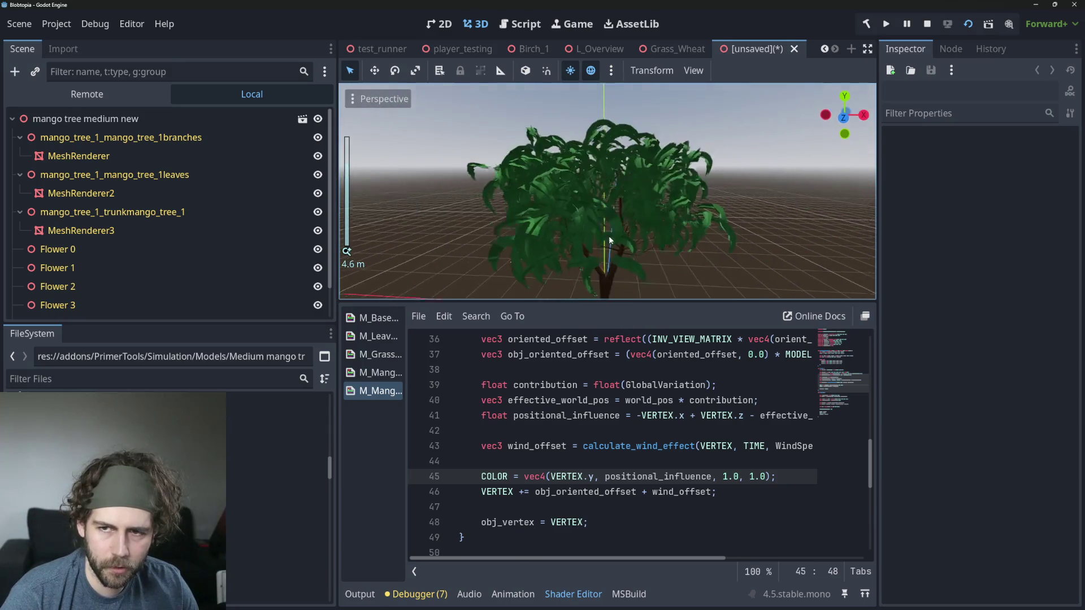
{"action": "scroll", "coordinate": [598, 235], "scroll_direction": "up", "scroll_amount": 6}
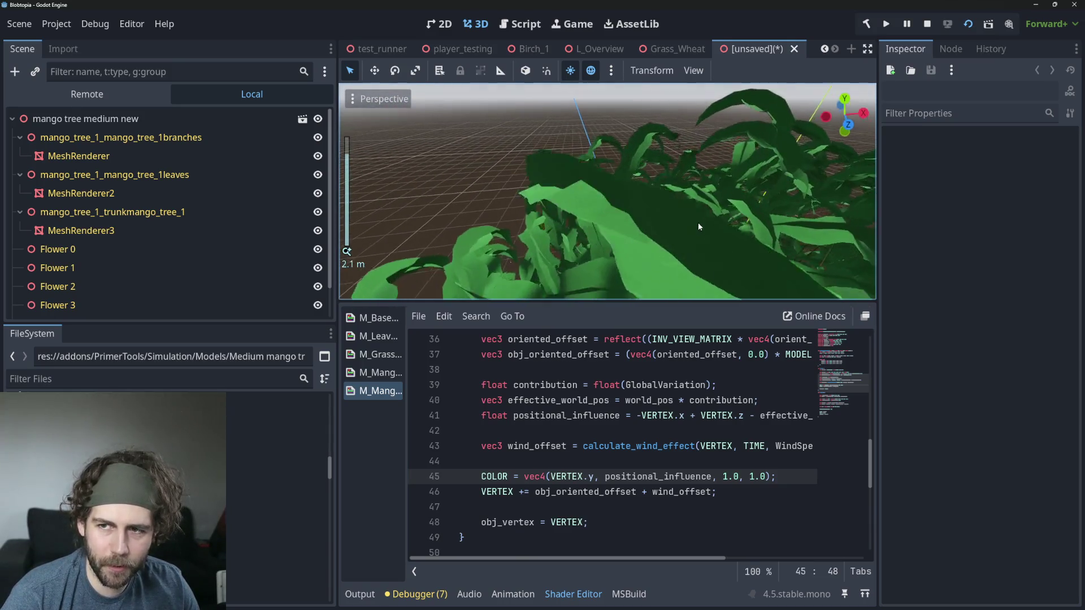
{"action": "scroll", "coordinate": [618, 221], "scroll_direction": "down", "scroll_amount": 6}
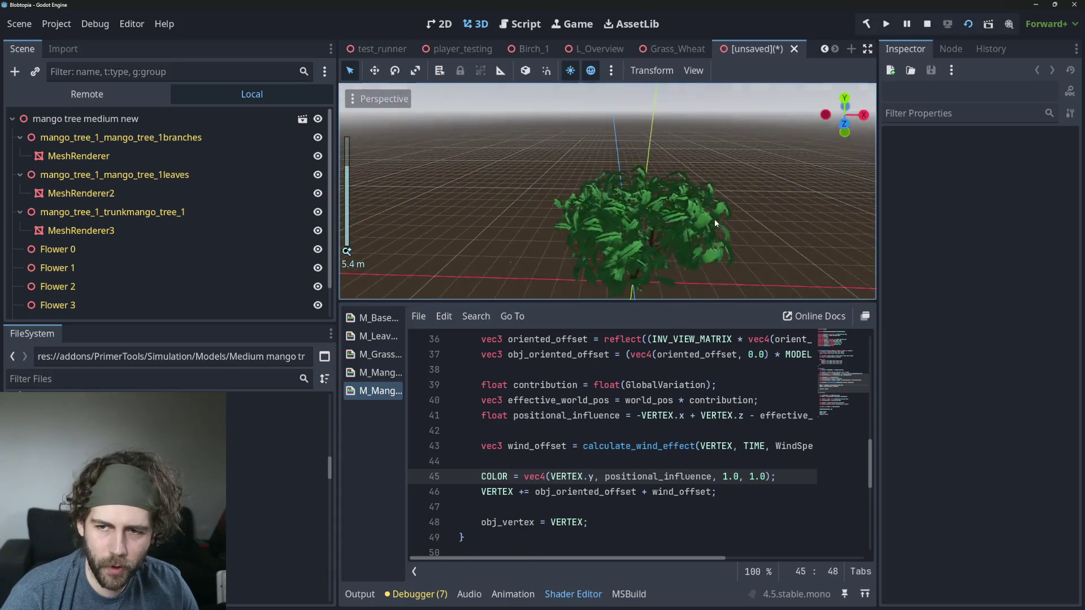
{"action": "scroll", "coordinate": [658, 186], "scroll_direction": "down", "scroll_amount": 2}
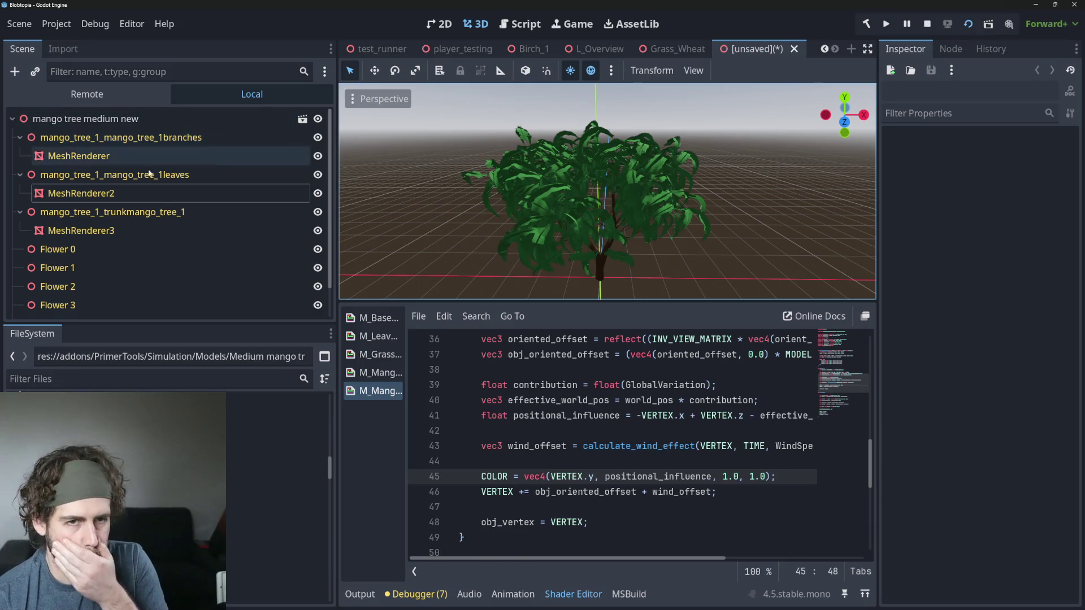
Step: Assign the M_MangoLeaf shader material to MeshRenderer2's Surface Material Override slot 0
{"action": "left_click", "coordinate": [144, 193]}
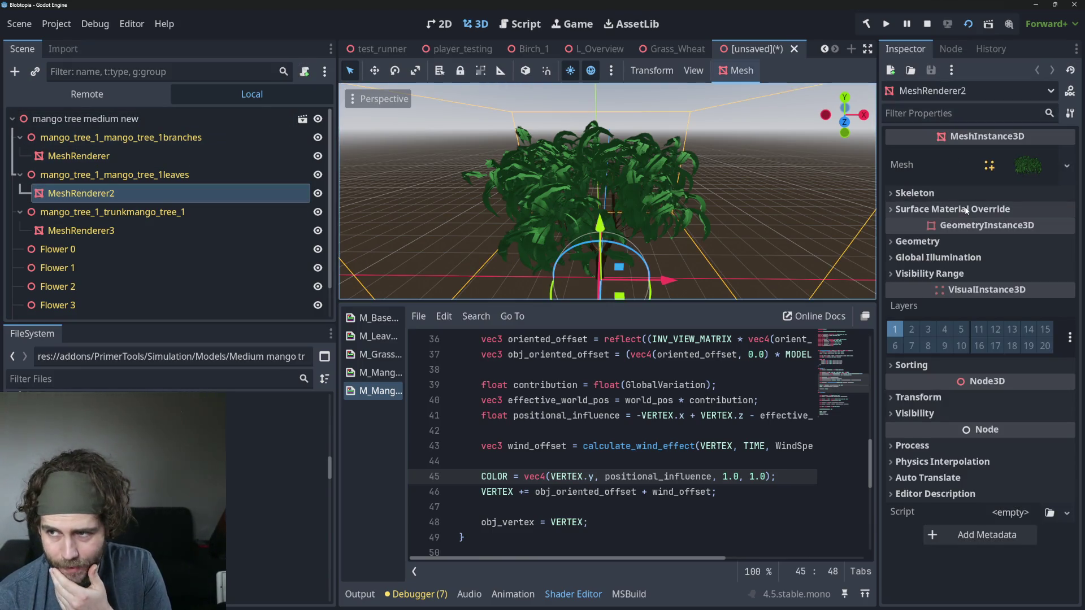
{"action": "left_click", "coordinate": [1000, 209]}
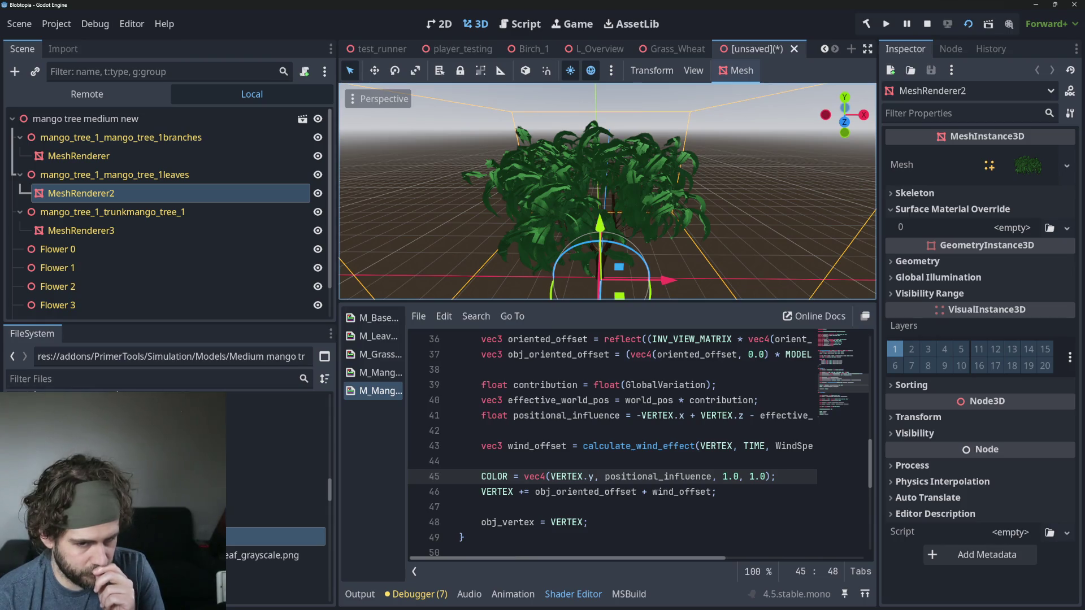
{"action": "left_click", "coordinate": [121, 385]}
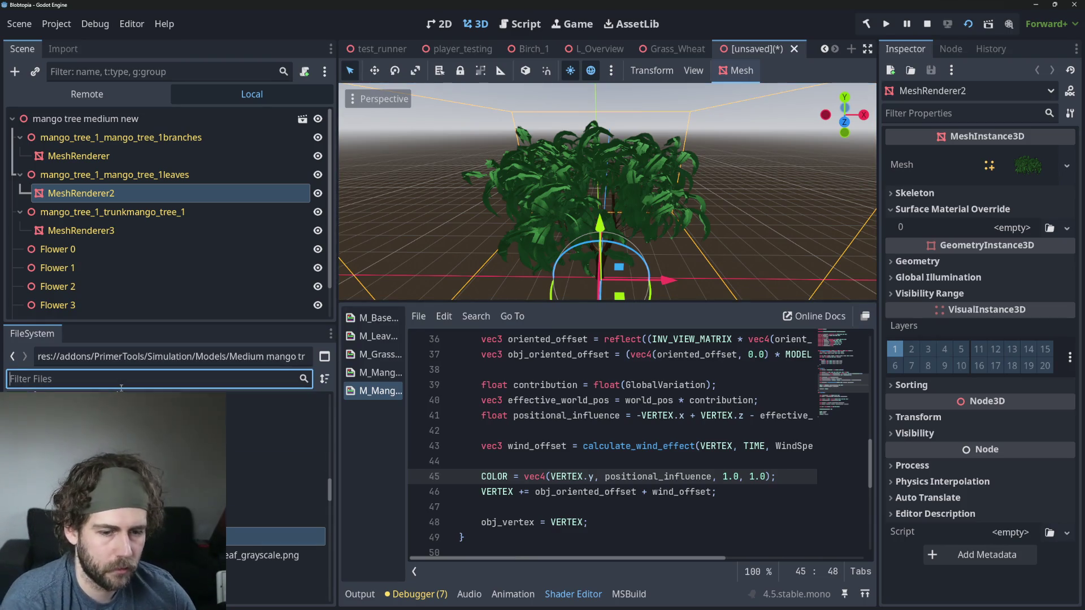
{"action": "type", "text": "shader"}
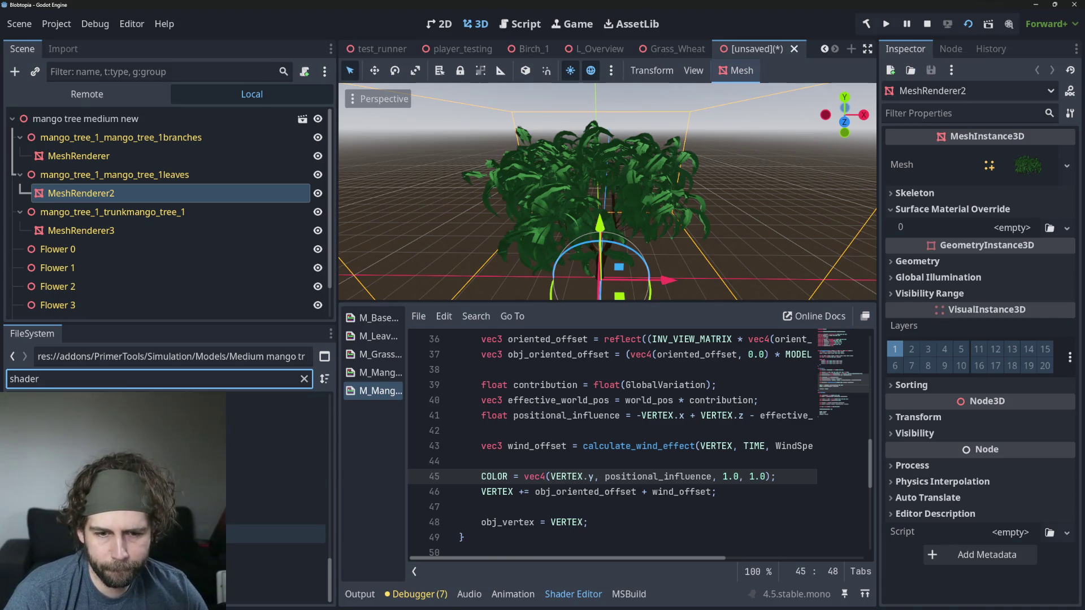
{"action": "mouse_move", "coordinate": [265, 534]}
{"action": "left_mouse_down"}
{"action": "mouse_move", "coordinate": [604, 384]}
{"action": "mouse_move", "coordinate": [1014, 229]}
{"action": "left_mouse_up"}
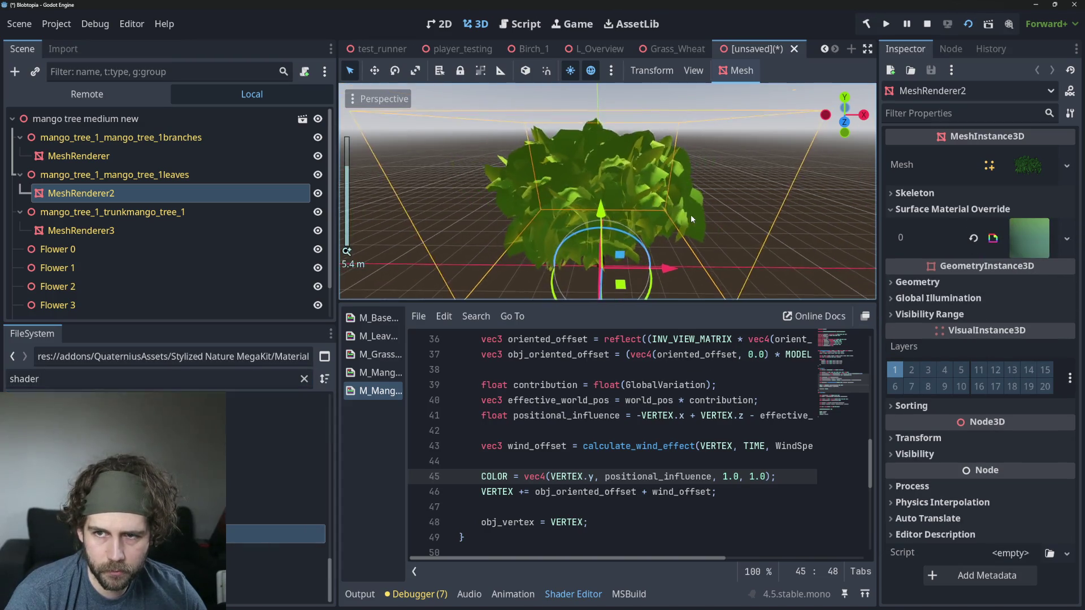
{"action": "mouse_move", "coordinate": [691, 215]}
{"action": "left_mouse_down"}
{"action": "mouse_move", "coordinate": [676, 182]}
{"action": "mouse_move", "coordinate": [728, 205]}
{"action": "left_mouse_up"}
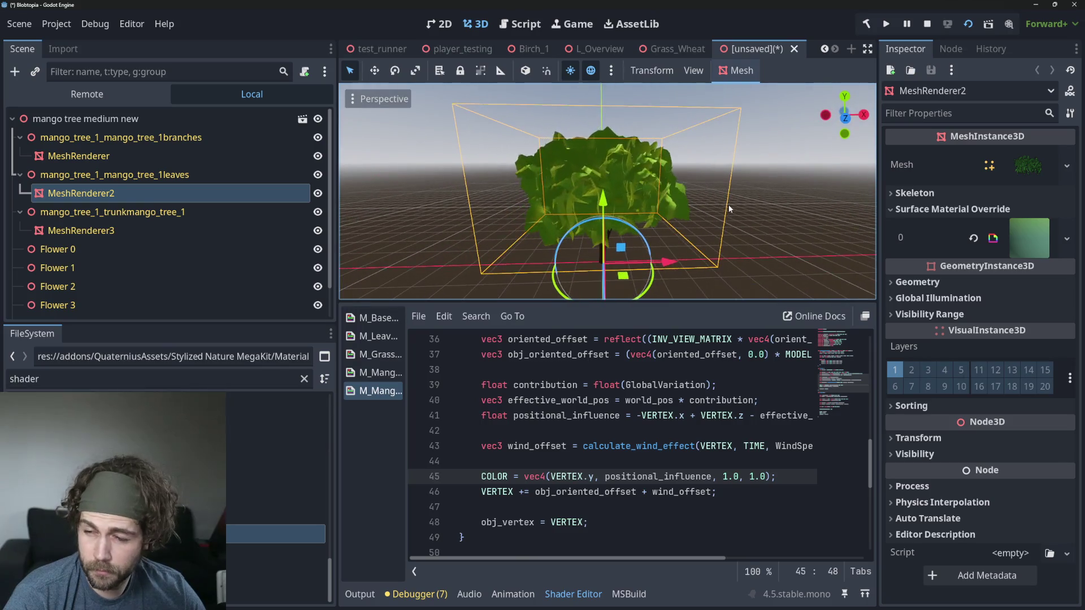
Step: Set leaf_grayscale.png as the leaf shader's Alpha parameter and check the cut-out leaves
{"action": "left_click", "coordinate": [1023, 238]}
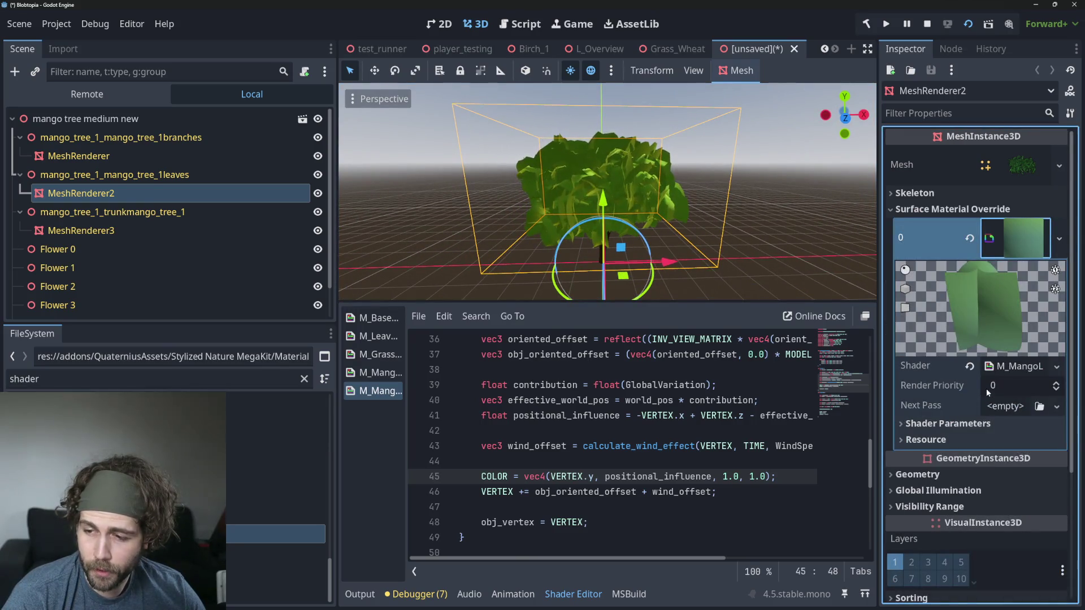
{"action": "left_click", "coordinate": [948, 424]}
{"action": "scroll", "coordinate": [968, 374], "scroll_direction": "down", "scroll_amount": 3}
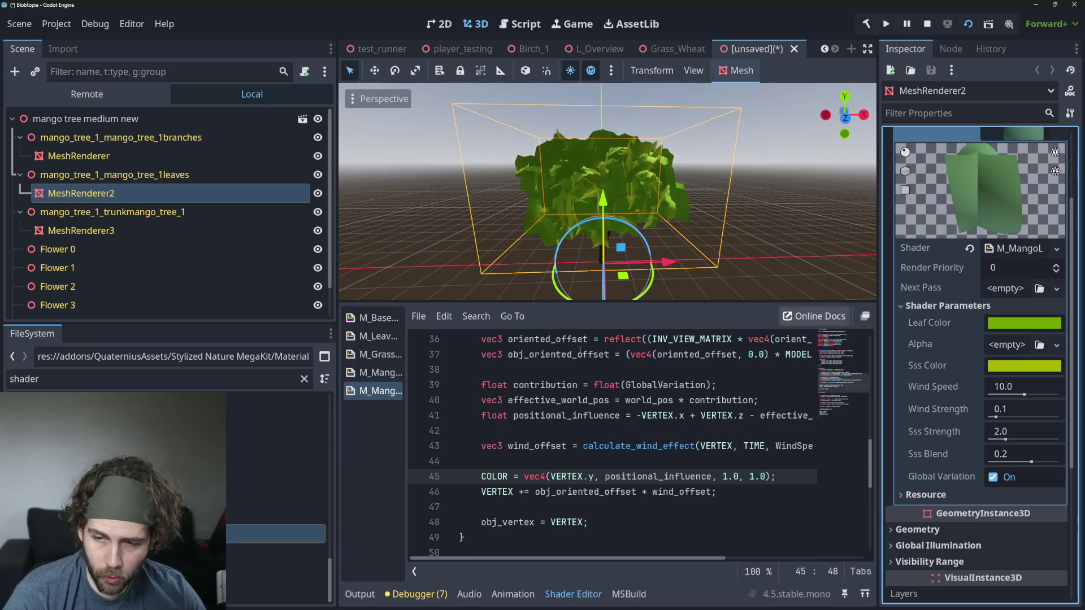
{"action": "left_click", "coordinate": [151, 384]}
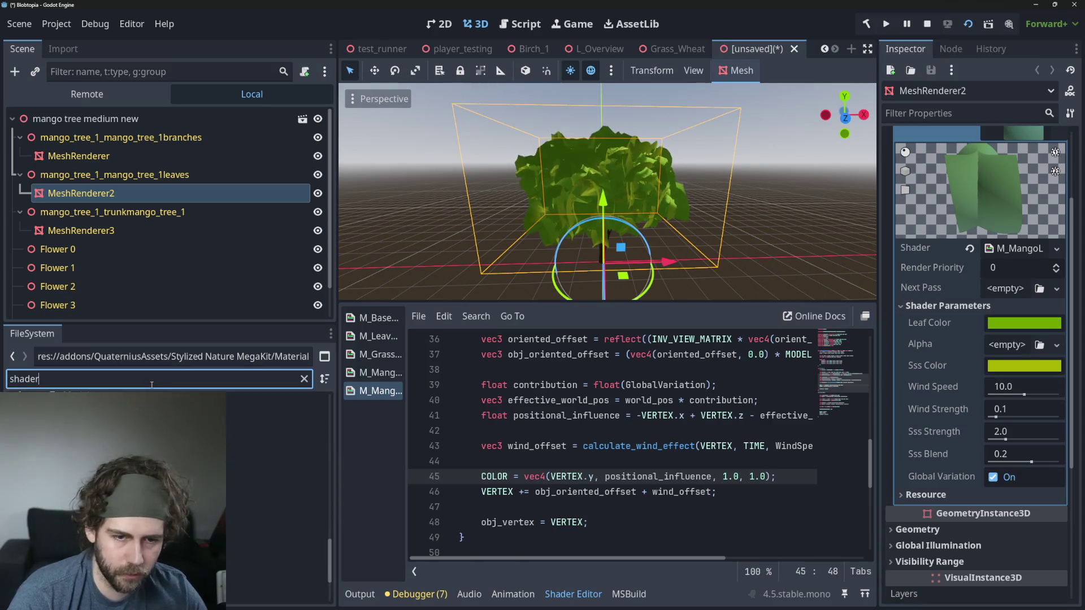
{"action": "key", "text": "ctrl+a"}
{"action": "key", "text": "BackSpace"}
{"action": "type", "text": "lea"}
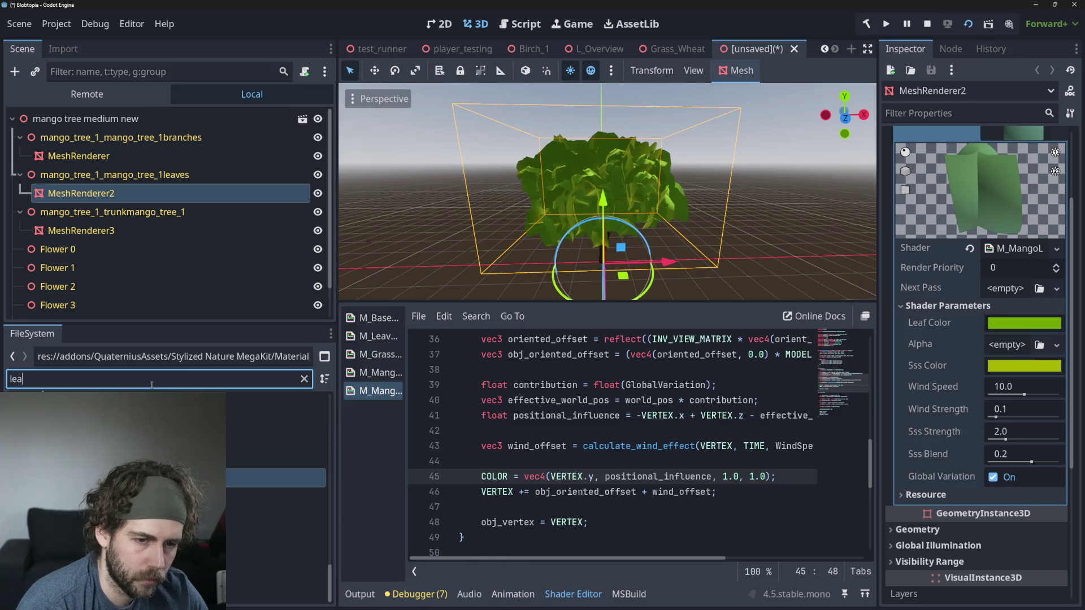
{"action": "type", "text": "f"}
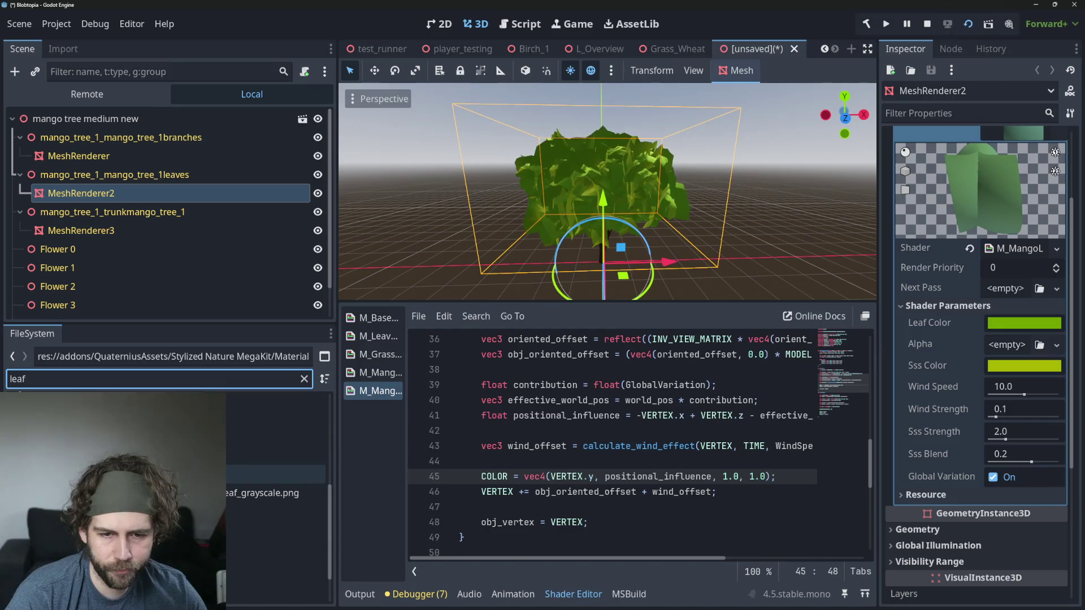
{"action": "mouse_move", "coordinate": [263, 493]}
{"action": "left_mouse_down"}
{"action": "mouse_move", "coordinate": [814, 398]}
{"action": "mouse_move", "coordinate": [1009, 348]}
{"action": "left_mouse_up"}
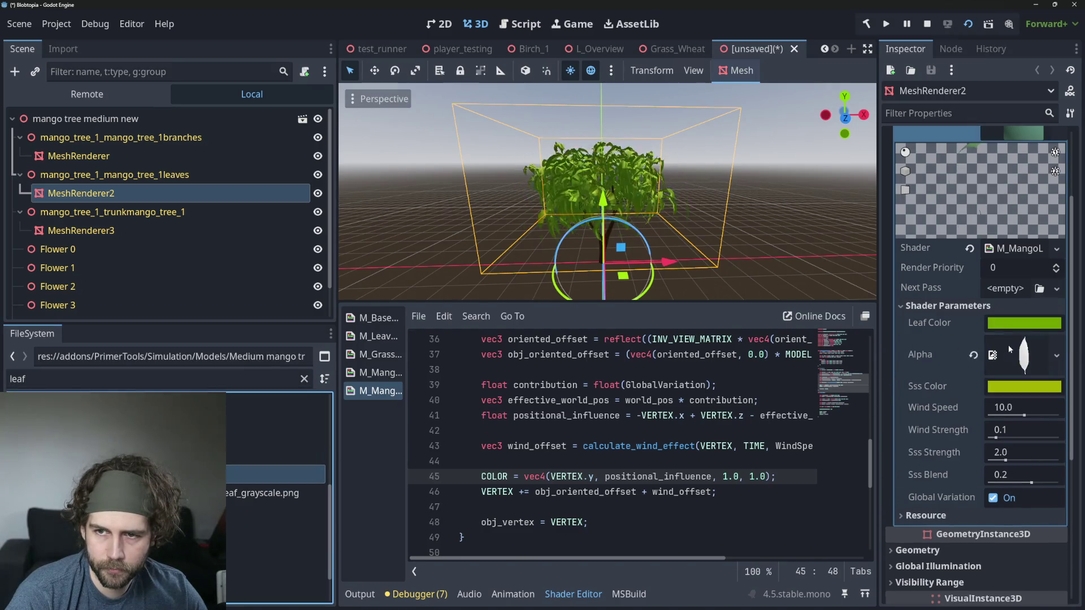
{"action": "scroll", "coordinate": [614, 217], "scroll_direction": "up", "scroll_amount": 5}
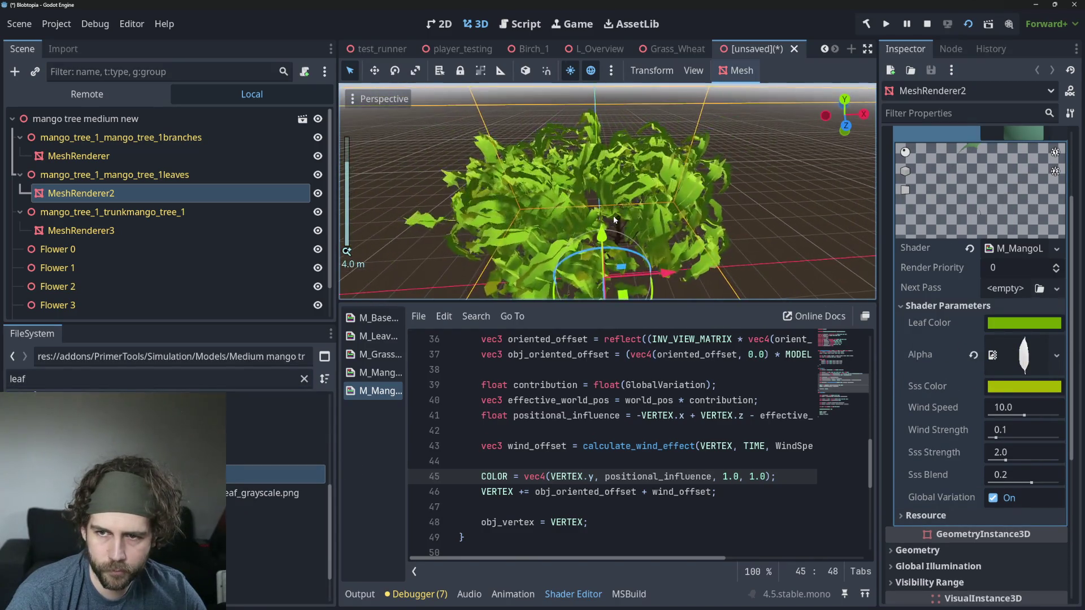
{"action": "scroll", "coordinate": [613, 216], "scroll_direction": "down", "scroll_amount": 2}
{"action": "mouse_move", "coordinate": [632, 195]}
{"action": "left_mouse_down"}
{"action": "mouse_move", "coordinate": [531, 198]}
{"action": "mouse_move", "coordinate": [588, 165]}
{"action": "left_mouse_up"}
{"action": "scroll", "coordinate": [643, 158], "scroll_direction": "down", "scroll_amount": 2}
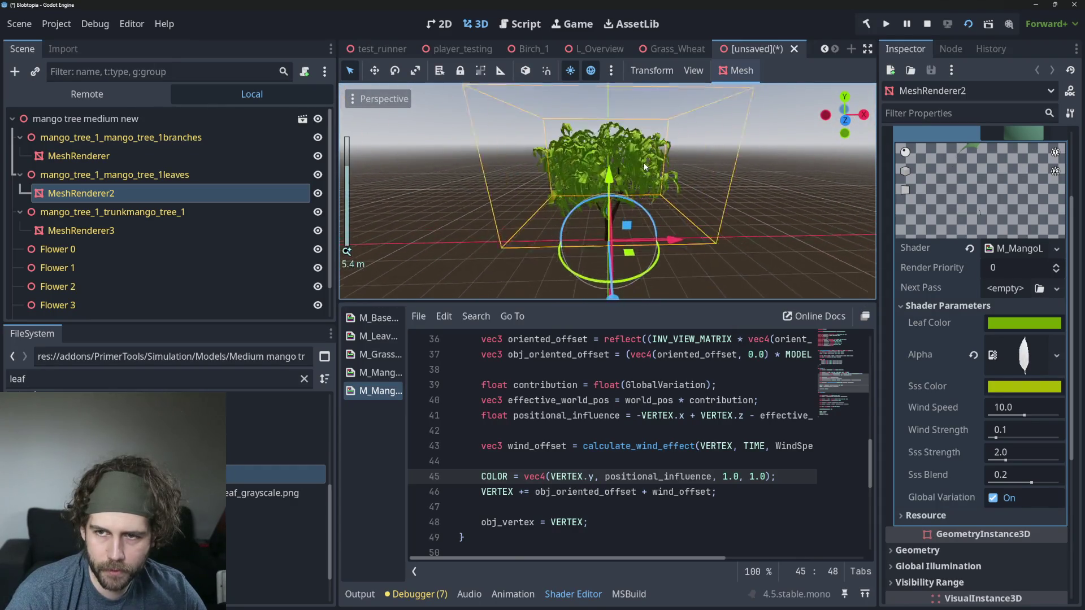
Step: Save the scene as mango_tree_medium_new.tscn in Simulation/Models/Medium mango tree
{"action": "key", "text": "ctrl+s"}
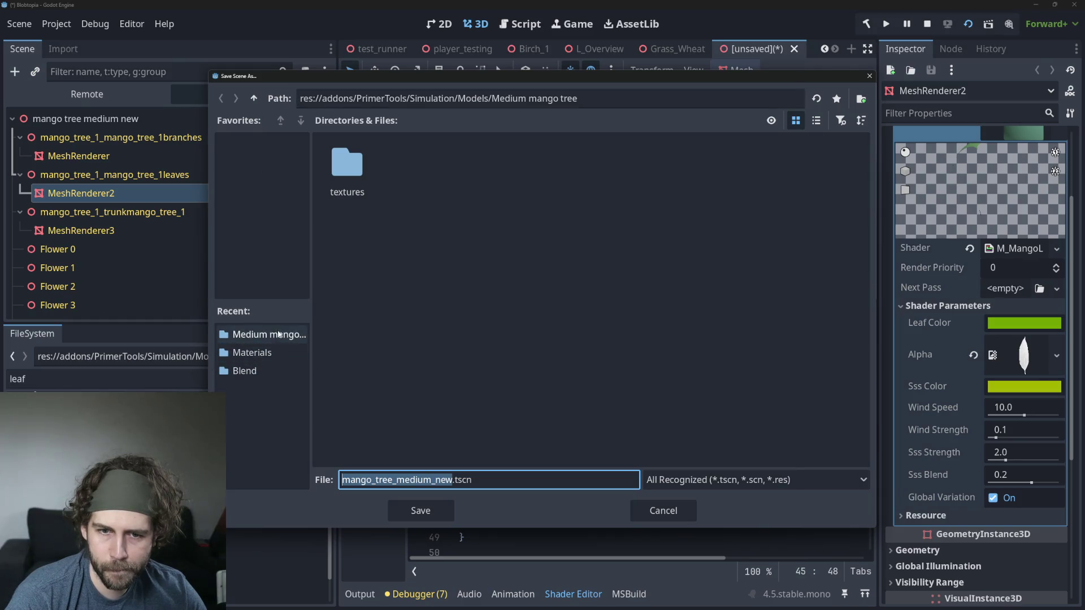
{"action": "left_click", "coordinate": [255, 101]}
{"action": "left_click", "coordinate": [254, 100]}
{"action": "left_click", "coordinate": [254, 100]}
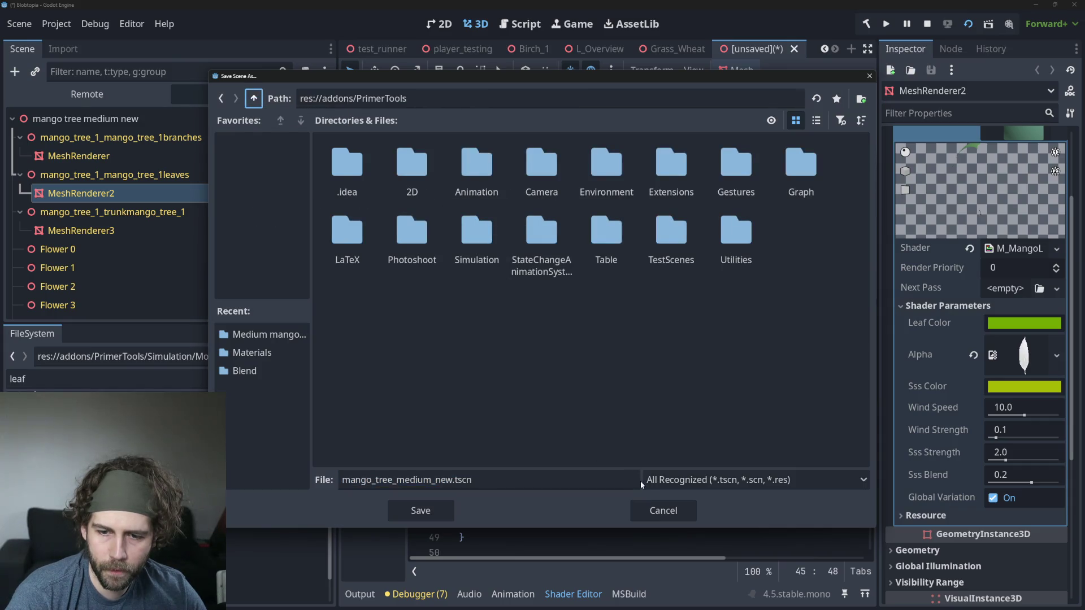
{"action": "left_click", "coordinate": [684, 520]}
{"action": "key", "text": "ctrl+s"}
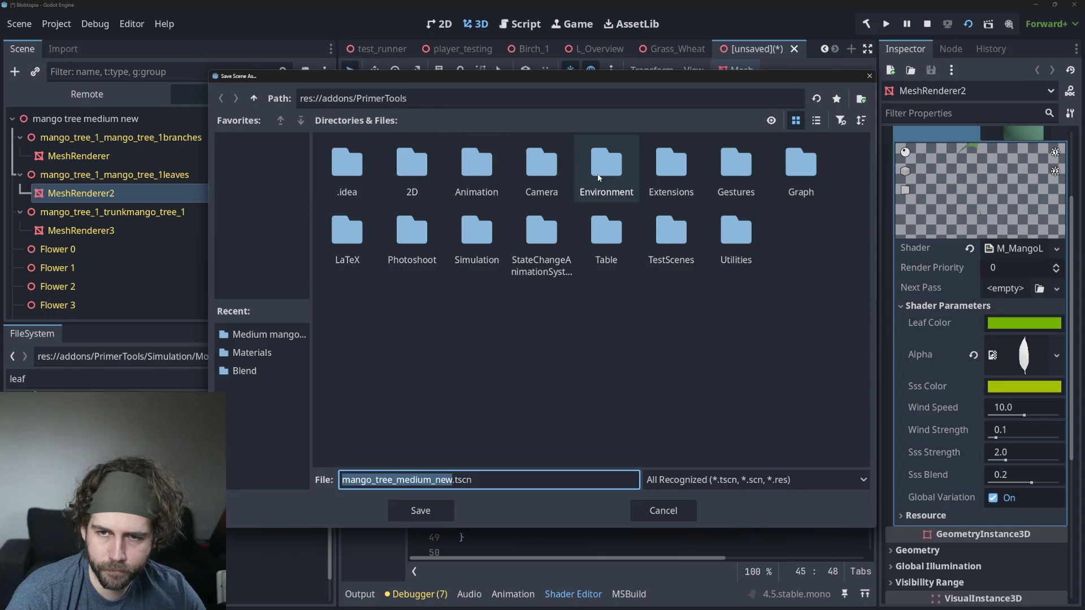
{"action": "left_click", "coordinate": [663, 337]}
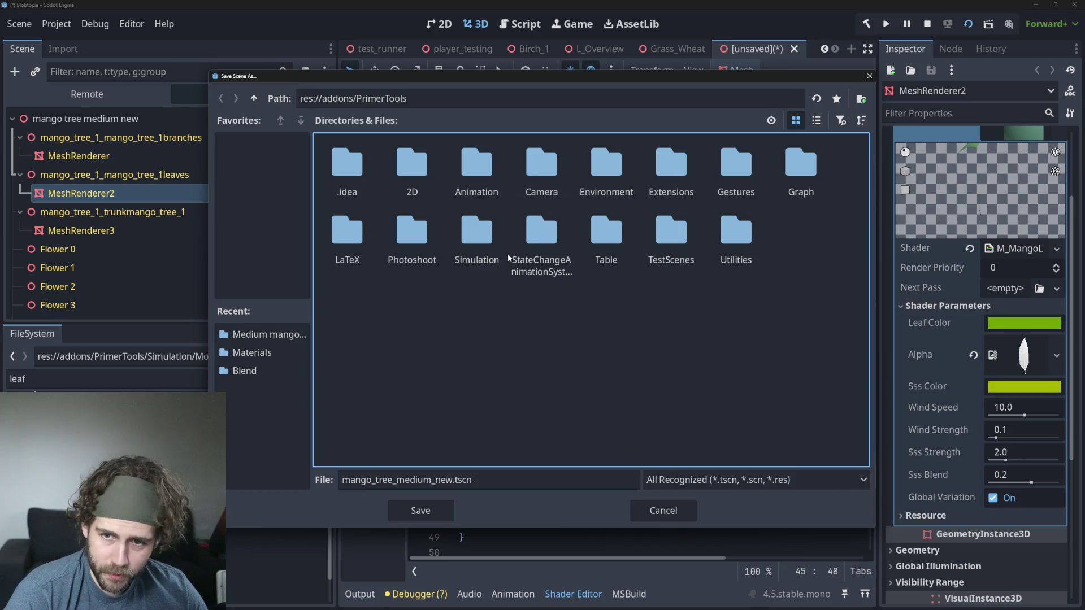
{"action": "double_click", "coordinate": [479, 230]}
{"action": "double_click", "coordinate": [477, 165]}
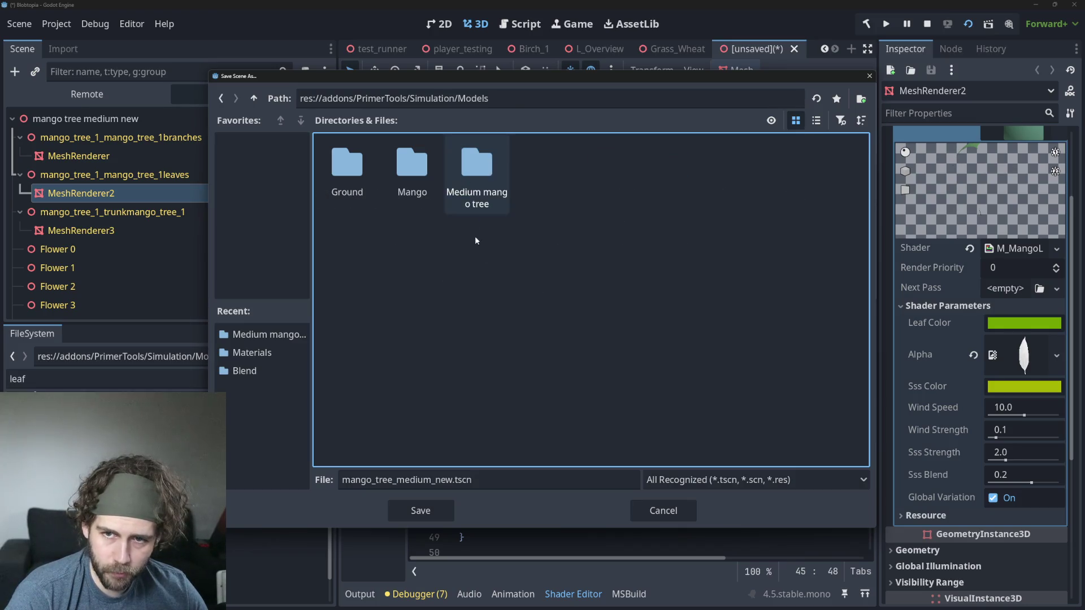
{"action": "double_click", "coordinate": [476, 161]}
{"action": "left_click", "coordinate": [420, 510]}
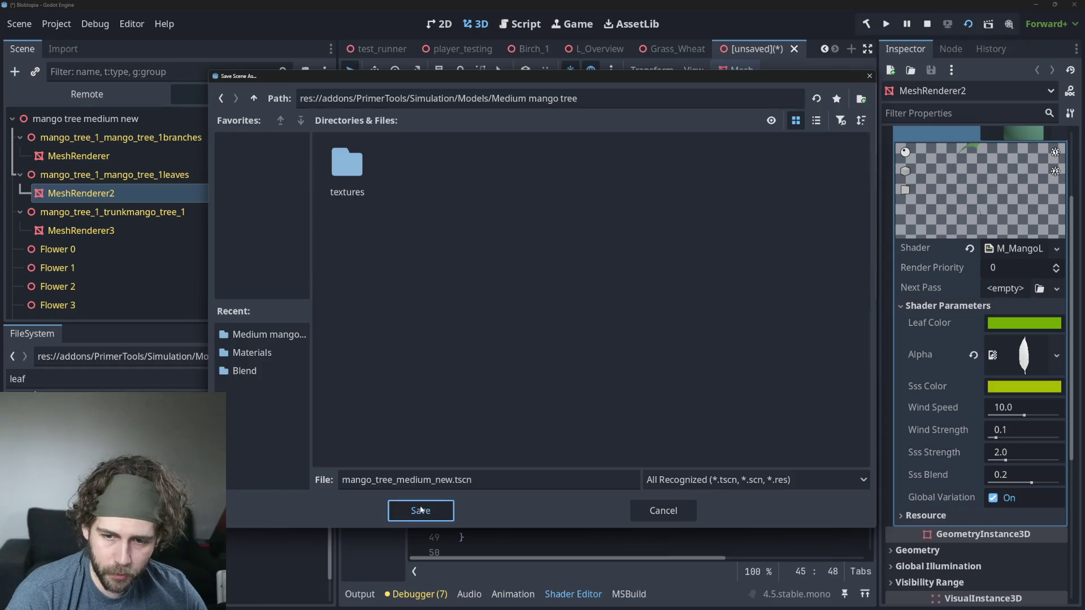
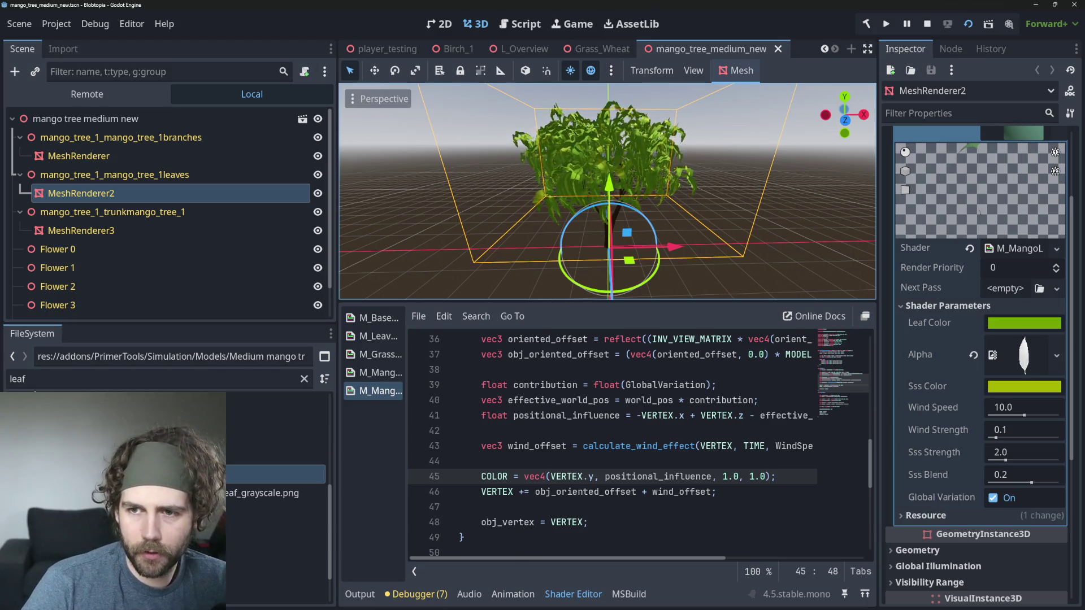
Step: Inspect the mango tree's leaf mesh from several angles by zooming and orbiting the 3D view
{"action": "scroll", "coordinate": [589, 163], "scroll_direction": "down", "scroll_amount": 3}
{"action": "scroll", "coordinate": [588, 163], "scroll_direction": "up", "scroll_amount": 4}
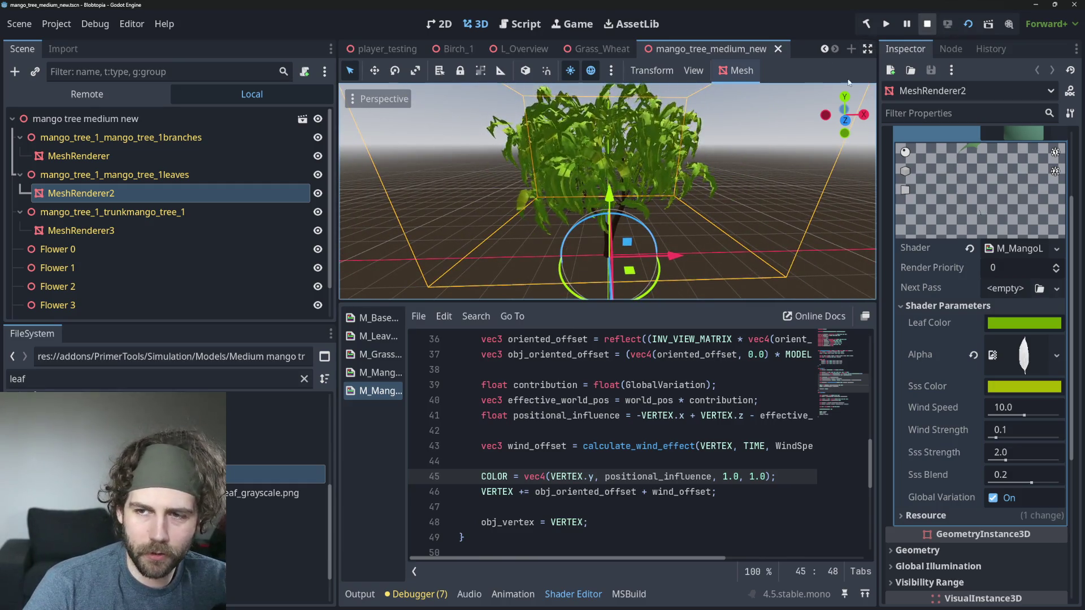
{"action": "scroll", "coordinate": [516, 214], "scroll_direction": "up", "scroll_amount": 2}
{"action": "mouse_move", "coordinate": [515, 214]}
{"action": "left_mouse_down"}
{"action": "mouse_move", "coordinate": [583, 178]}
{"action": "mouse_move", "coordinate": [633, 174]}
{"action": "left_mouse_up"}
{"action": "scroll", "coordinate": [588, 175], "scroll_direction": "down", "scroll_amount": 2}
{"action": "scroll", "coordinate": [615, 158], "scroll_direction": "down", "scroll_amount": 2}
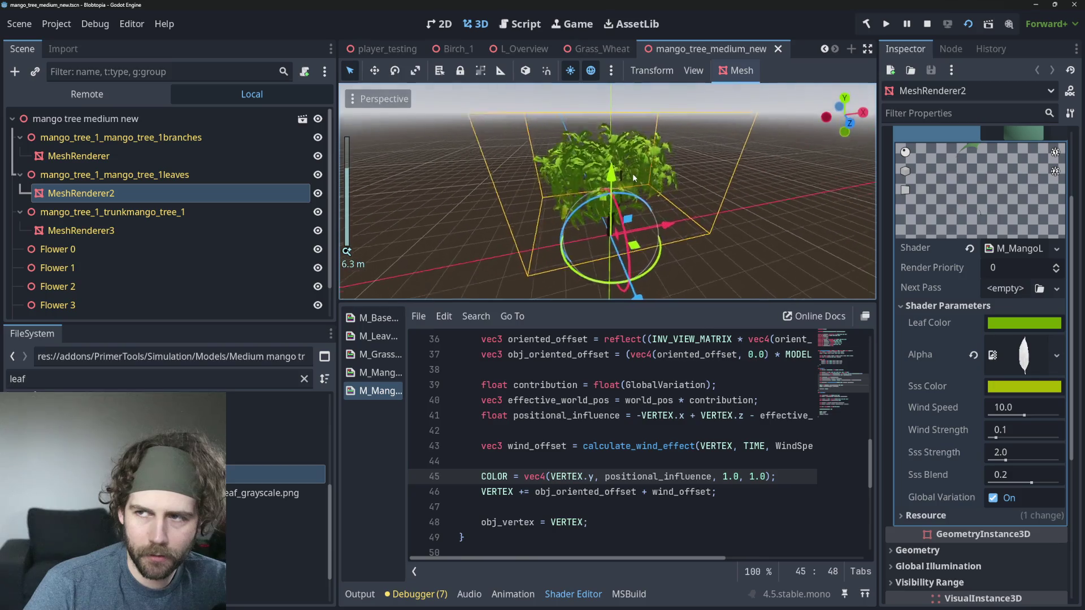
Step: Stop the running game and switch to the test_runner scene
{"action": "left_click", "coordinate": [927, 26]}
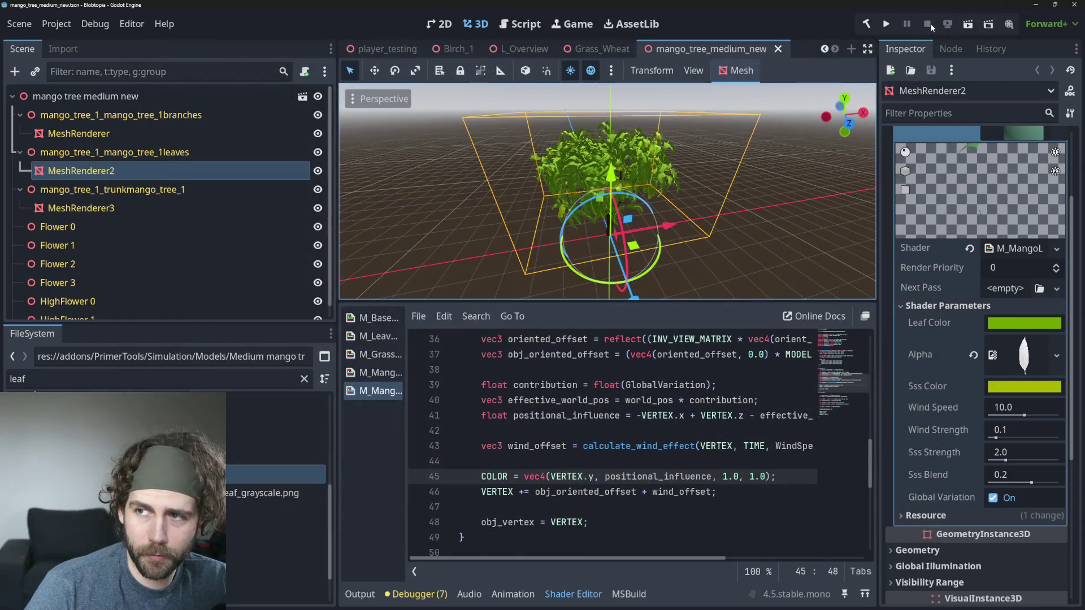
{"action": "scroll", "coordinate": [439, 50], "scroll_direction": "up", "scroll_amount": 2}
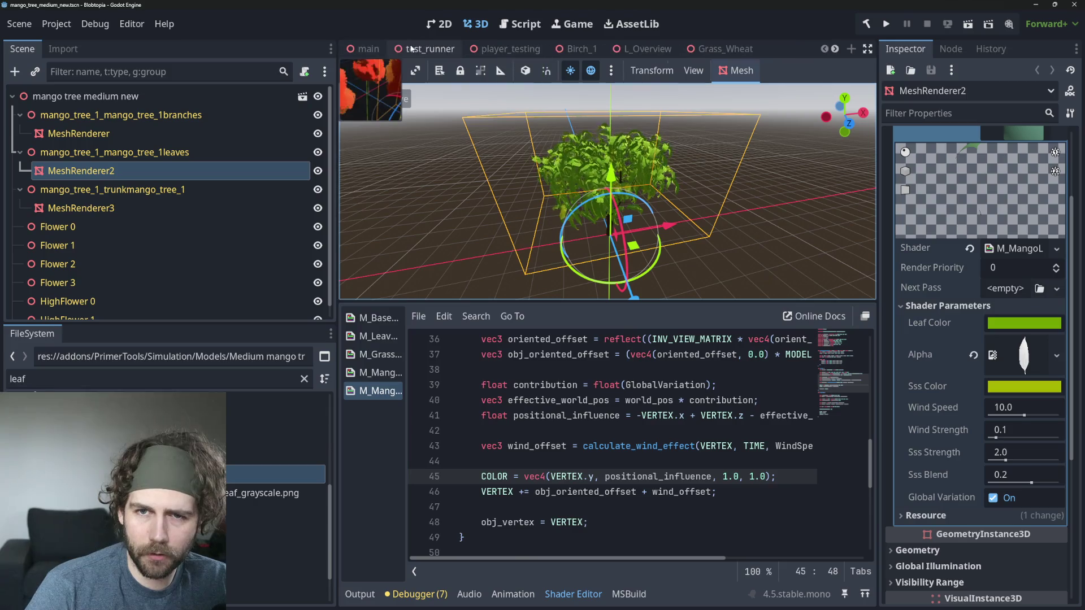
{"action": "left_click", "coordinate": [430, 48]}
Step: Run the test_runner scene briefly, zoom into the game, then close the game window
{"action": "left_click", "coordinate": [968, 24]}
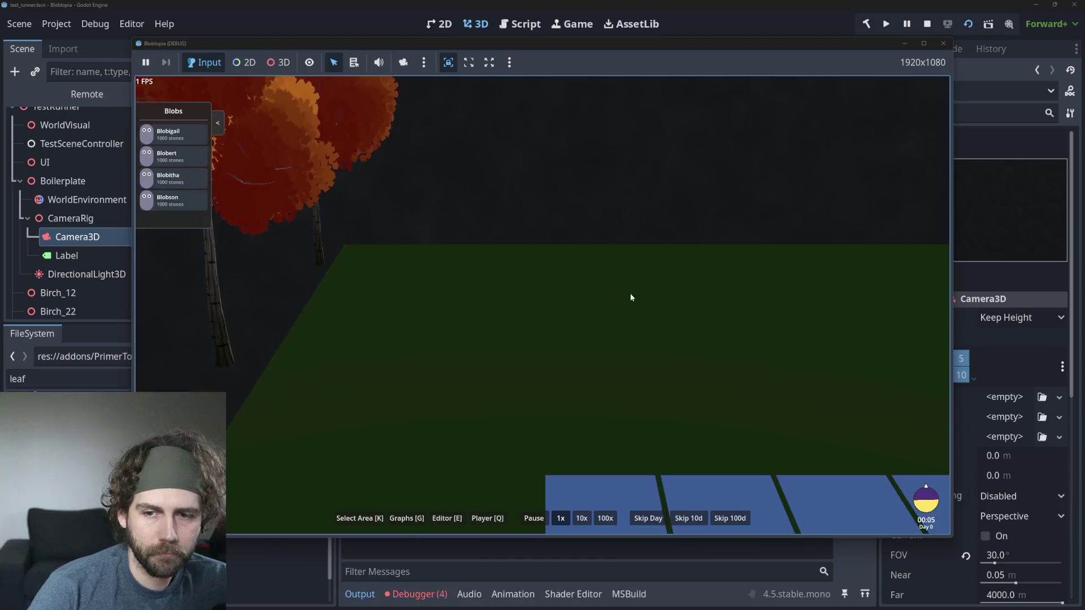
{"action": "scroll", "coordinate": [713, 383], "scroll_direction": "up", "scroll_amount": 2}
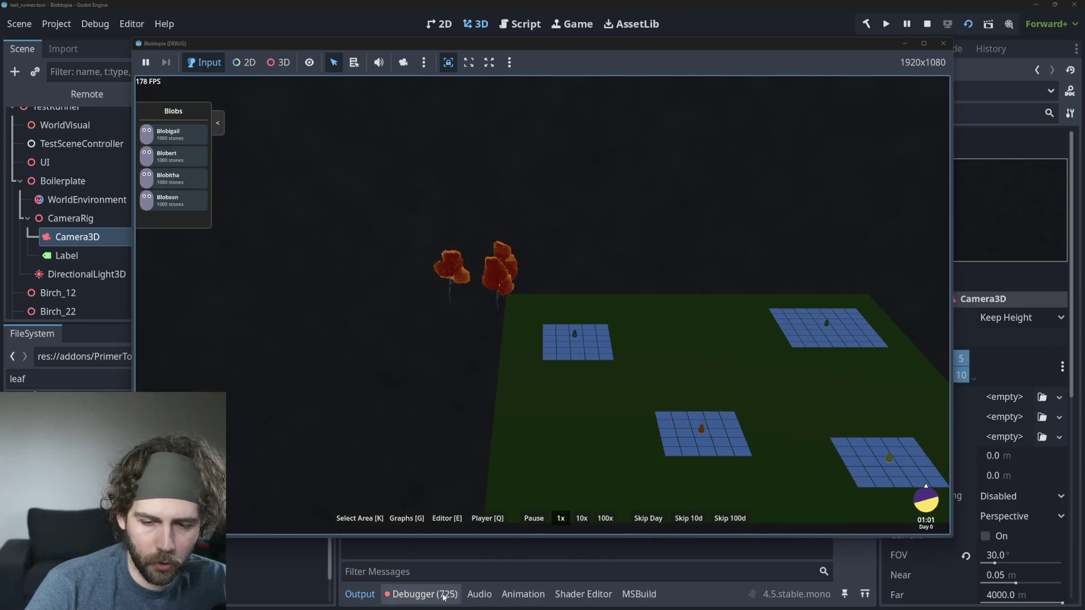
{"action": "left_click", "coordinate": [932, 22]}
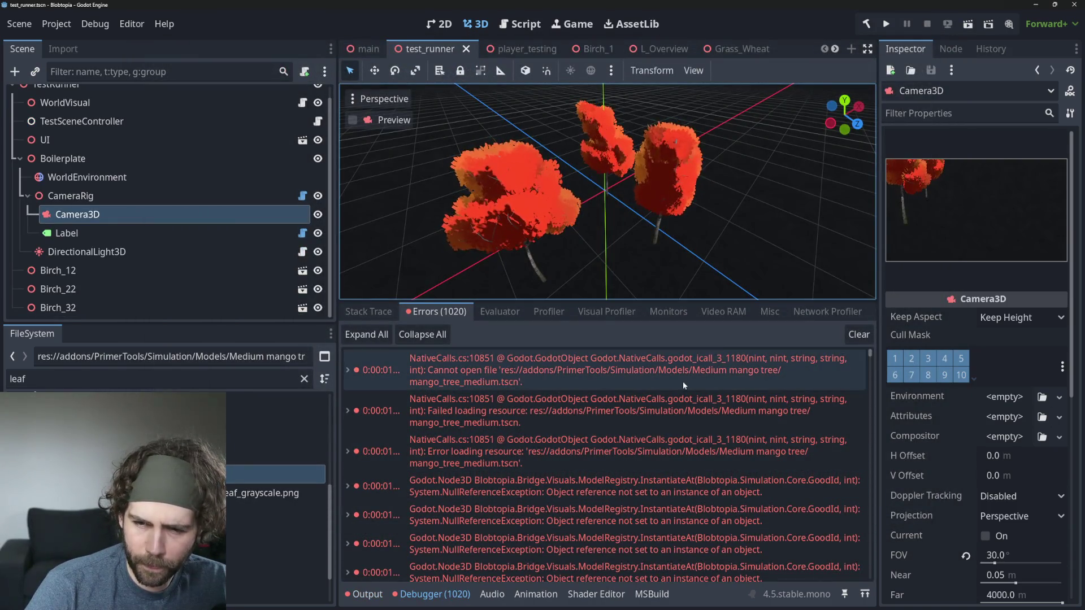
Step: Select the leaf grayscale texture and clear the leaf filter in the FileSystem dock
{"action": "mouse_move", "coordinate": [625, 387]}
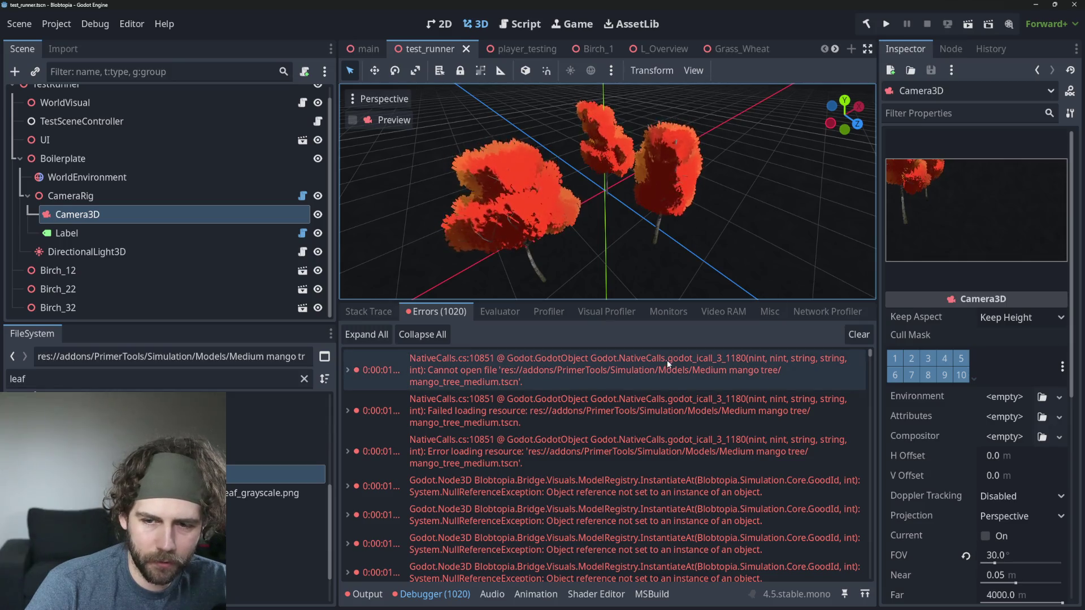
{"action": "mouse_move", "coordinate": [521, 378]}
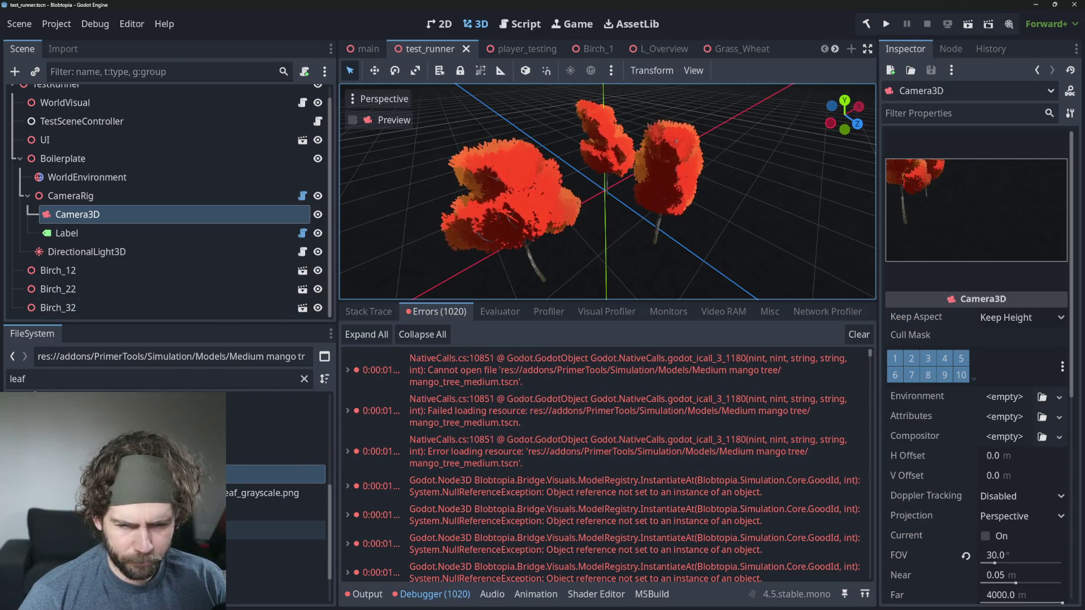
{"action": "left_click", "coordinate": [266, 493]}
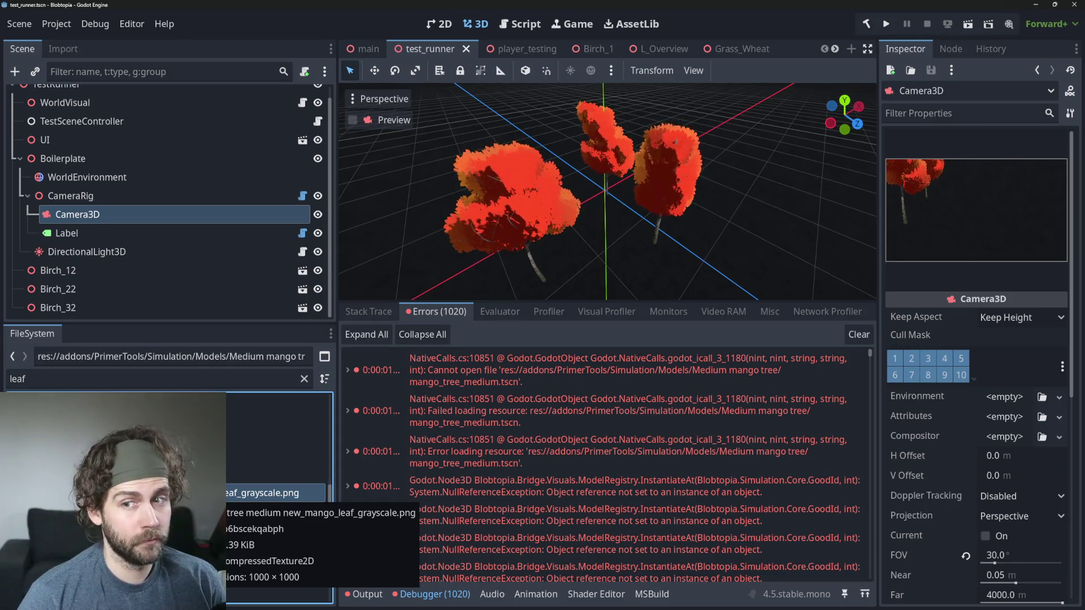
{"action": "scroll", "coordinate": [276, 452], "scroll_direction": "up", "scroll_amount": 2}
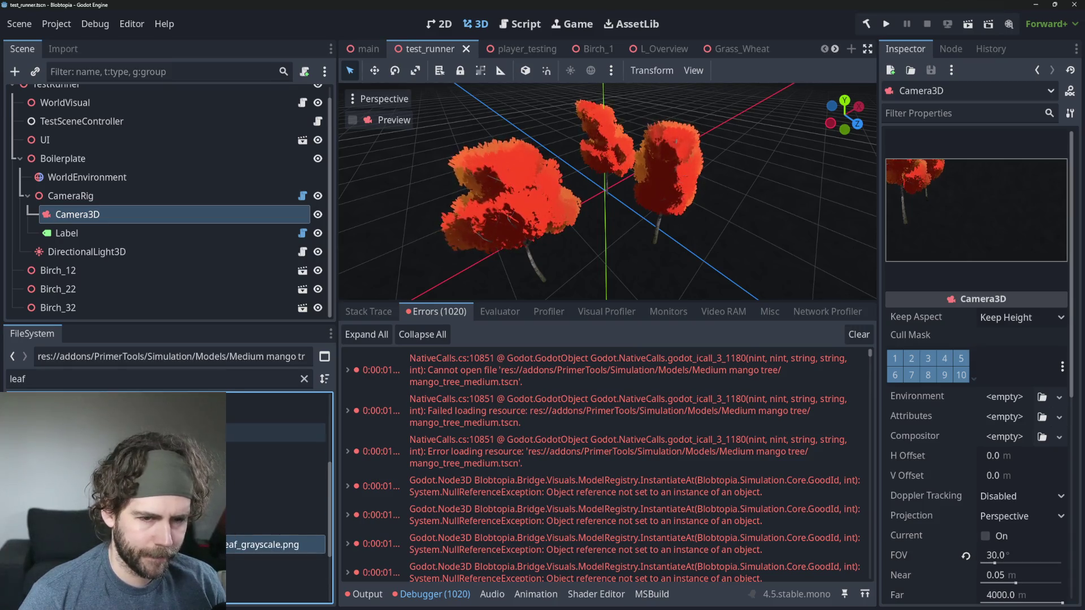
{"action": "left_click", "coordinate": [302, 383]}
{"action": "left_click", "coordinate": [303, 379]}
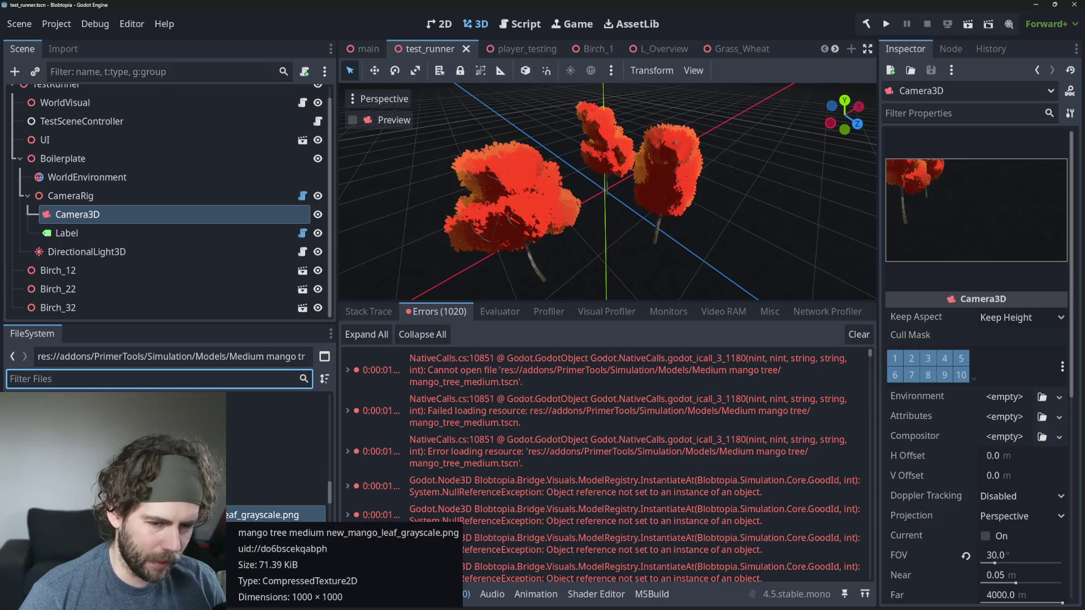
Step: Check the mango tree scene load error and folder path, then clear all debugger errors
{"action": "scroll", "coordinate": [271, 515], "scroll_direction": "down", "scroll_amount": 2}
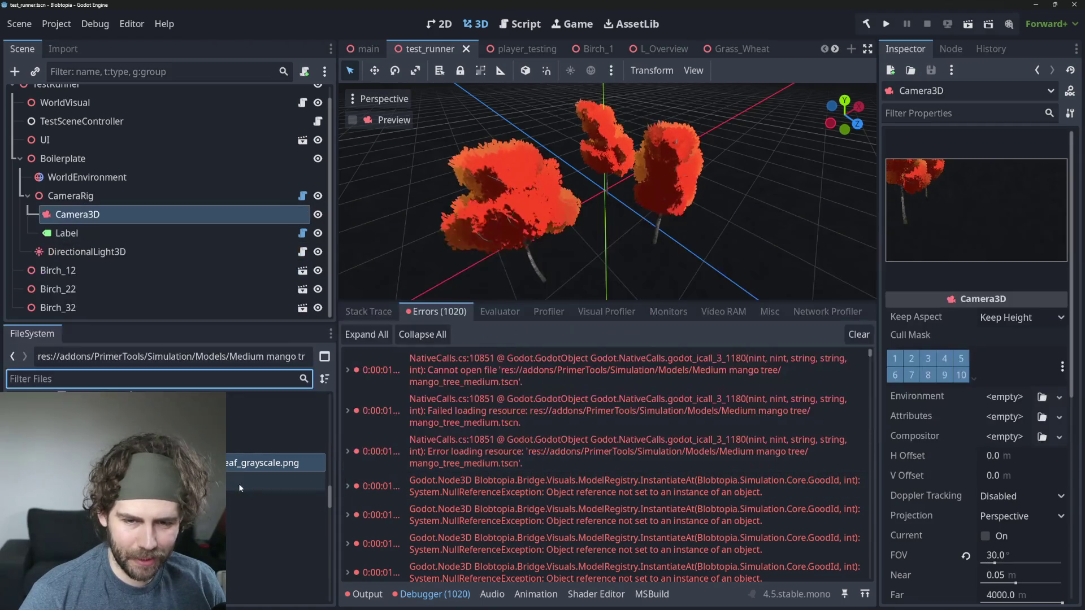
{"action": "scroll", "coordinate": [236, 478], "scroll_direction": "up", "scroll_amount": 1}
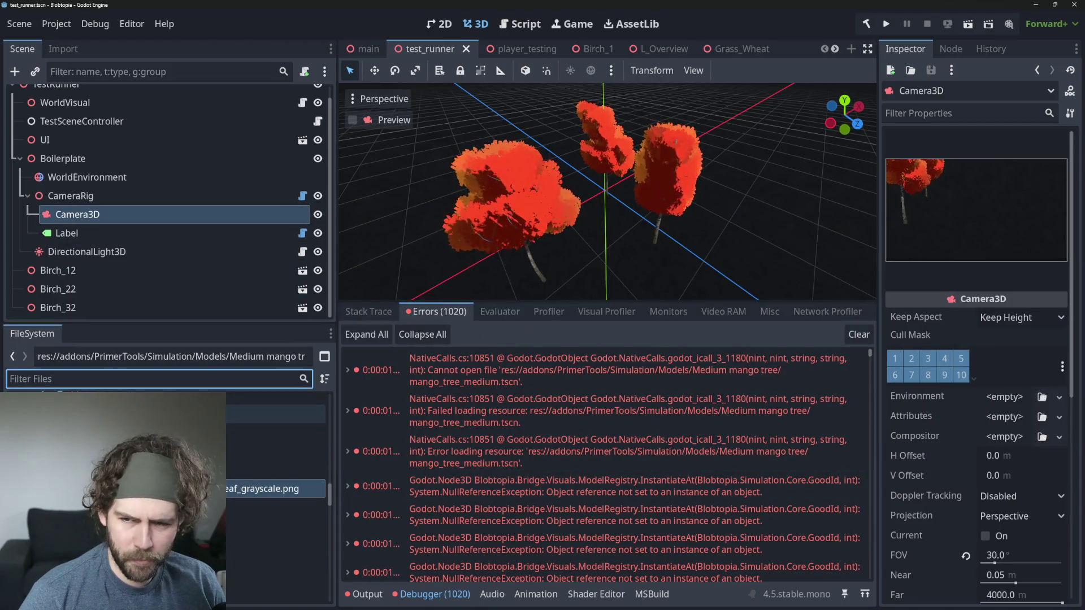
{"action": "left_click", "coordinate": [530, 468]}
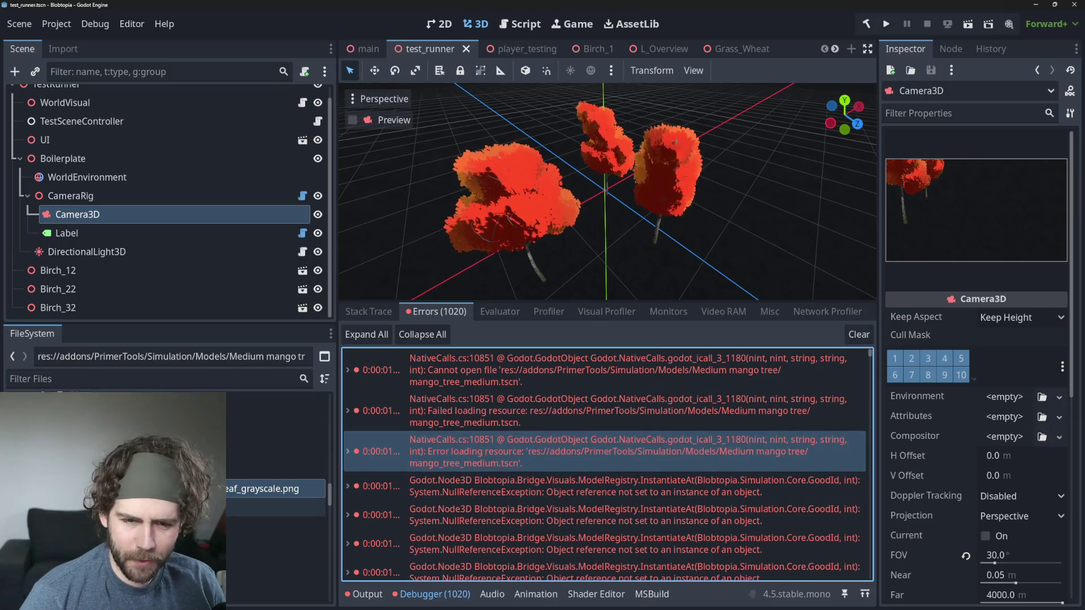
{"action": "left_click", "coordinate": [221, 526]}
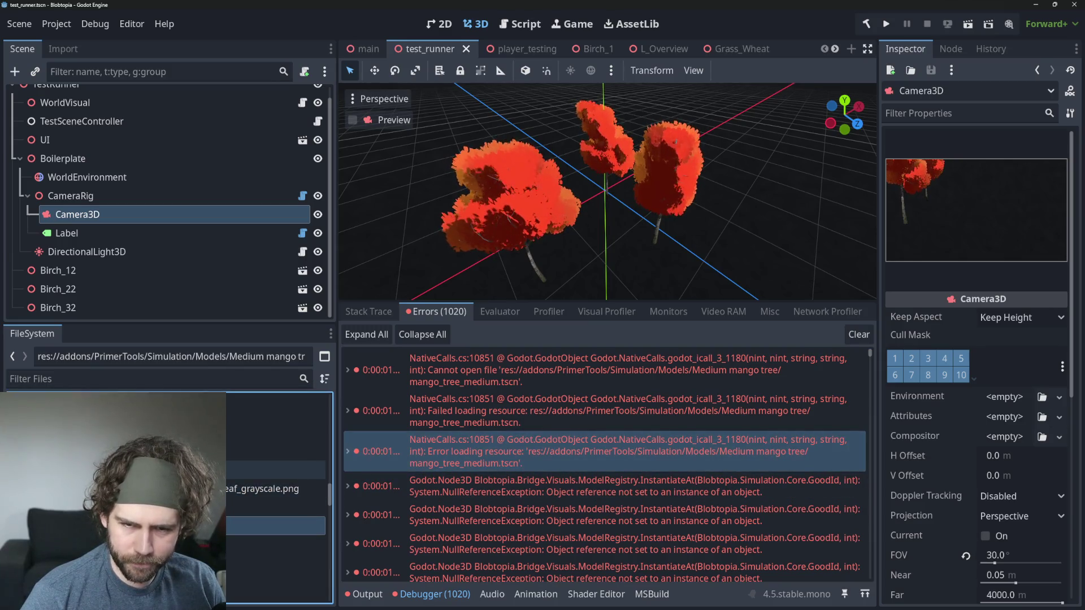
{"action": "left_click_drag", "start_coordinate": [196, 356], "coordinate": [339, 357]}
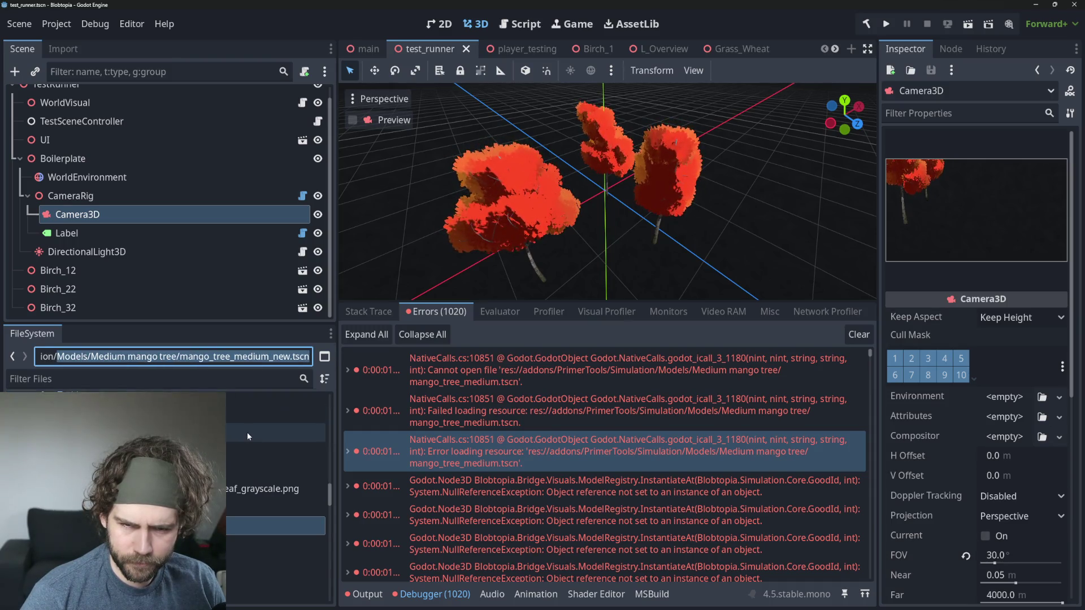
{"action": "left_click", "coordinate": [170, 526]}
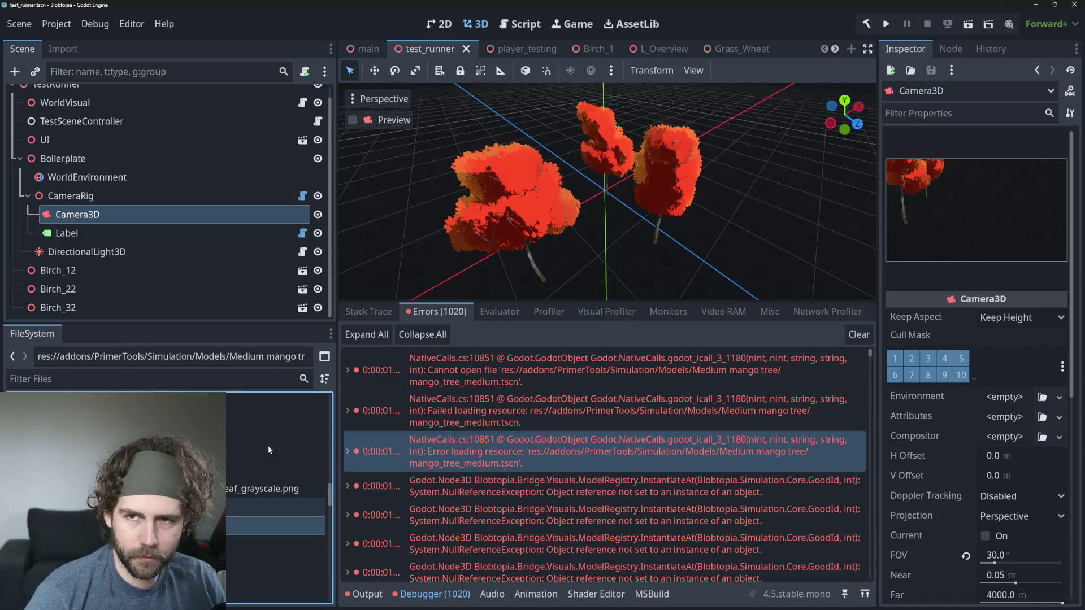
{"action": "left_click", "coordinate": [859, 334]}
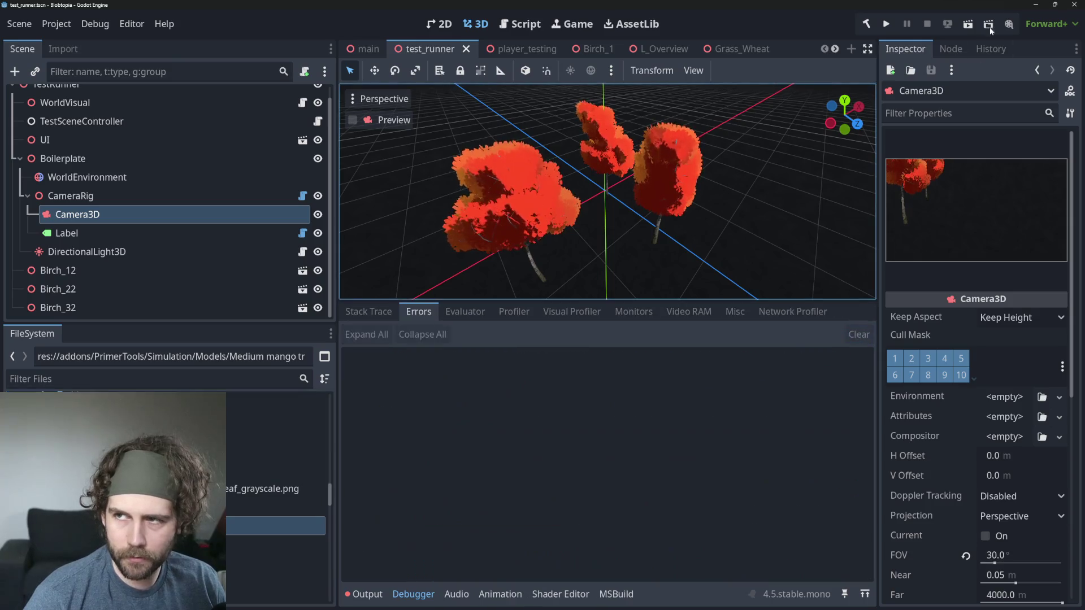
Step: Rerun the test scene and open a mango tree's info panel showing 5/5 mangoes at 0.01/sec regen
{"action": "left_click", "coordinate": [967, 26]}
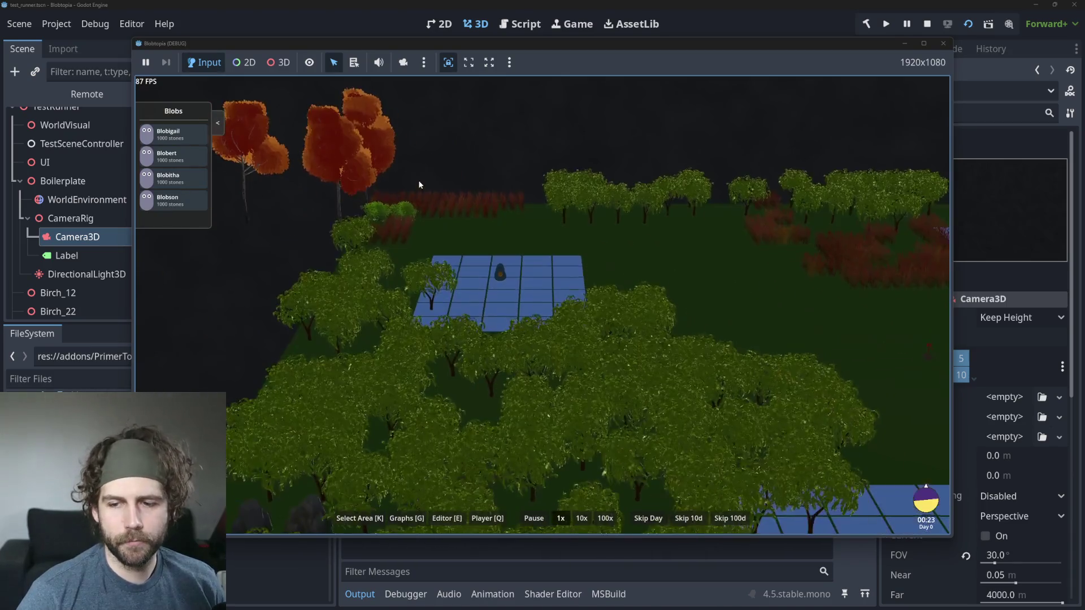
{"action": "mouse_move", "coordinate": [646, 367]}
{"action": "left_mouse_down"}
{"action": "mouse_move", "coordinate": [586, 359]}
{"action": "mouse_move", "coordinate": [507, 285]}
{"action": "left_mouse_up"}
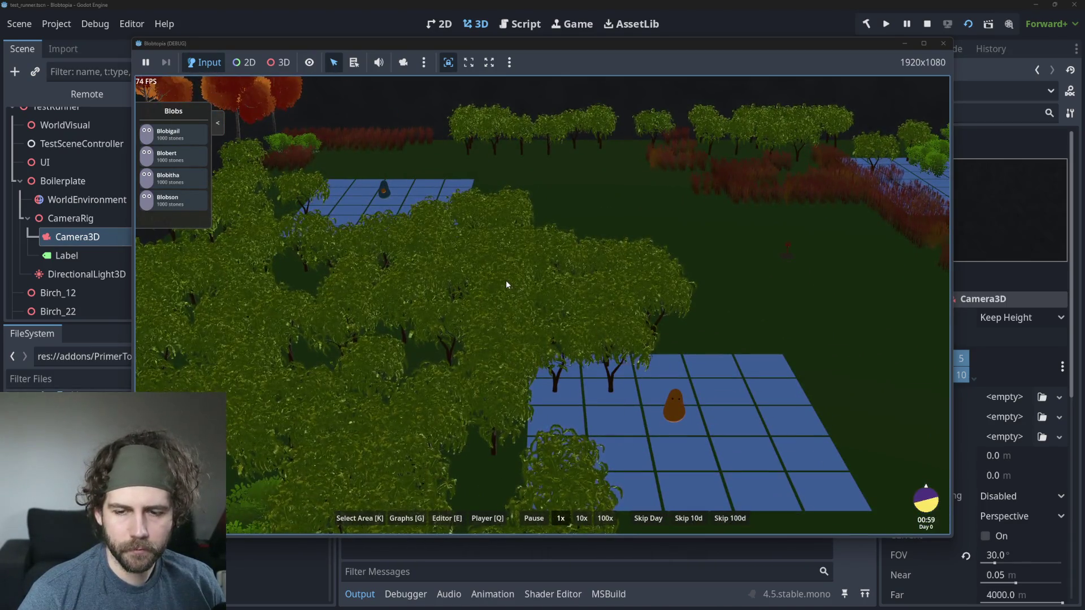
{"action": "scroll", "coordinate": [506, 284], "scroll_direction": "down", "scroll_amount": 5}
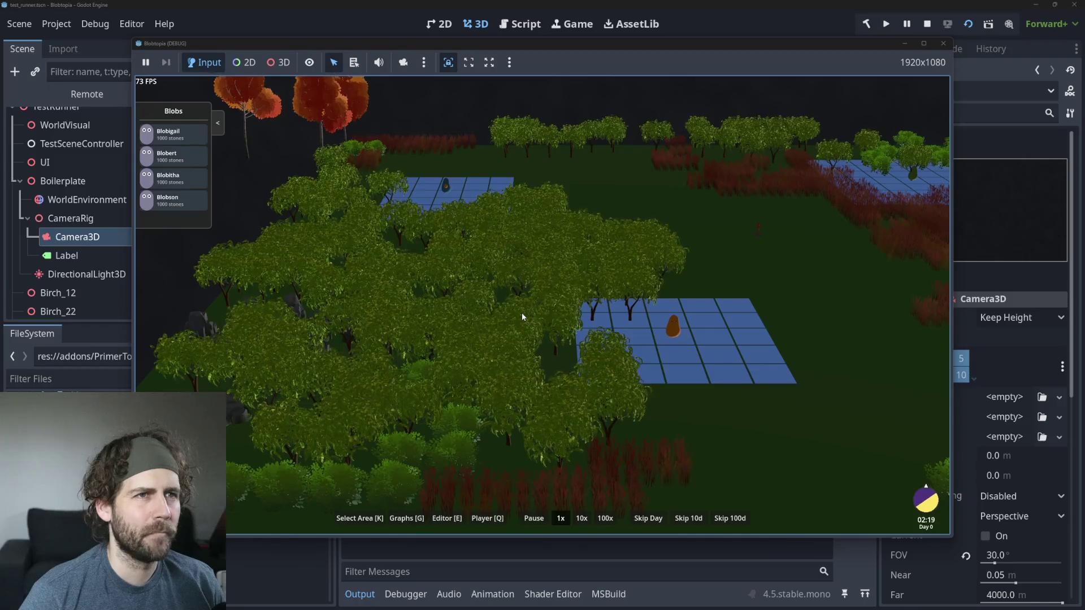
{"action": "scroll", "coordinate": [521, 313], "scroll_direction": "up", "scroll_amount": 3}
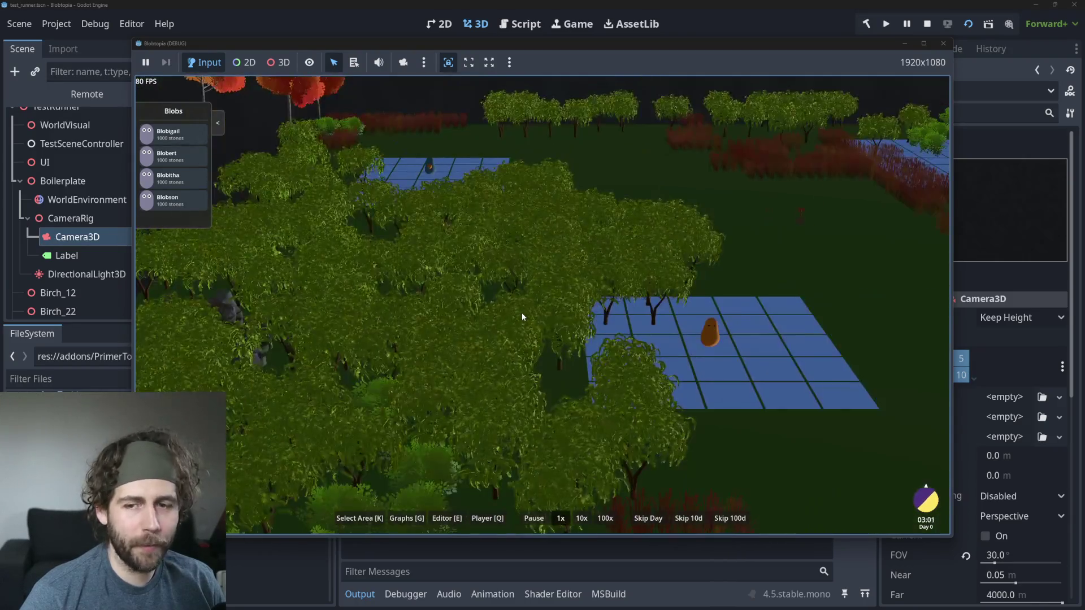
{"action": "scroll", "coordinate": [521, 313], "scroll_direction": "down", "scroll_amount": 3}
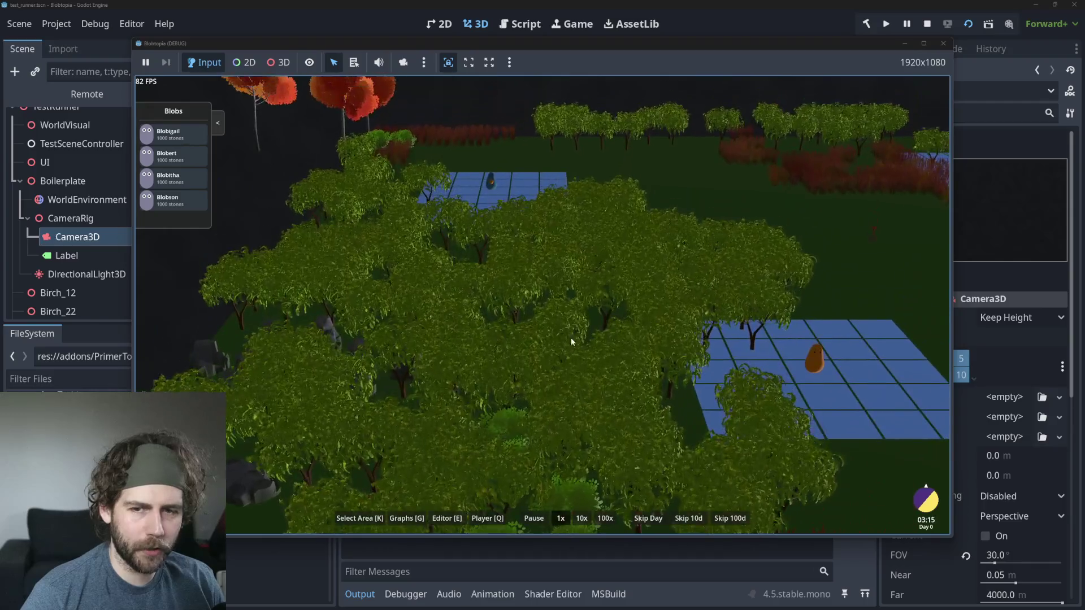
{"action": "left_click", "coordinate": [516, 373]}
{"action": "scroll", "coordinate": [468, 307], "scroll_direction": "down", "scroll_amount": 3}
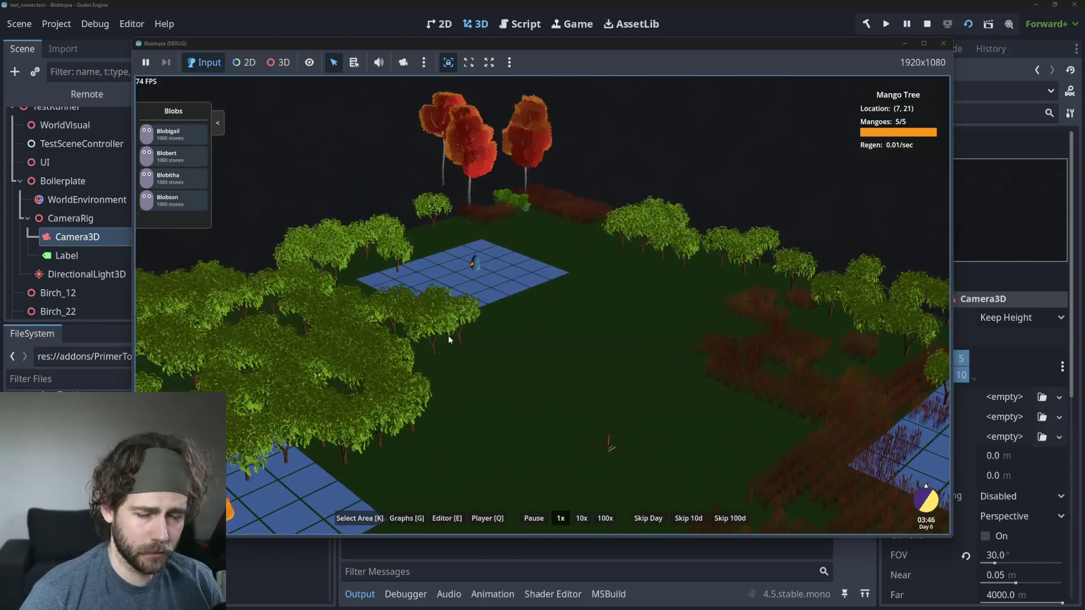
{"action": "scroll", "coordinate": [466, 357], "scroll_direction": "up", "scroll_amount": 3}
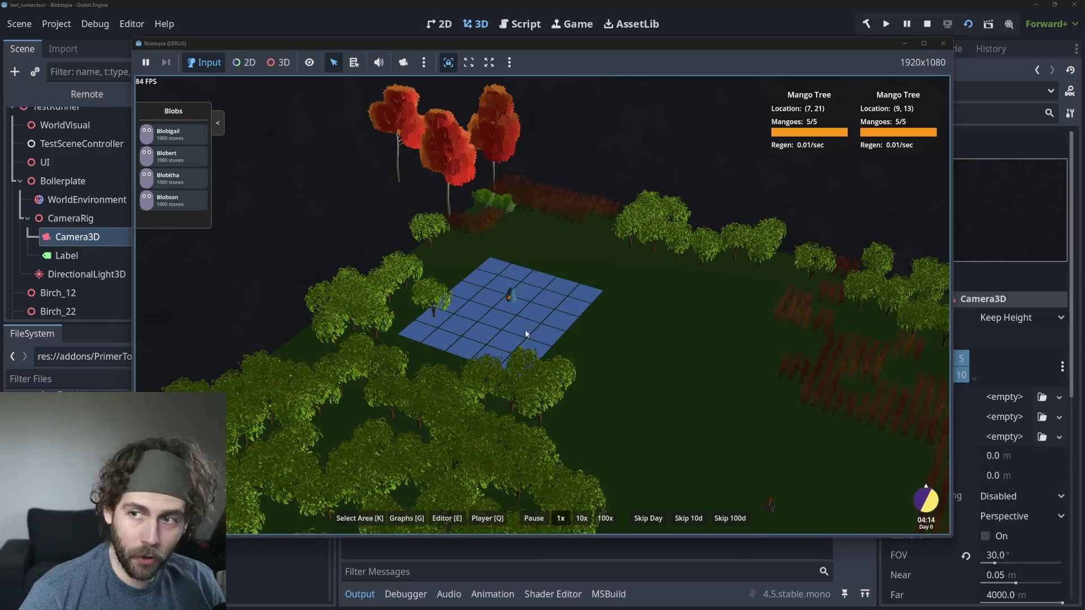
{"action": "scroll", "coordinate": [602, 341], "scroll_direction": "up", "scroll_amount": 4}
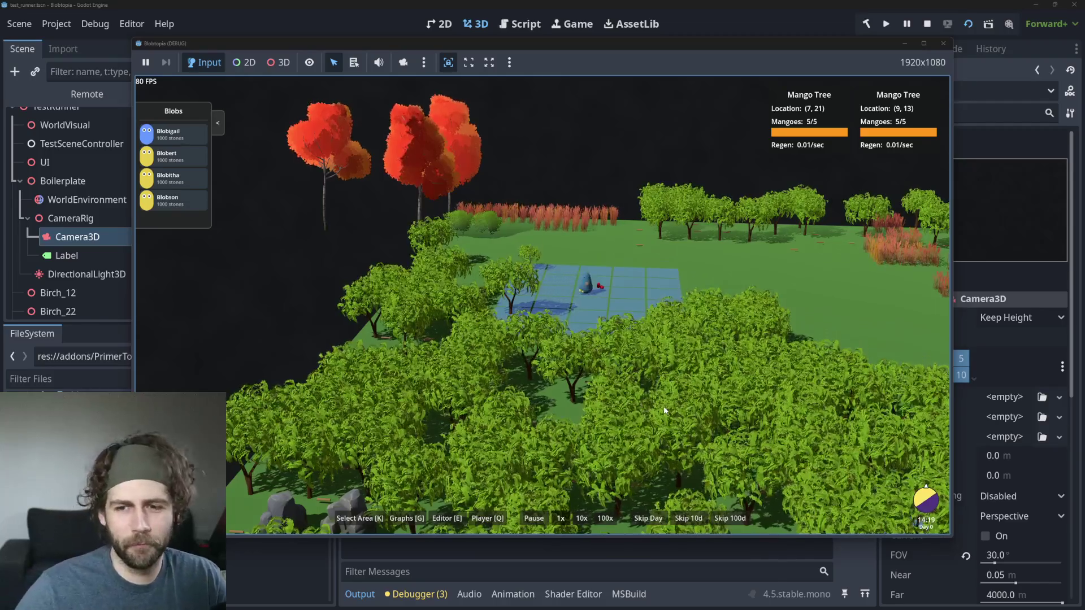
Step: Pan over the mango trees and set the simulation speed to 10x
{"action": "left_click_drag", "start_coordinate": [664, 410], "coordinate": [544, 261]}
{"action": "scroll", "coordinate": [565, 282], "scroll_direction": "down", "scroll_amount": 5}
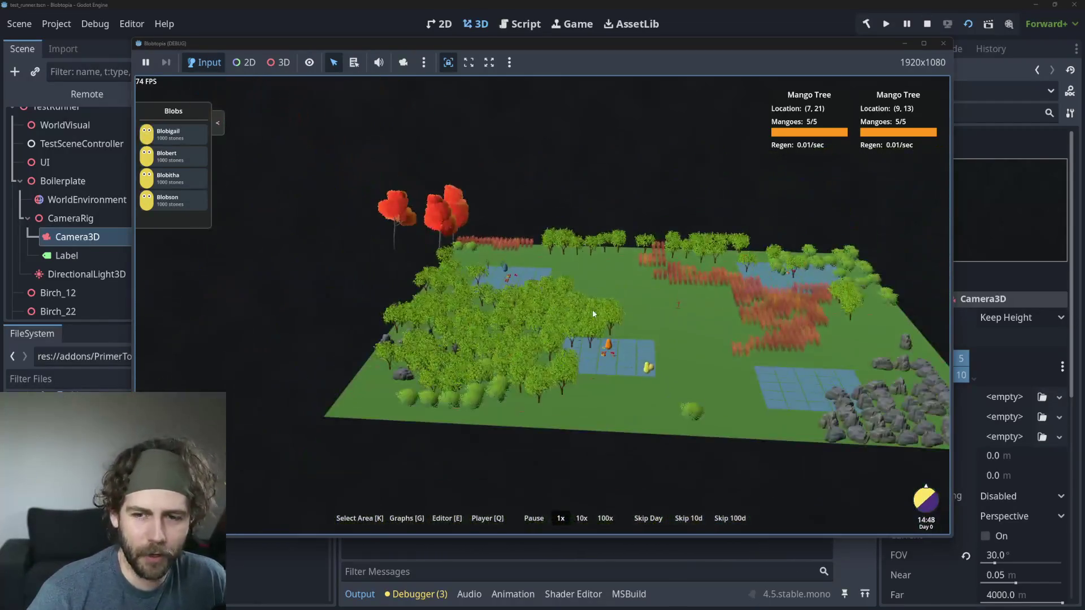
{"action": "scroll", "coordinate": [575, 311], "scroll_direction": "up", "scroll_amount": 6}
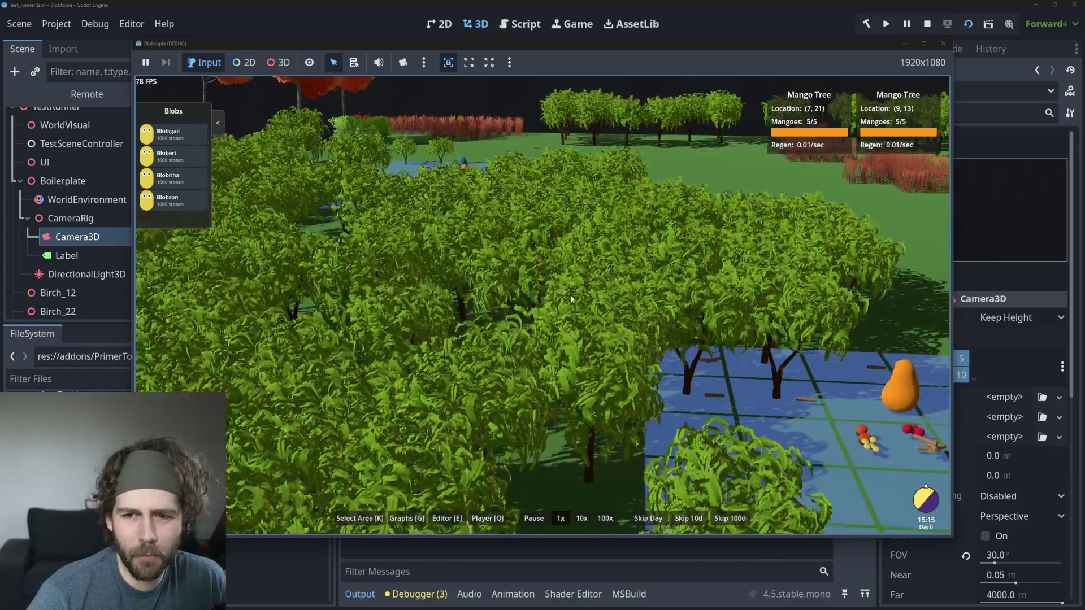
{"action": "scroll", "coordinate": [571, 294], "scroll_direction": "down", "scroll_amount": 3}
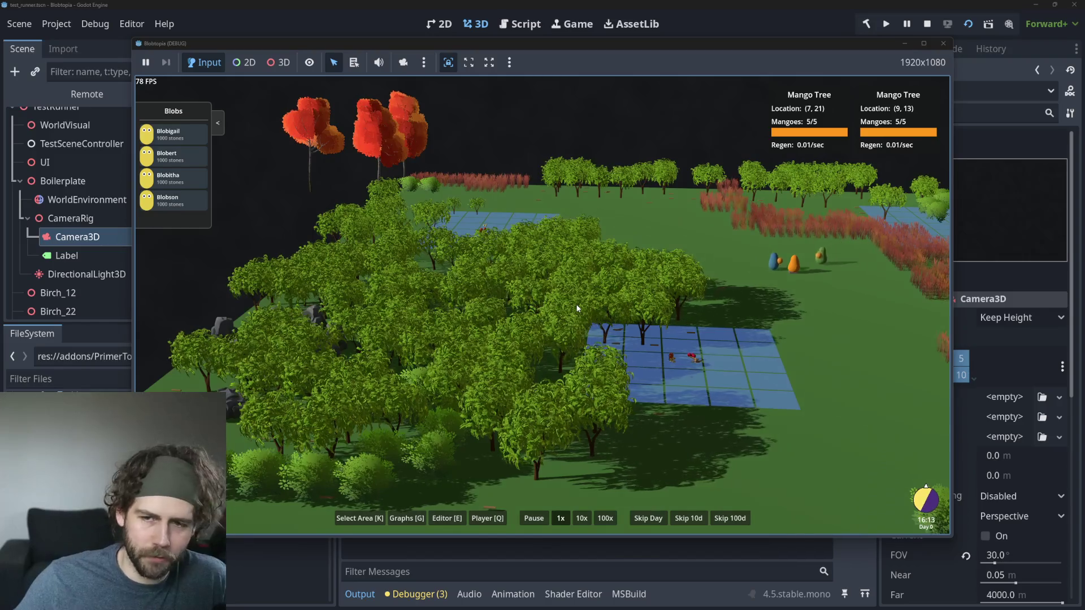
{"action": "scroll", "coordinate": [553, 249], "scroll_direction": "down", "scroll_amount": 2}
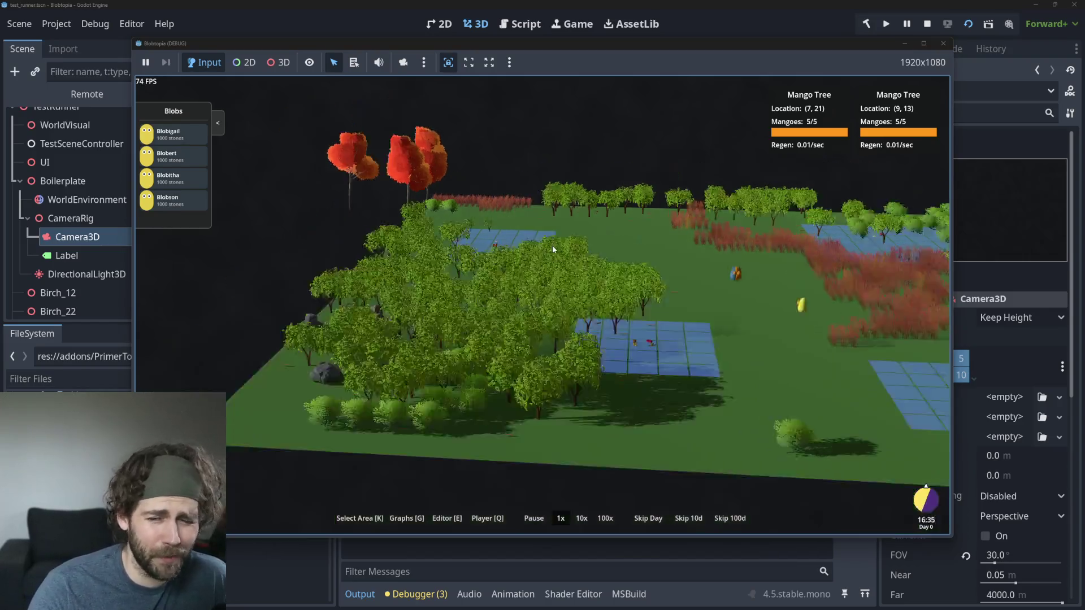
{"action": "scroll", "coordinate": [552, 245], "scroll_direction": "up", "scroll_amount": 3}
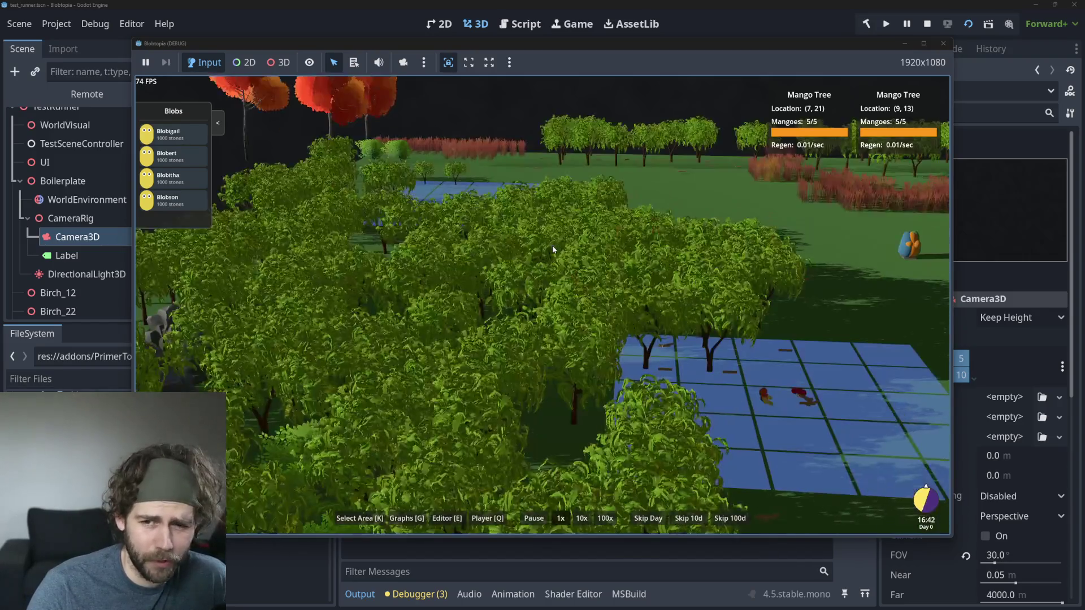
{"action": "scroll", "coordinate": [561, 285], "scroll_direction": "up", "scroll_amount": 2}
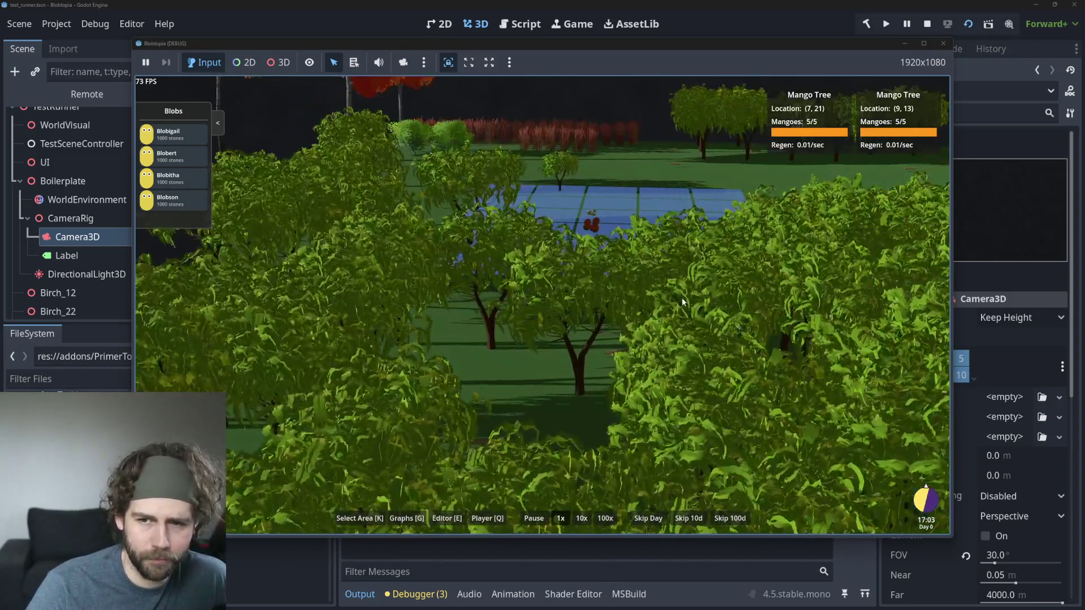
{"action": "scroll", "coordinate": [683, 303], "scroll_direction": "down", "scroll_amount": 5}
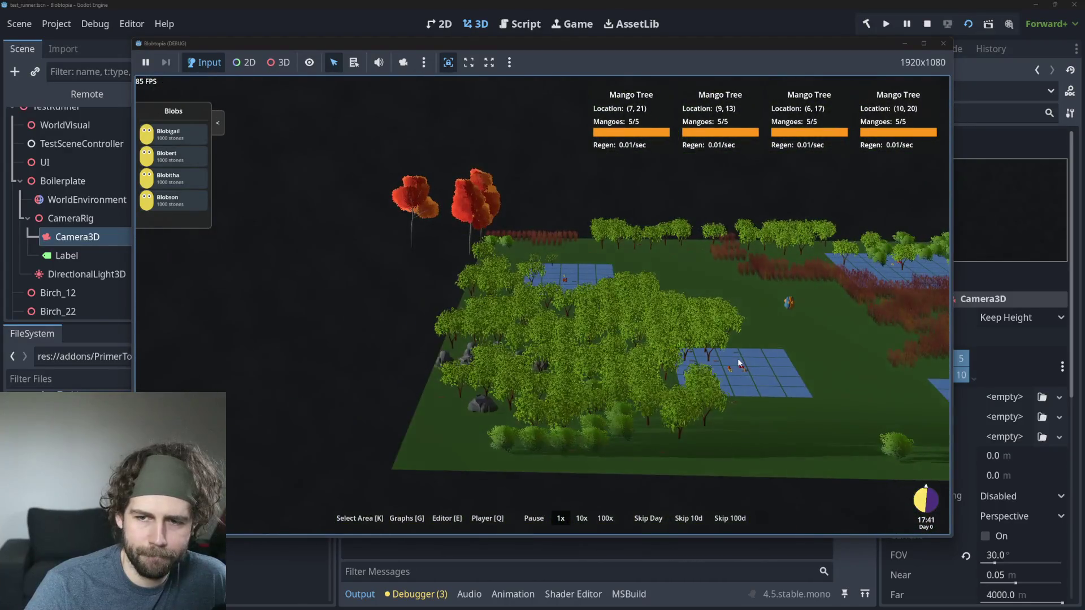
{"action": "left_click", "coordinate": [581, 518]}
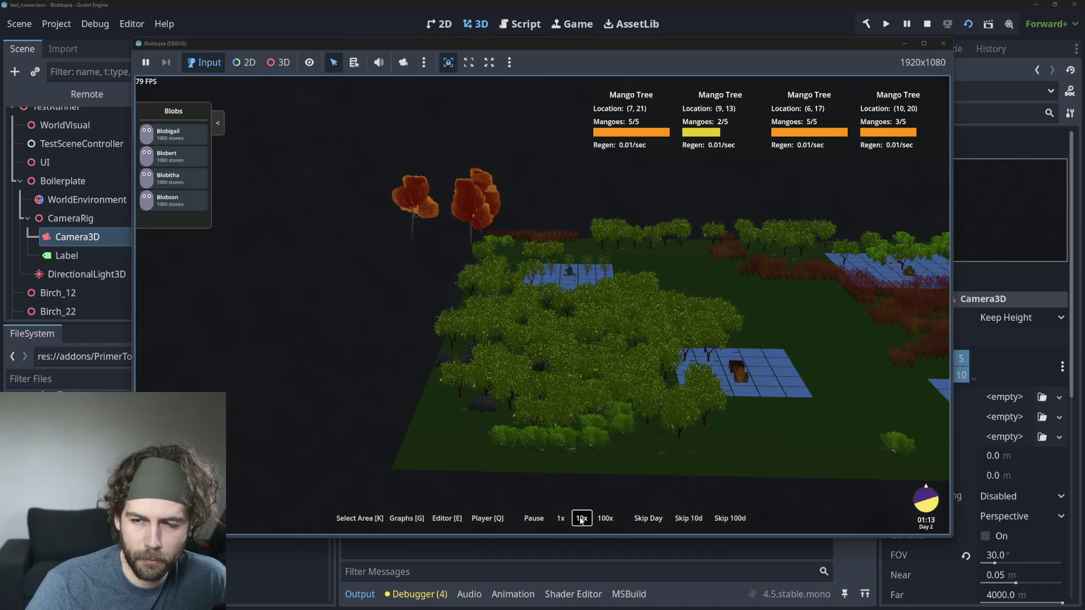
Step: Pan and zoom the game camera across the map to watch the mango trees
{"action": "scroll", "coordinate": [692, 332], "scroll_direction": "up", "scroll_amount": 3}
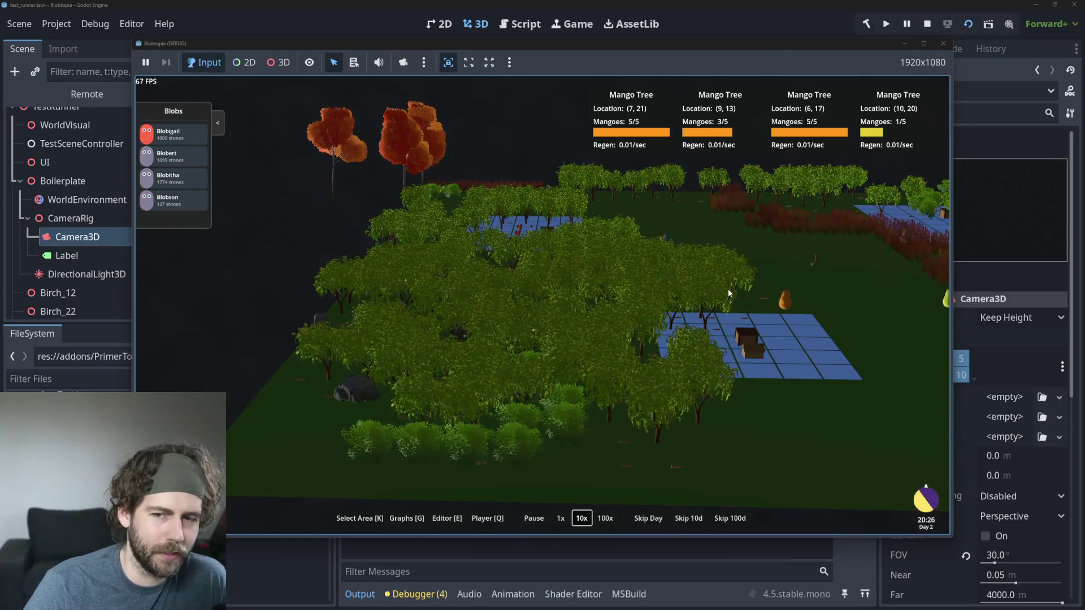
{"action": "key", "text": "d"}
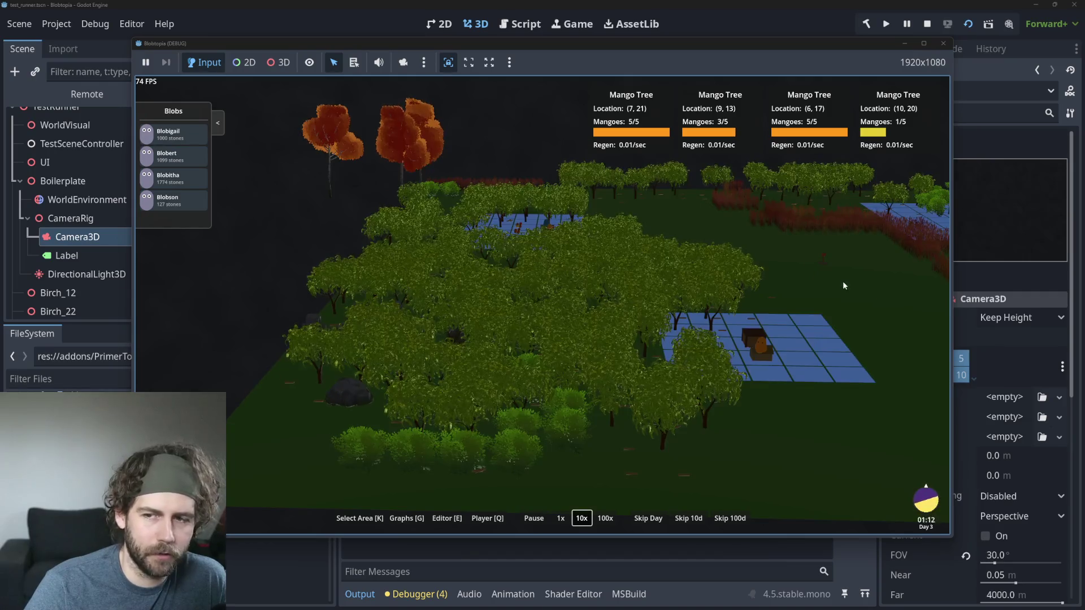
{"action": "scroll", "coordinate": [520, 299], "scroll_direction": "down", "scroll_amount": 2}
{"action": "scroll", "coordinate": [520, 301], "scroll_direction": "up", "scroll_amount": 2}
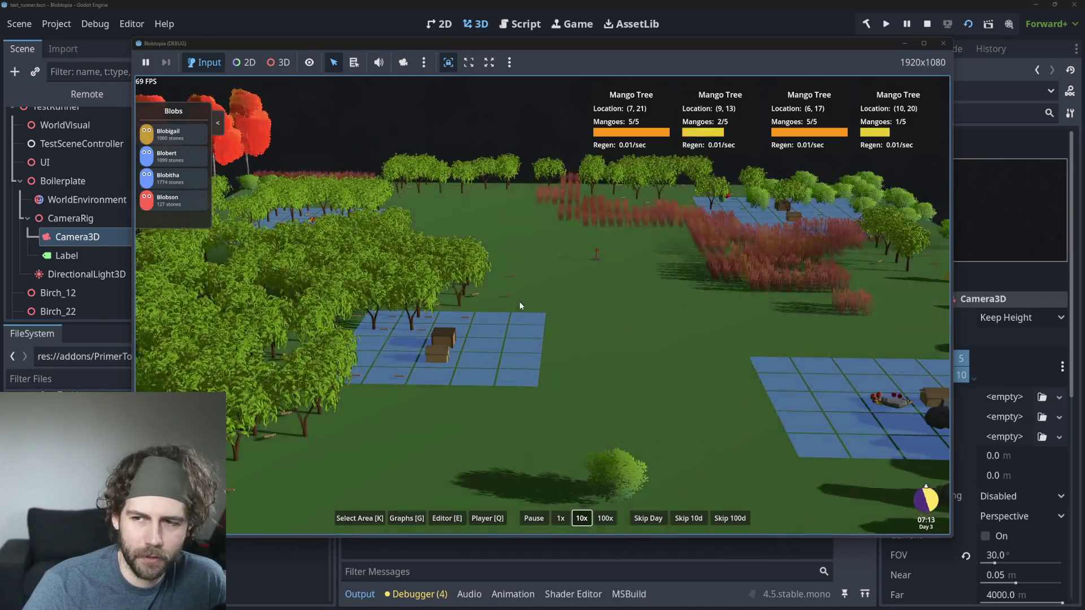
{"action": "scroll", "coordinate": [520, 305], "scroll_direction": "down", "scroll_amount": 3}
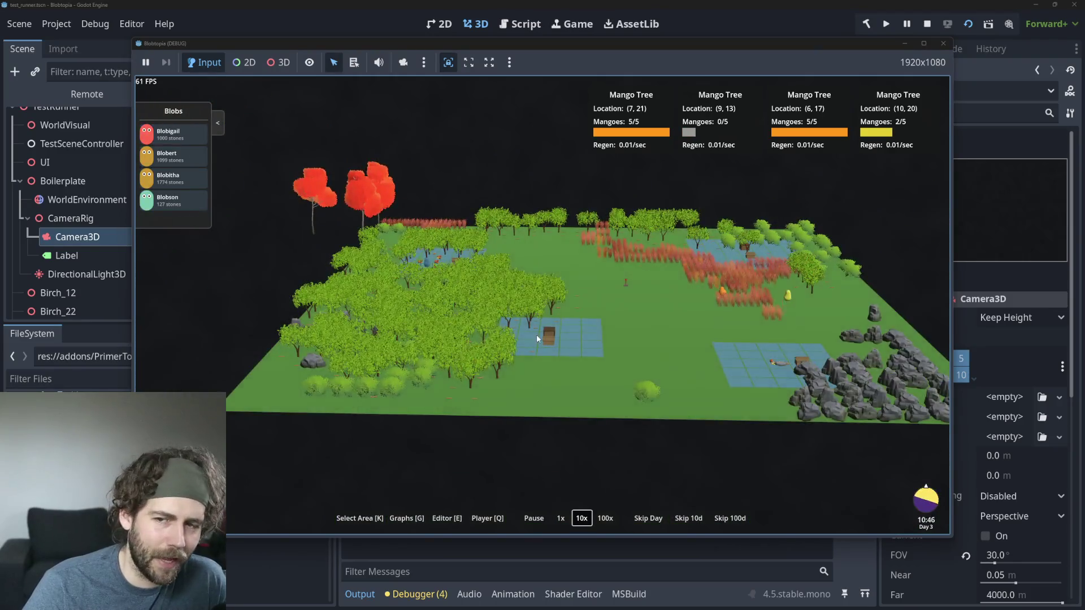
{"action": "scroll", "coordinate": [526, 345], "scroll_direction": "up", "scroll_amount": 1}
{"action": "scroll", "coordinate": [541, 326], "scroll_direction": "up", "scroll_amount": 2}
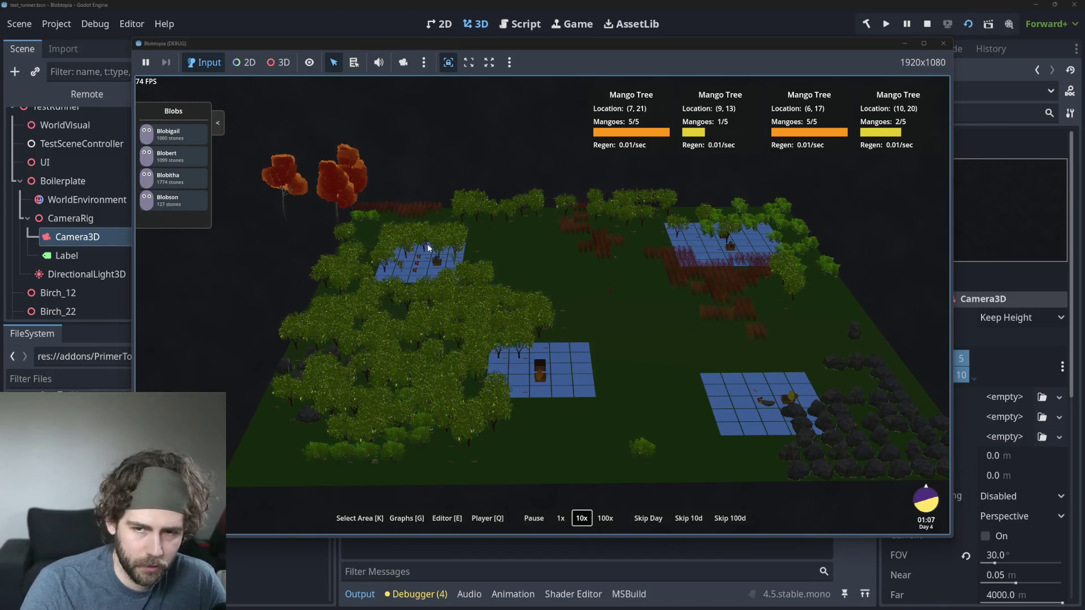
{"action": "scroll", "coordinate": [420, 257], "scroll_direction": "up", "scroll_amount": 2}
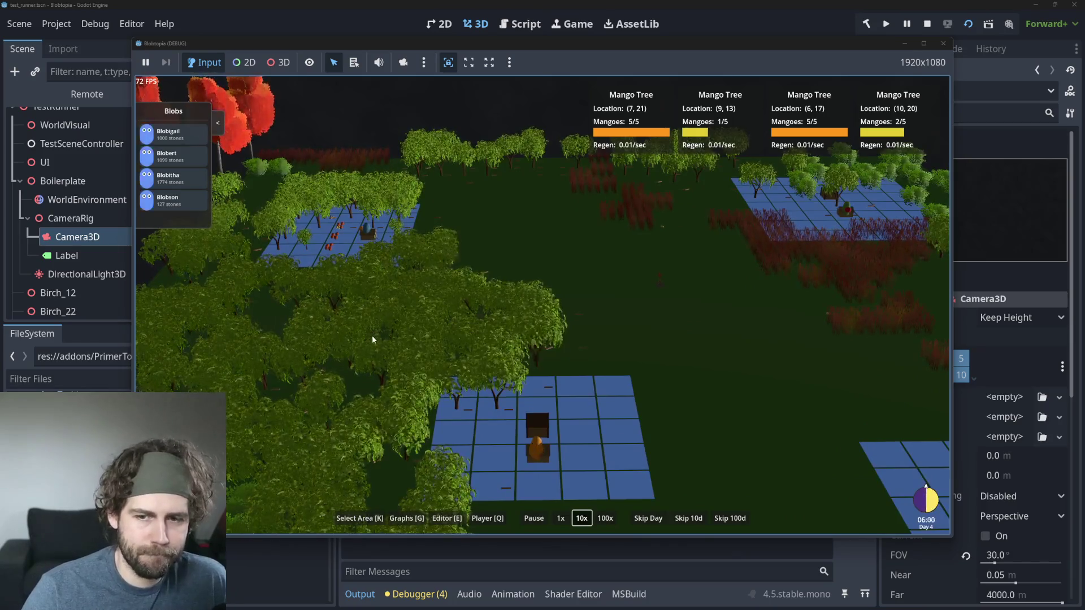
{"action": "scroll", "coordinate": [381, 324], "scroll_direction": "up", "scroll_amount": 2}
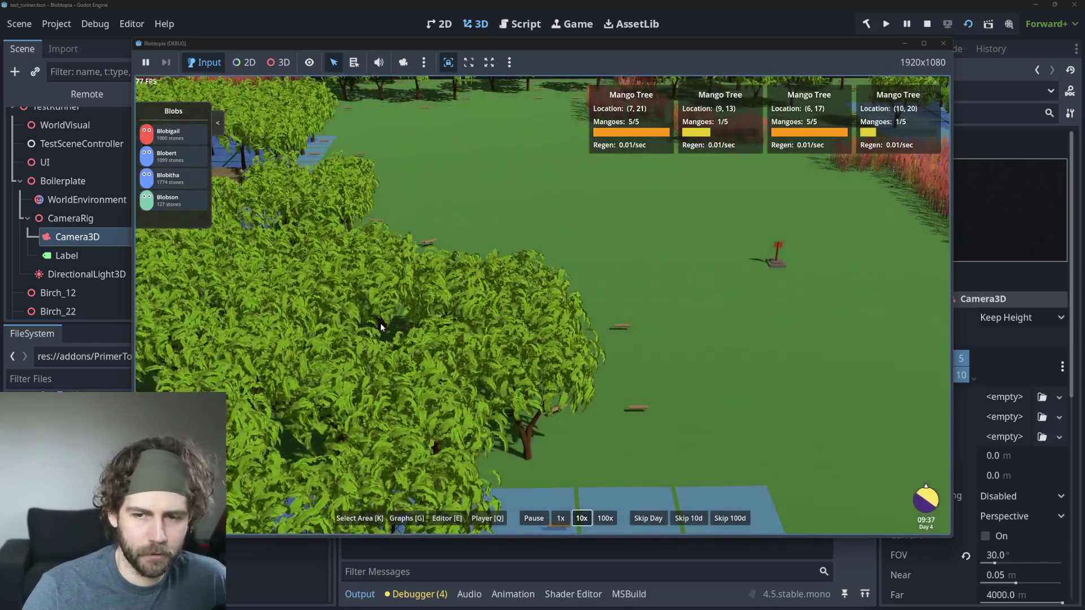
{"action": "scroll", "coordinate": [380, 323], "scroll_direction": "down", "scroll_amount": 4}
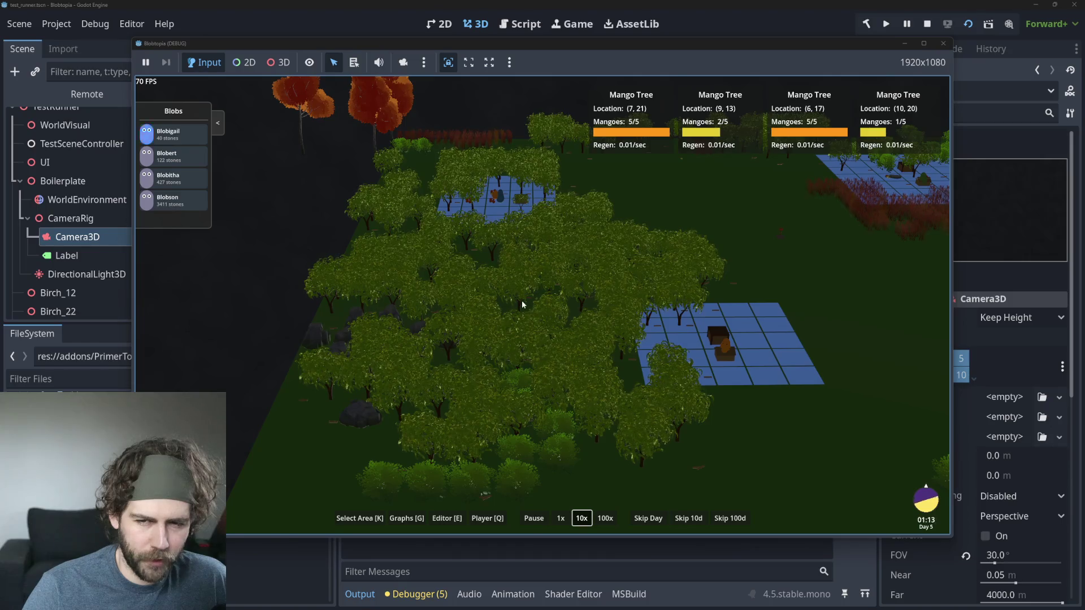
{"action": "scroll", "coordinate": [522, 305], "scroll_direction": "up", "scroll_amount": 5}
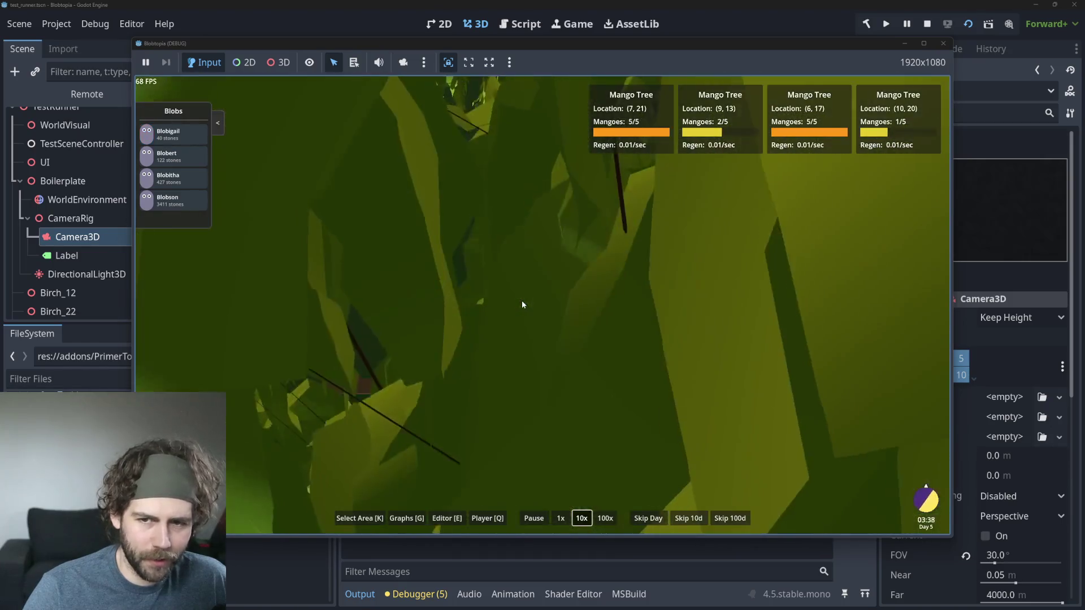
Step: Stop the running game with F8 and switch back to Blender
{"action": "scroll", "coordinate": [522, 304], "scroll_direction": "down", "scroll_amount": 3}
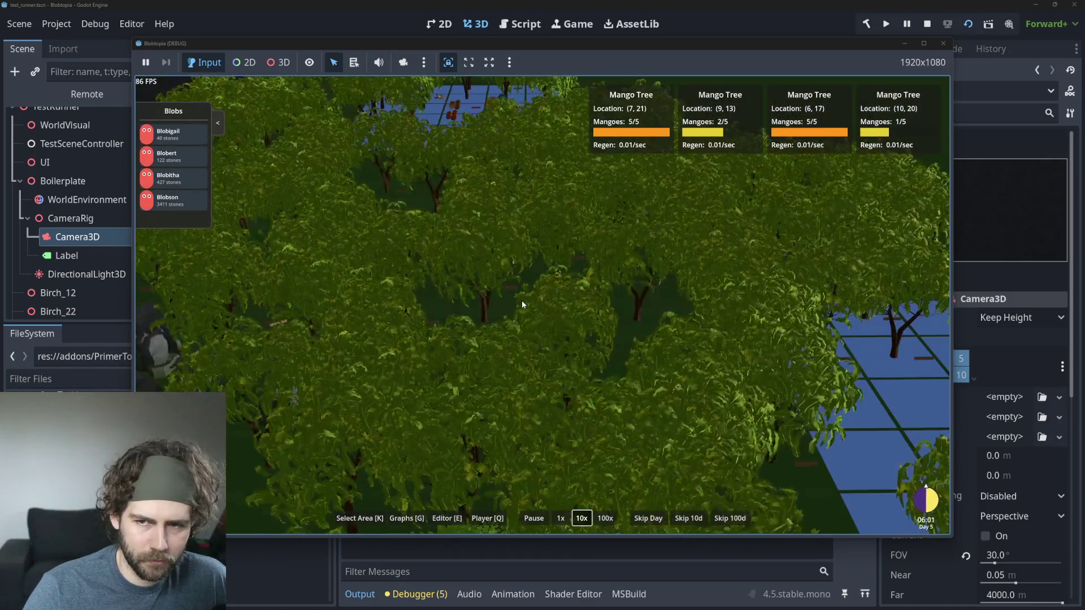
{"action": "scroll", "coordinate": [522, 304], "scroll_direction": "up", "scroll_amount": 2}
{"action": "scroll", "coordinate": [522, 305], "scroll_direction": "down", "scroll_amount": 5}
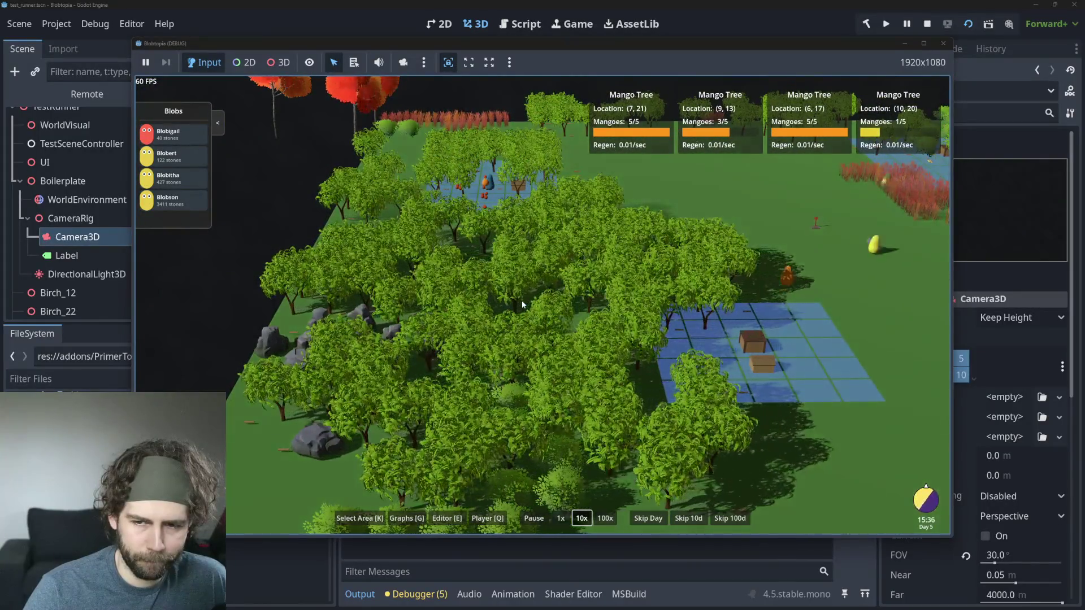
{"action": "key", "text": "F8"}
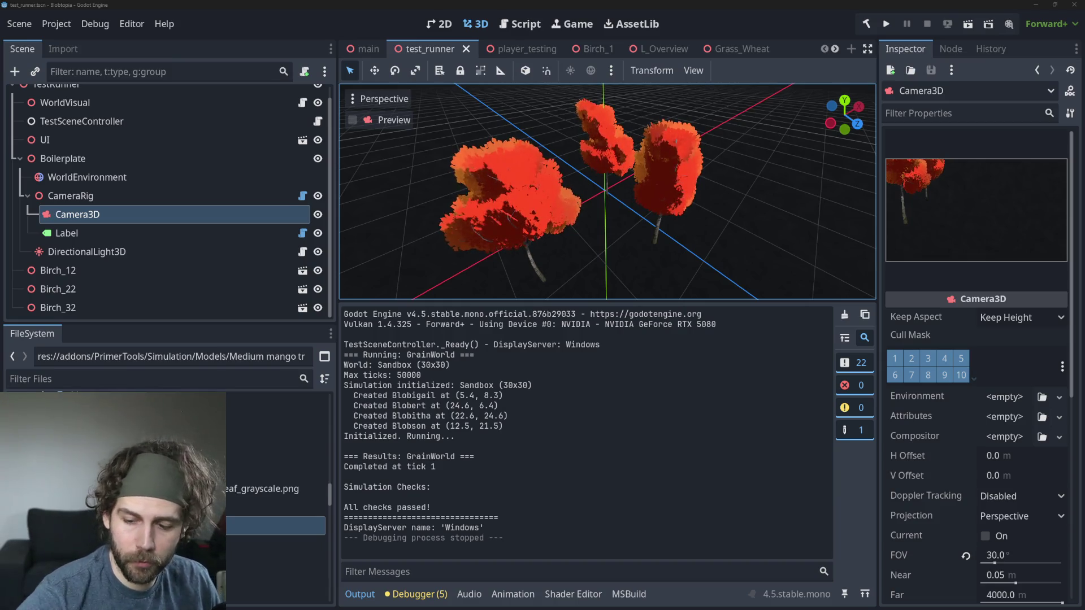
{"action": "key", "text": "alt+Tab"}
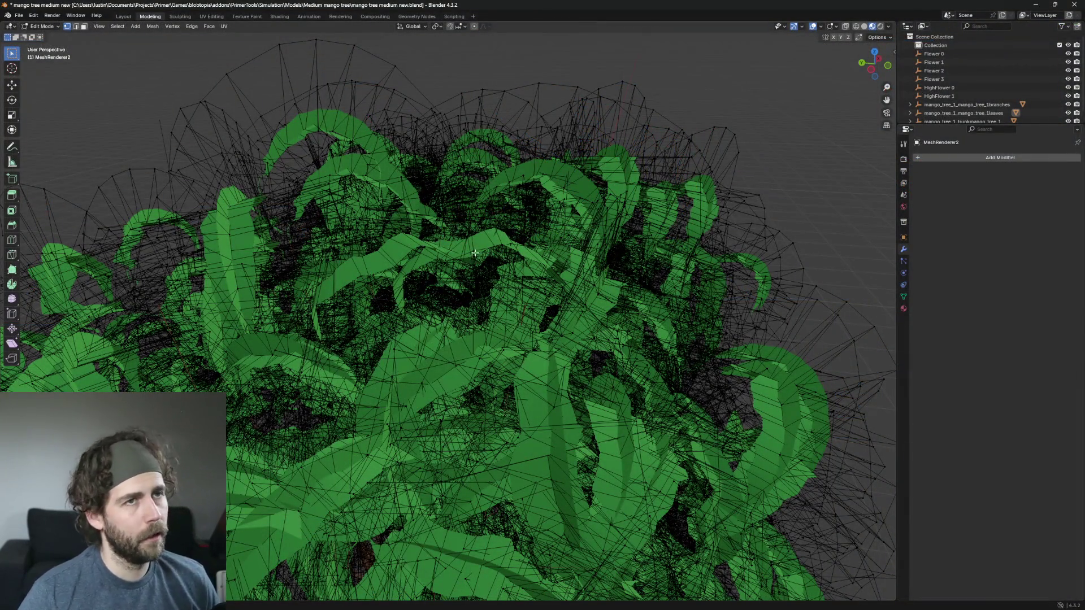
{"action": "scroll", "coordinate": [447, 326], "scroll_direction": "up", "scroll_amount": 8}
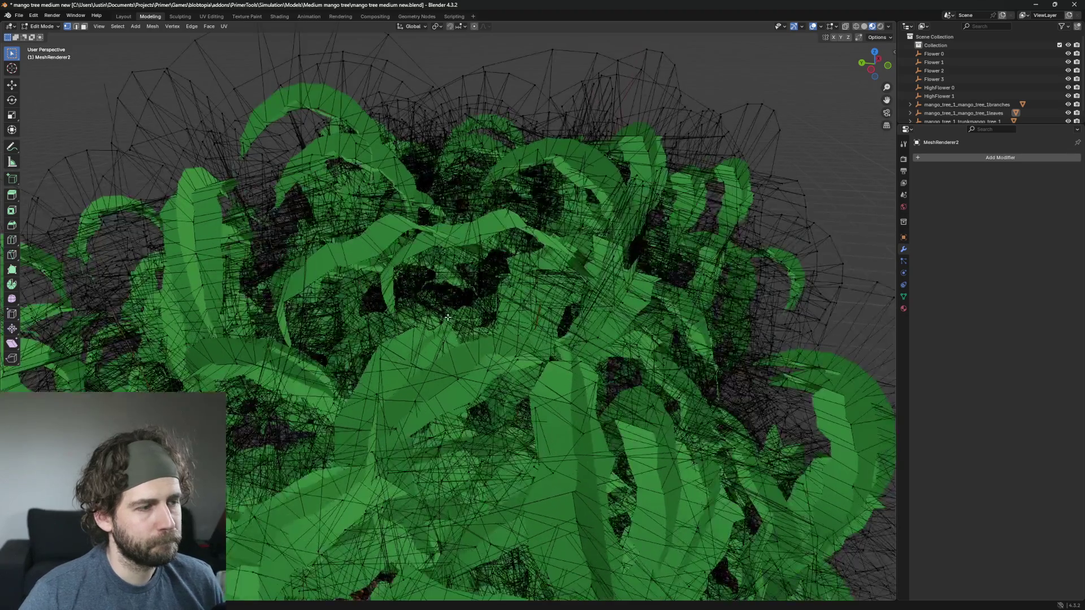
{"action": "scroll", "coordinate": [582, 284], "scroll_direction": "down", "scroll_amount": 8}
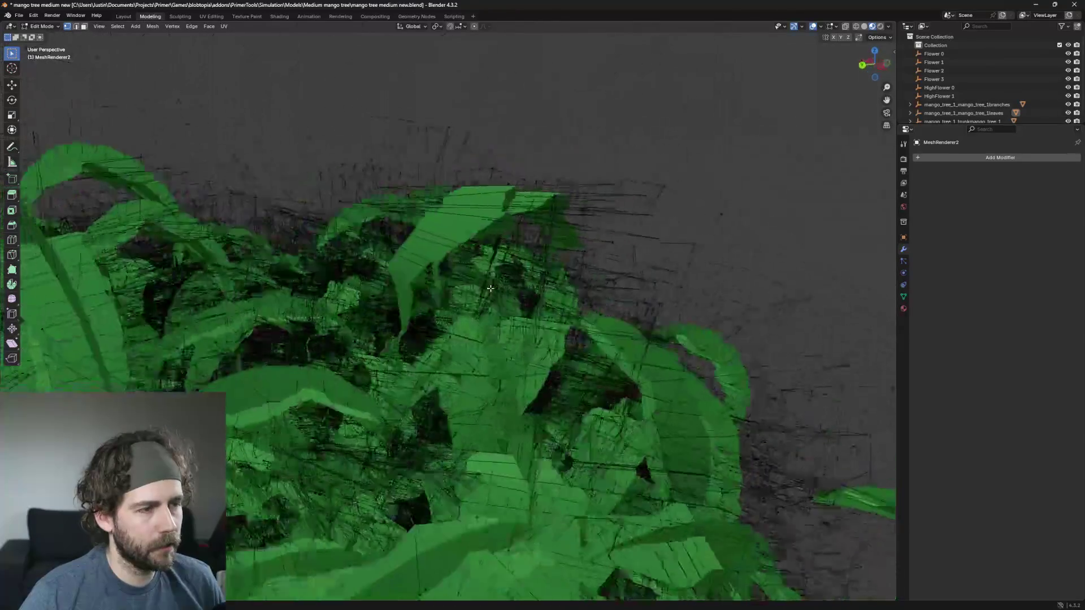
{"action": "scroll", "coordinate": [402, 273], "scroll_direction": "down", "scroll_amount": 5}
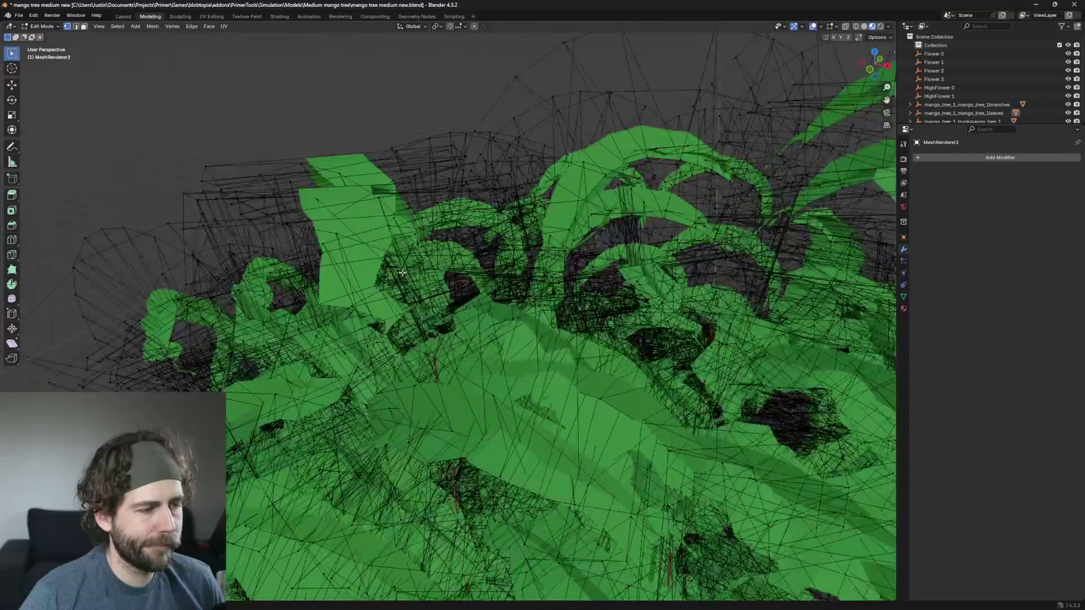
{"action": "scroll", "coordinate": [486, 276], "scroll_direction": "up", "scroll_amount": 8}
{"action": "scroll", "coordinate": [486, 275], "scroll_direction": "down", "scroll_amount": 5}
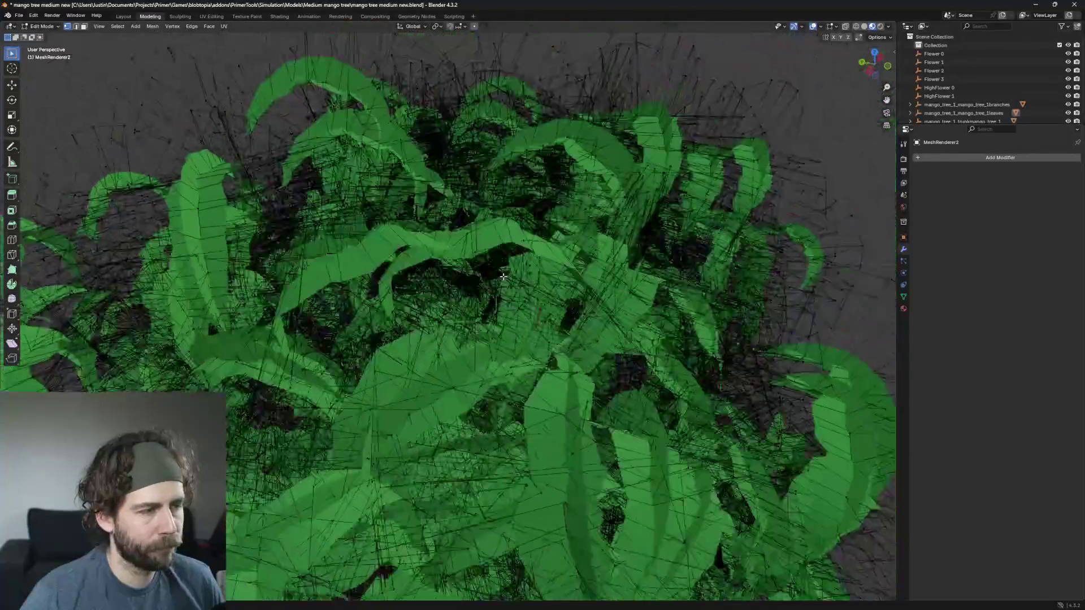
{"action": "scroll", "coordinate": [517, 266], "scroll_direction": "up", "scroll_amount": 3}
{"action": "scroll", "coordinate": [517, 266], "scroll_direction": "down", "scroll_amount": 3}
{"action": "scroll", "coordinate": [514, 274], "scroll_direction": "up", "scroll_amount": 5}
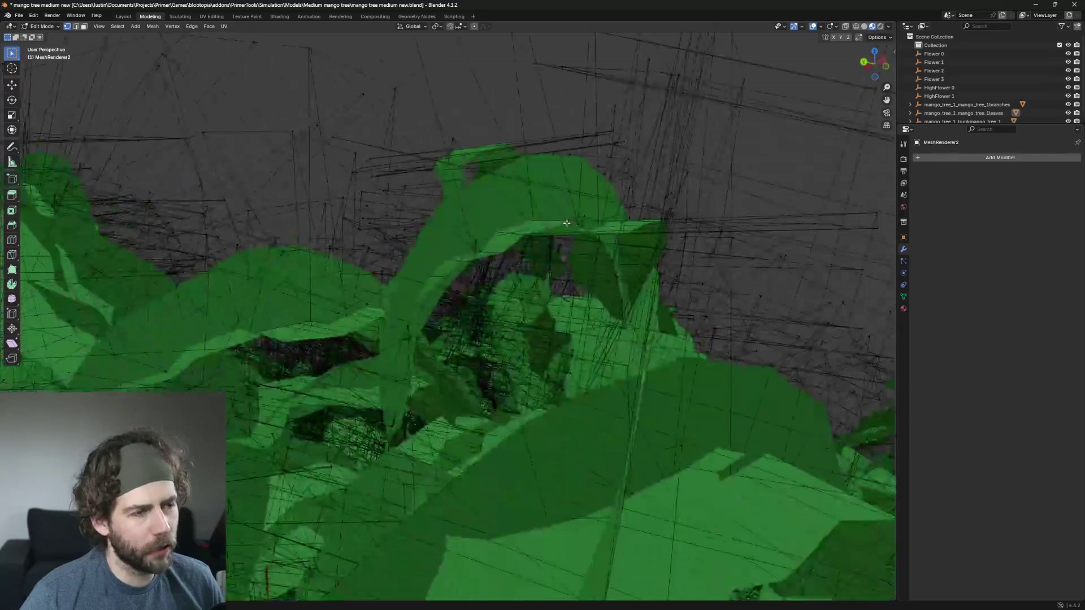
{"action": "scroll", "coordinate": [512, 283], "scroll_direction": "down", "scroll_amount": 3}
{"action": "scroll", "coordinate": [509, 293], "scroll_direction": "up", "scroll_amount": 5}
{"action": "scroll", "coordinate": [503, 280], "scroll_direction": "down", "scroll_amount": 3}
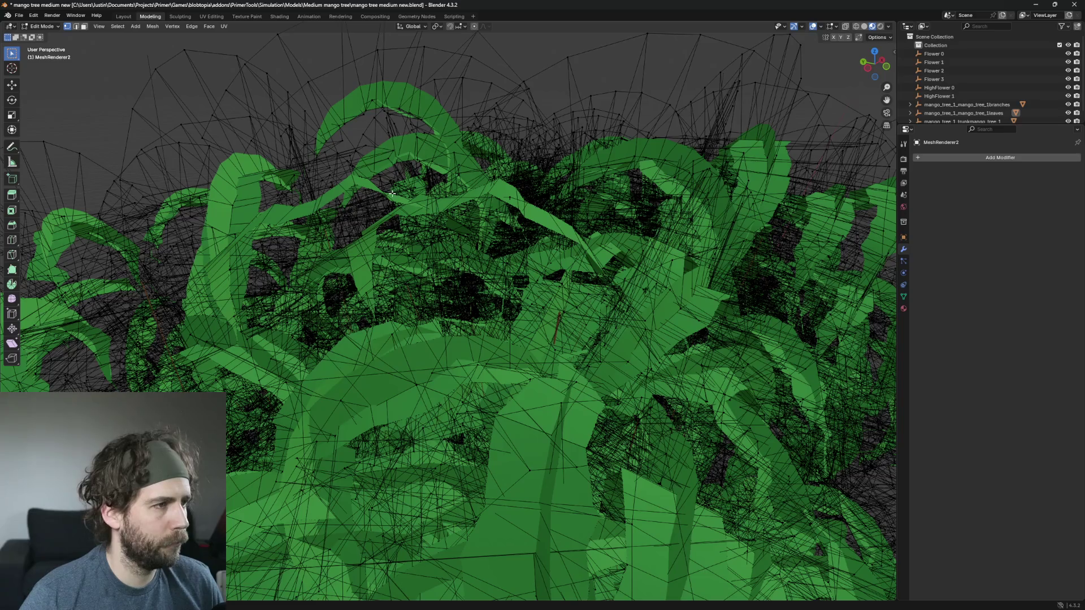
{"action": "scroll", "coordinate": [392, 194], "scroll_direction": "down", "scroll_amount": 5}
{"action": "scroll", "coordinate": [469, 310], "scroll_direction": "up", "scroll_amount": 2}
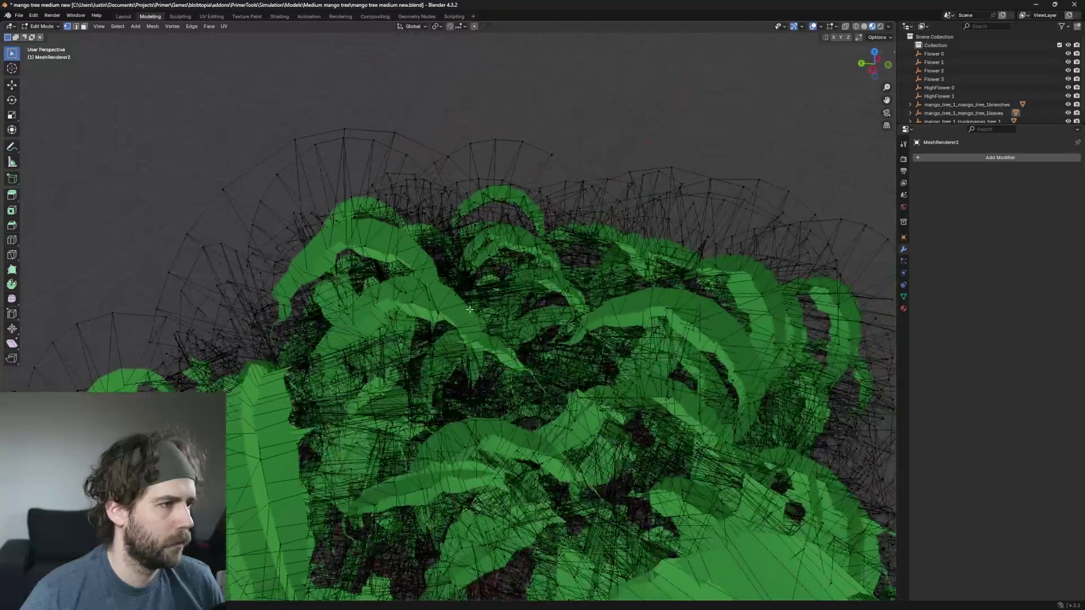
{"action": "left_click_drag", "start_coordinate": [470, 309], "coordinate": [556, 357]}
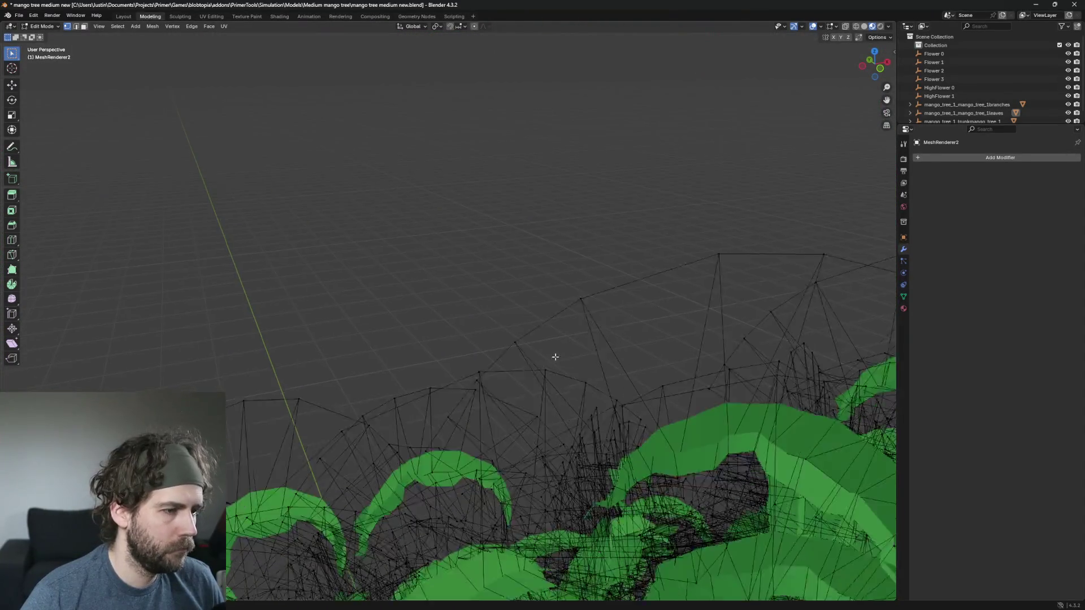
{"action": "scroll", "coordinate": [360, 244], "scroll_direction": "up", "scroll_amount": 3}
Step: Delete the first two stray domes by selecting each linked piece with Ctrl+L and deleting it
{"action": "left_click", "coordinate": [502, 107]}
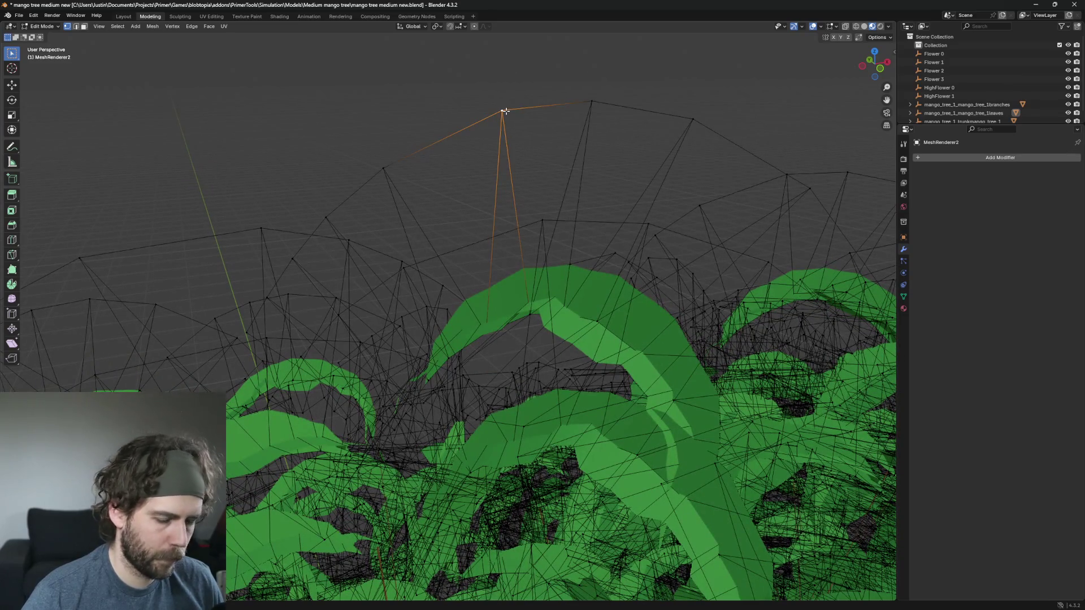
{"action": "key", "text": "ctrl+l"}
{"action": "key", "text": "x"}
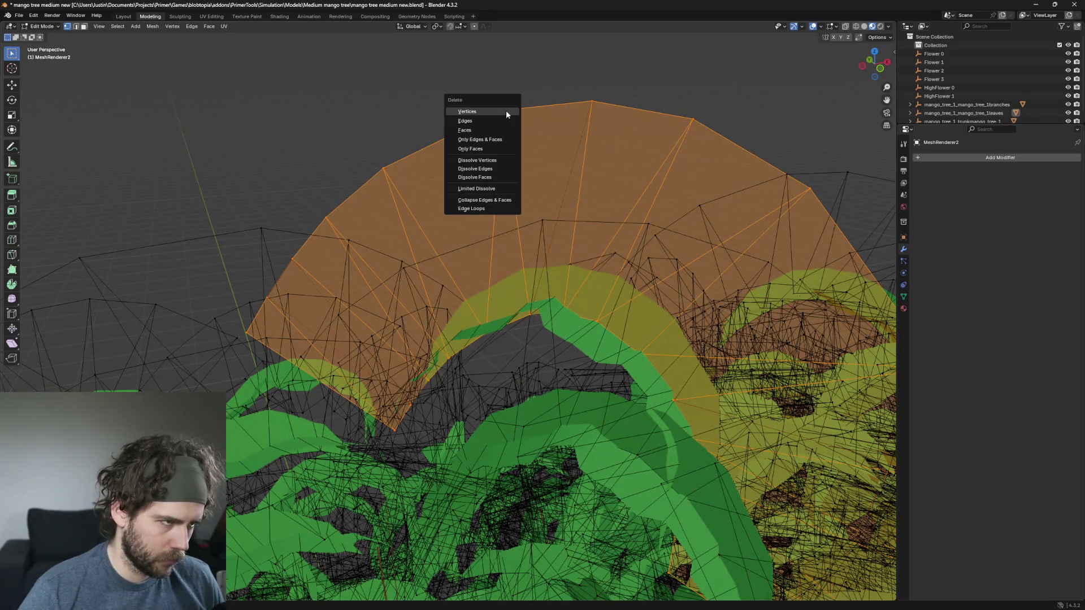
{"action": "left_click", "coordinate": [506, 111]}
{"action": "left_click", "coordinate": [504, 111]}
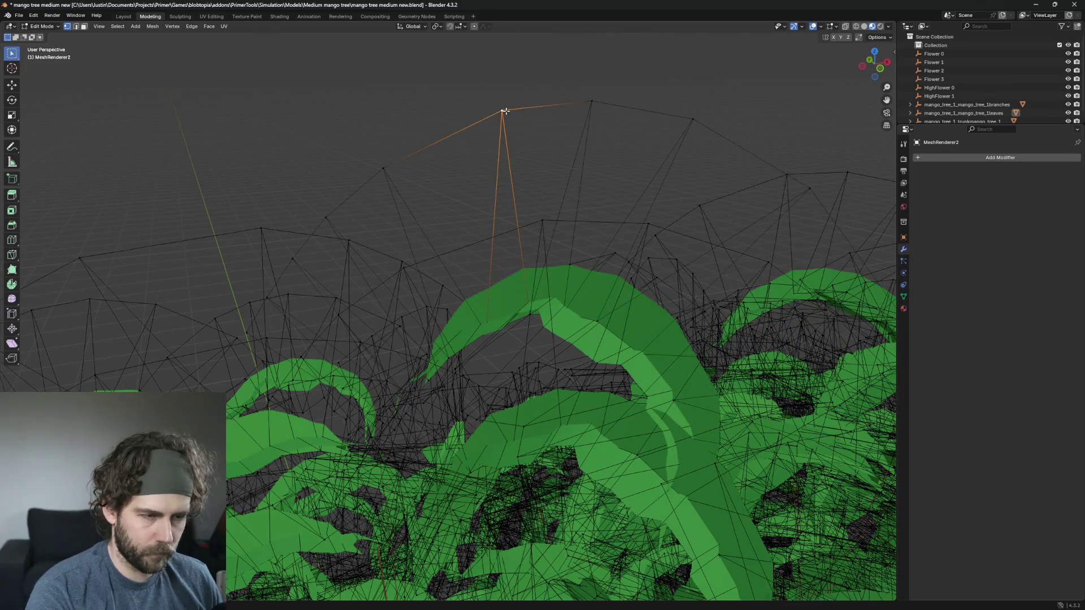
{"action": "key", "text": "ctrl+l"}
{"action": "key", "text": "x"}
{"action": "left_click", "coordinate": [506, 111]}
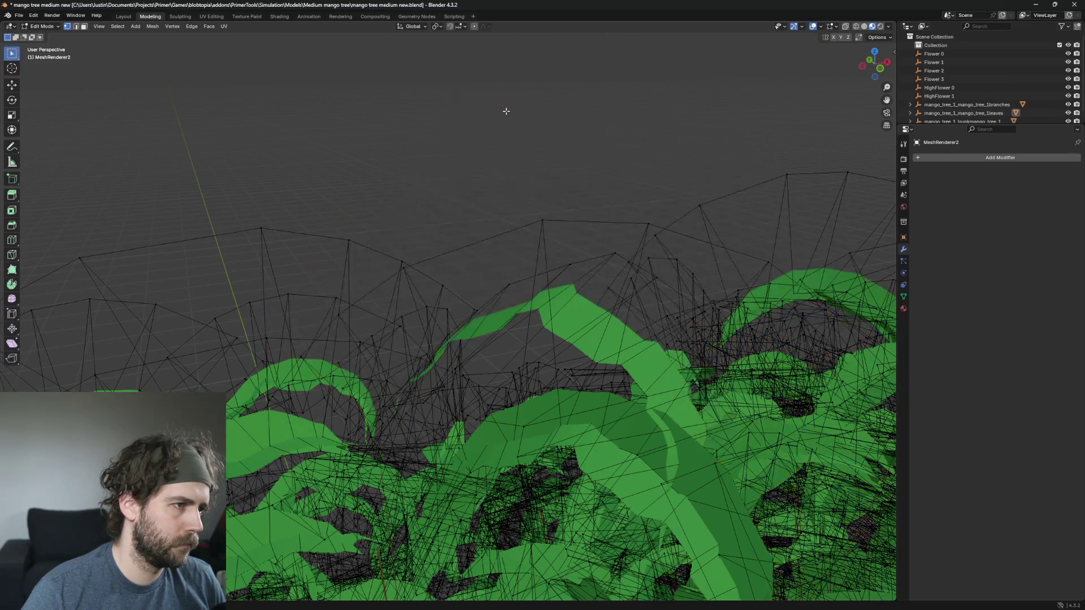
{"action": "scroll", "coordinate": [506, 110], "scroll_direction": "down", "scroll_amount": 5}
{"action": "scroll", "coordinate": [549, 187], "scroll_direction": "up", "scroll_amount": 3}
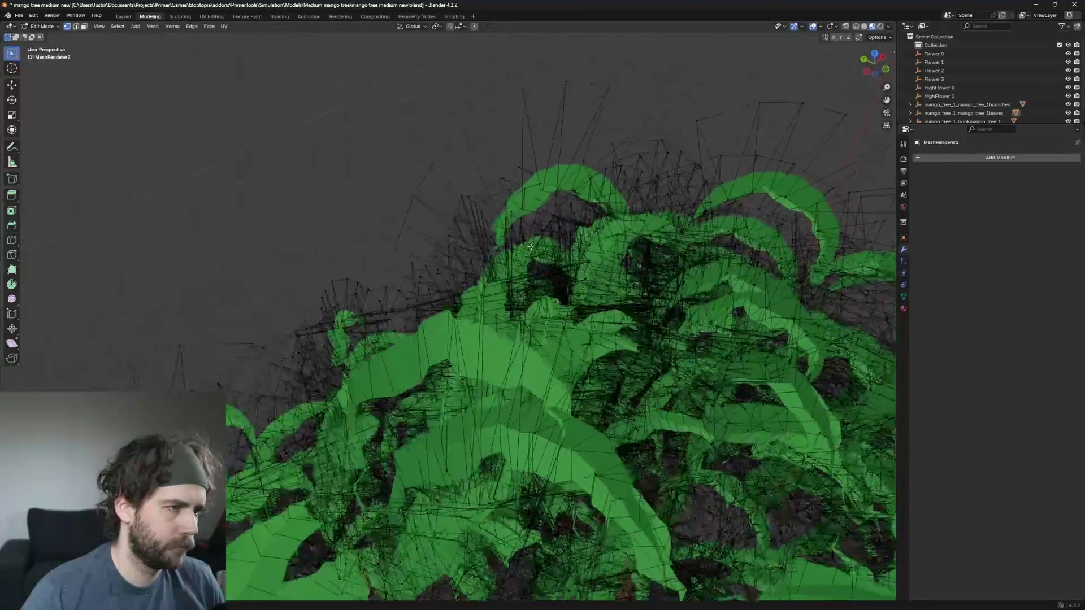
Step: Delete two more linked dome pieces from the top of the canopy
{"action": "left_click", "coordinate": [564, 101]}
{"action": "key", "text": "ctrl+l"}
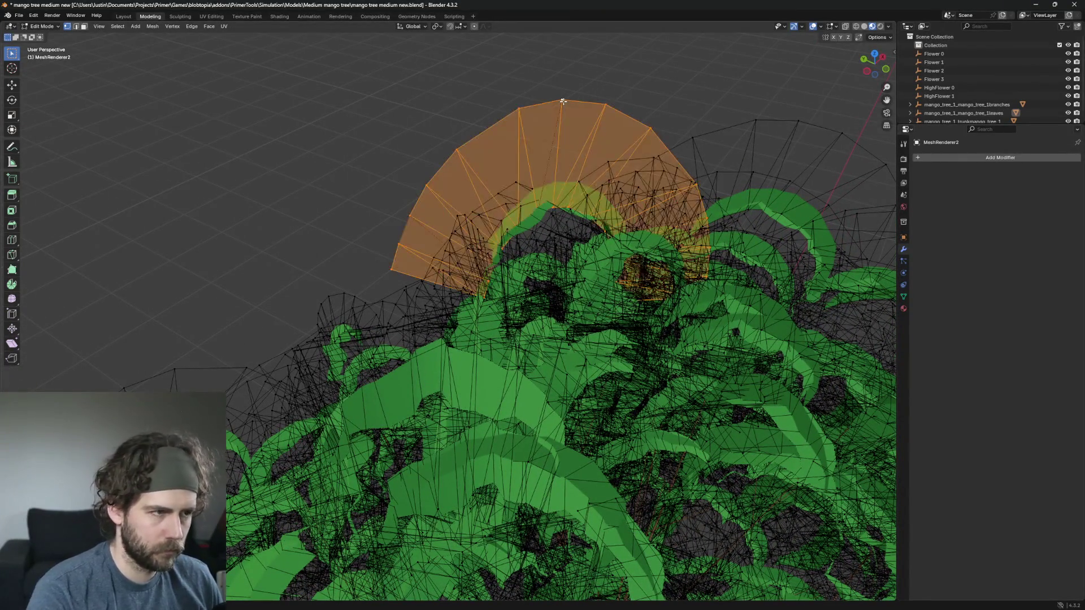
{"action": "key", "text": "x"}
{"action": "left_click", "coordinate": [541, 111]}
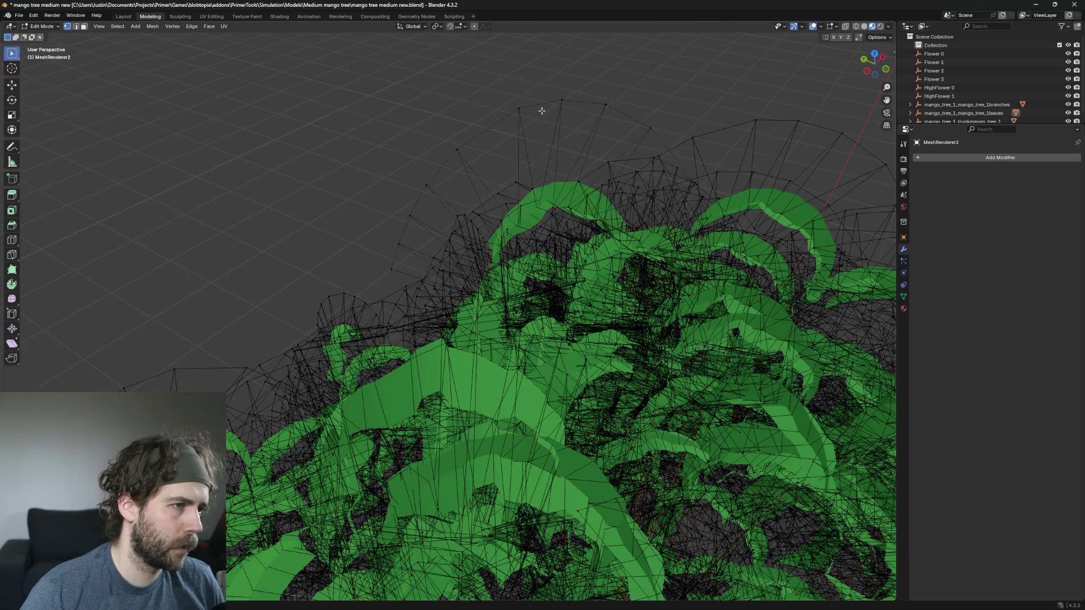
{"action": "left_click", "coordinate": [560, 100]}
{"action": "key", "text": "ctrl+l"}
{"action": "key", "text": "x"}
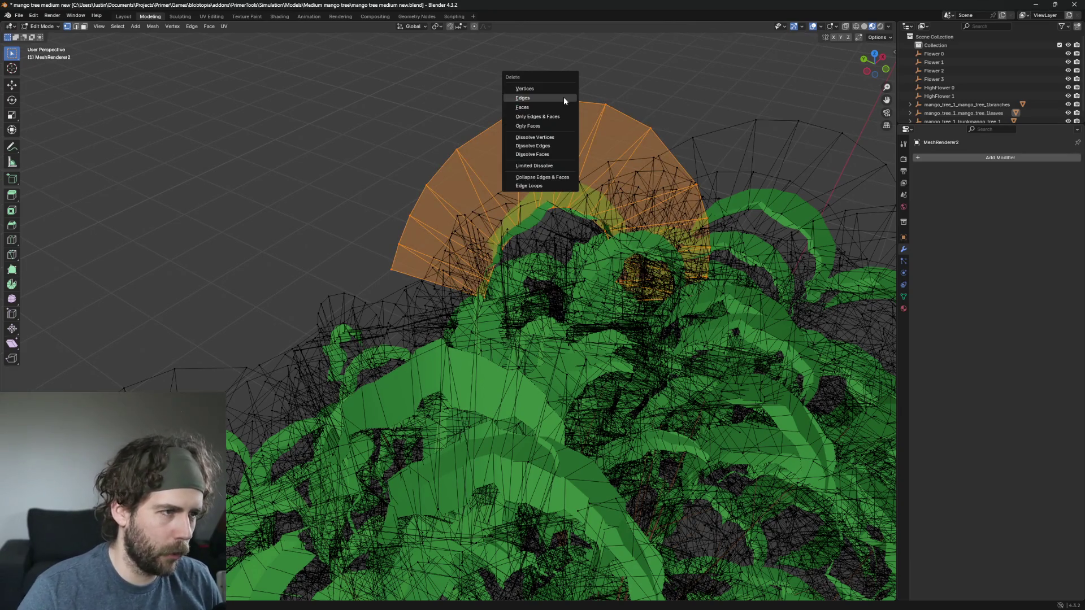
{"action": "left_click", "coordinate": [564, 99]}
{"action": "scroll", "coordinate": [694, 158], "scroll_direction": "down", "scroll_amount": 1}
{"action": "scroll", "coordinate": [748, 172], "scroll_direction": "down", "scroll_amount": 3}
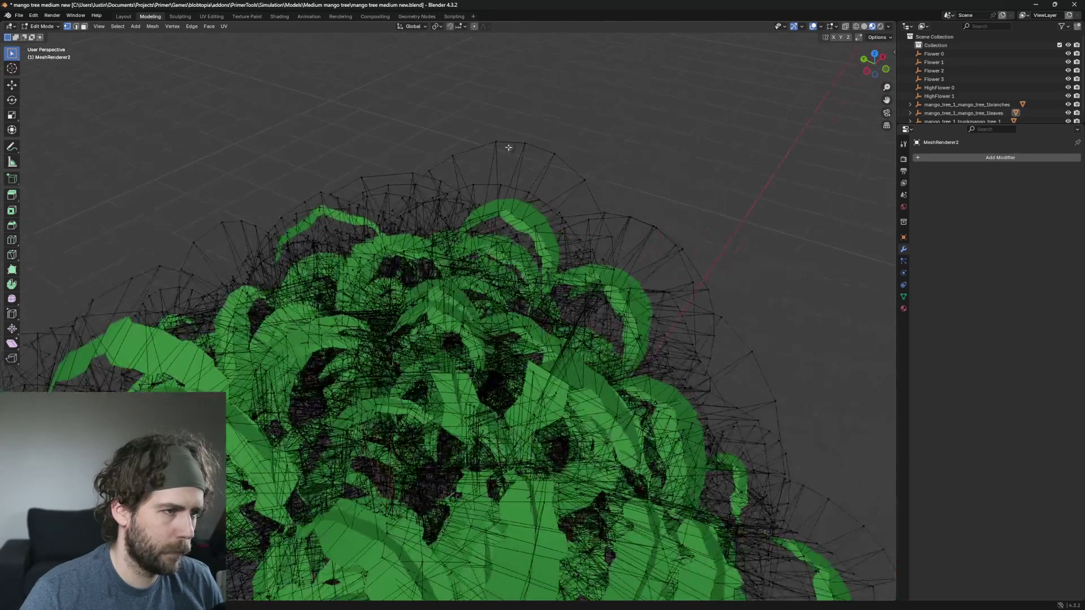
Step: Delete another pair of stray domes lower on the canopy
{"action": "left_click", "coordinate": [525, 143]}
{"action": "key", "text": "ctrl+l"}
{"action": "key", "text": "x"}
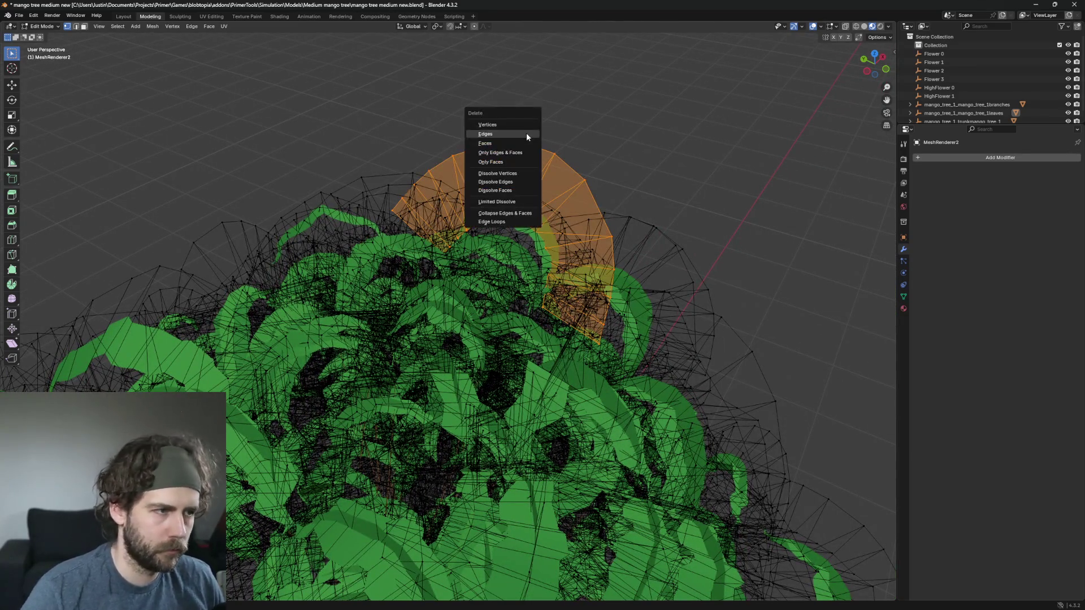
{"action": "left_click", "coordinate": [526, 133]}
{"action": "left_click", "coordinate": [540, 151]}
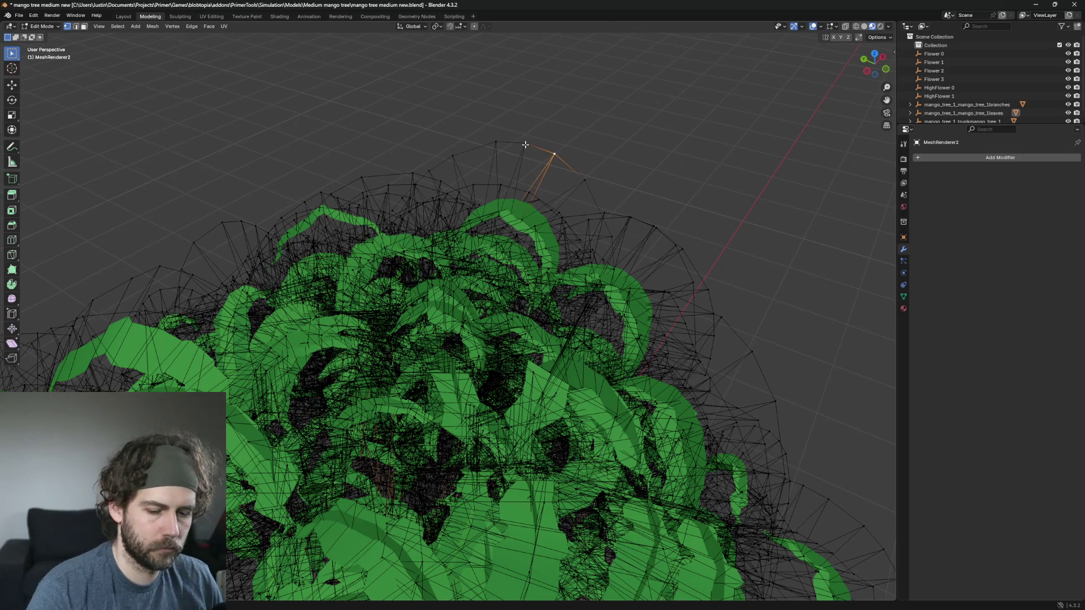
{"action": "key", "text": "ctrl+l"}
{"action": "key", "text": "x"}
{"action": "left_click", "coordinate": [525, 145]}
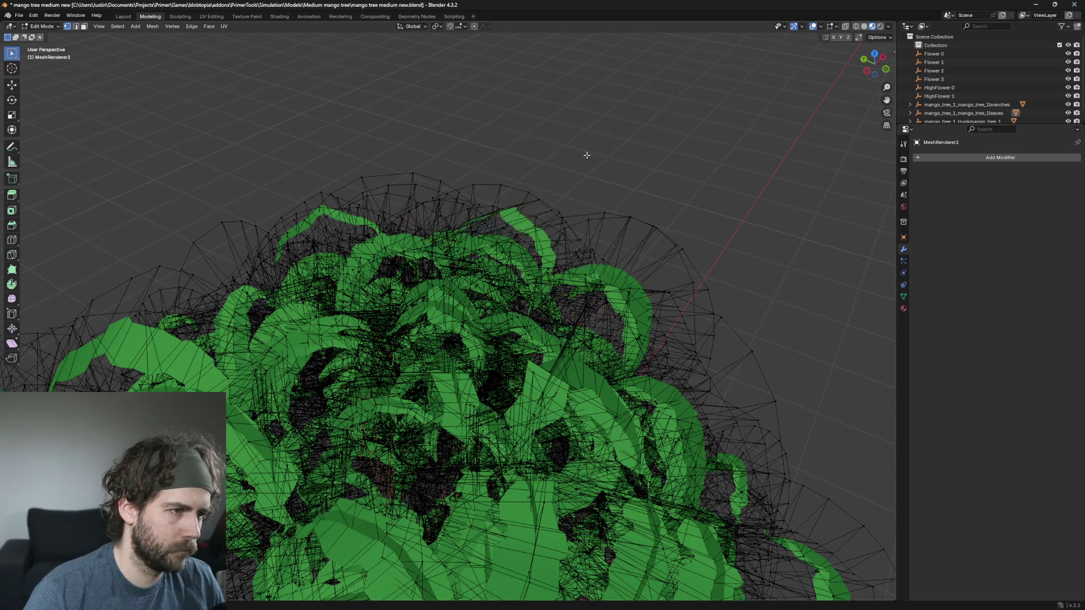
{"action": "left_click_drag", "start_coordinate": [740, 323], "coordinate": [403, 247]}
{"action": "scroll", "coordinate": [554, 233], "scroll_direction": "down", "scroll_amount": 3}
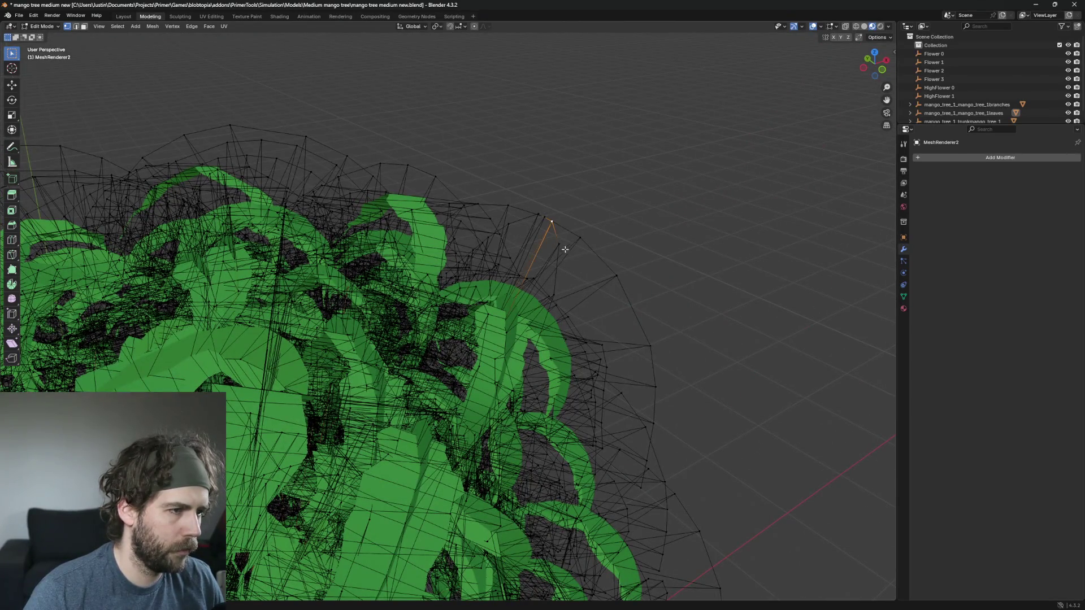
{"action": "mouse_move", "coordinate": [552, 235]}
{"action": "left_mouse_down"}
{"action": "mouse_move", "coordinate": [557, 213]}
{"action": "mouse_move", "coordinate": [577, 310]}
{"action": "mouse_move", "coordinate": [474, 302]}
{"action": "mouse_move", "coordinate": [593, 312]}
{"action": "left_mouse_up"}
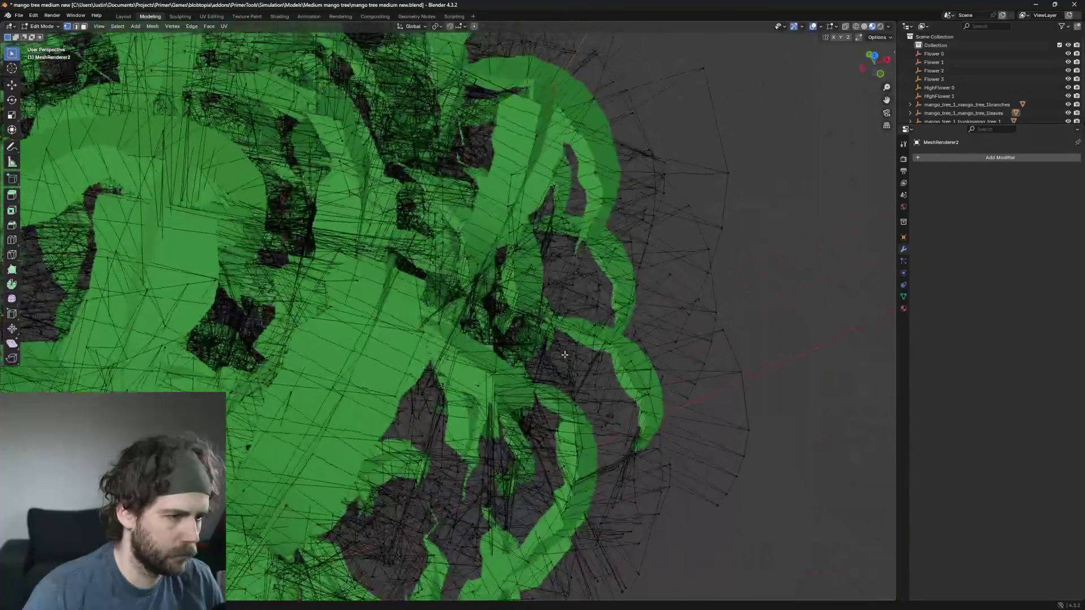
{"action": "key", "text": "g"}
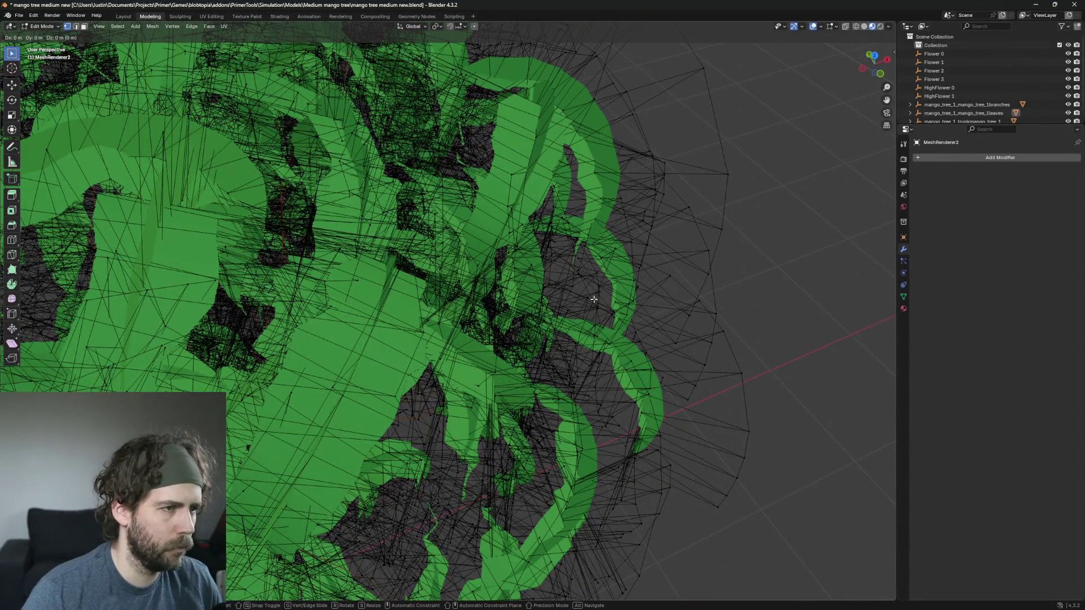
{"action": "middle_click", "coordinate": [593, 300]}
{"action": "left_click", "coordinate": [771, 291]}
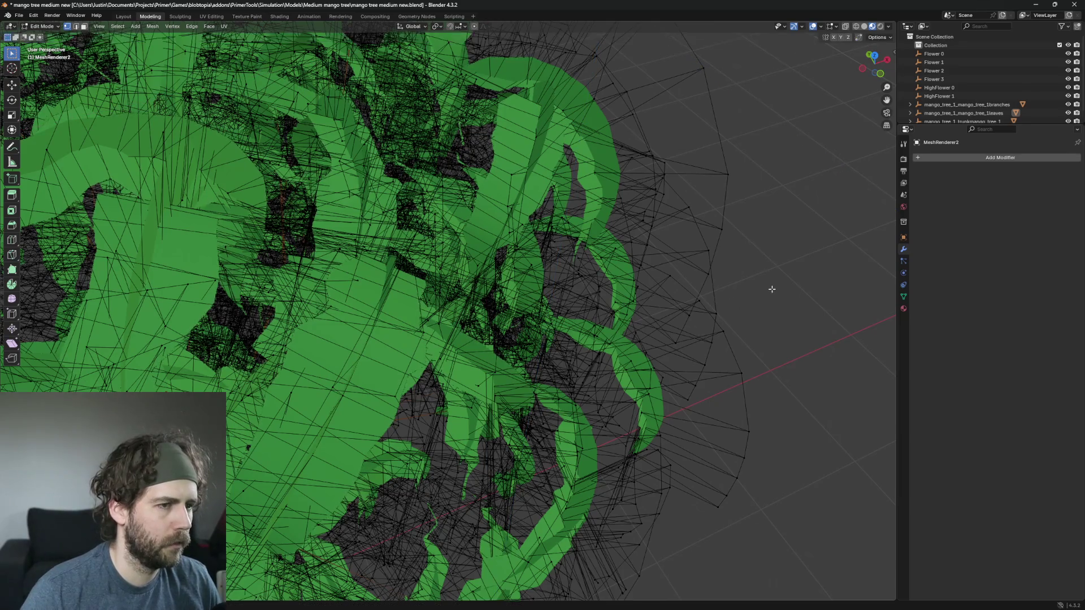
{"action": "scroll", "coordinate": [770, 290], "scroll_direction": "down", "scroll_amount": 5}
{"action": "left_click_drag", "start_coordinate": [780, 289], "coordinate": [745, 306]}
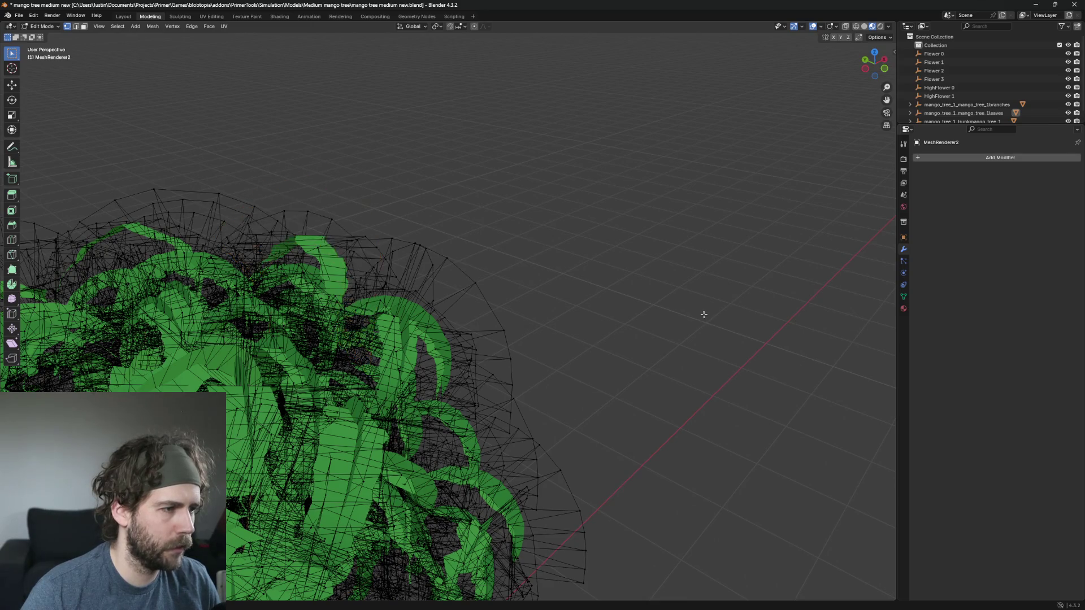
{"action": "scroll", "coordinate": [702, 314], "scroll_direction": "up", "scroll_amount": 6}
{"action": "left_click_drag", "start_coordinate": [745, 305], "coordinate": [112, 137]}
{"action": "scroll", "coordinate": [111, 137], "scroll_direction": "down", "scroll_amount": 6}
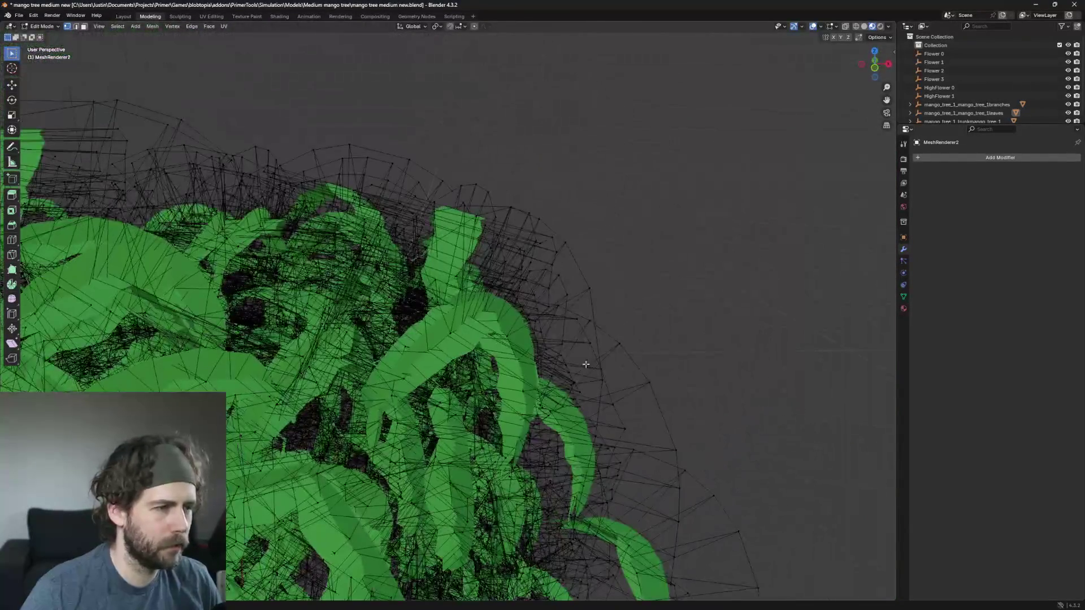
{"action": "scroll", "coordinate": [586, 365], "scroll_direction": "down", "scroll_amount": 2}
{"action": "mouse_move", "coordinate": [581, 269]}
{"action": "left_mouse_down"}
{"action": "mouse_move", "coordinate": [429, 317]}
{"action": "mouse_move", "coordinate": [577, 400]}
{"action": "mouse_move", "coordinate": [421, 396]}
{"action": "left_mouse_up"}
{"action": "scroll", "coordinate": [576, 401], "scroll_direction": "down", "scroll_amount": 2}
{"action": "scroll", "coordinate": [420, 396], "scroll_direction": "up", "scroll_amount": 8}
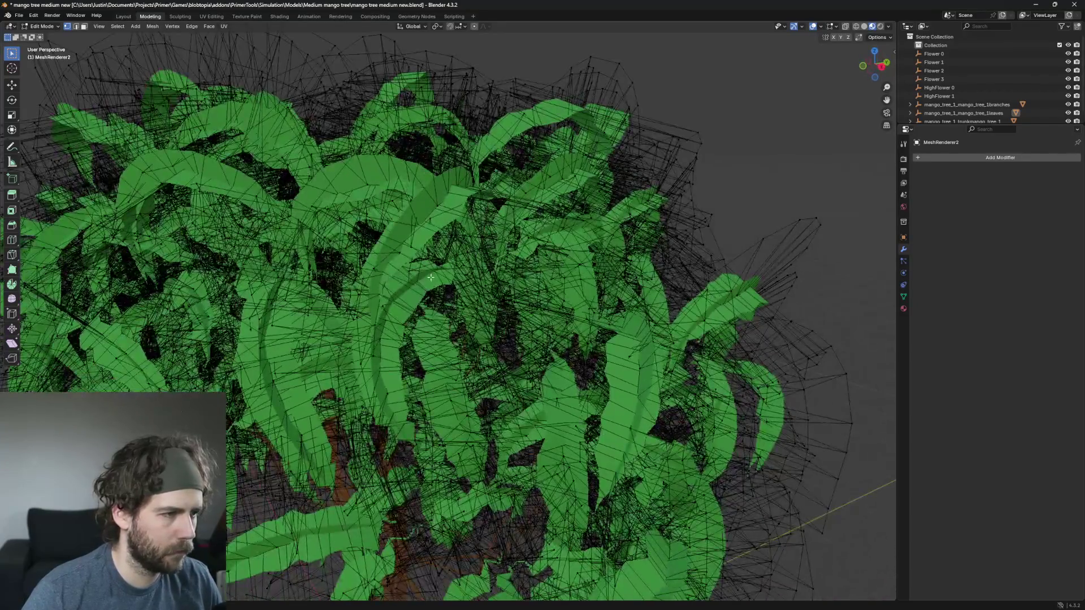
{"action": "scroll", "coordinate": [430, 277], "scroll_direction": "down", "scroll_amount": 3}
{"action": "mouse_move", "coordinate": [431, 276]}
{"action": "left_mouse_down"}
{"action": "mouse_move", "coordinate": [480, 311]}
{"action": "mouse_move", "coordinate": [603, 327]}
{"action": "mouse_move", "coordinate": [614, 352]}
{"action": "mouse_move", "coordinate": [531, 375]}
{"action": "left_mouse_up"}
{"action": "scroll", "coordinate": [486, 317], "scroll_direction": "up", "scroll_amount": 5}
{"action": "scroll", "coordinate": [763, 339], "scroll_direction": "up", "scroll_amount": 3}
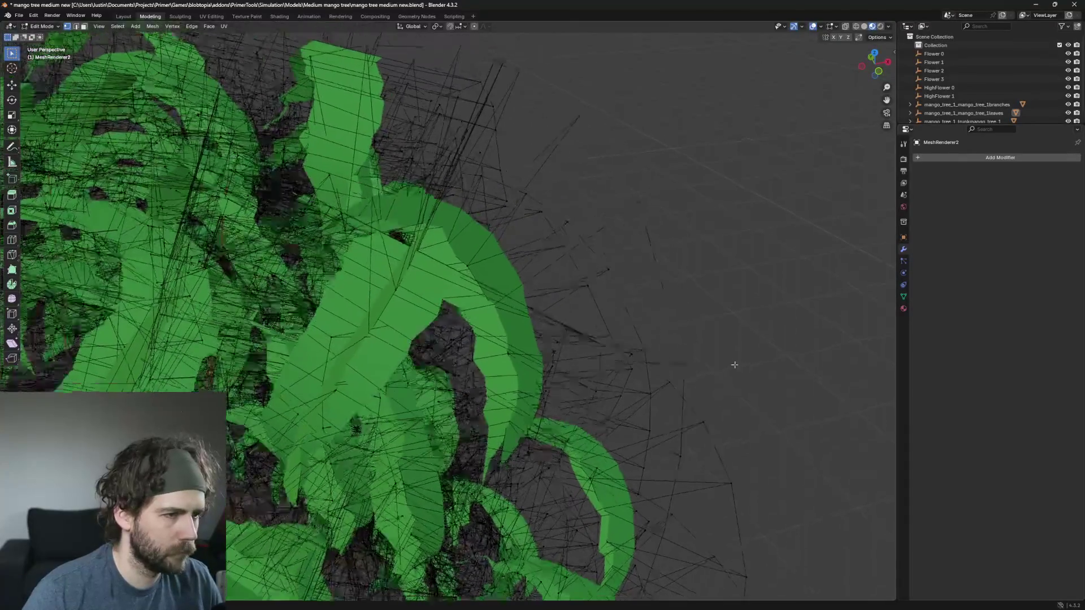
{"action": "scroll", "coordinate": [721, 237], "scroll_direction": "up", "scroll_amount": 2}
Step: Delete the stray dome at the canopy edge, retrying after dismissing the delete menu once
{"action": "left_click", "coordinate": [665, 164]}
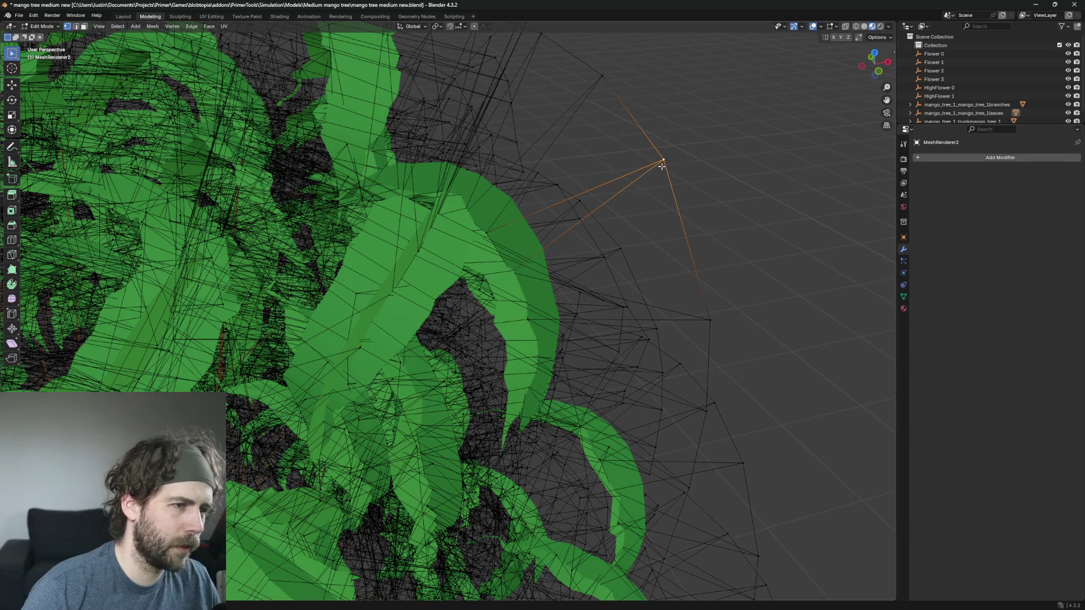
{"action": "key", "text": "ctrl+l"}
{"action": "key", "text": "x"}
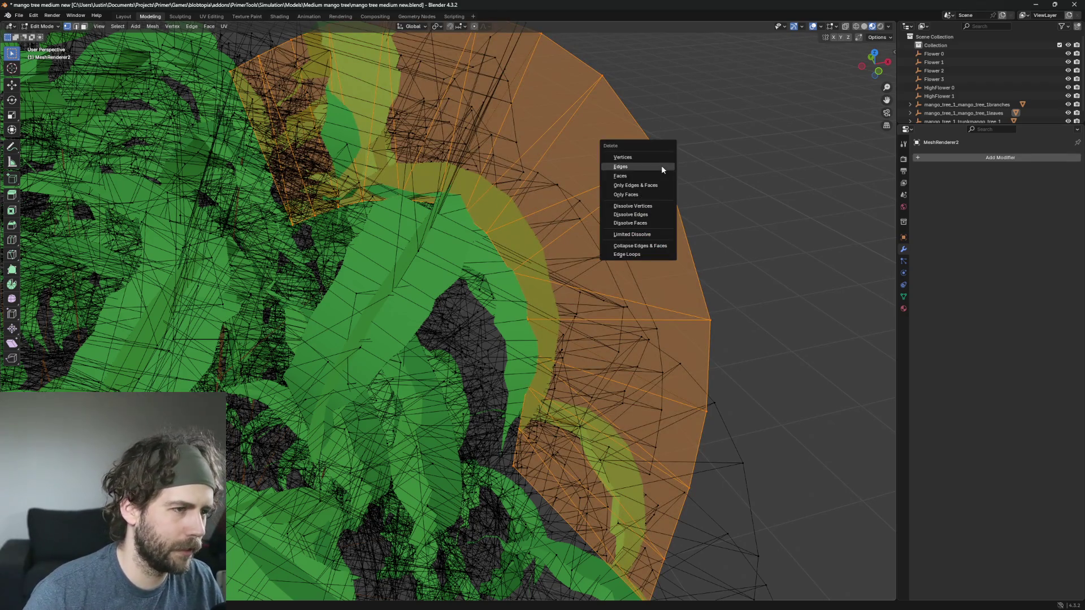
{"action": "left_click", "coordinate": [661, 164]}
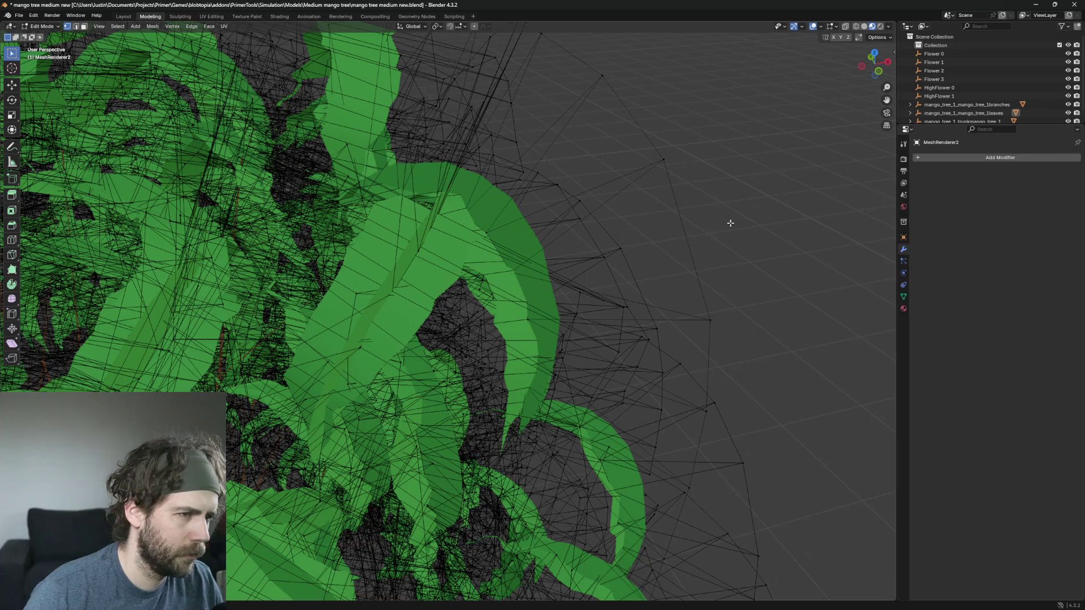
{"action": "left_click", "coordinate": [664, 163]}
{"action": "key", "text": "ctrl+l"}
{"action": "key", "text": "x"}
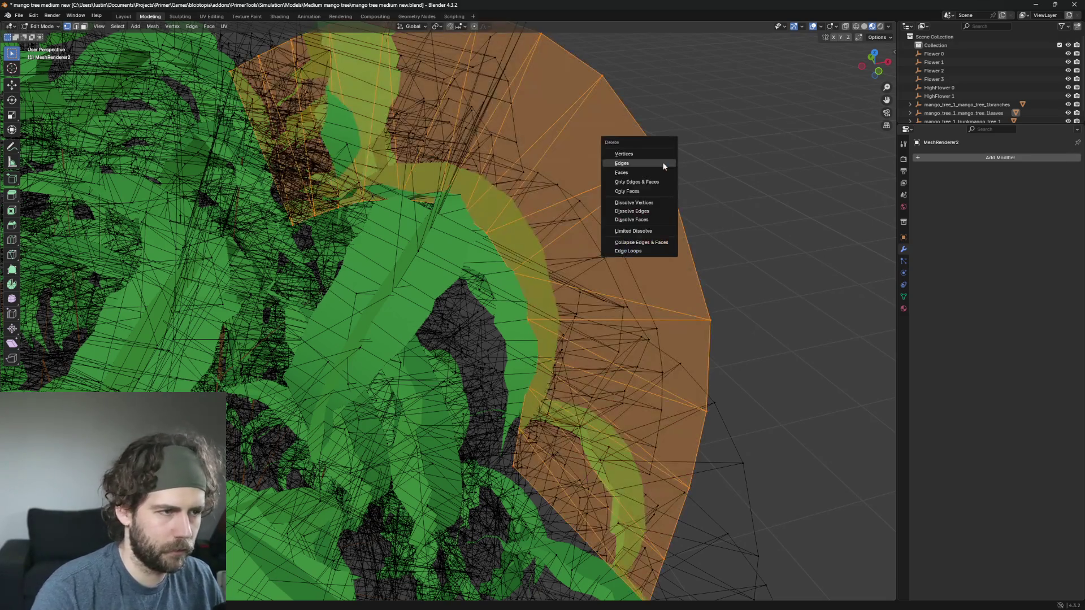
{"action": "left_click", "coordinate": [662, 162]}
{"action": "scroll", "coordinate": [635, 243], "scroll_direction": "up", "scroll_amount": 5}
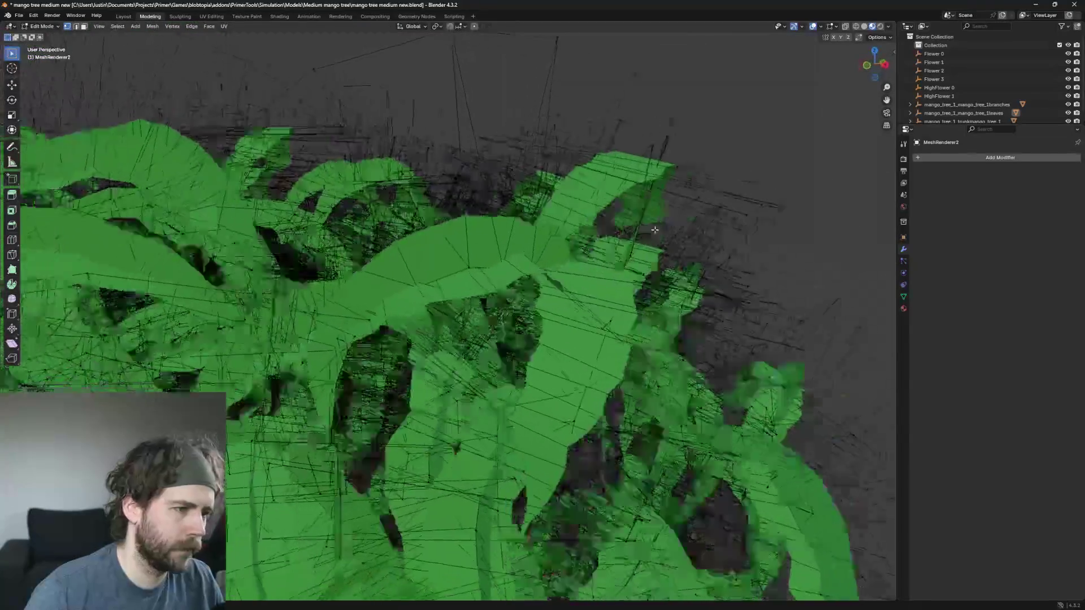
{"action": "scroll", "coordinate": [635, 243], "scroll_direction": "down", "scroll_amount": 5}
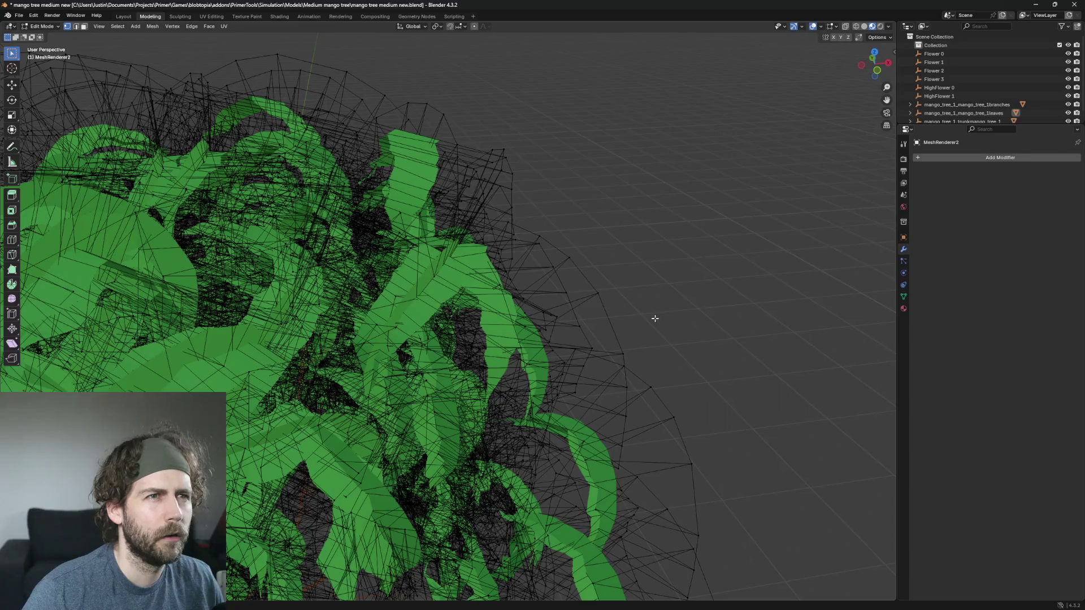
{"action": "scroll", "coordinate": [655, 318], "scroll_direction": "up", "scroll_amount": 4}
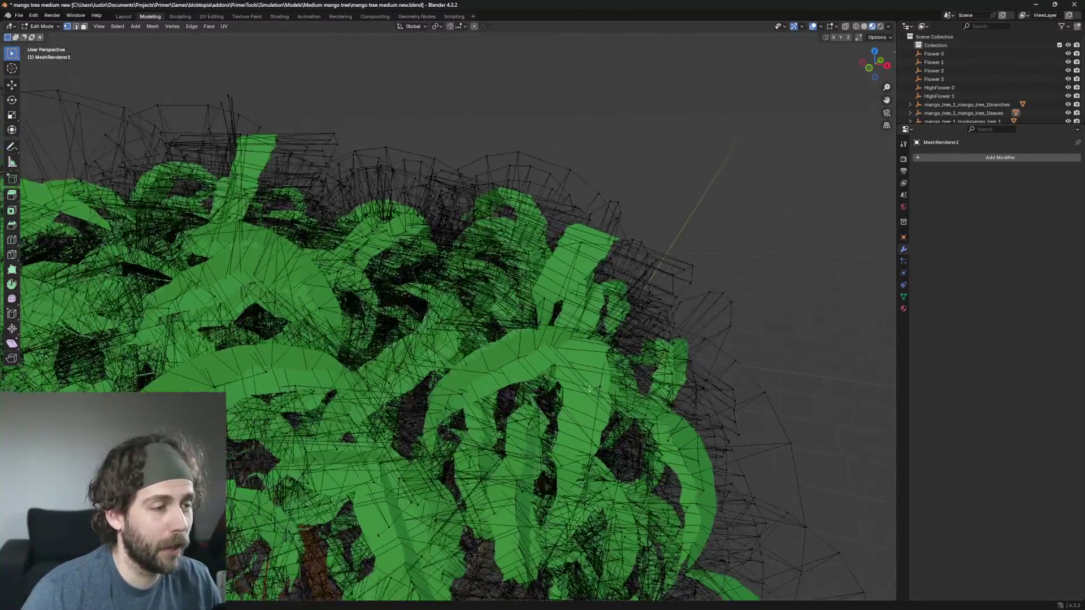
{"action": "left_click_drag", "start_coordinate": [590, 388], "coordinate": [562, 285]}
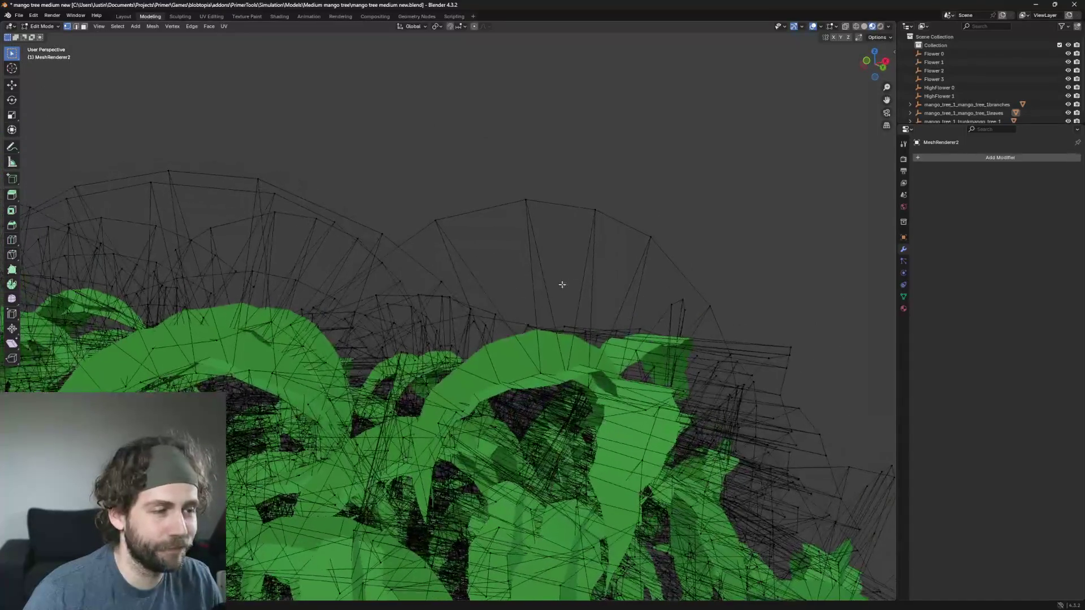
Step: From a low view, delete two stray domes on the canopy top
{"action": "left_click", "coordinate": [525, 201]}
{"action": "key", "text": "ctrl+l"}
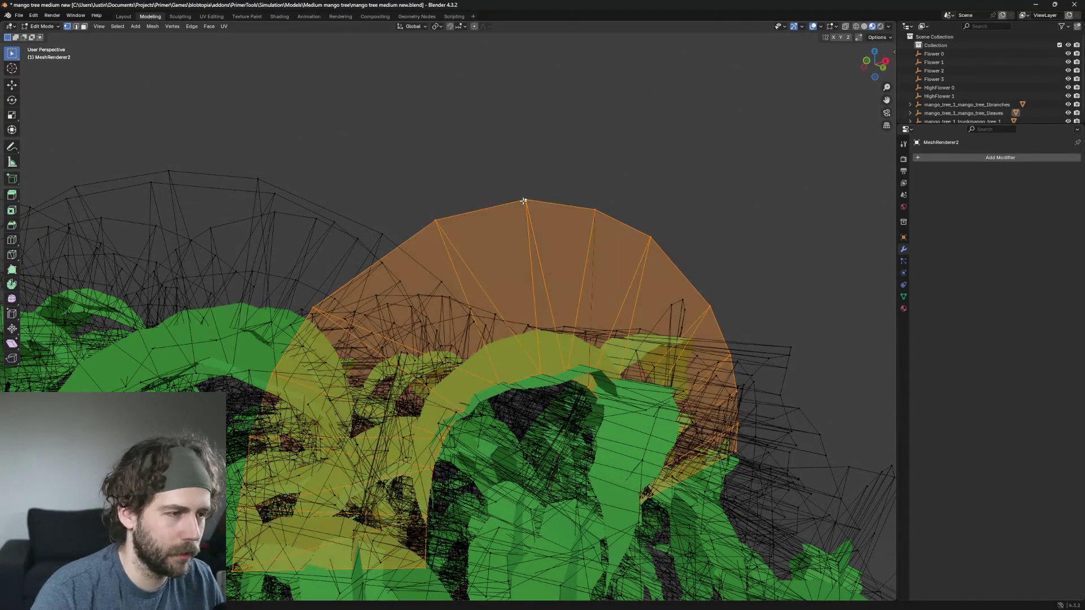
{"action": "key", "text": "x"}
{"action": "left_click", "coordinate": [523, 202]}
{"action": "mouse_move", "coordinate": [523, 203]}
{"action": "left_mouse_down"}
{"action": "mouse_move", "coordinate": [580, 212]}
{"action": "mouse_move", "coordinate": [639, 262]}
{"action": "mouse_move", "coordinate": [475, 205]}
{"action": "left_mouse_up"}
{"action": "left_click", "coordinate": [459, 185]}
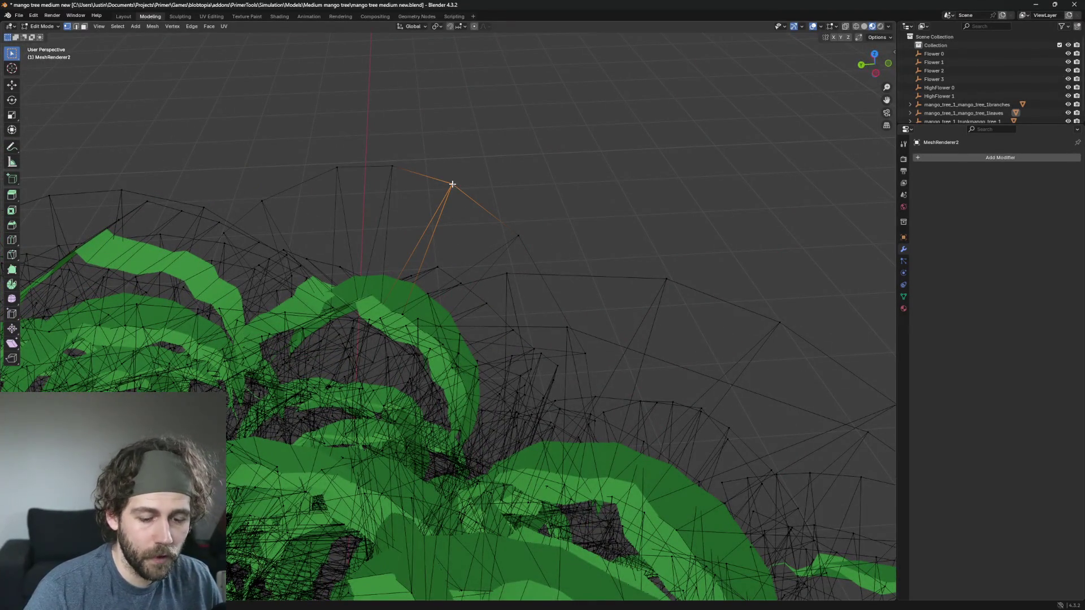
{"action": "key", "text": "ctrl+l"}
{"action": "key", "text": "x"}
{"action": "left_click", "coordinate": [452, 183]}
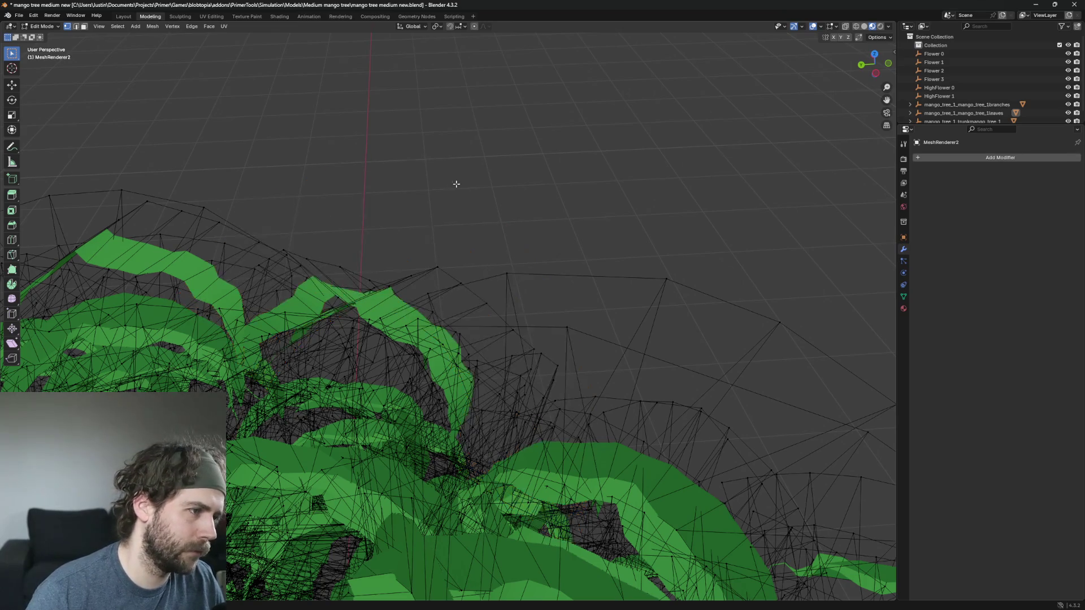
{"action": "mouse_move", "coordinate": [457, 184]}
{"action": "left_mouse_down"}
{"action": "mouse_move", "coordinate": [503, 230]}
{"action": "mouse_move", "coordinate": [422, 181]}
{"action": "mouse_move", "coordinate": [621, 214]}
{"action": "mouse_move", "coordinate": [819, 221]}
{"action": "mouse_move", "coordinate": [678, 203]}
{"action": "mouse_move", "coordinate": [579, 211]}
{"action": "mouse_move", "coordinate": [586, 175]}
{"action": "mouse_move", "coordinate": [627, 222]}
{"action": "mouse_move", "coordinate": [540, 404]}
{"action": "mouse_move", "coordinate": [554, 297]}
{"action": "left_mouse_up"}
Step: Try a right-click context menu action on another dome and undo it
{"action": "left_click", "coordinate": [505, 227]}
{"action": "mouse_move", "coordinate": [528, 249]}
{"action": "left_mouse_down"}
{"action": "mouse_move", "coordinate": [576, 285]}
{"action": "mouse_move", "coordinate": [539, 271]}
{"action": "mouse_move", "coordinate": [546, 279]}
{"action": "left_mouse_up"}
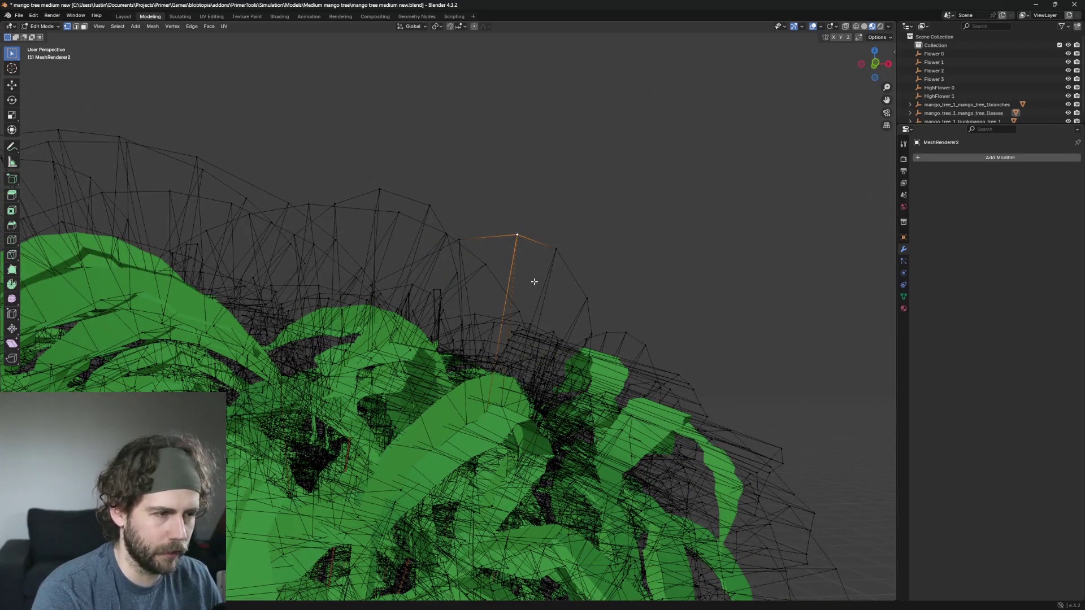
{"action": "right_click", "coordinate": [520, 235]}
{"action": "key", "text": "Escape"}
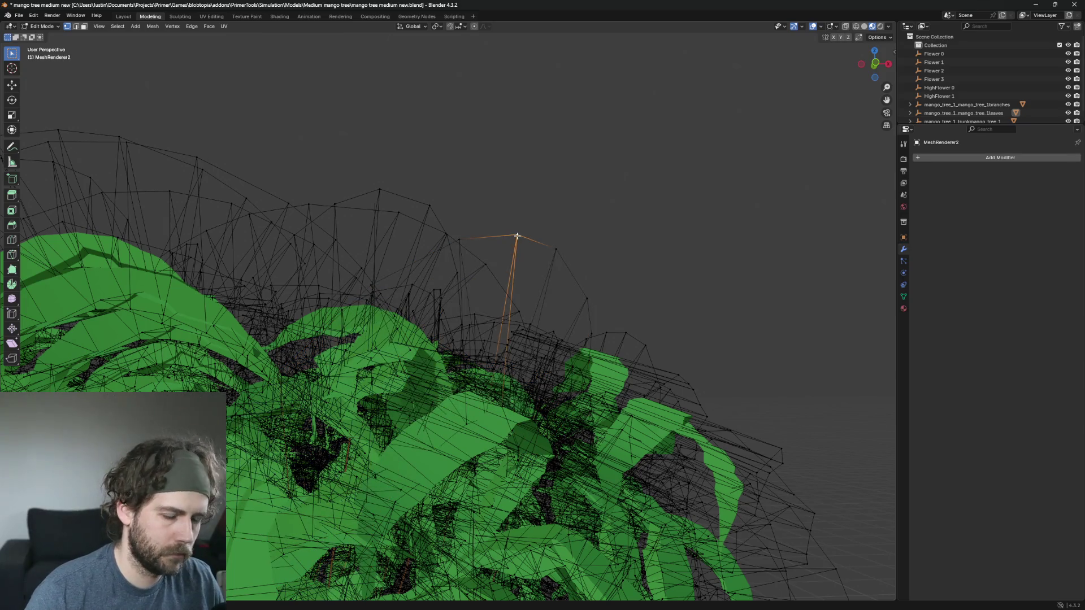
{"action": "right_click", "coordinate": [517, 236]}
{"action": "left_click", "coordinate": [560, 238]}
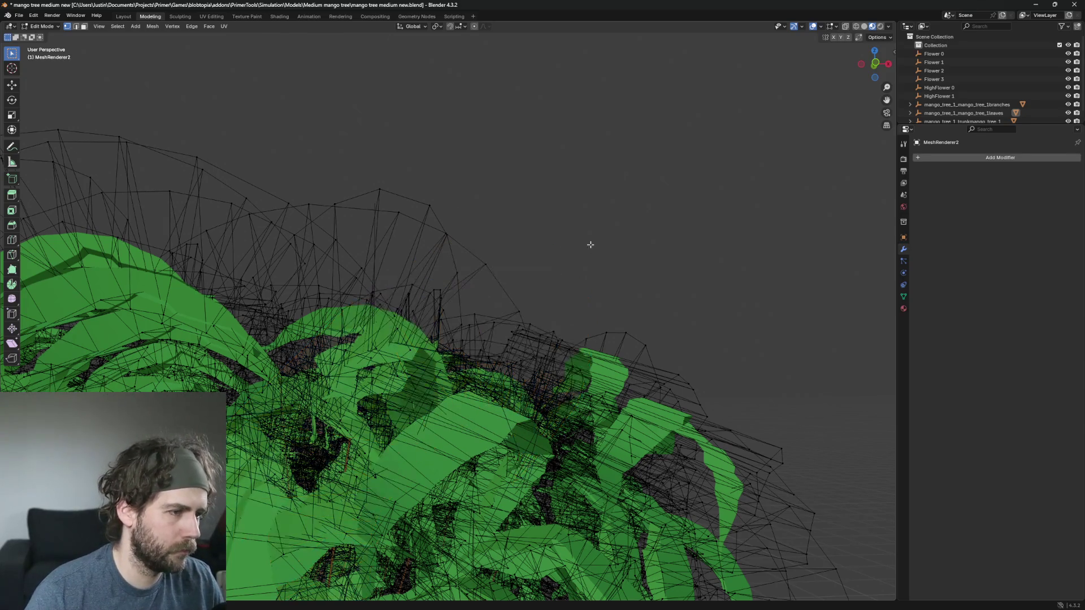
{"action": "key", "text": "ctrl+z"}
Step: Delete two more linked dome pieces from the canopy
{"action": "left_click", "coordinate": [410, 202]}
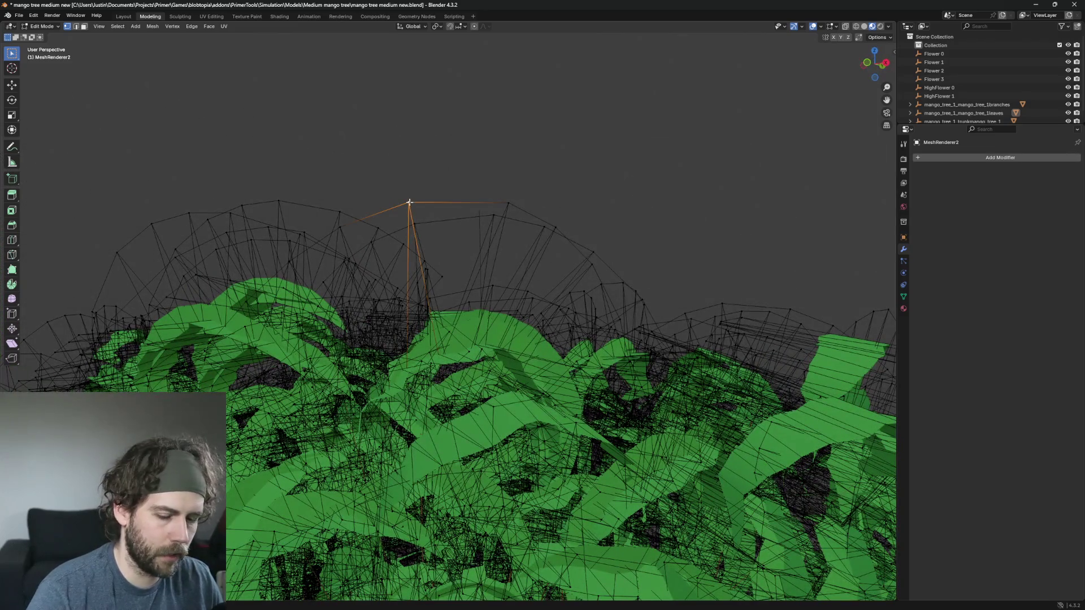
{"action": "key", "text": "ctrl+l"}
{"action": "key", "text": "x"}
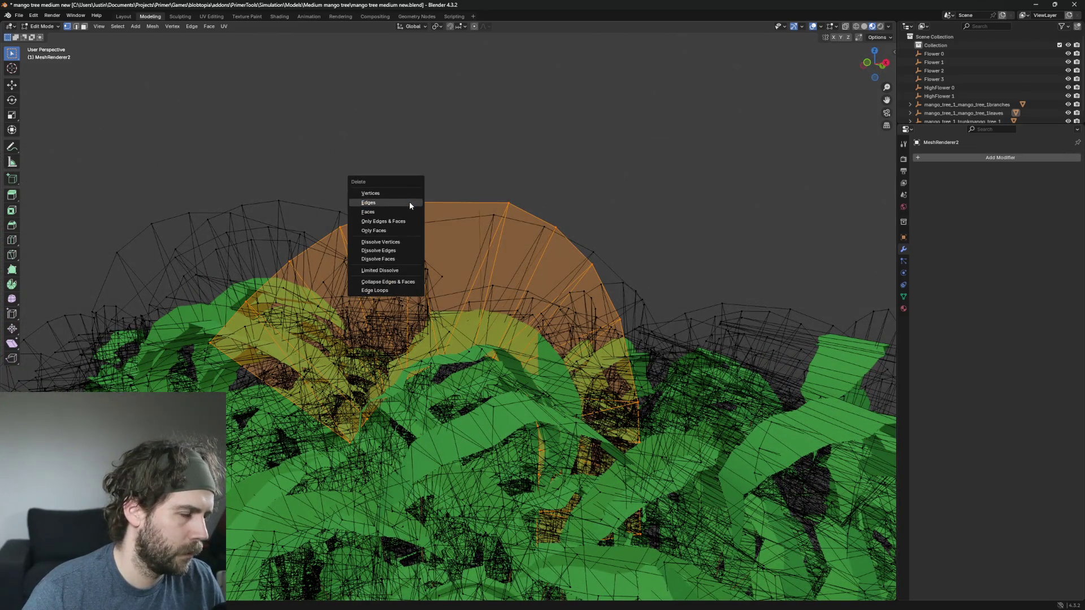
{"action": "left_click", "coordinate": [381, 193]}
{"action": "left_click", "coordinate": [511, 202]}
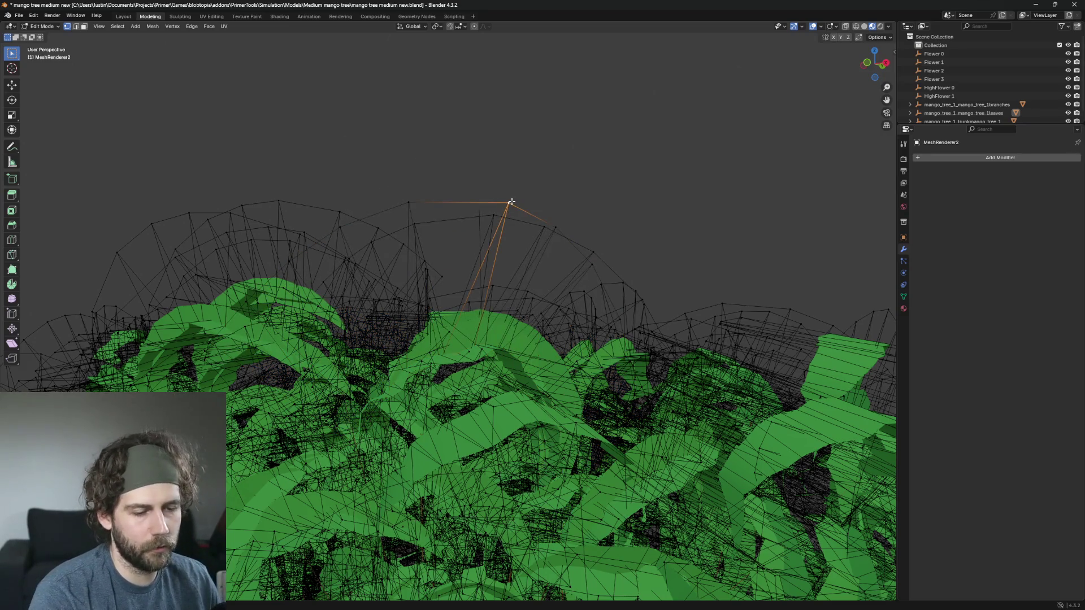
{"action": "key", "text": "ctrl+l"}
{"action": "key", "text": "x"}
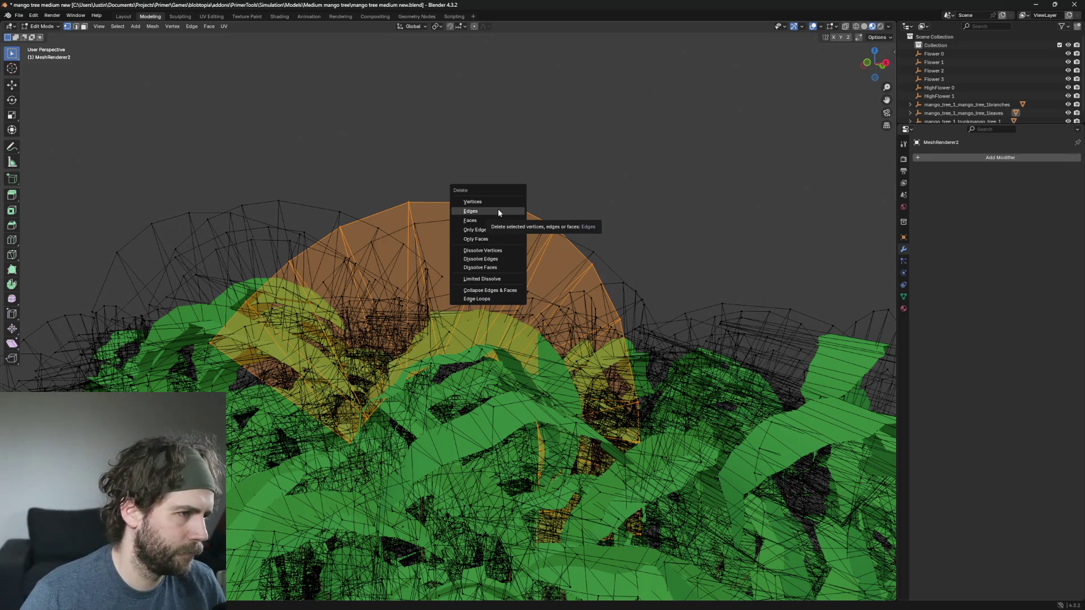
{"action": "left_click", "coordinate": [498, 203]}
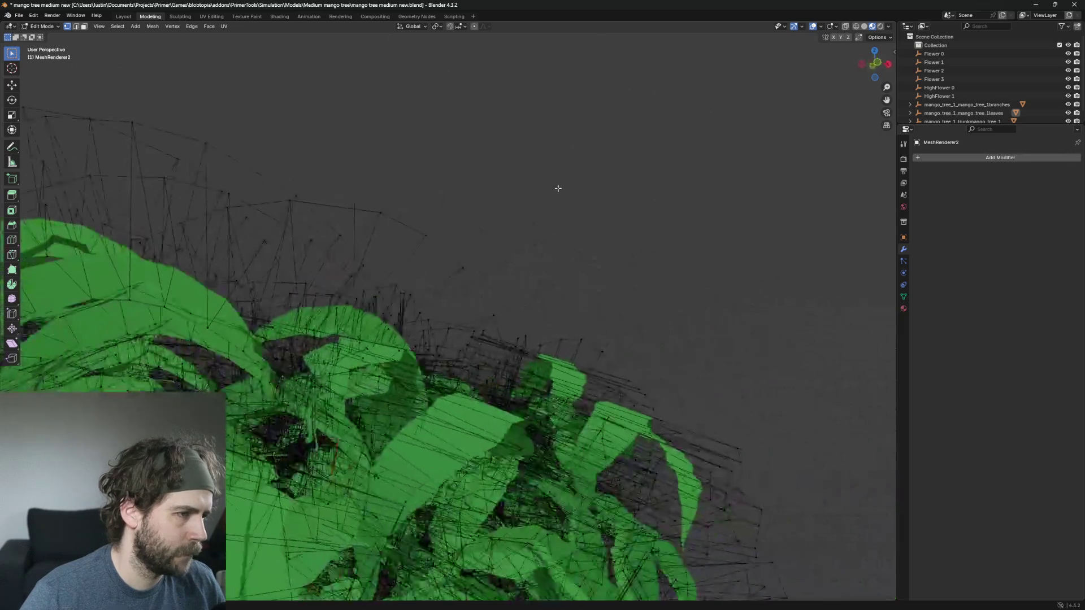
Step: Delete the first stray dome on top of the canopy by selecting its linked geometry
{"action": "scroll", "coordinate": [556, 191], "scroll_direction": "up", "scroll_amount": 5}
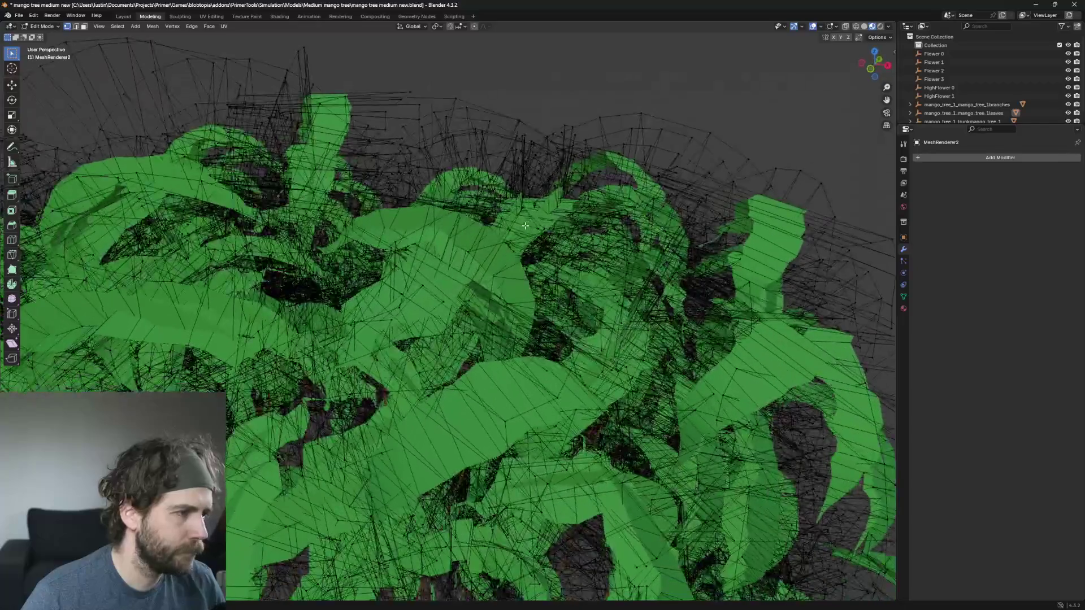
{"action": "scroll", "coordinate": [525, 228], "scroll_direction": "up", "scroll_amount": 3}
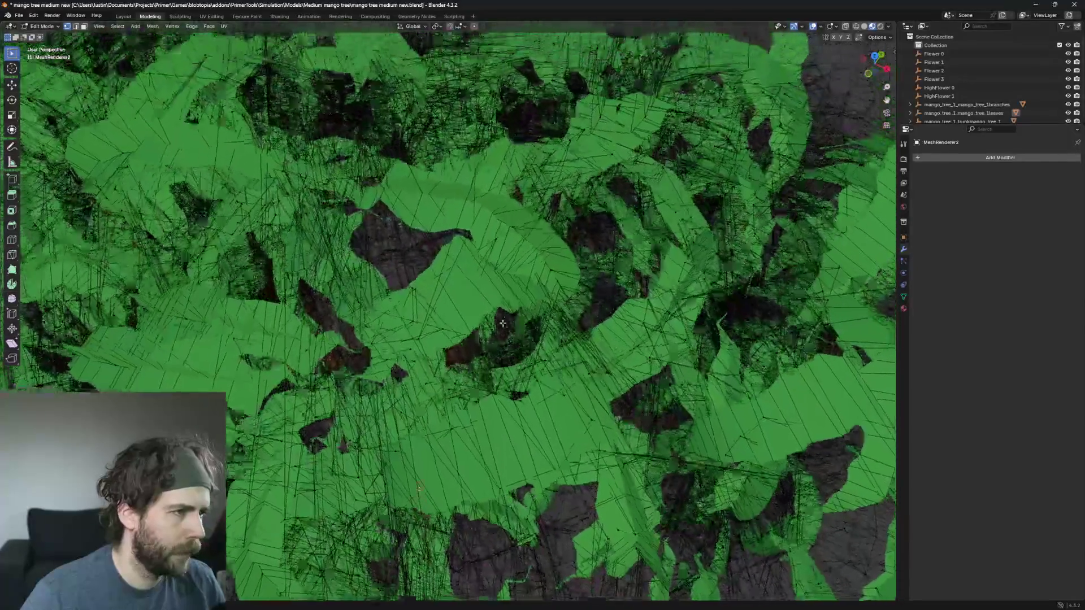
{"action": "scroll", "coordinate": [464, 232], "scroll_direction": "down", "scroll_amount": 6}
{"action": "mouse_move", "coordinate": [389, 189]}
{"action": "left_mouse_down"}
{"action": "mouse_move", "coordinate": [465, 218]}
{"action": "mouse_move", "coordinate": [446, 263]}
{"action": "mouse_move", "coordinate": [373, 242]}
{"action": "mouse_move", "coordinate": [442, 244]}
{"action": "left_mouse_up"}
{"action": "scroll", "coordinate": [442, 244], "scroll_direction": "down", "scroll_amount": 6}
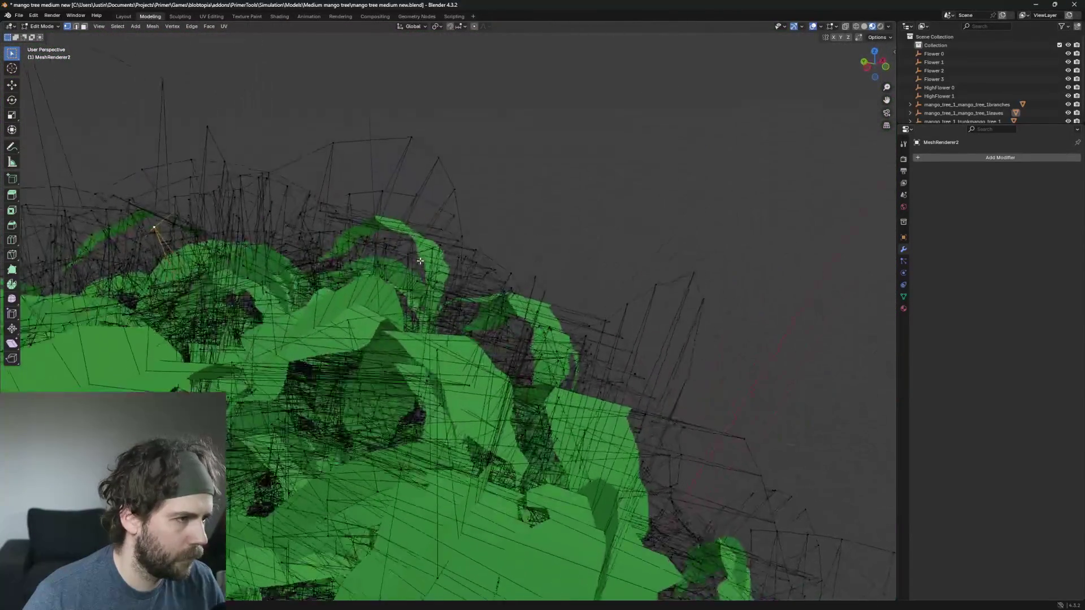
{"action": "left_click", "coordinate": [417, 141]}
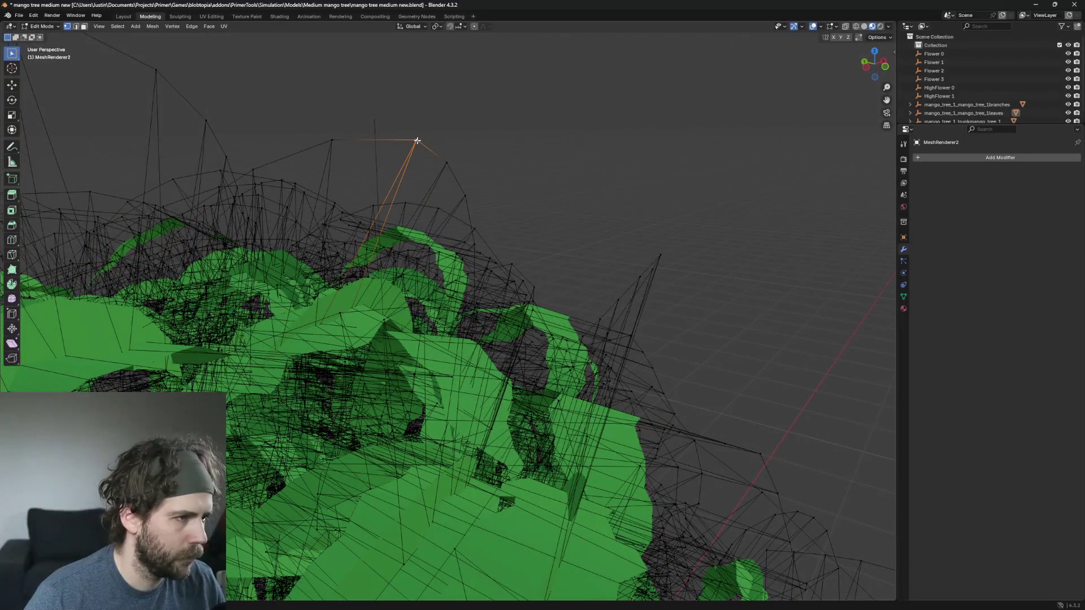
{"action": "key", "text": "ctrl+l"}
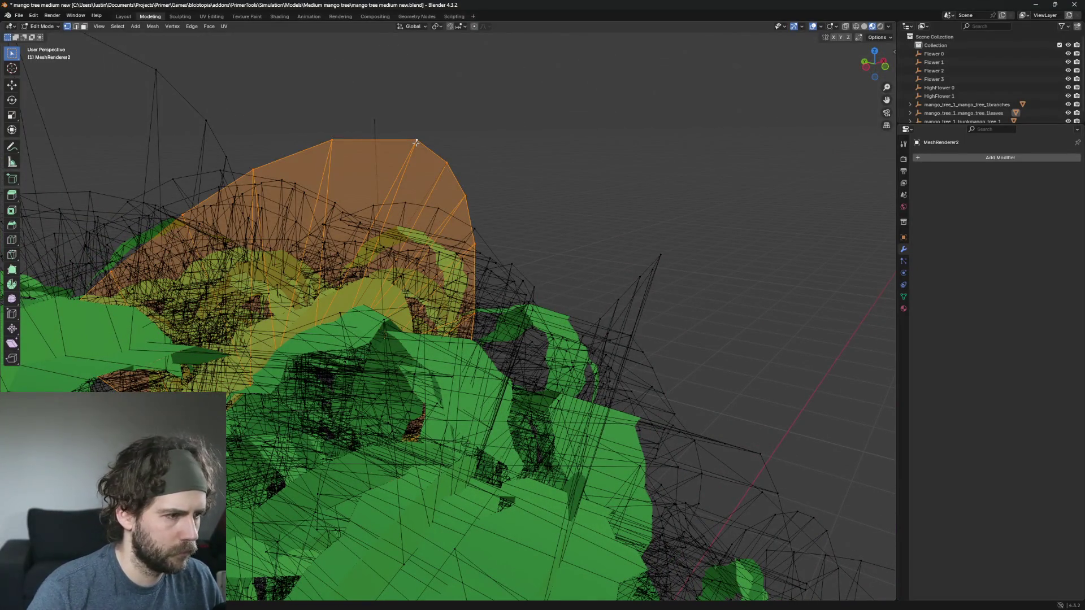
{"action": "mouse_move", "coordinate": [498, 155]}
{"action": "left_mouse_down"}
{"action": "mouse_move", "coordinate": [583, 202]}
{"action": "mouse_move", "coordinate": [472, 163]}
{"action": "left_mouse_up"}
{"action": "key", "text": "x"}
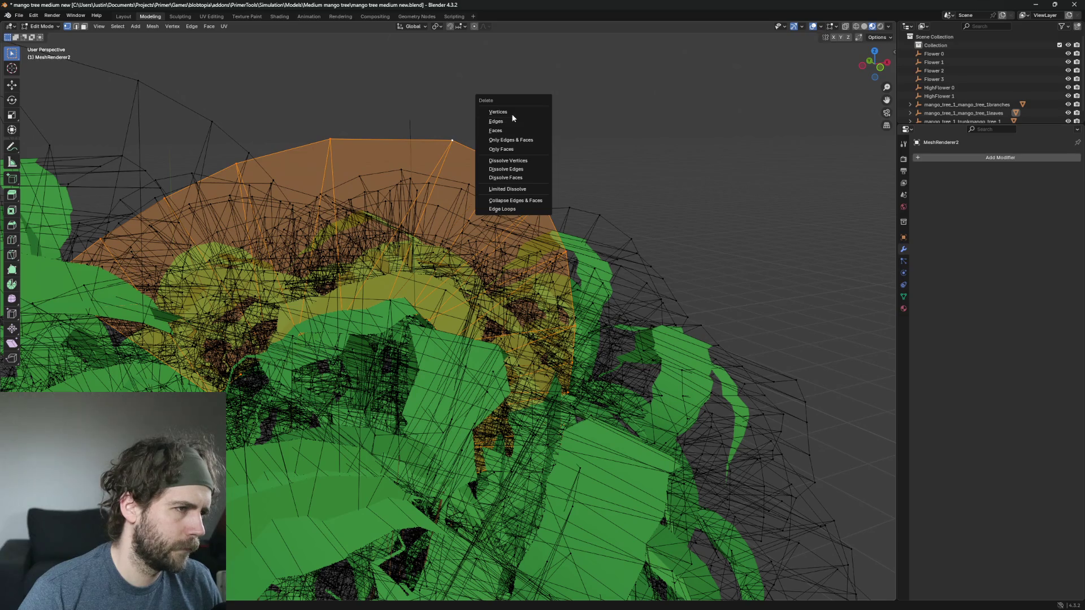
{"action": "left_click", "coordinate": [511, 121]}
Step: Delete a second stray dome atop the canopy the same way
{"action": "left_click", "coordinate": [331, 139]}
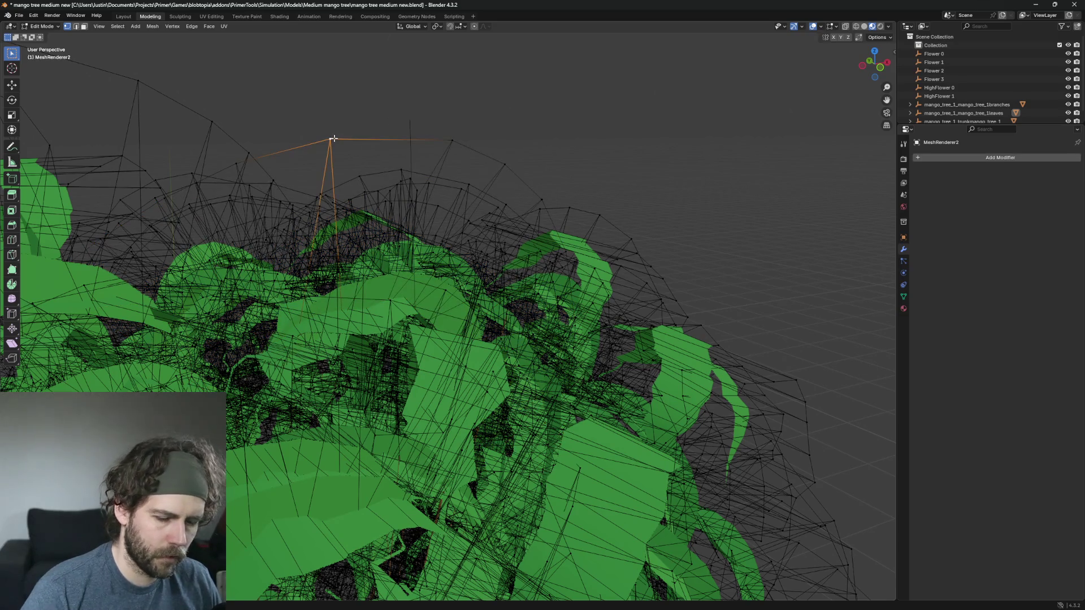
{"action": "key", "text": "ctrl+l"}
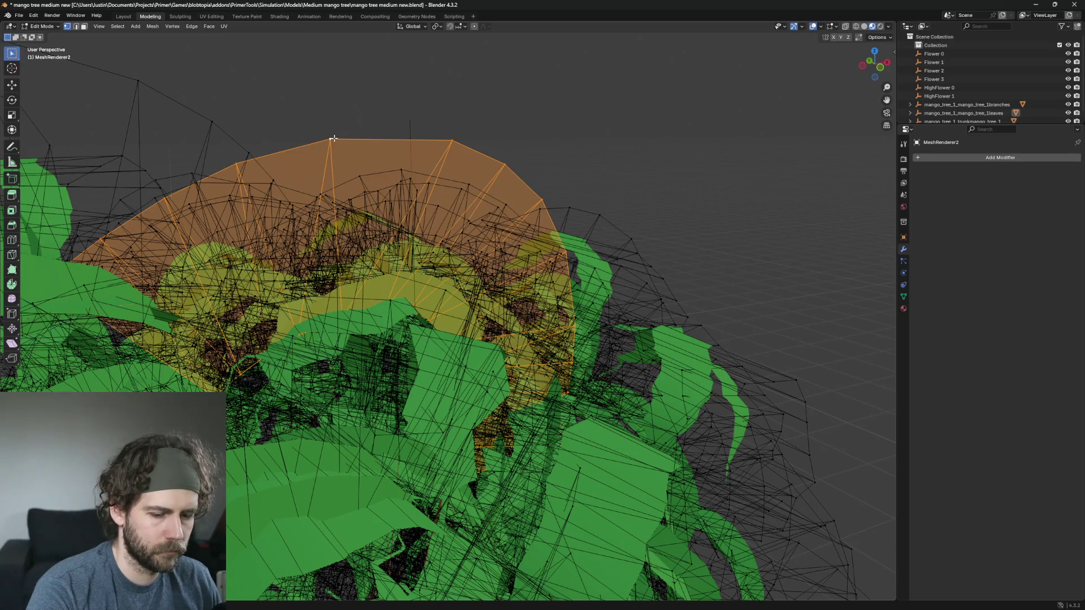
{"action": "key", "text": "x"}
{"action": "left_click", "coordinate": [322, 147]}
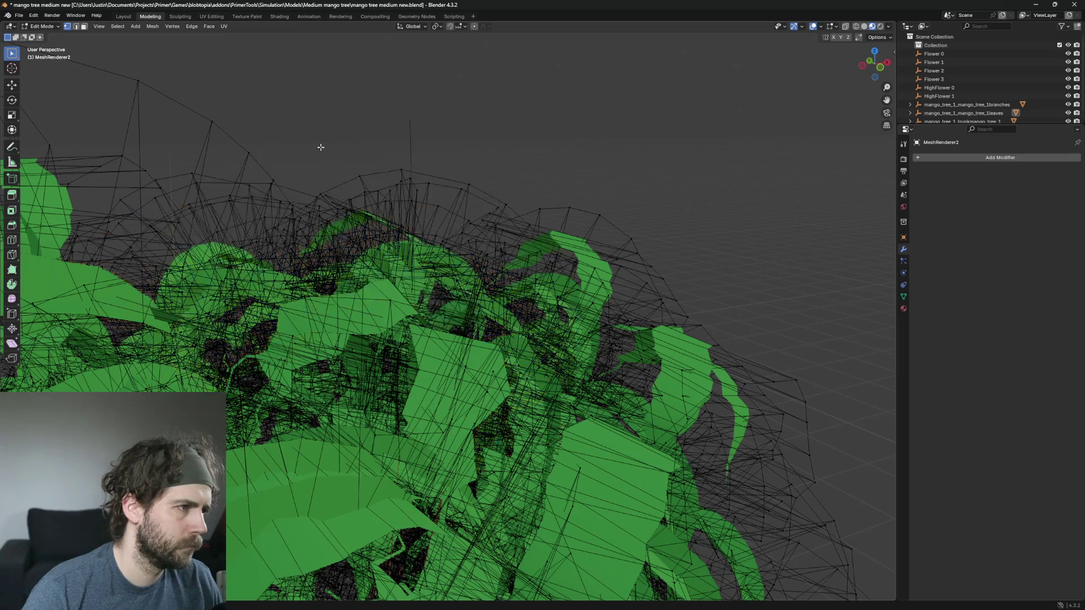
{"action": "scroll", "coordinate": [333, 141], "scroll_direction": "up", "scroll_amount": 10}
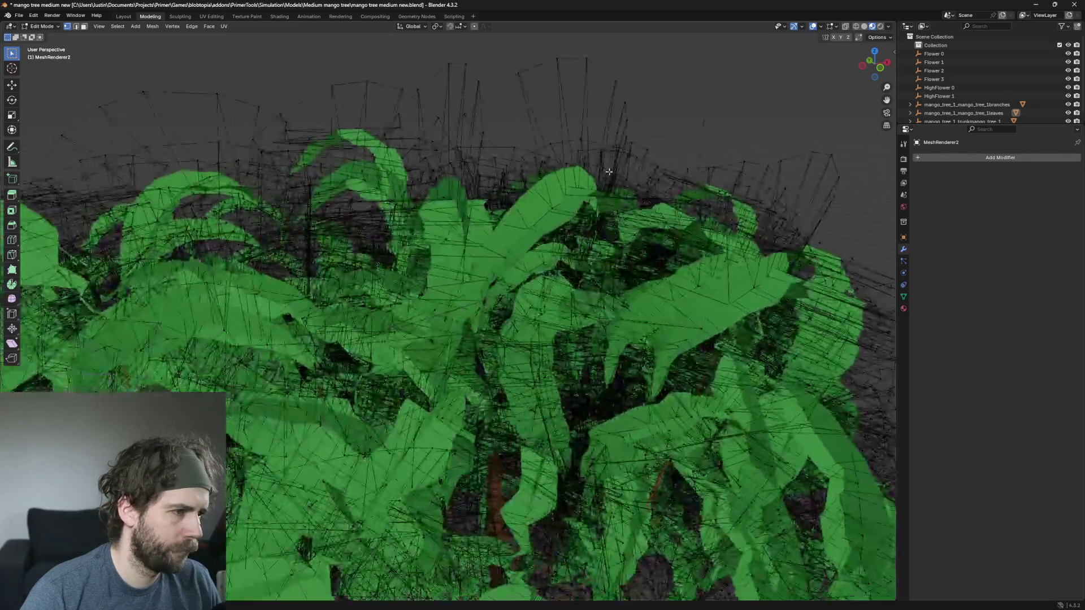
Step: Reframe the canopy top and delete a stray piece along with its remaining linked part
{"action": "scroll", "coordinate": [576, 288], "scroll_direction": "up", "scroll_amount": 5}
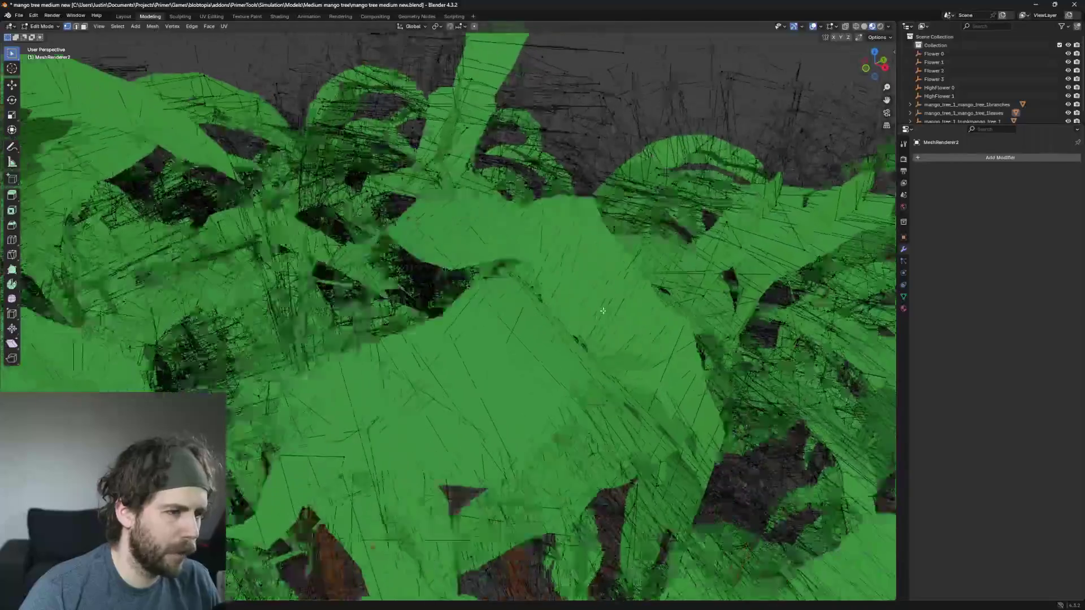
{"action": "mouse_move", "coordinate": [603, 311]}
{"action": "left_mouse_down"}
{"action": "mouse_move", "coordinate": [682, 219]}
{"action": "mouse_move", "coordinate": [654, 209]}
{"action": "mouse_move", "coordinate": [494, 217]}
{"action": "mouse_move", "coordinate": [655, 208]}
{"action": "mouse_move", "coordinate": [618, 211]}
{"action": "mouse_move", "coordinate": [477, 113]}
{"action": "left_mouse_up"}
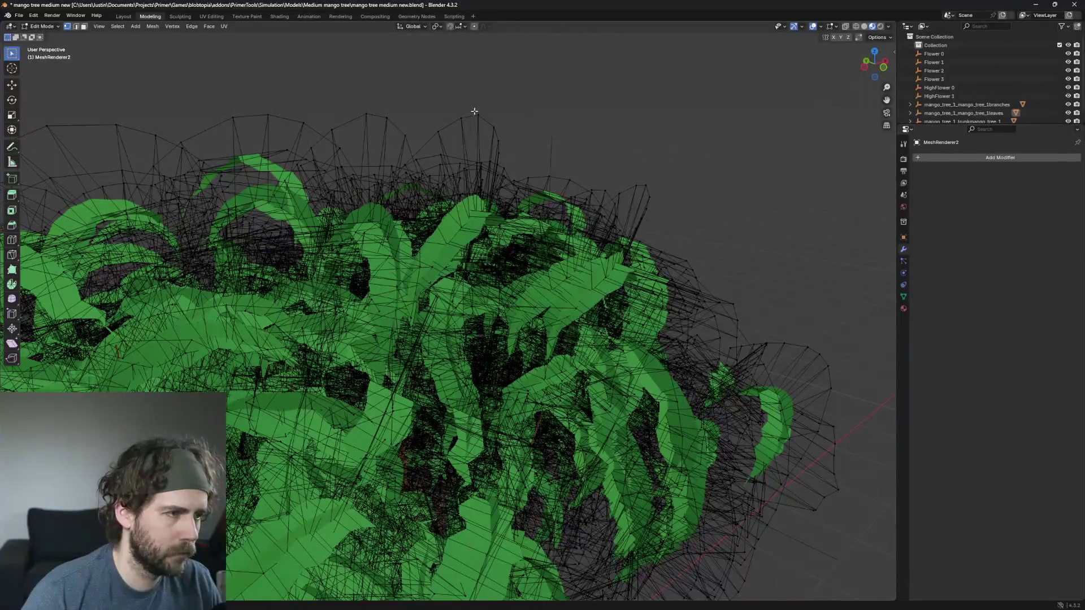
{"action": "left_click", "coordinate": [459, 121]}
{"action": "key", "text": "ctrl+l"}
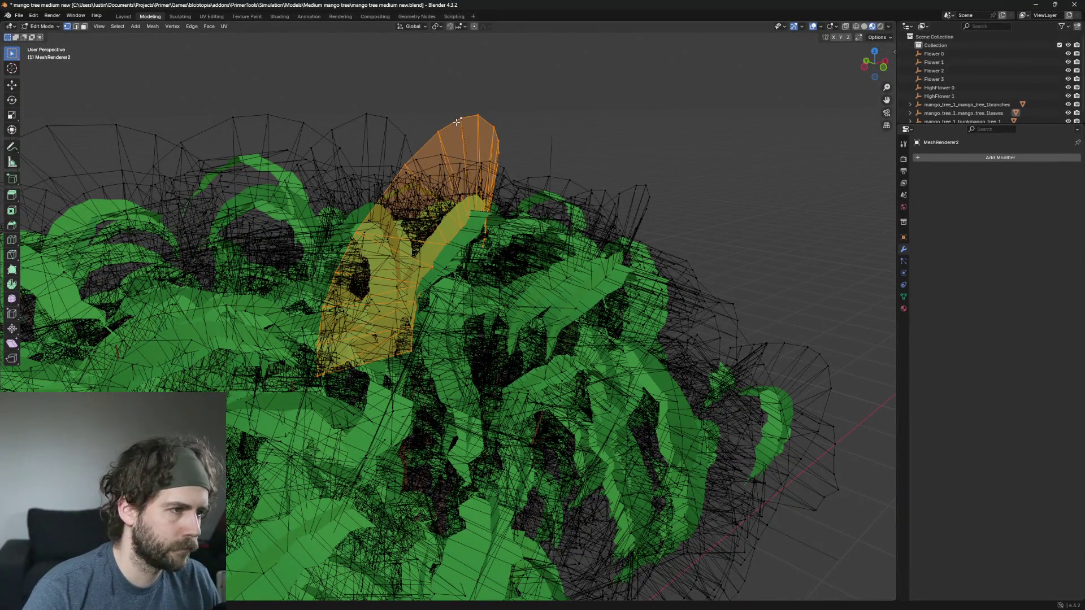
{"action": "key", "text": "x"}
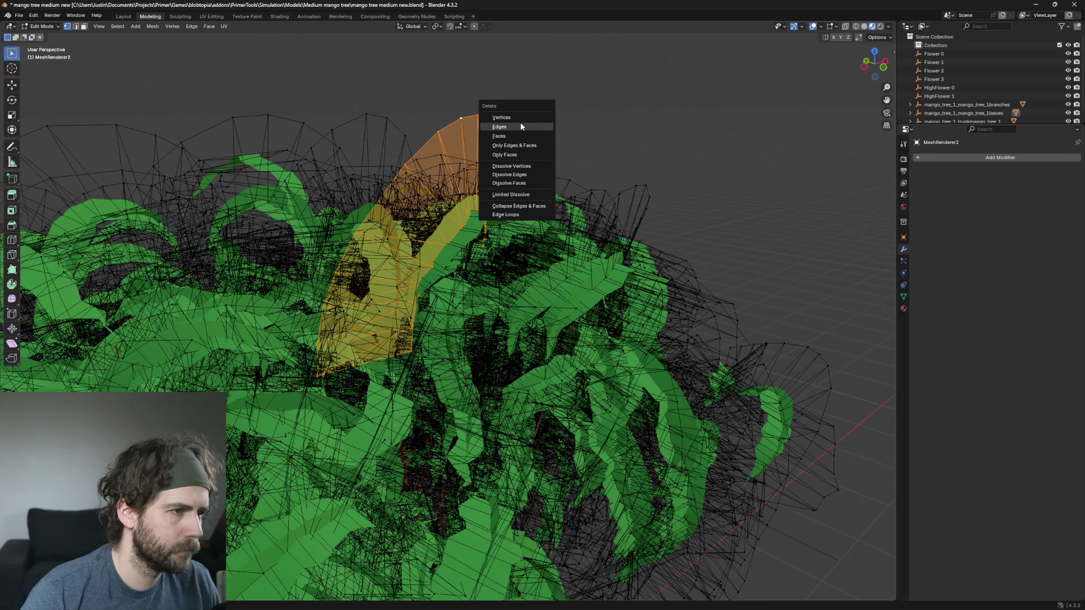
{"action": "left_click", "coordinate": [517, 117]}
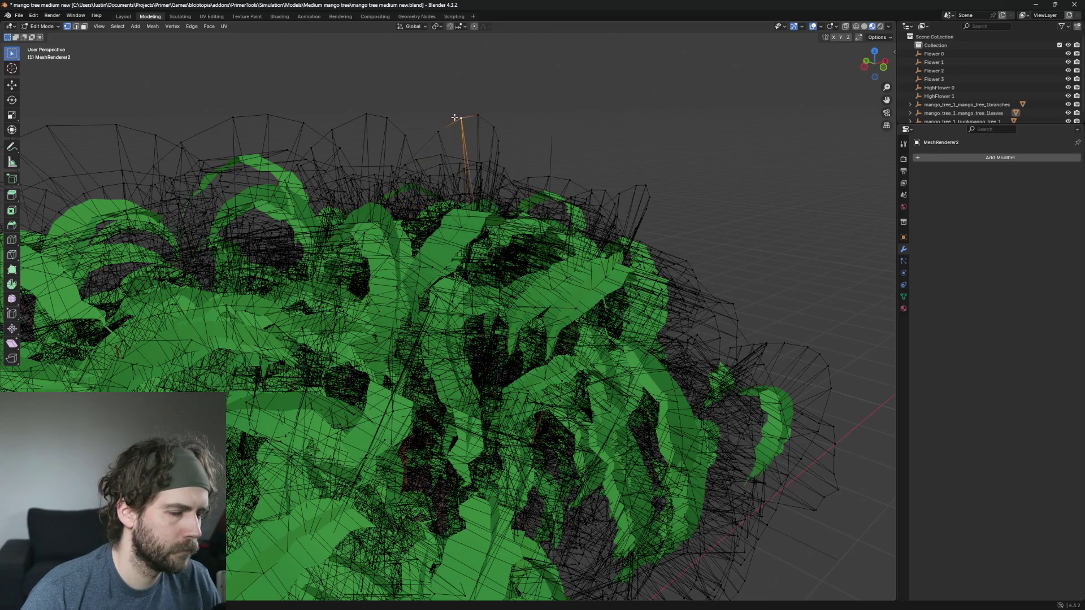
{"action": "key", "text": "ctrl+l"}
{"action": "key", "text": "x"}
{"action": "left_click", "coordinate": [455, 119]}
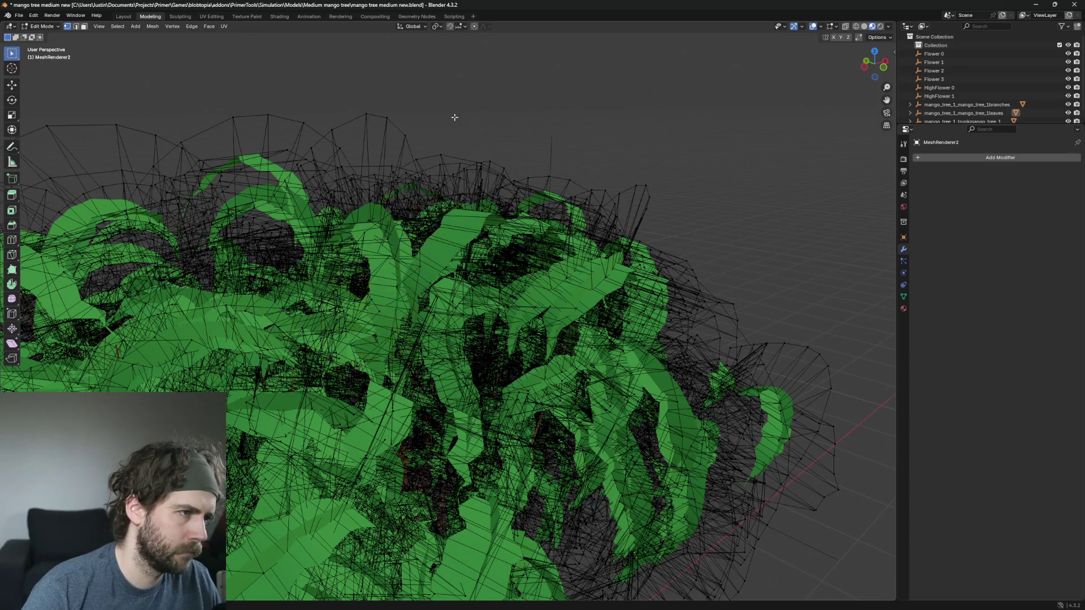
Step: Delete two more stray pieces above the canopy and pick the next piece's top vertex
{"action": "left_click", "coordinate": [369, 110]}
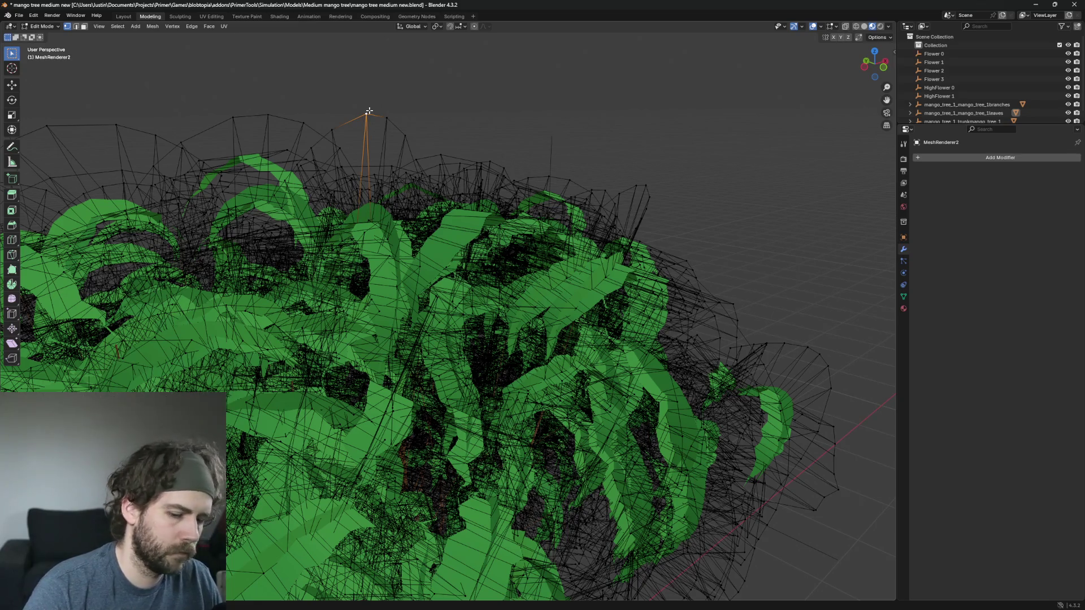
{"action": "key", "text": "ctrl+l"}
{"action": "key", "text": "x"}
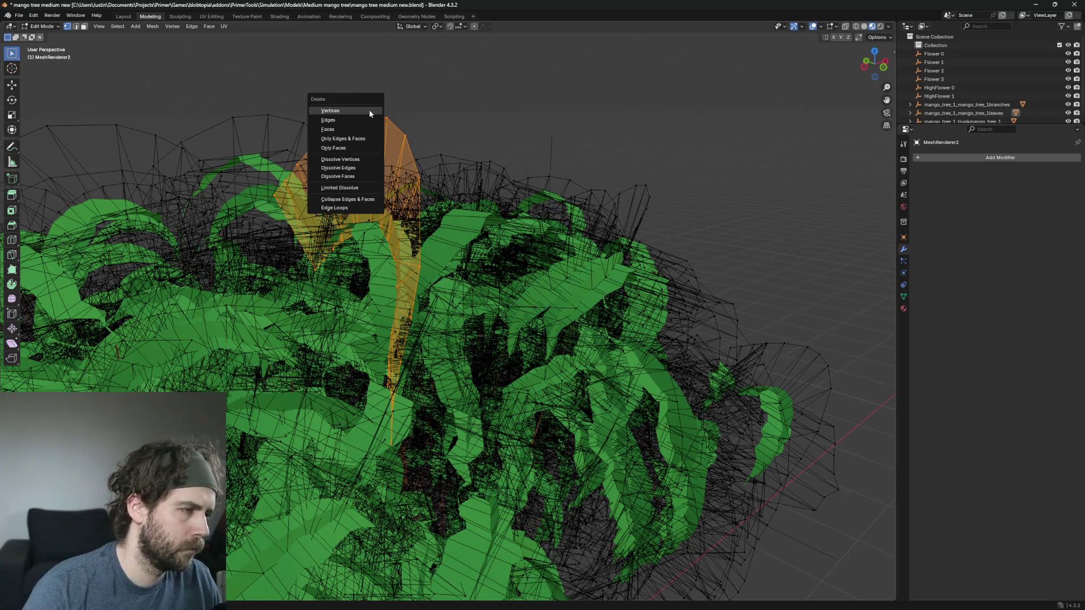
{"action": "left_click", "coordinate": [370, 112]}
{"action": "left_click", "coordinate": [368, 112]}
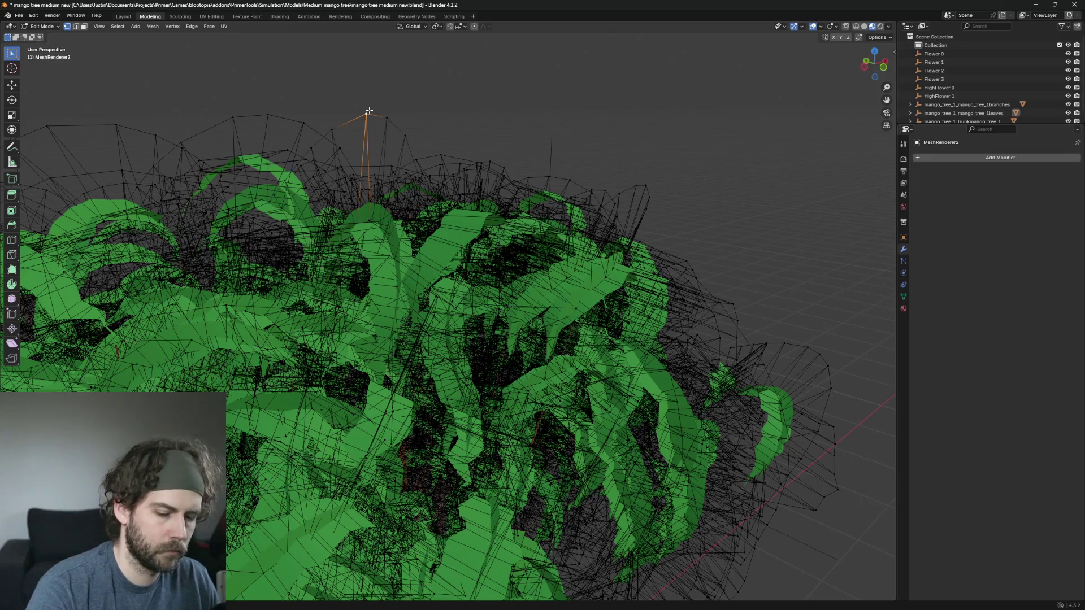
{"action": "key", "text": "ctrl+l"}
{"action": "key", "text": "x"}
{"action": "left_click", "coordinate": [369, 111]}
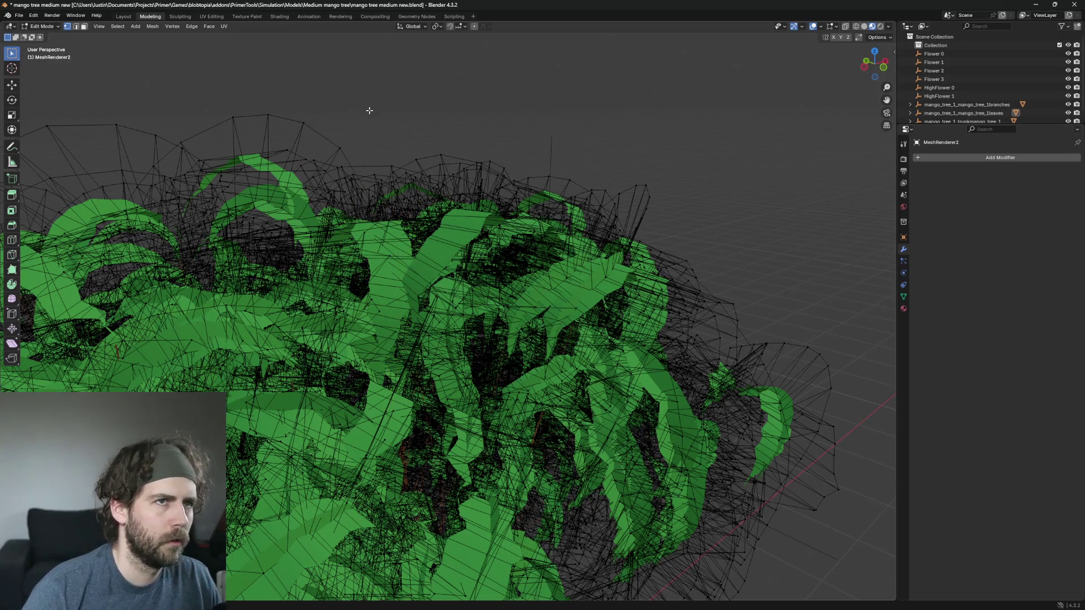
{"action": "left_click", "coordinate": [234, 118]}
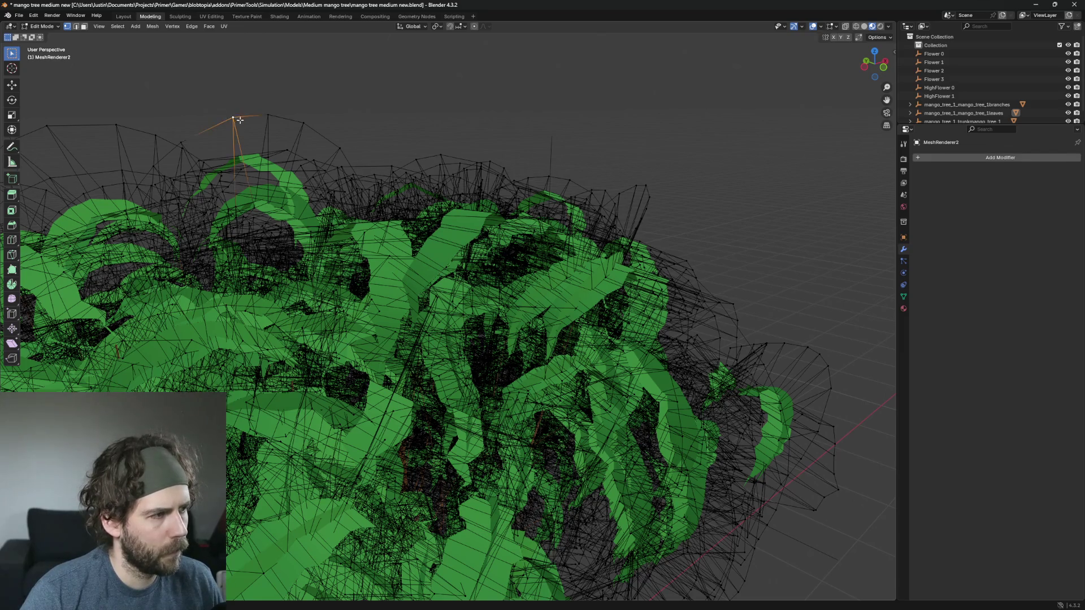
{"action": "scroll", "coordinate": [248, 147], "scroll_direction": "down", "scroll_amount": 1}
Step: Delete the stray dome whose tip vertex was already picked, using select linked
{"action": "scroll", "coordinate": [243, 152], "scroll_direction": "up", "scroll_amount": 4}
{"action": "scroll", "coordinate": [237, 158], "scroll_direction": "down", "scroll_amount": 4}
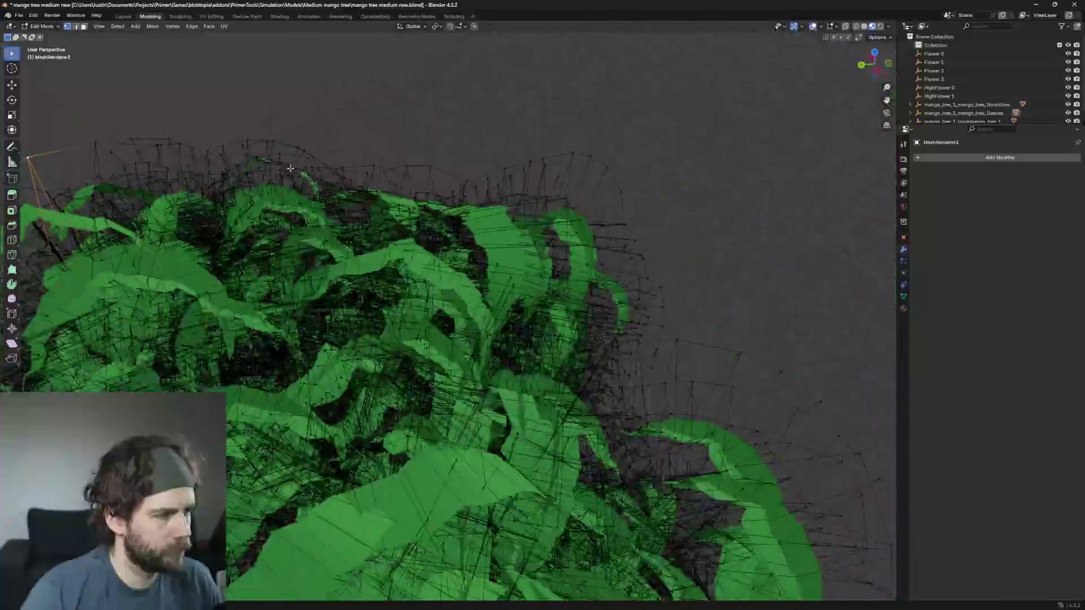
{"action": "key", "text": "ctrl+l"}
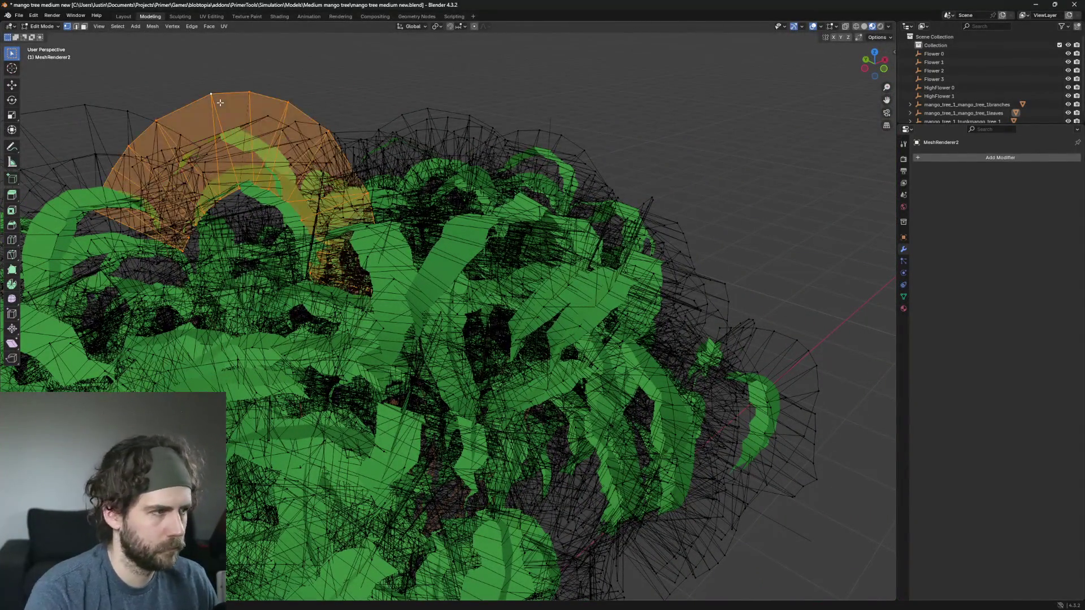
{"action": "scroll", "coordinate": [224, 105], "scroll_direction": "down", "scroll_amount": 2}
{"action": "scroll", "coordinate": [339, 198], "scroll_direction": "up", "scroll_amount": 4}
{"action": "scroll", "coordinate": [452, 254], "scroll_direction": "down", "scroll_amount": 2}
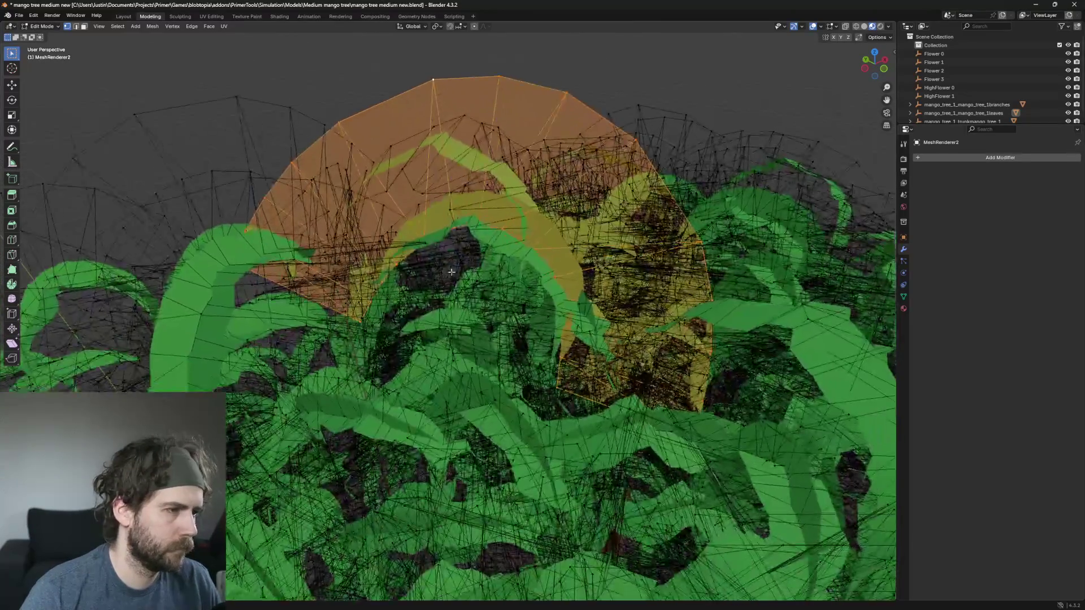
{"action": "scroll", "coordinate": [541, 279], "scroll_direction": "up", "scroll_amount": 3}
{"action": "scroll", "coordinate": [541, 280], "scroll_direction": "down", "scroll_amount": 2}
{"action": "scroll", "coordinate": [546, 328], "scroll_direction": "up", "scroll_amount": 3}
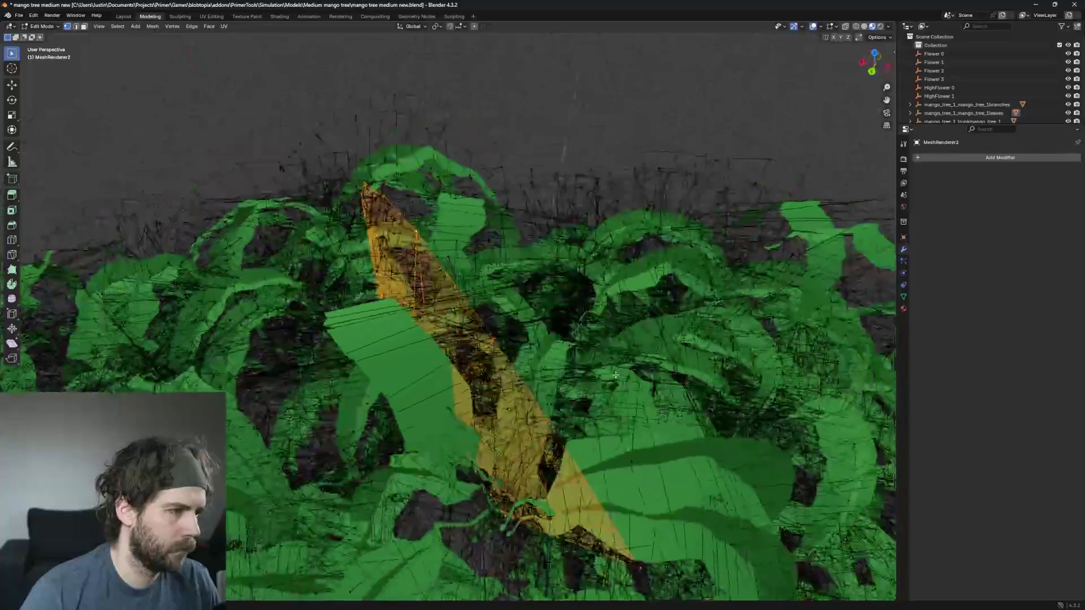
{"action": "scroll", "coordinate": [548, 375], "scroll_direction": "up", "scroll_amount": 3}
{"action": "scroll", "coordinate": [508, 351], "scroll_direction": "down", "scroll_amount": 2}
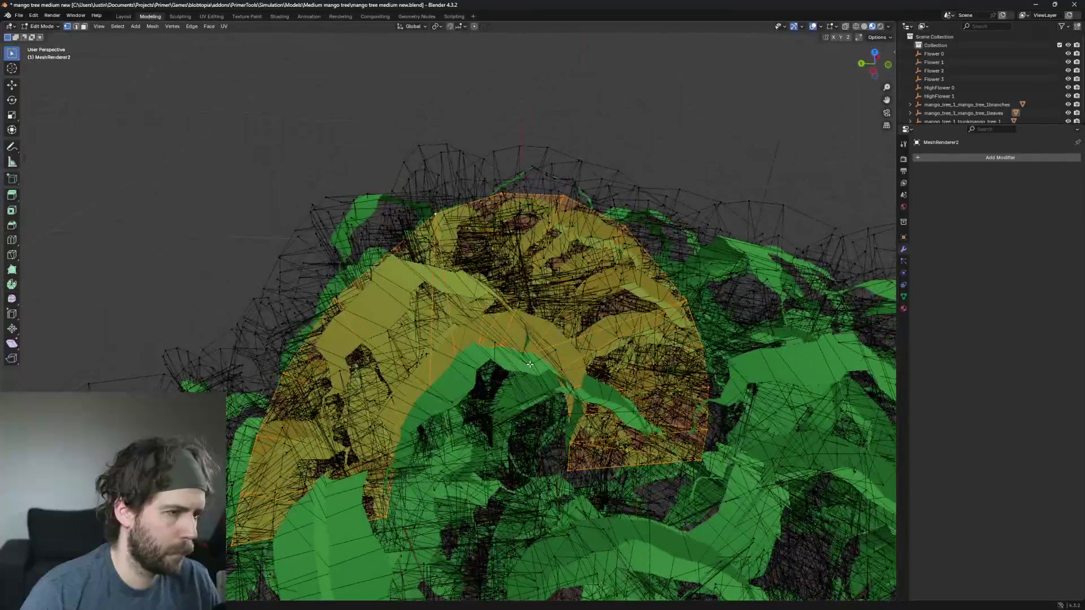
{"action": "key", "text": "x"}
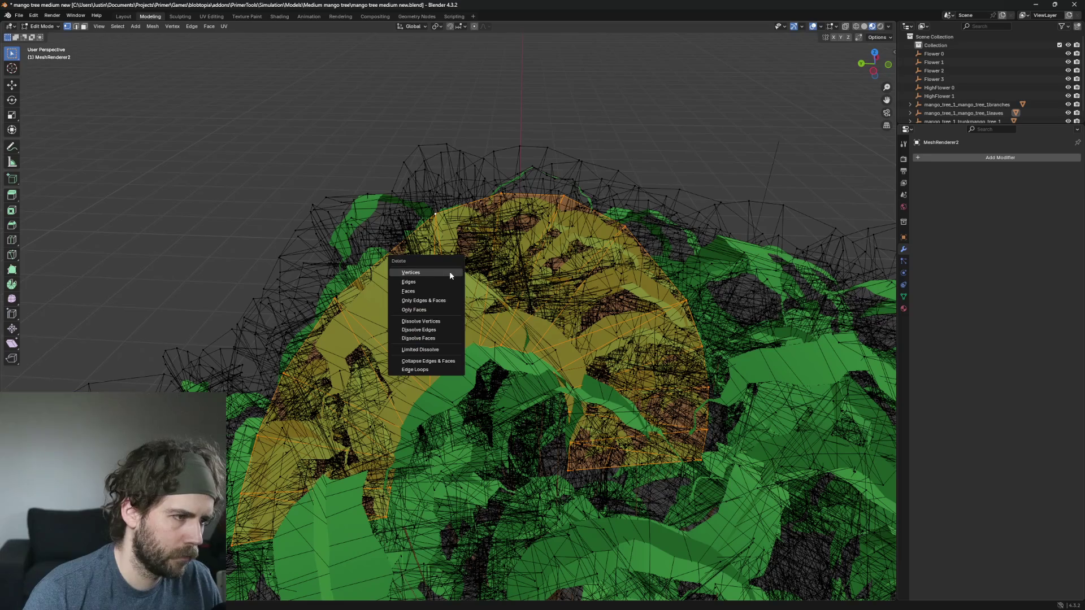
{"action": "left_click", "coordinate": [422, 281]}
Step: Delete the treetop clump and a lone spike vertex at the top of the tree
{"action": "scroll", "coordinate": [557, 257], "scroll_direction": "up", "scroll_amount": 4}
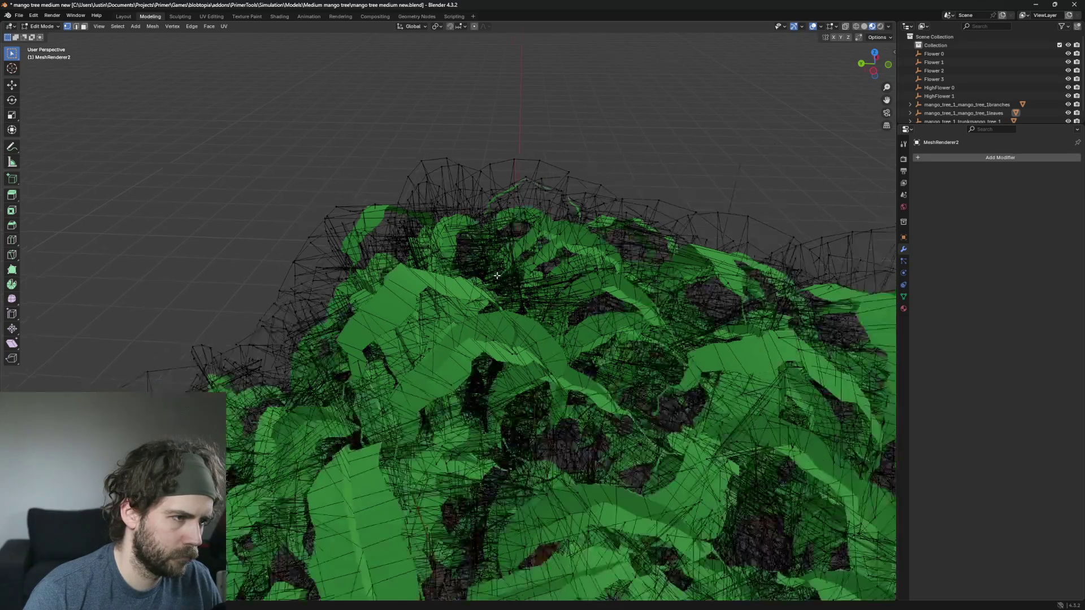
{"action": "scroll", "coordinate": [542, 254], "scroll_direction": "down", "scroll_amount": 2}
{"action": "left_click", "coordinate": [456, 229]}
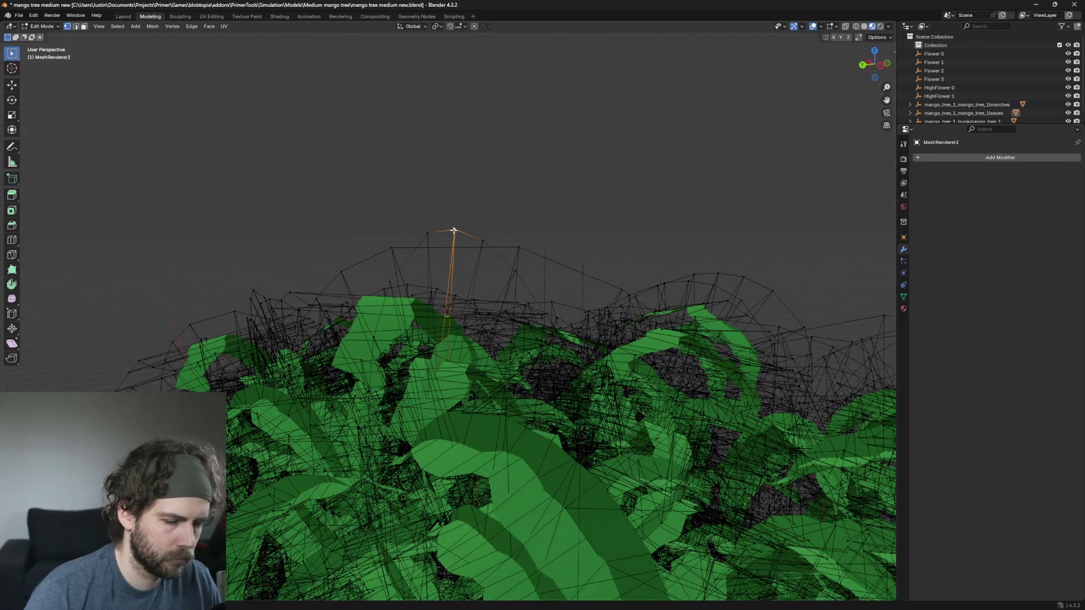
{"action": "key", "text": "ctrl+l"}
{"action": "left_click_drag", "start_coordinate": [464, 243], "coordinate": [445, 264]}
{"action": "key", "text": "x"}
{"action": "left_click", "coordinate": [445, 260]}
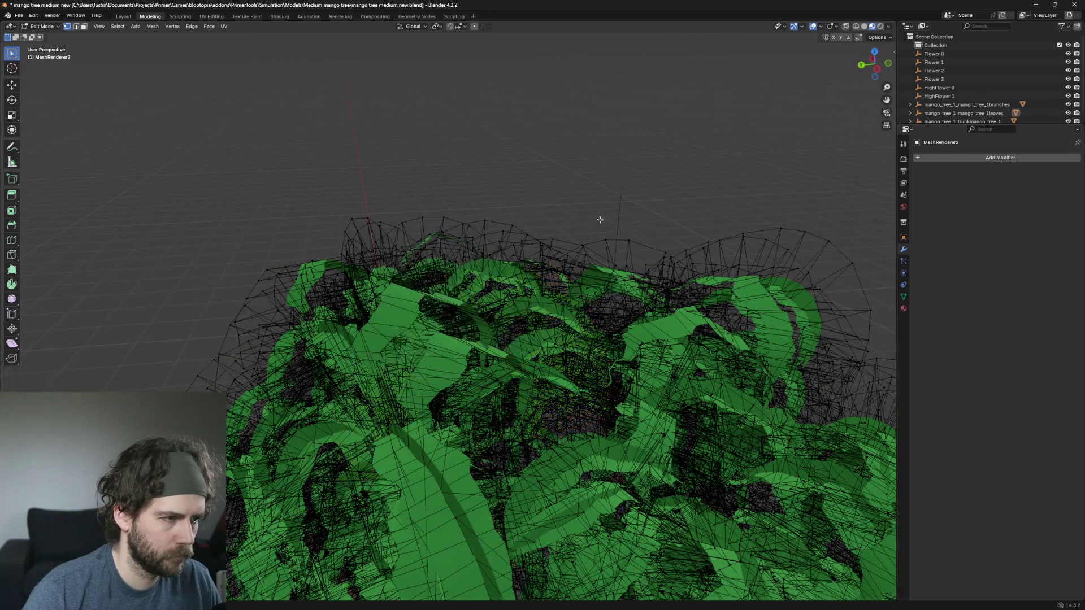
{"action": "scroll", "coordinate": [556, 232], "scroll_direction": "up", "scroll_amount": 4}
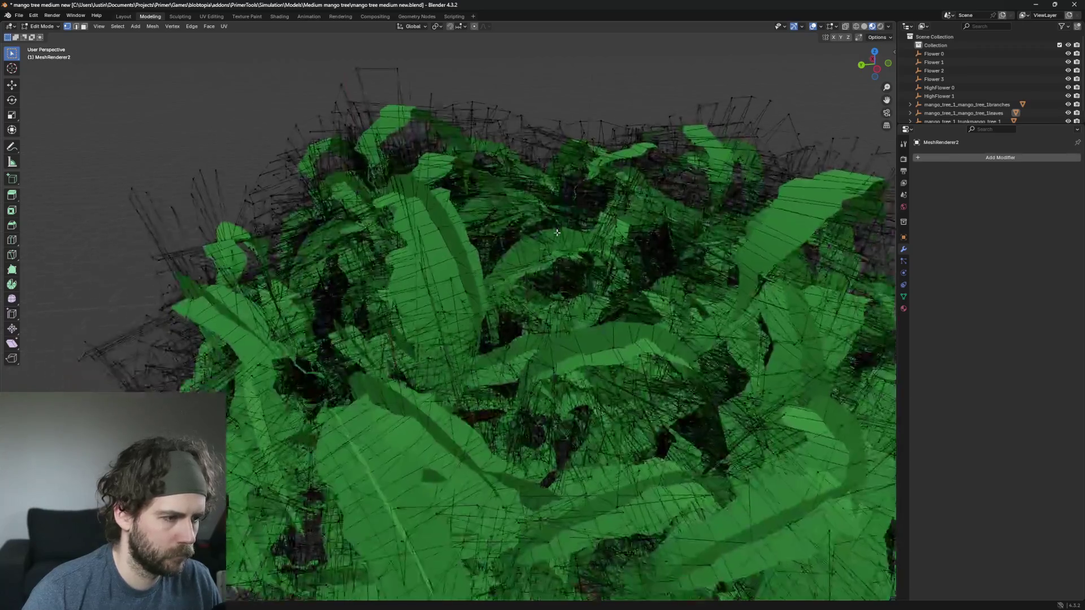
{"action": "left_click_drag", "start_coordinate": [556, 232], "coordinate": [554, 201]}
{"action": "left_click", "coordinate": [554, 198]}
{"action": "key", "text": "x"}
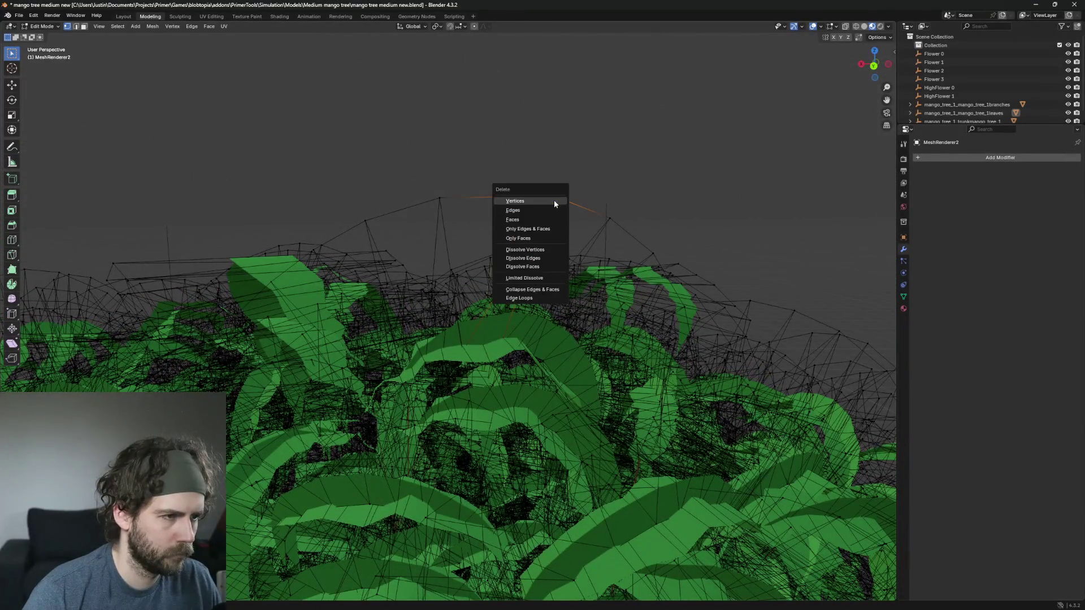
{"action": "left_click", "coordinate": [554, 194]}
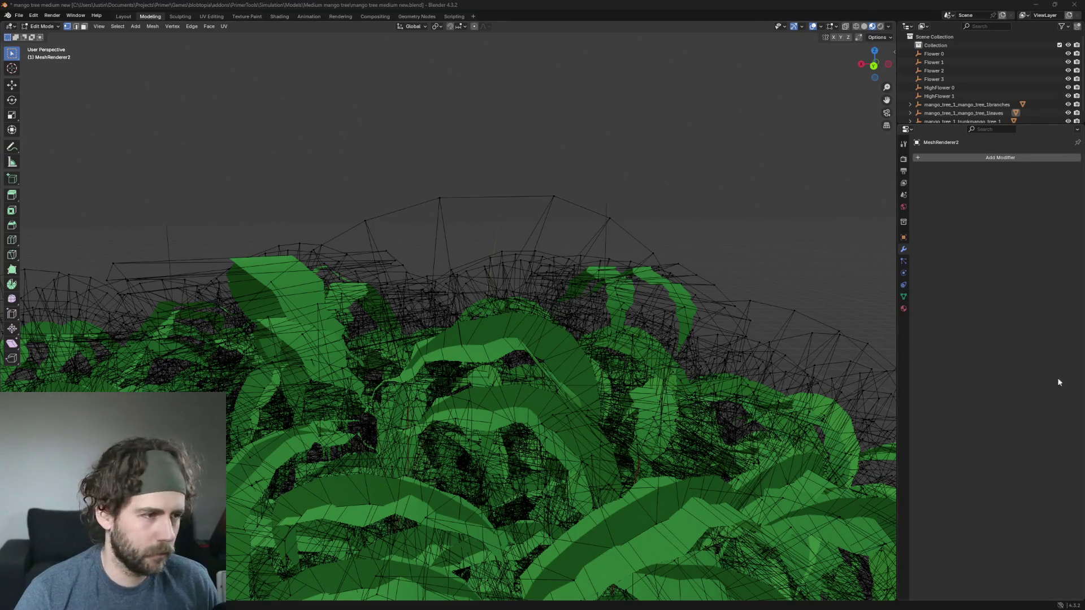
Step: Delete two more stray pieces at the canopy tip, then view the tree from a low side angle
{"action": "scroll", "coordinate": [444, 252], "scroll_direction": "down", "scroll_amount": 3}
{"action": "scroll", "coordinate": [407, 213], "scroll_direction": "up", "scroll_amount": 4}
{"action": "scroll", "coordinate": [452, 226], "scroll_direction": "down", "scroll_amount": 3}
{"action": "scroll", "coordinate": [477, 235], "scroll_direction": "up", "scroll_amount": 2}
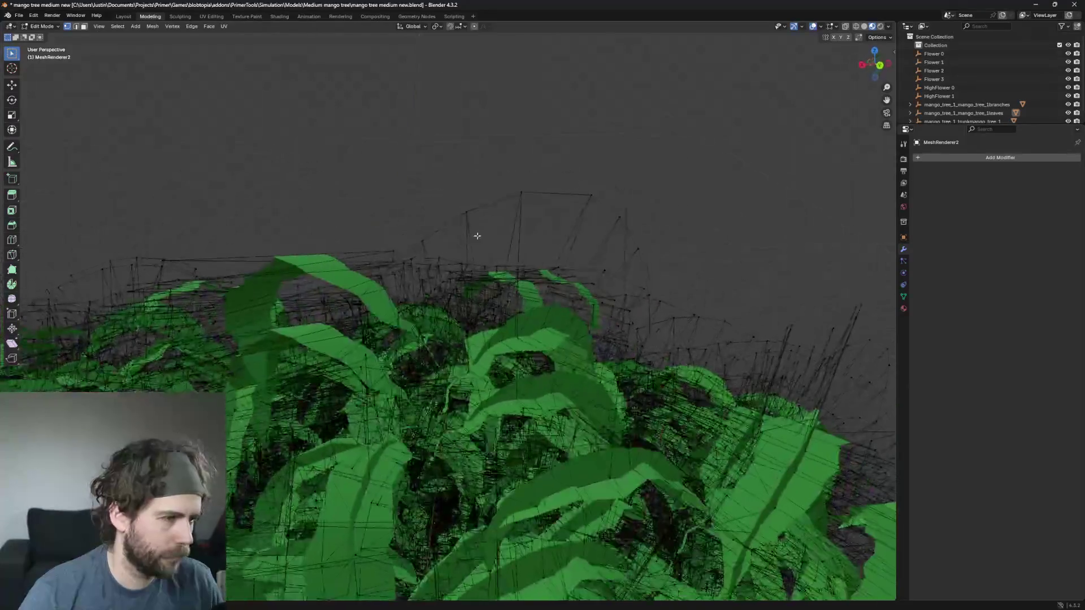
{"action": "left_click", "coordinate": [520, 192]}
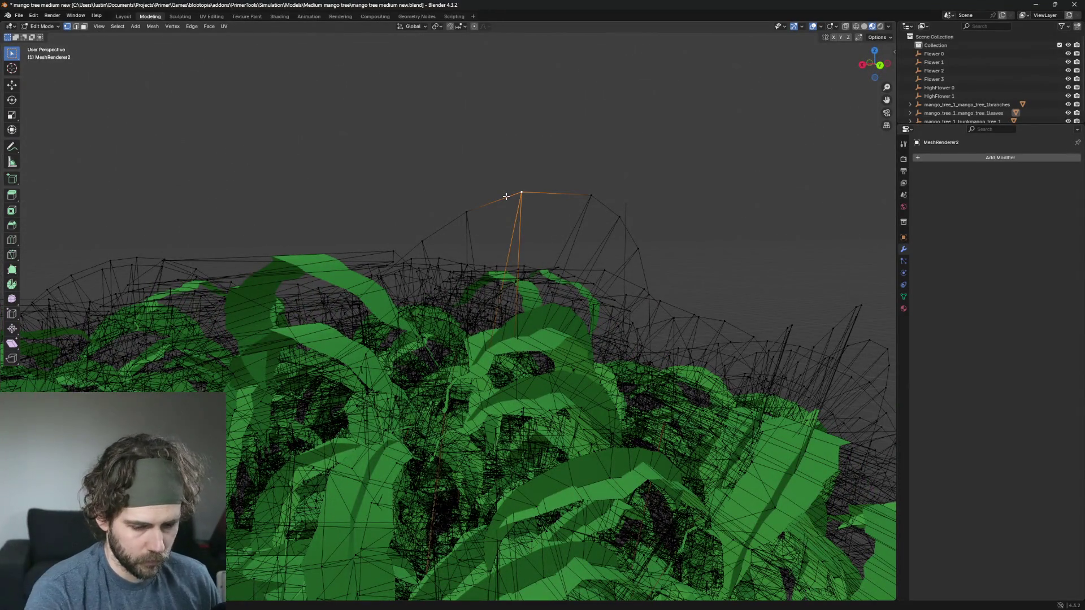
{"action": "key", "text": "ctrl+l"}
{"action": "key", "text": "x"}
{"action": "left_click", "coordinate": [506, 196]}
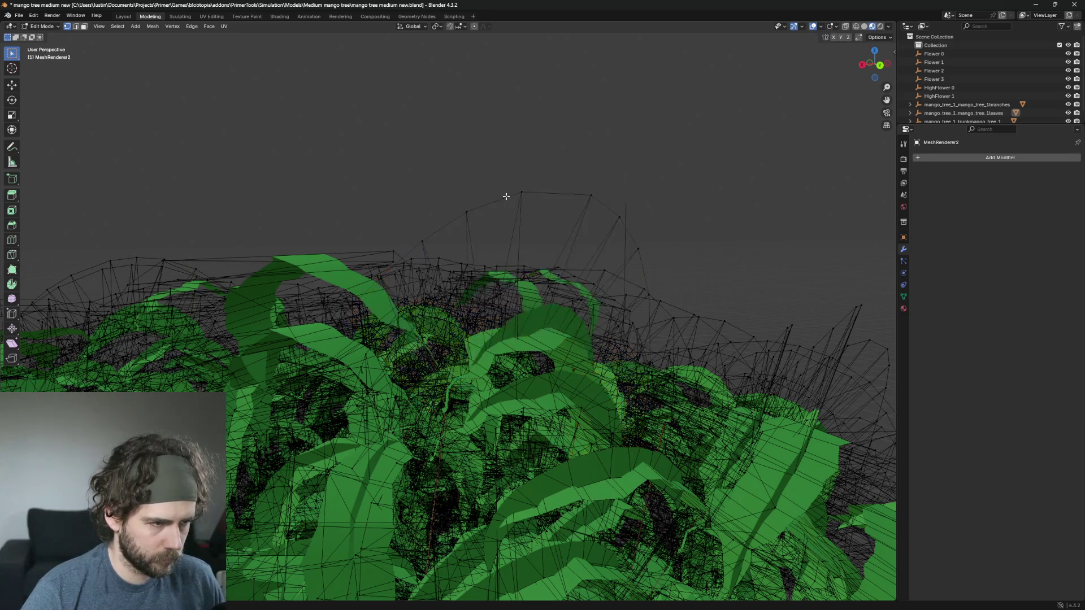
{"action": "left_click", "coordinate": [507, 196]}
{"action": "key", "text": "ctrl+l"}
{"action": "key", "text": "x"}
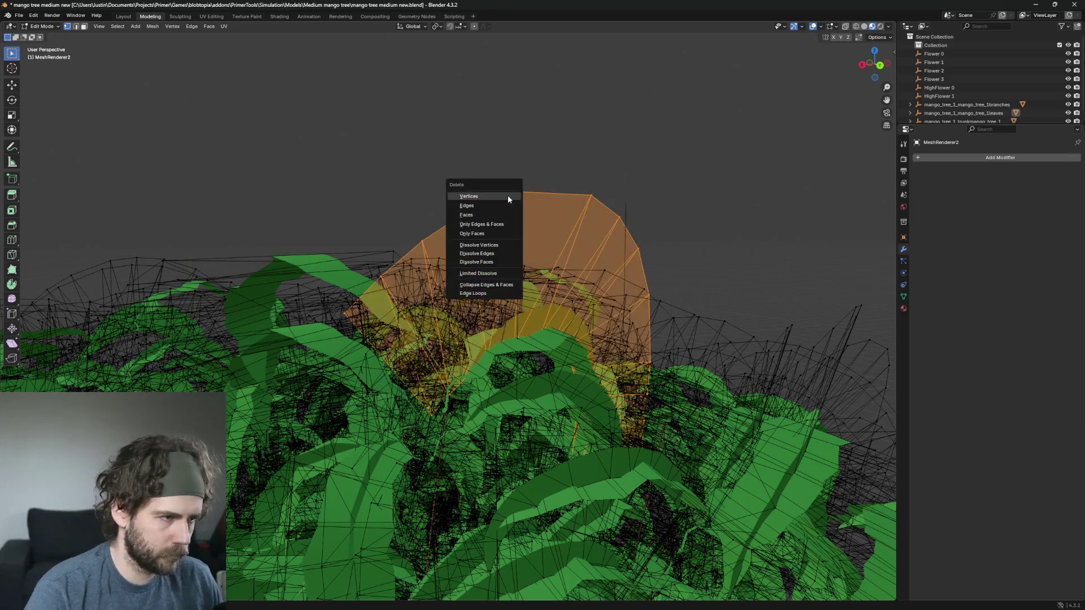
{"action": "left_click", "coordinate": [507, 195]}
{"action": "mouse_move", "coordinate": [532, 274]}
{"action": "left_mouse_down"}
{"action": "mouse_move", "coordinate": [654, 206]}
{"action": "mouse_move", "coordinate": [557, 233]}
{"action": "left_mouse_up"}
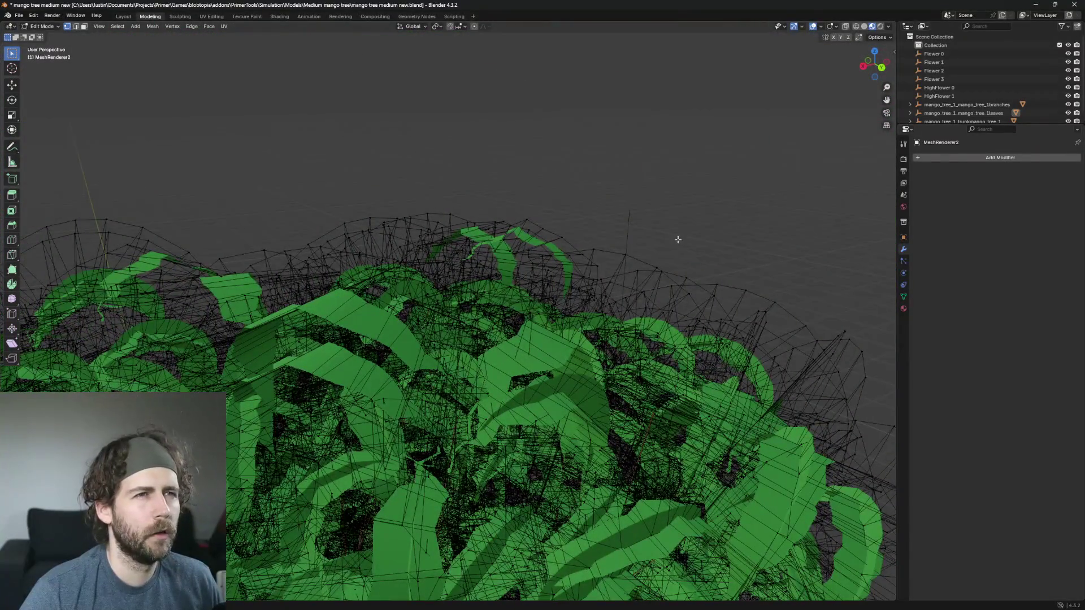
{"action": "mouse_move", "coordinate": [677, 240]}
{"action": "left_mouse_down"}
{"action": "mouse_move", "coordinate": [675, 294]}
{"action": "mouse_move", "coordinate": [588, 303]}
{"action": "mouse_move", "coordinate": [601, 284]}
{"action": "left_mouse_up"}
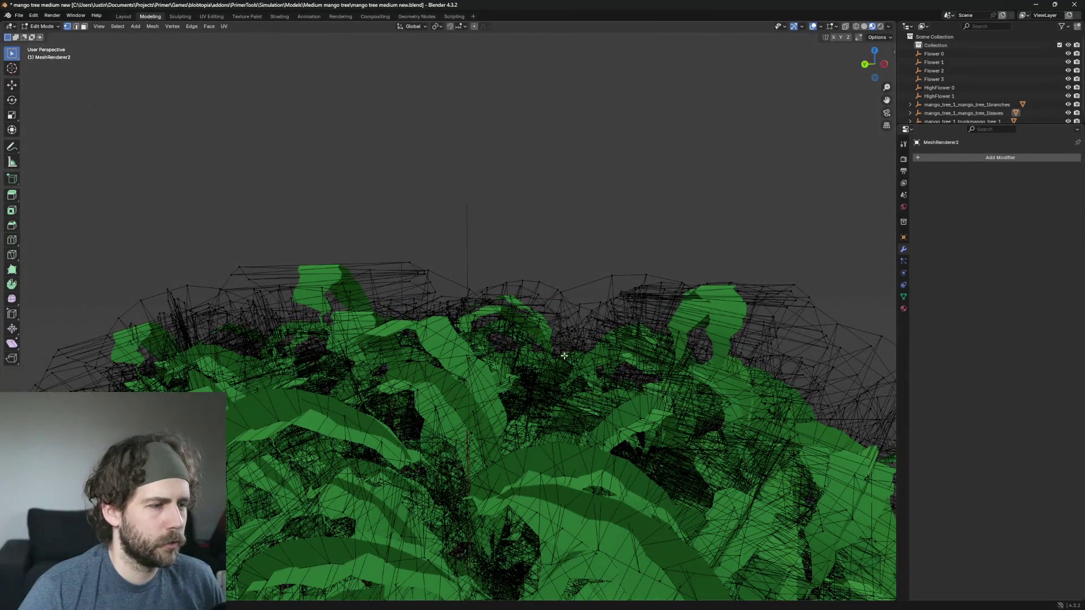
Step: Delete two stray leaves jutting from the canopy's top edge
{"action": "scroll", "coordinate": [564, 356], "scroll_direction": "down", "scroll_amount": 3}
{"action": "scroll", "coordinate": [518, 361], "scroll_direction": "up", "scroll_amount": 6}
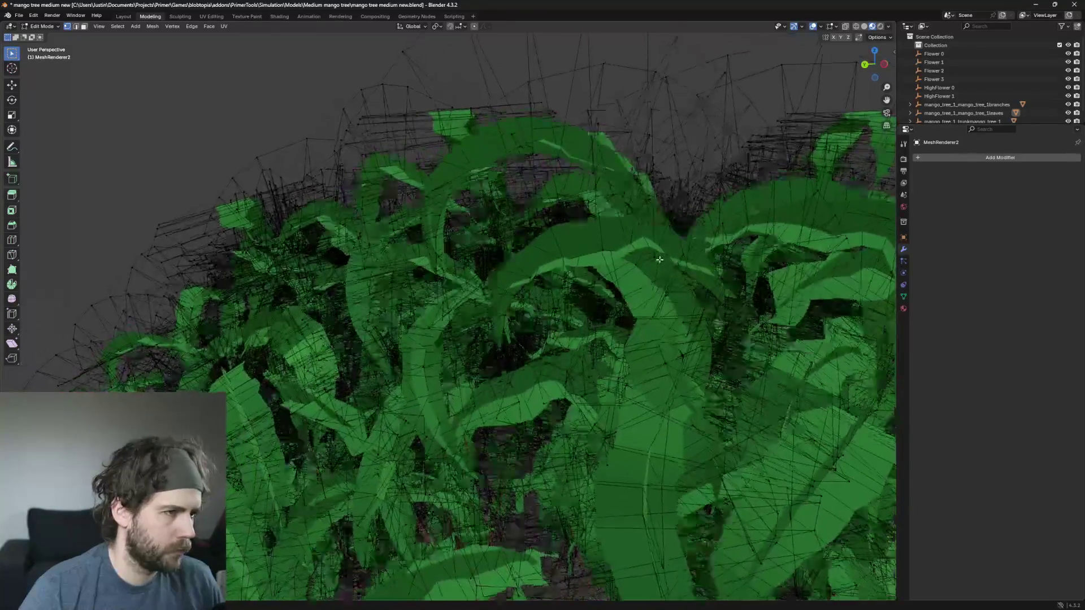
{"action": "mouse_move", "coordinate": [659, 260]}
{"action": "left_mouse_down"}
{"action": "mouse_move", "coordinate": [746, 243]}
{"action": "mouse_move", "coordinate": [726, 291]}
{"action": "mouse_move", "coordinate": [650, 120]}
{"action": "left_mouse_up"}
{"action": "scroll", "coordinate": [725, 291], "scroll_direction": "down", "scroll_amount": 3}
{"action": "scroll", "coordinate": [650, 120], "scroll_direction": "up", "scroll_amount": 4}
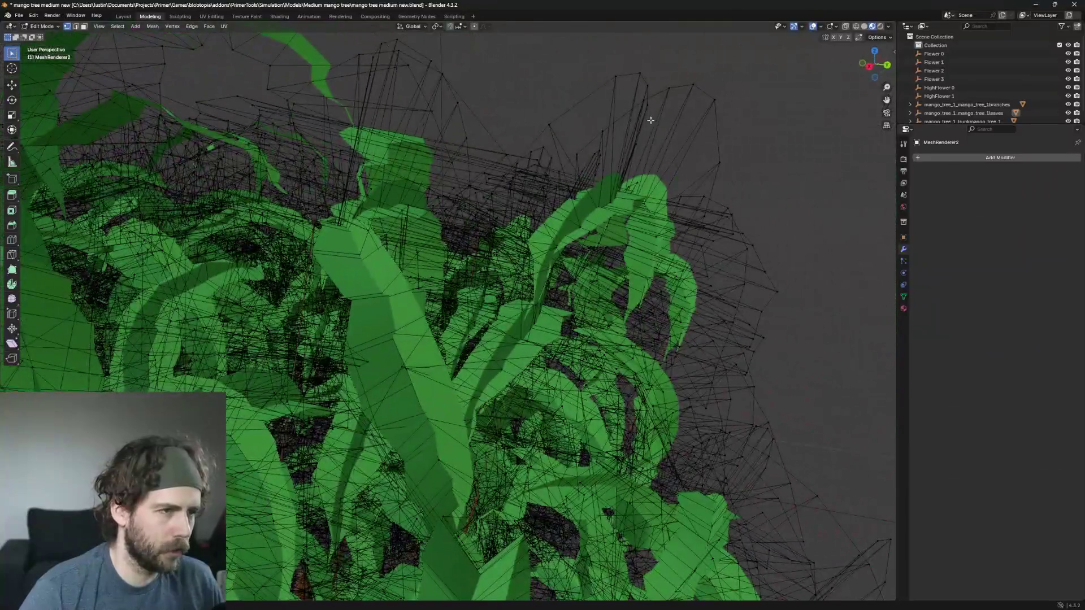
{"action": "left_click", "coordinate": [615, 77]}
{"action": "key", "text": "ctrl+l"}
{"action": "key", "text": "x"}
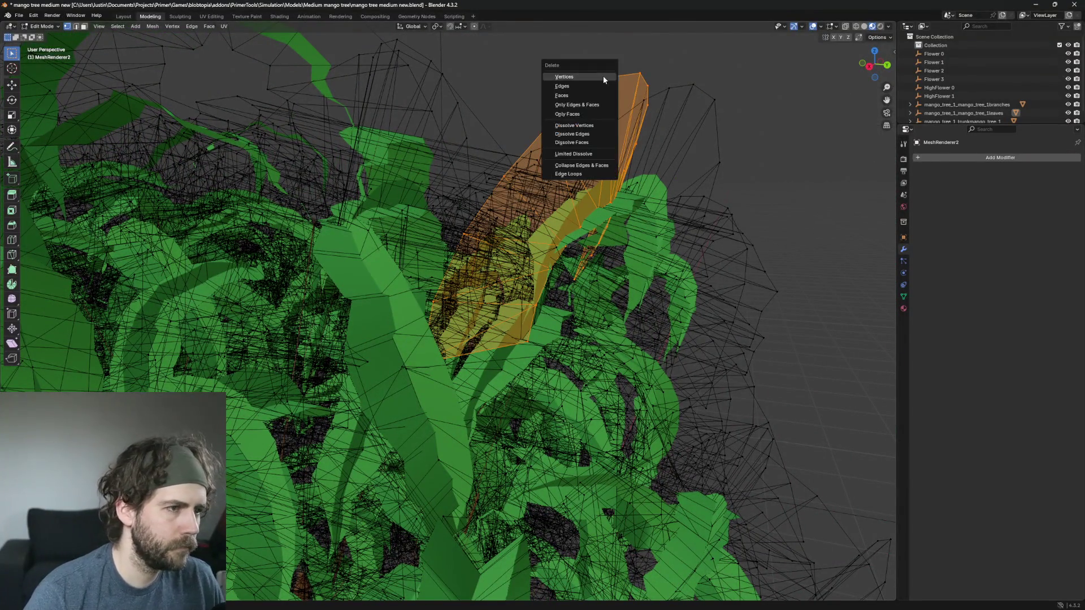
{"action": "left_click", "coordinate": [582, 75]}
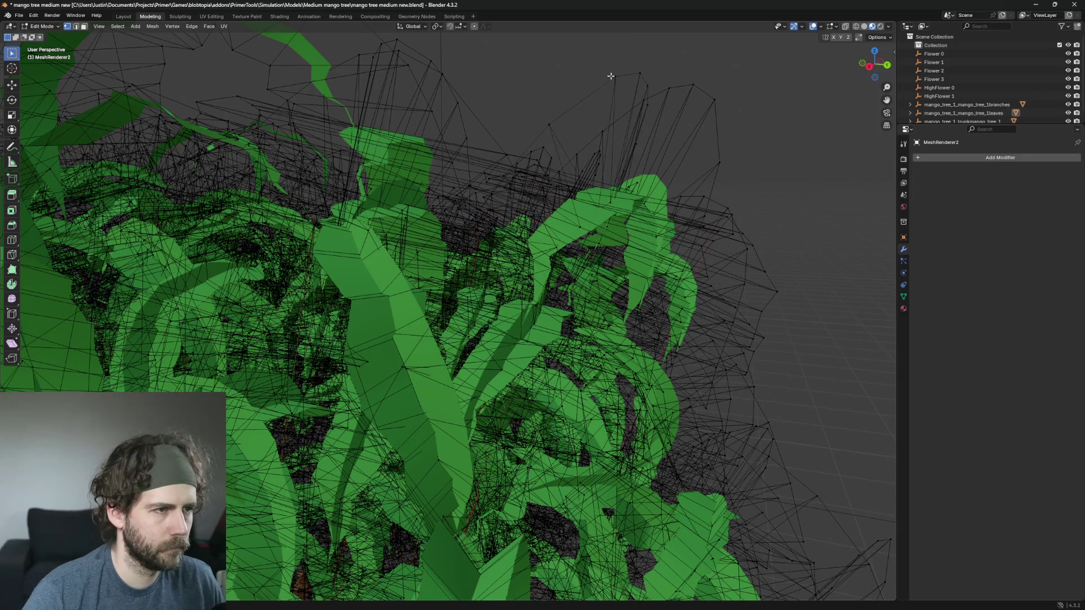
{"action": "left_click", "coordinate": [612, 75]}
{"action": "key", "text": "ctrl+l"}
{"action": "key", "text": "x"}
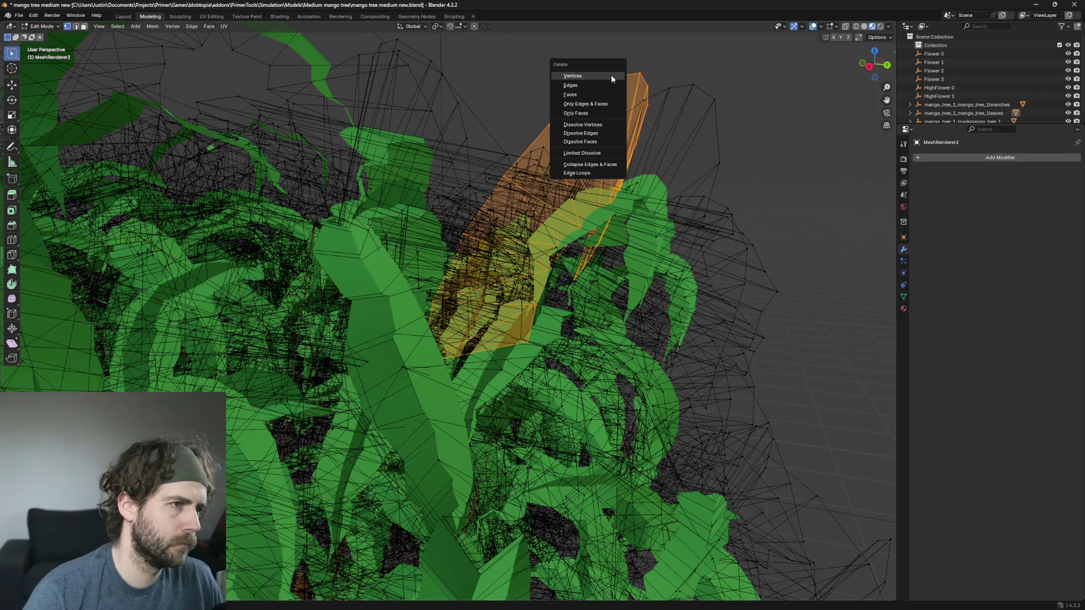
{"action": "left_click", "coordinate": [611, 75]}
Step: Delete a raised leaf, undoing once and redoing the deletion
{"action": "left_click_drag", "start_coordinate": [729, 109], "coordinate": [641, 85]}
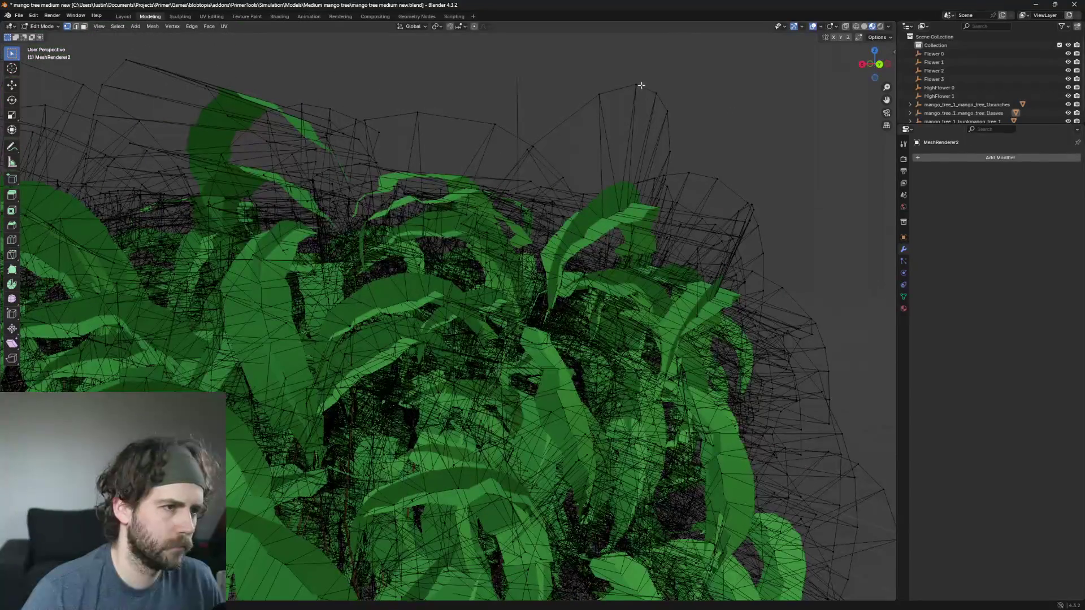
{"action": "left_click", "coordinate": [639, 86]}
{"action": "key", "text": "ctrl+l"}
{"action": "key", "text": "x"}
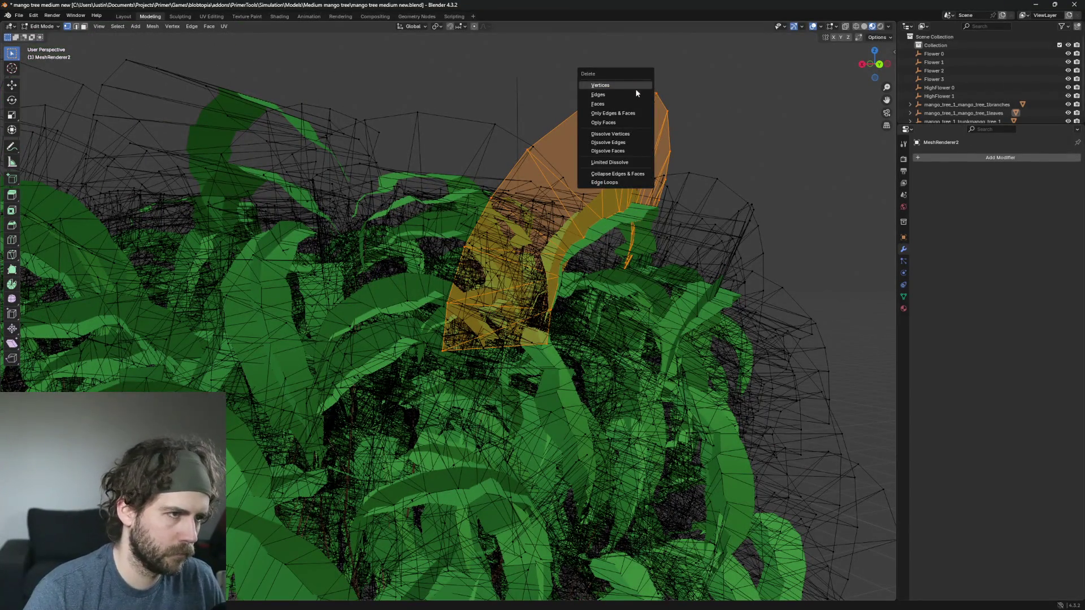
{"action": "left_click", "coordinate": [635, 86]}
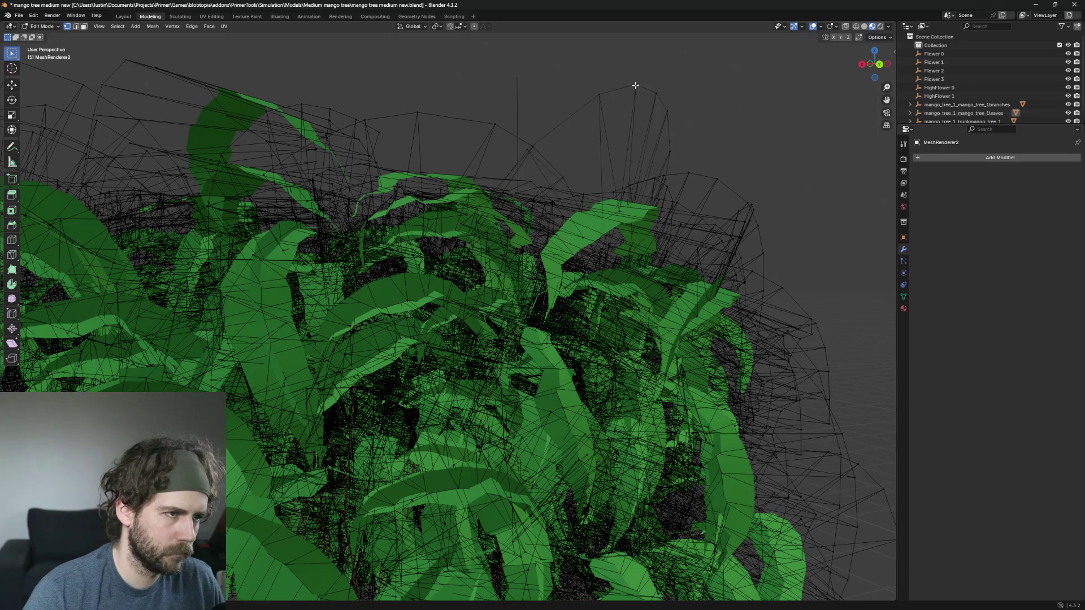
{"action": "key", "text": "ctrl+z"}
{"action": "key", "text": "x"}
{"action": "left_click", "coordinate": [635, 86]}
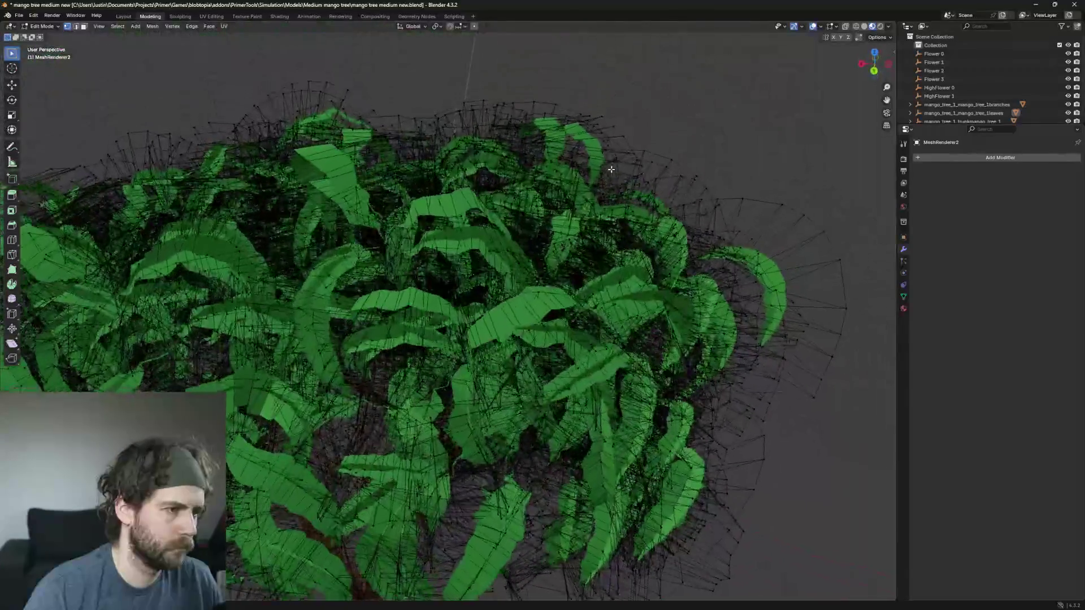
Step: Delete the first large dome piece from the upper canopy
{"action": "scroll", "coordinate": [578, 195], "scroll_direction": "up", "scroll_amount": 5}
{"action": "scroll", "coordinate": [577, 195], "scroll_direction": "down", "scroll_amount": 6}
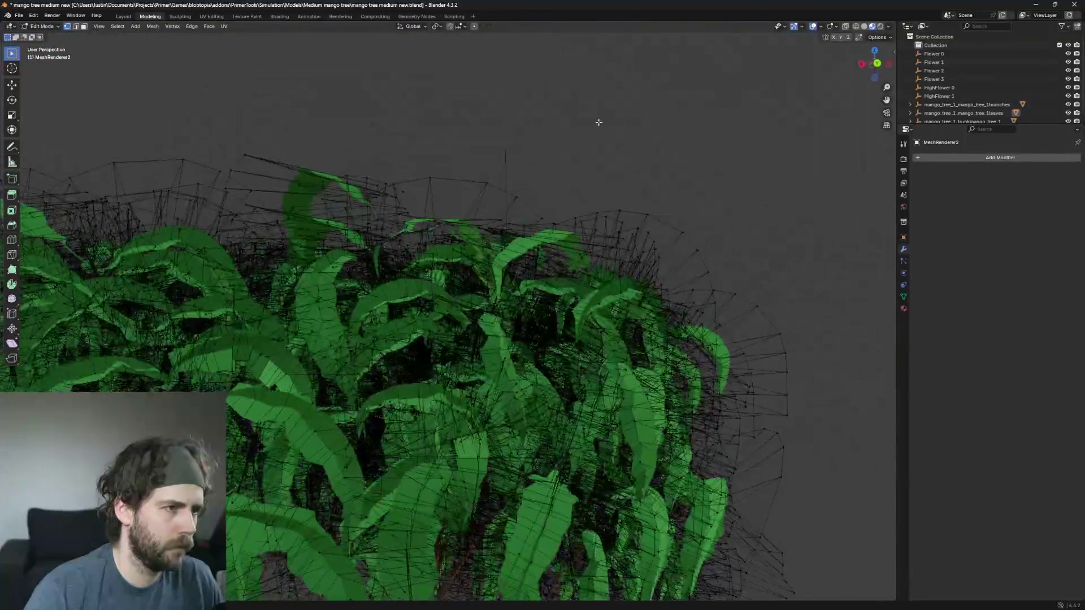
{"action": "left_click", "coordinate": [488, 183]}
{"action": "left_click_drag", "start_coordinate": [490, 184], "coordinate": [513, 212]}
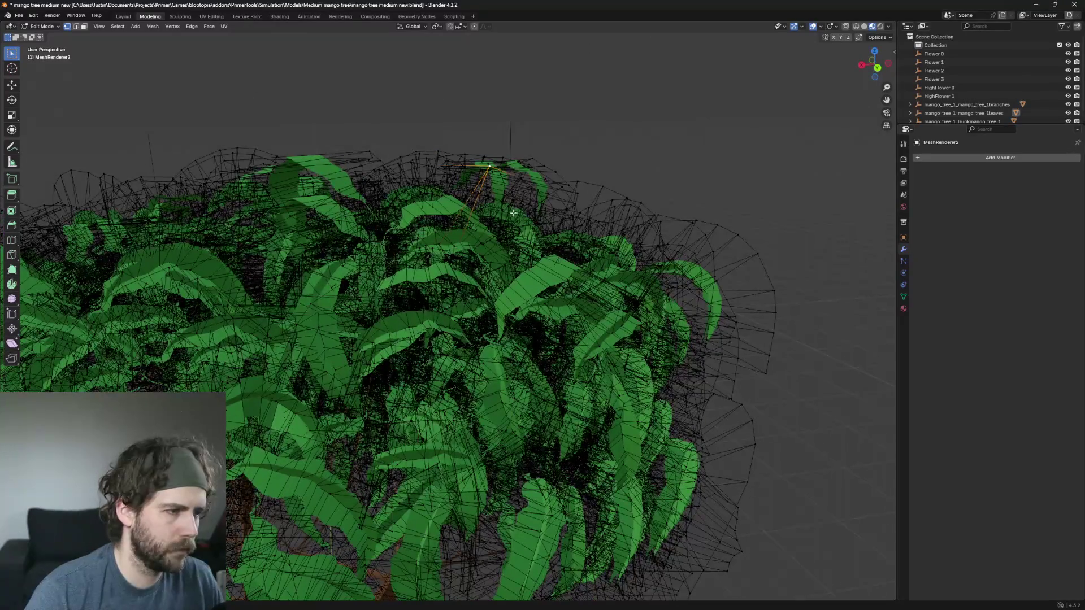
{"action": "mouse_move", "coordinate": [492, 174]}
{"action": "left_mouse_down"}
{"action": "mouse_move", "coordinate": [477, 188]}
{"action": "mouse_move", "coordinate": [554, 191]}
{"action": "mouse_move", "coordinate": [559, 209]}
{"action": "mouse_move", "coordinate": [483, 278]}
{"action": "mouse_move", "coordinate": [523, 270]}
{"action": "left_mouse_up"}
{"action": "key", "text": "ctrl+l"}
{"action": "scroll", "coordinate": [565, 191], "scroll_direction": "up", "scroll_amount": 5}
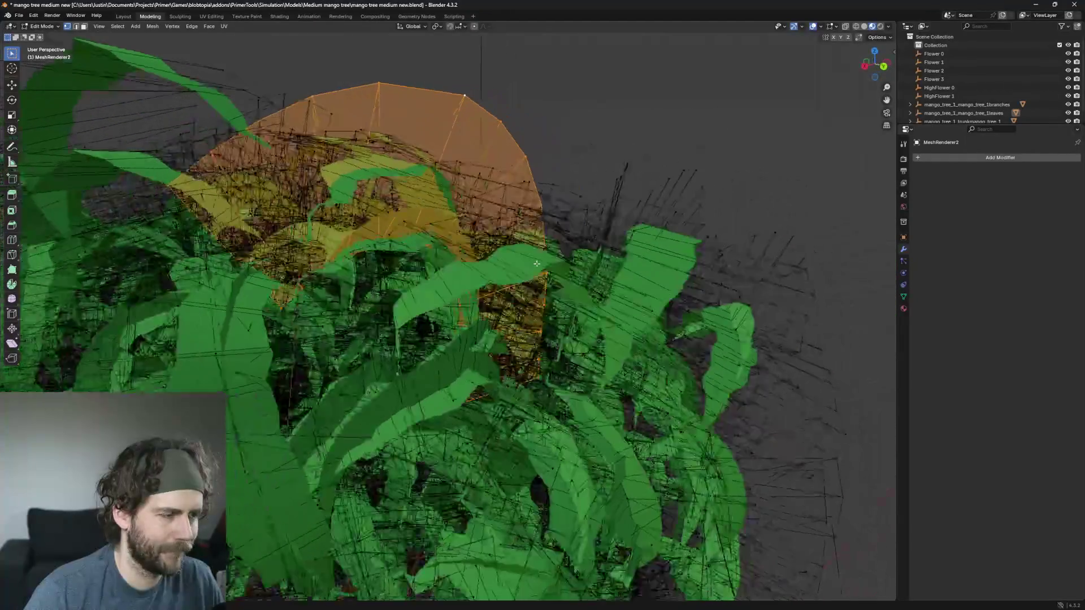
{"action": "key", "text": "x"}
{"action": "left_click", "coordinate": [510, 269]}
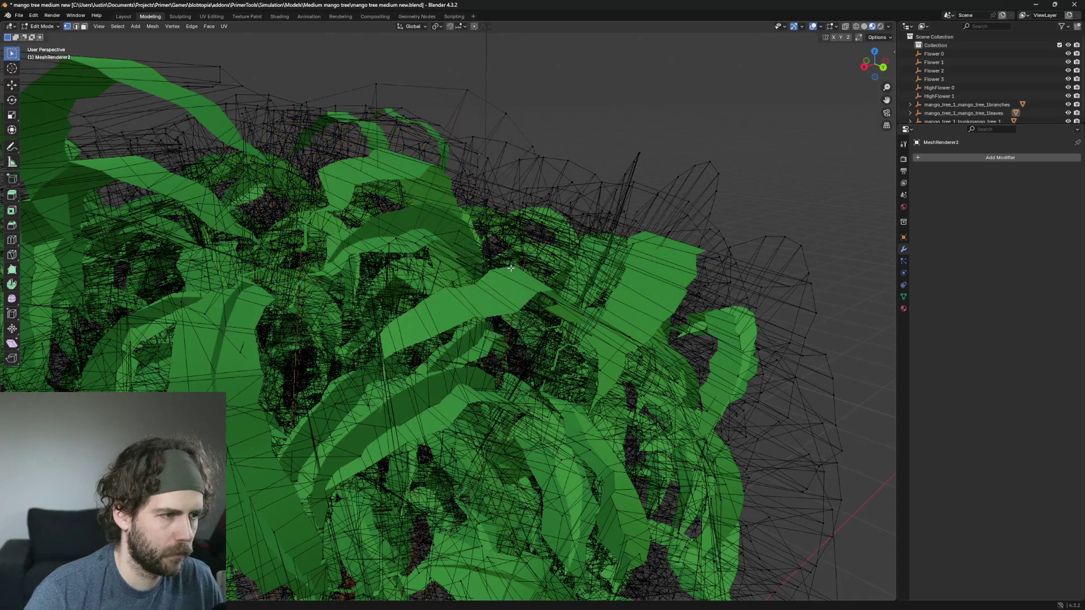
Step: Delete the second large dome piece and orbit to a front view centred on the trunk
{"action": "left_click", "coordinate": [465, 91]}
{"action": "key", "text": "ctrl+l"}
{"action": "key", "text": "x"}
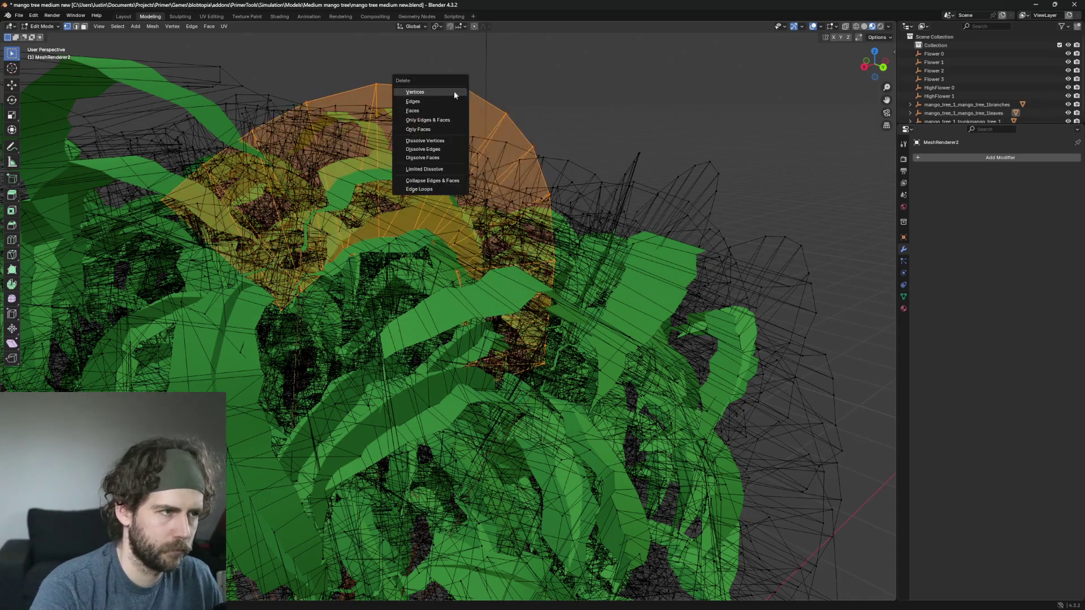
{"action": "left_click", "coordinate": [454, 92]}
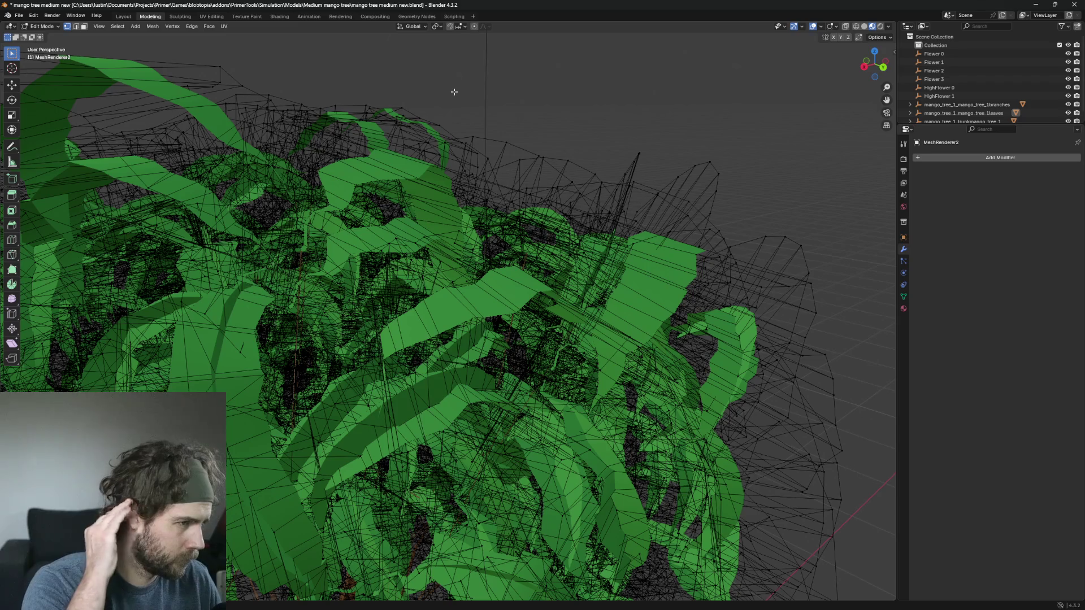
{"action": "scroll", "coordinate": [452, 74], "scroll_direction": "down", "scroll_amount": 5}
{"action": "scroll", "coordinate": [642, 221], "scroll_direction": "up", "scroll_amount": 4}
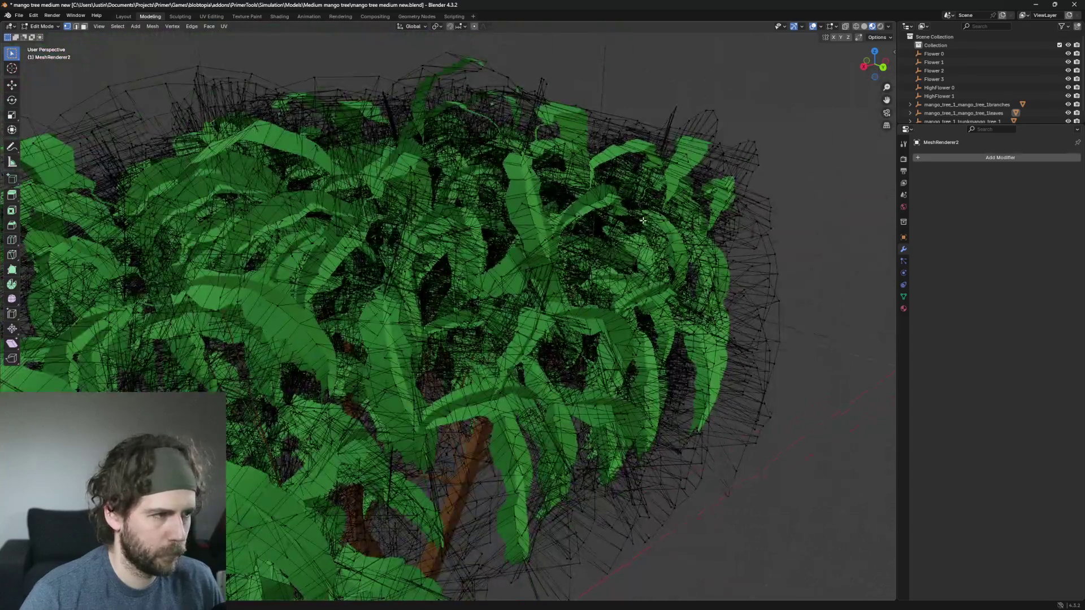
{"action": "mouse_move", "coordinate": [642, 220]}
{"action": "left_mouse_down"}
{"action": "mouse_move", "coordinate": [598, 240]}
{"action": "mouse_move", "coordinate": [490, 252]}
{"action": "mouse_move", "coordinate": [471, 224]}
{"action": "mouse_move", "coordinate": [495, 241]}
{"action": "mouse_move", "coordinate": [519, 235]}
{"action": "left_mouse_up"}
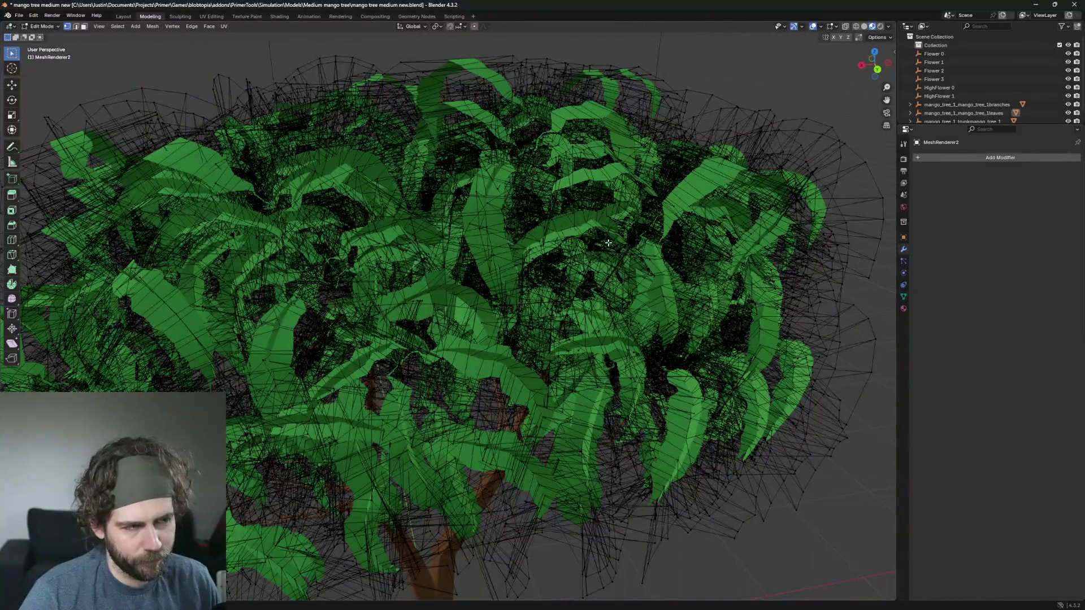
{"action": "left_click_drag", "start_coordinate": [607, 243], "coordinate": [538, 194]}
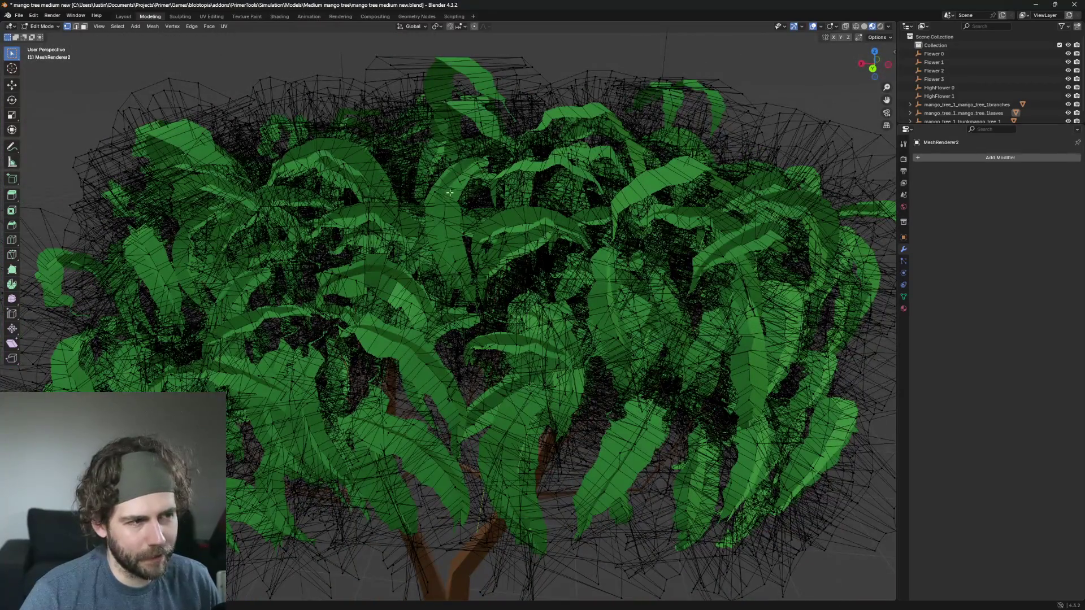
{"action": "left_click_drag", "start_coordinate": [521, 154], "coordinate": [660, 225]}
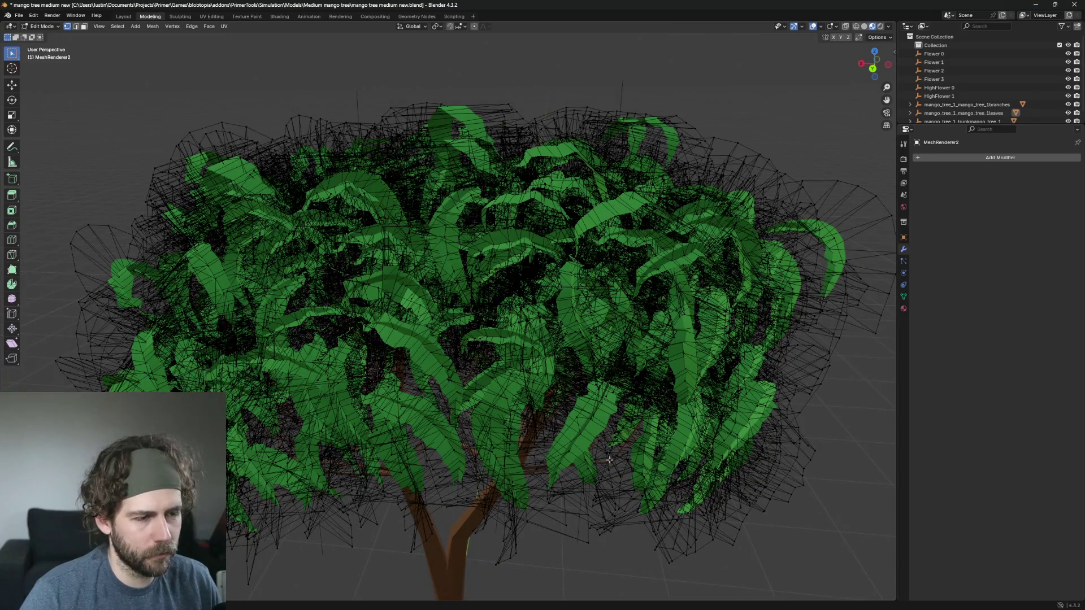
{"action": "scroll", "coordinate": [589, 450], "scroll_direction": "down", "scroll_amount": 3}
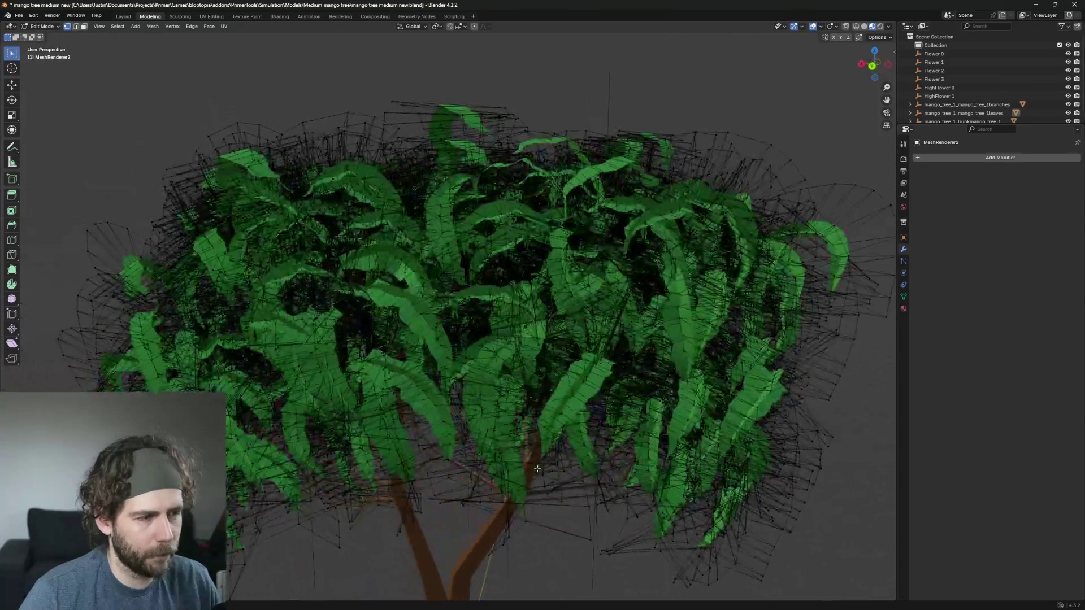
{"action": "scroll", "coordinate": [519, 375], "scroll_direction": "up", "scroll_amount": 5}
{"action": "scroll", "coordinate": [520, 367], "scroll_direction": "up", "scroll_amount": 5}
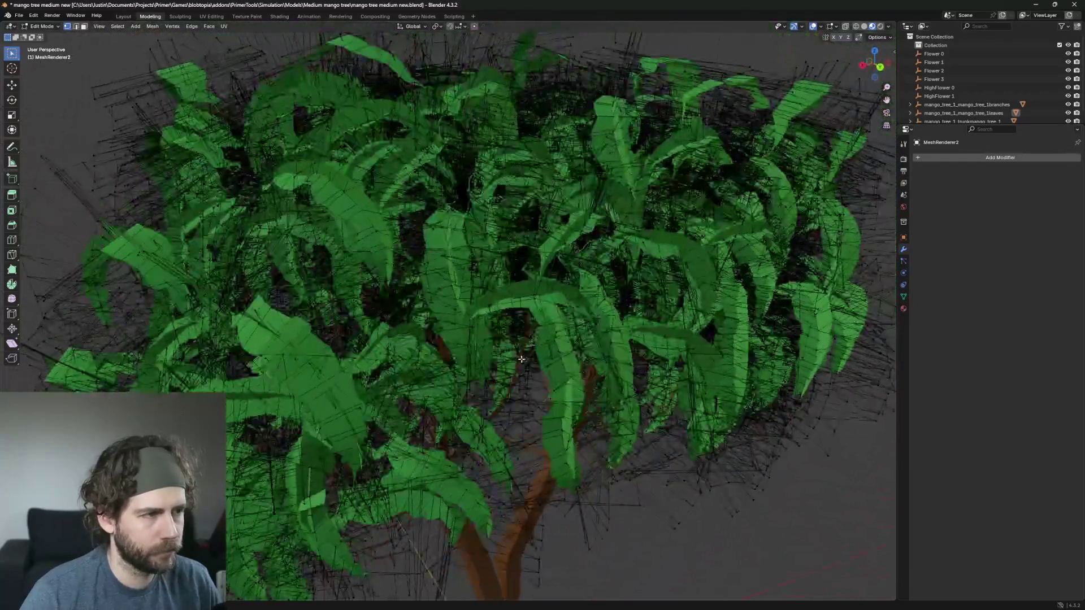
{"action": "scroll", "coordinate": [521, 359], "scroll_direction": "down", "scroll_amount": 4}
{"action": "mouse_move", "coordinate": [521, 359]}
{"action": "left_mouse_down"}
{"action": "mouse_move", "coordinate": [509, 303]}
{"action": "mouse_move", "coordinate": [655, 247]}
{"action": "left_mouse_up"}
{"action": "scroll", "coordinate": [509, 303], "scroll_direction": "down", "scroll_amount": 3}
{"action": "scroll", "coordinate": [509, 303], "scroll_direction": "up", "scroll_amount": 5}
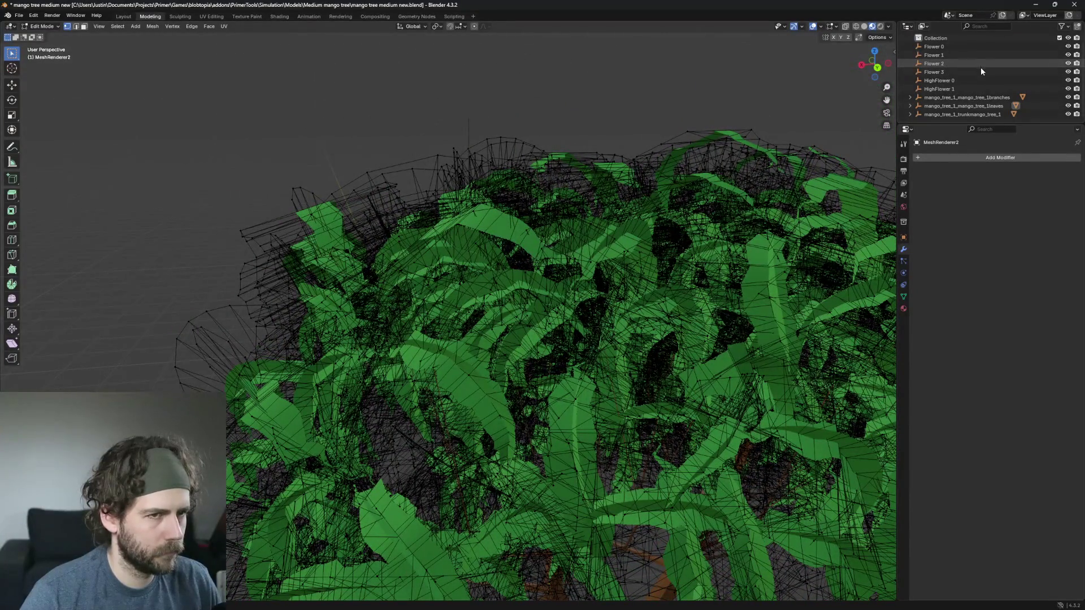
{"action": "scroll", "coordinate": [984, 96], "scroll_direction": "down", "scroll_amount": 1}
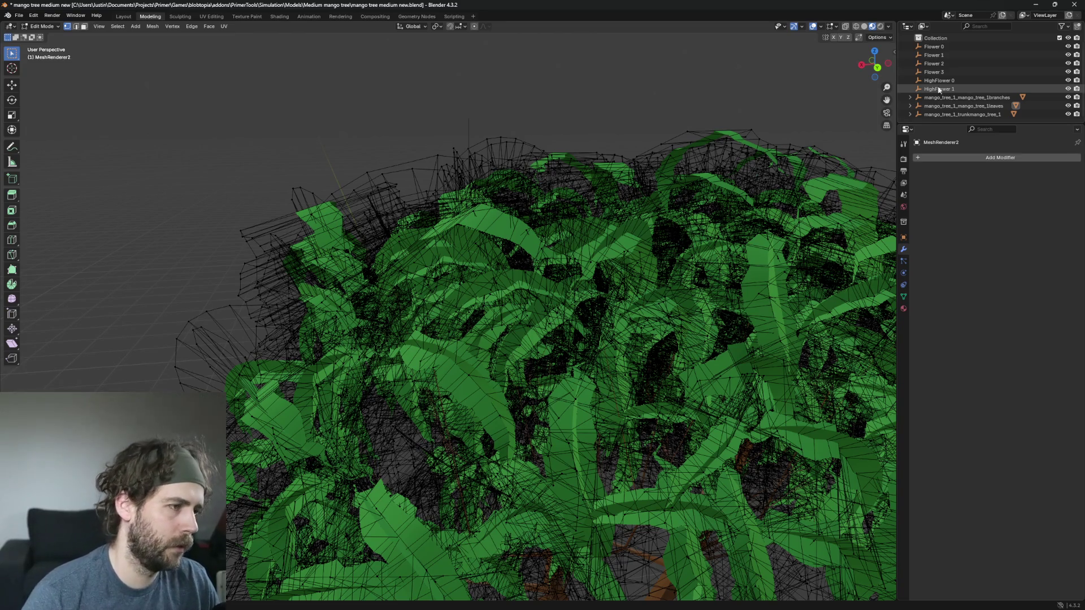
{"action": "scroll", "coordinate": [592, 204], "scroll_direction": "down", "scroll_amount": 4}
{"action": "scroll", "coordinate": [592, 224], "scroll_direction": "up", "scroll_amount": 5}
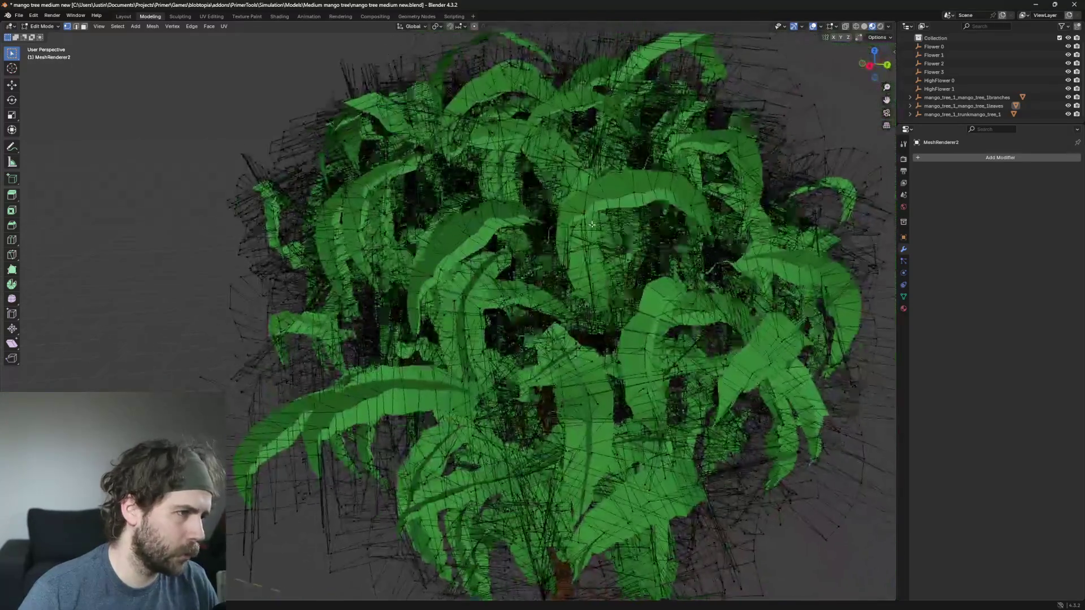
{"action": "mouse_move", "coordinate": [591, 224]}
{"action": "left_mouse_down"}
{"action": "mouse_move", "coordinate": [655, 206]}
{"action": "mouse_move", "coordinate": [698, 212]}
{"action": "mouse_move", "coordinate": [692, 230]}
{"action": "left_mouse_up"}
Step: Delete the first two stray domes at the canopy's side edge by selecting each linked piece
{"action": "left_click", "coordinate": [637, 192]}
{"action": "scroll", "coordinate": [668, 201], "scroll_direction": "up", "scroll_amount": 2}
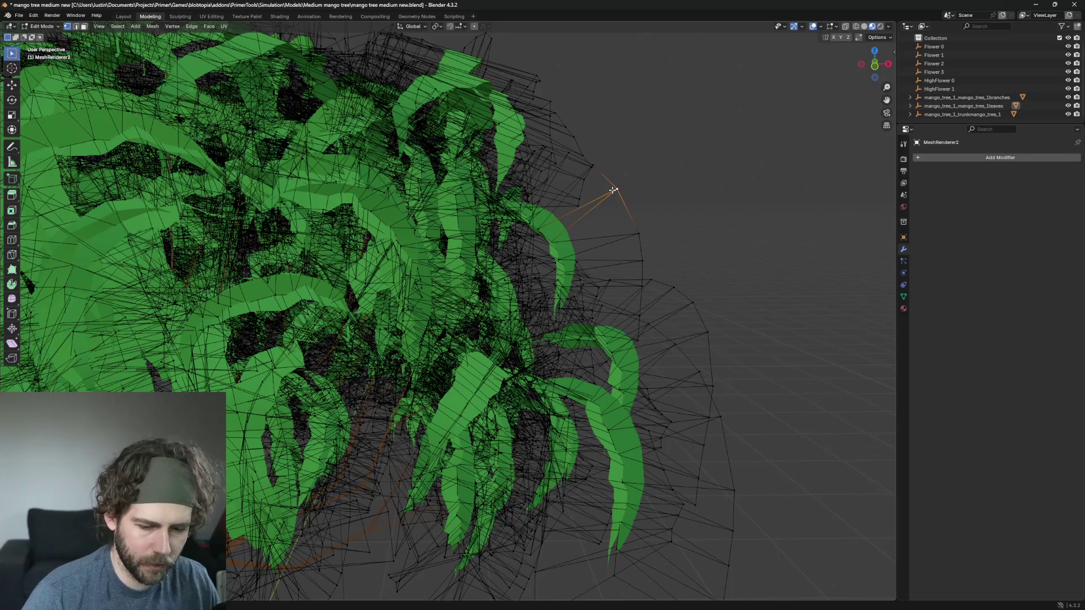
{"action": "key", "text": "ctrl+l"}
{"action": "key", "text": "x"}
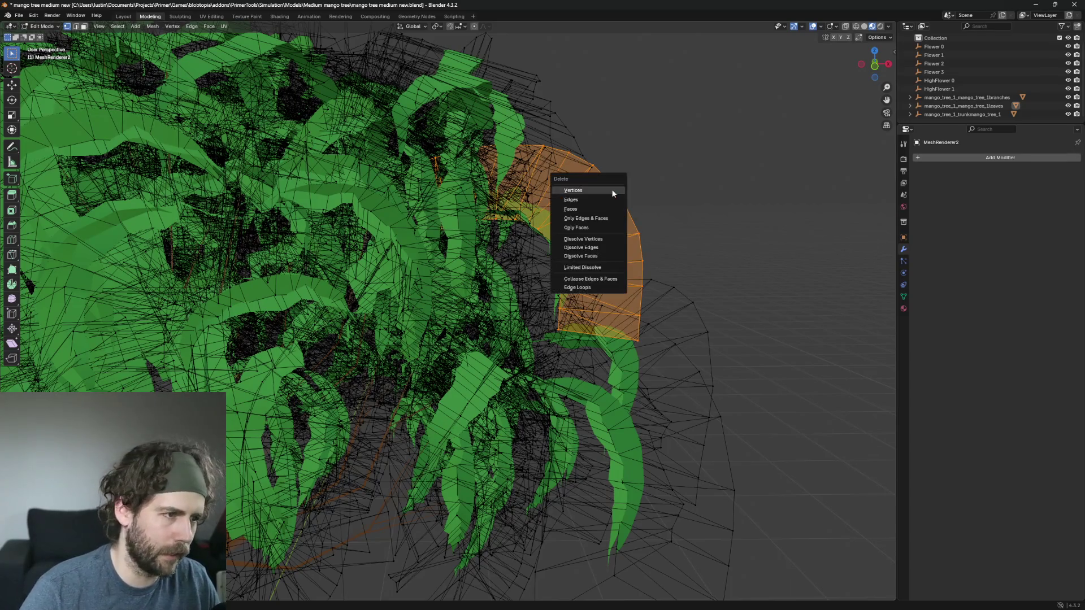
{"action": "left_click", "coordinate": [612, 192]}
{"action": "left_click", "coordinate": [613, 191]}
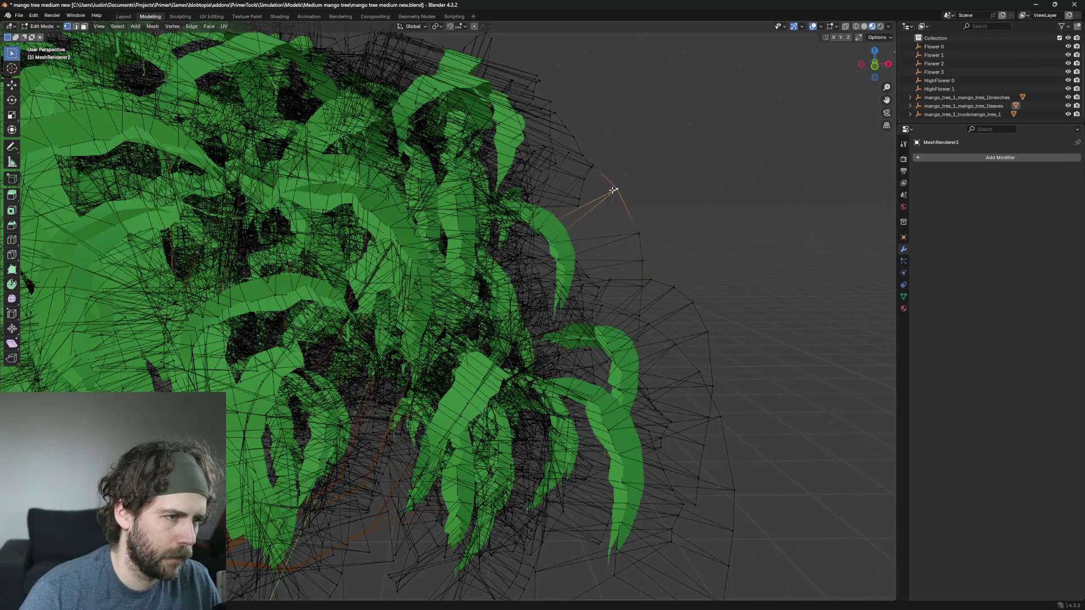
{"action": "key", "text": "ctrl+l"}
{"action": "key", "text": "x"}
{"action": "left_click", "coordinate": [614, 190]}
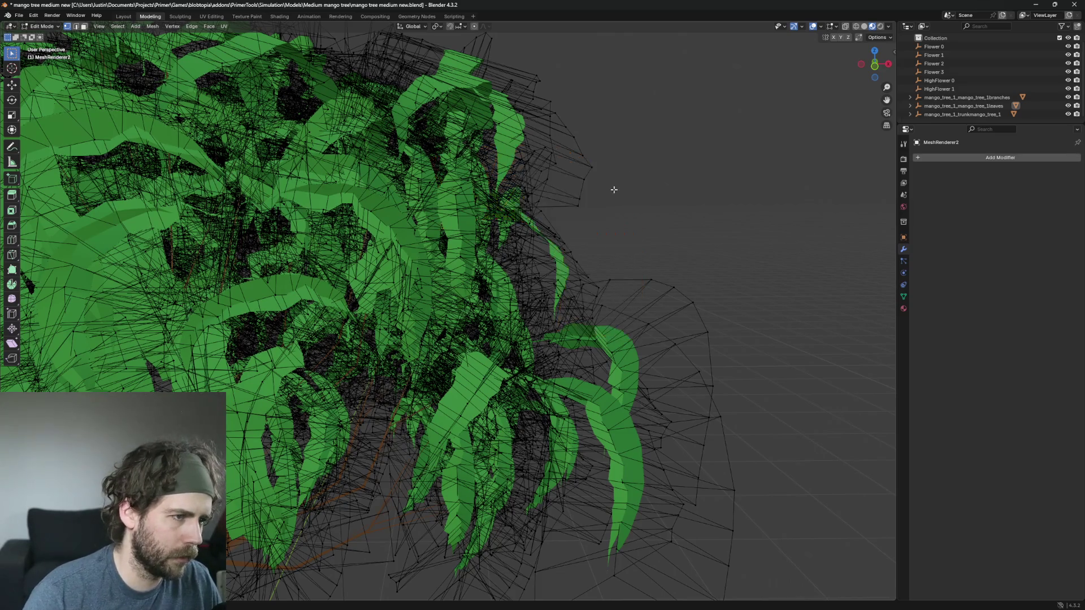
Step: Delete two more stray dome pieces lower on the canopy side
{"action": "scroll", "coordinate": [771, 213], "scroll_direction": "up", "scroll_amount": 3}
{"action": "left_click", "coordinate": [679, 295]}
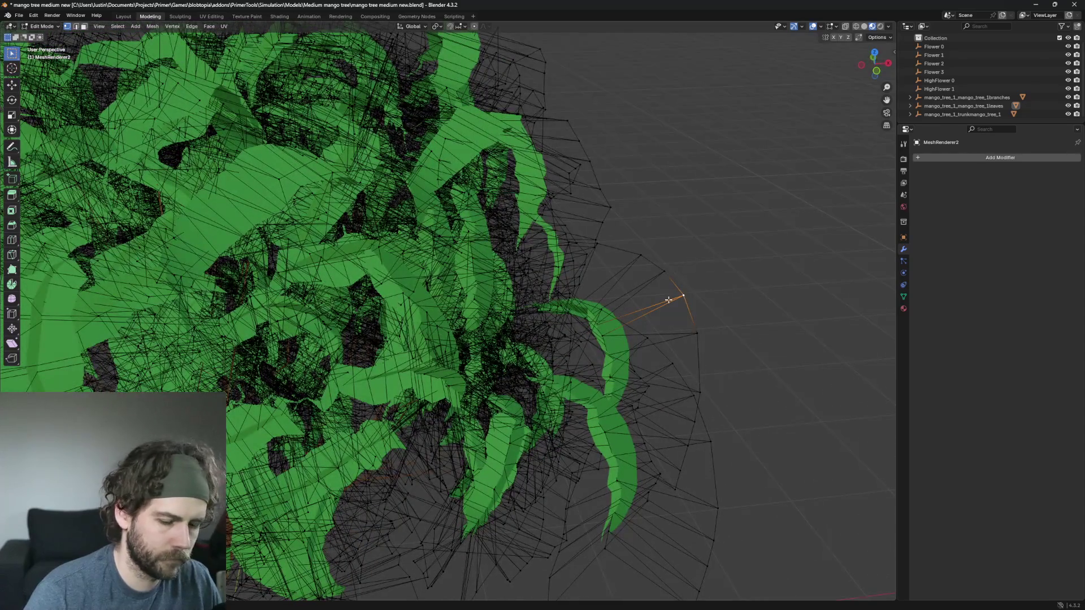
{"action": "key", "text": "ctrl+l"}
{"action": "key", "text": "x"}
{"action": "left_click", "coordinate": [668, 303]}
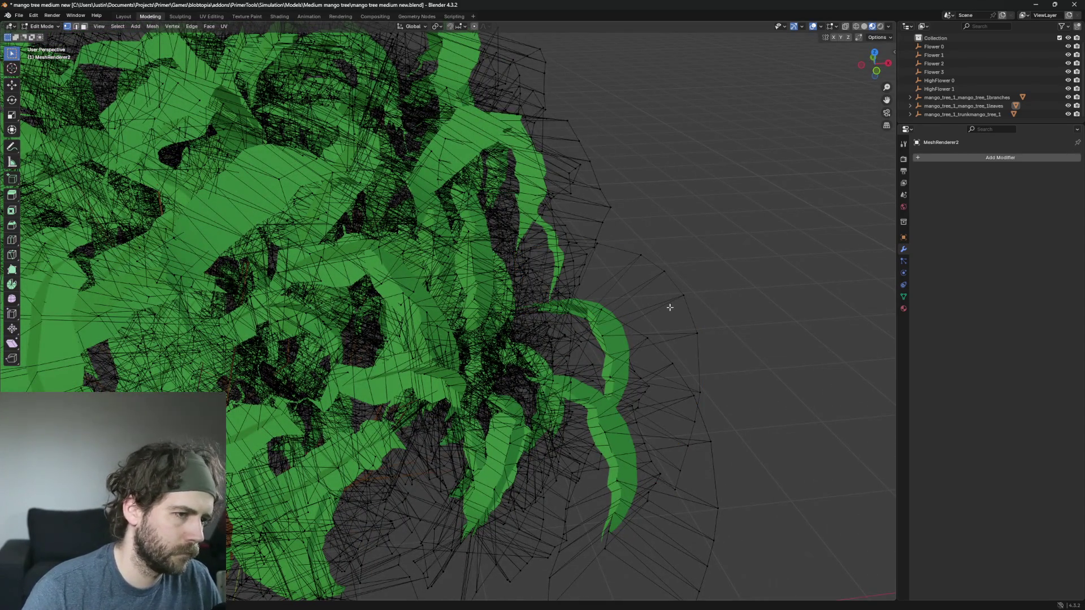
{"action": "left_click", "coordinate": [678, 295]}
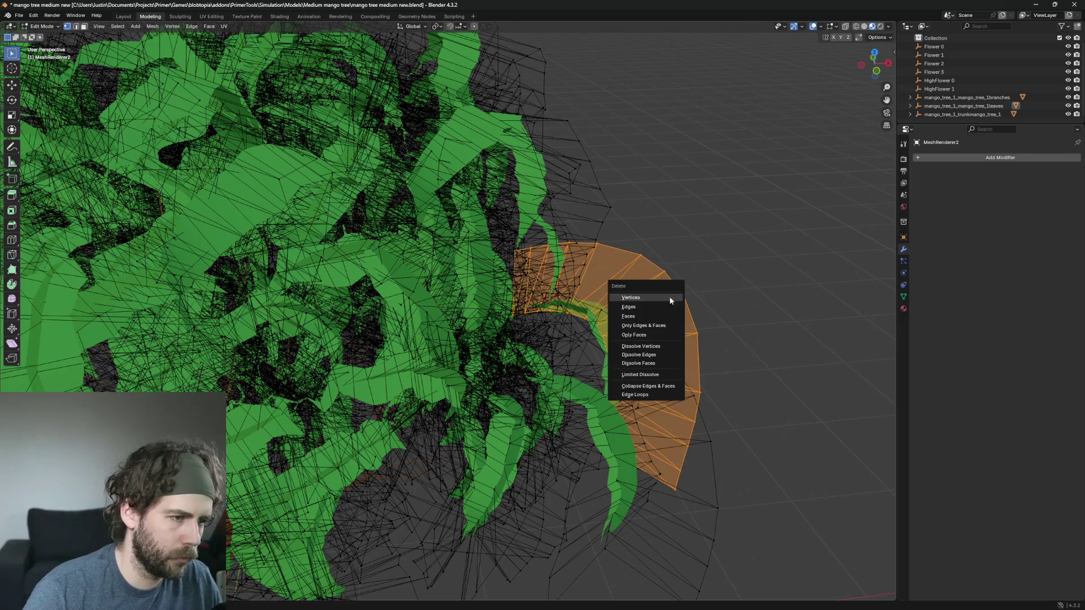
{"action": "left_click", "coordinate": [669, 297]}
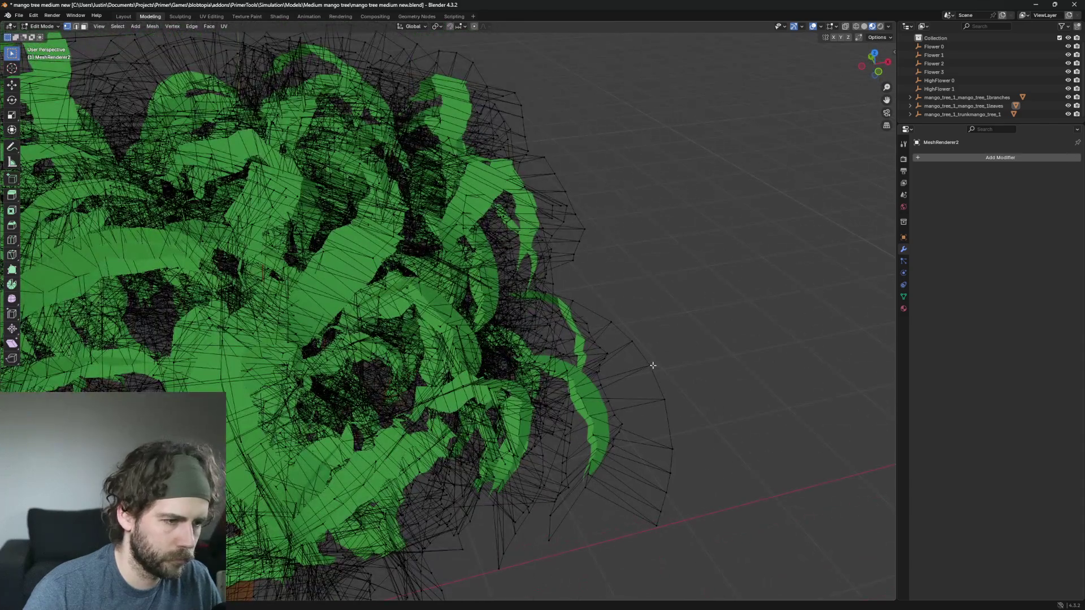
Step: Delete two stray dome fans near the canopy's lower edge, then zoom to check the result
{"action": "left_click", "coordinate": [650, 366]}
{"action": "key", "text": "ctrl+l"}
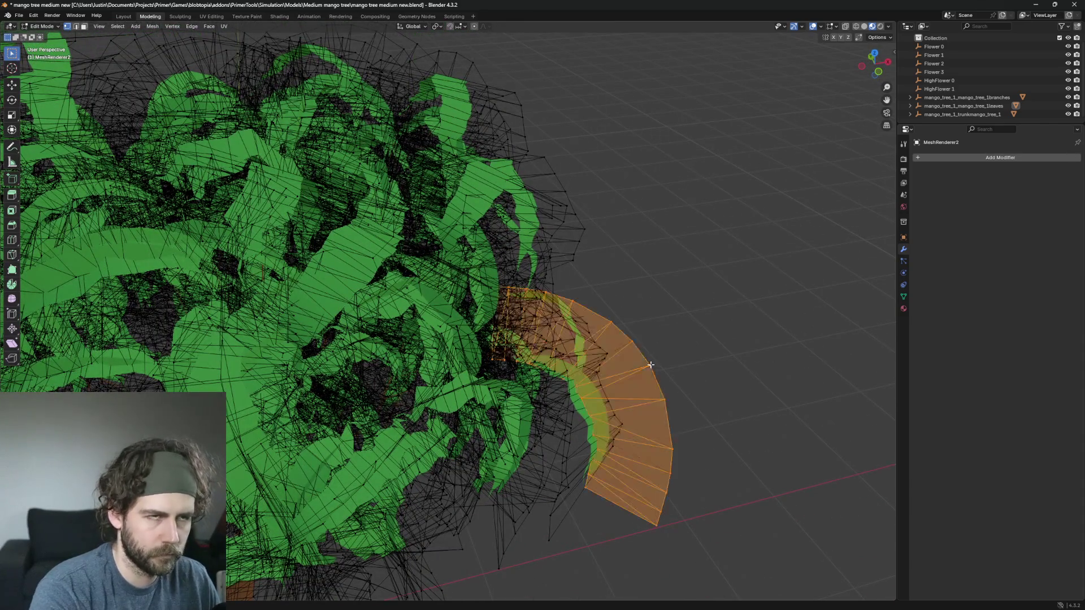
{"action": "key", "text": "x"}
{"action": "left_click", "coordinate": [650, 366]}
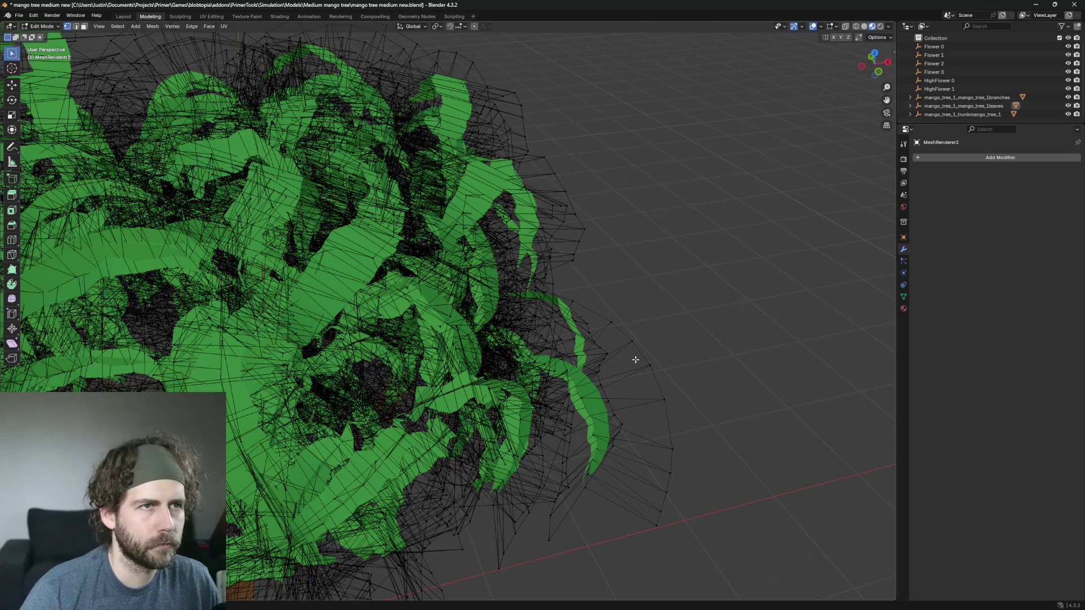
{"action": "scroll", "coordinate": [688, 408], "scroll_direction": "up", "scroll_amount": 3}
{"action": "scroll", "coordinate": [688, 408], "scroll_direction": "down", "scroll_amount": 3}
{"action": "left_click", "coordinate": [692, 343]}
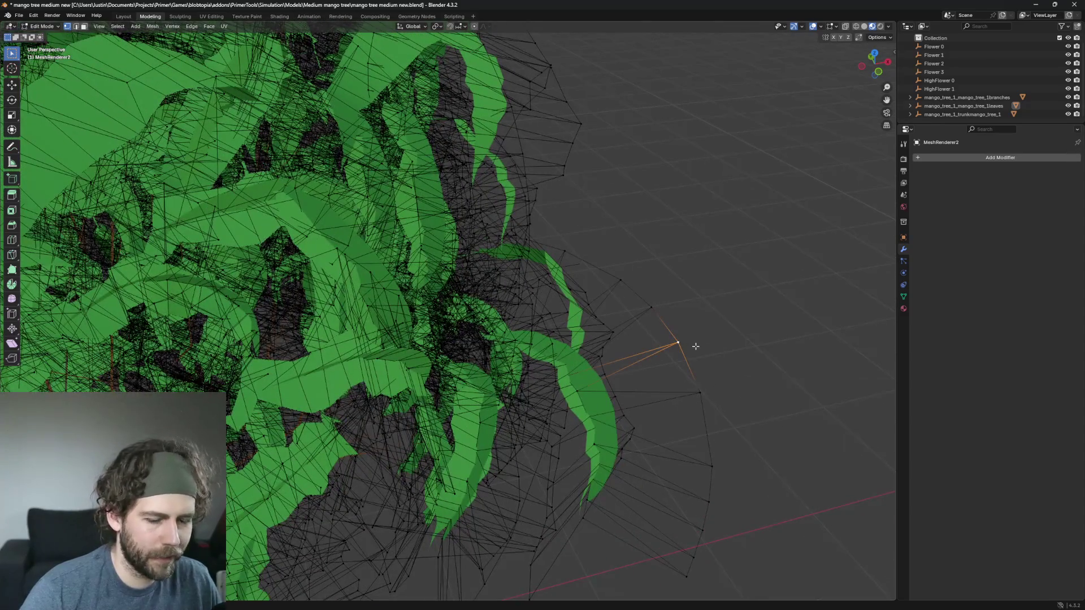
{"action": "key", "text": "ctrl+l"}
{"action": "key", "text": "x"}
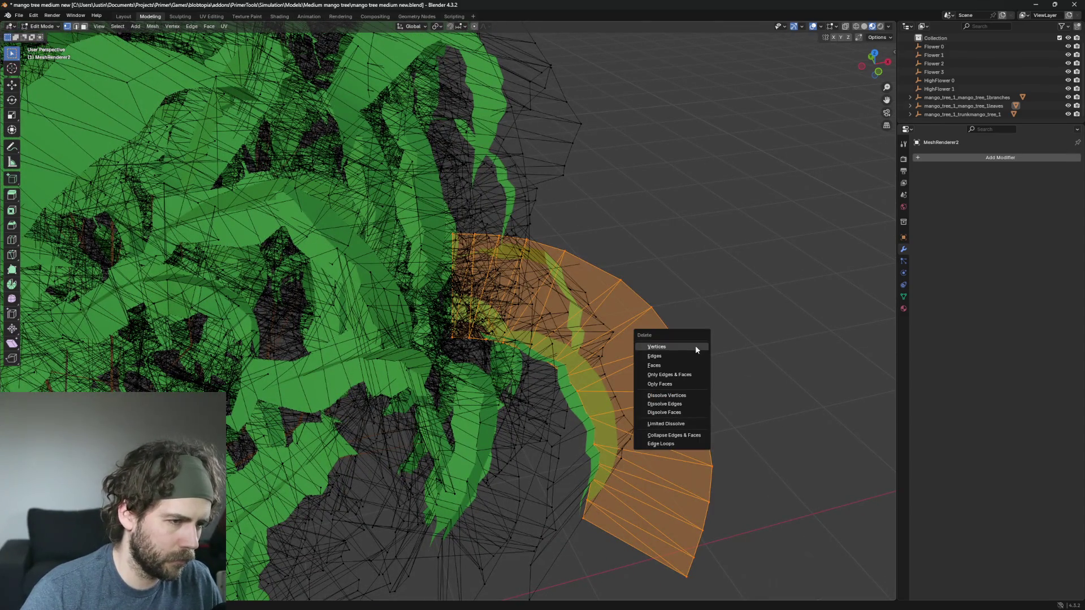
{"action": "left_click", "coordinate": [695, 346]}
{"action": "scroll", "coordinate": [685, 400], "scroll_direction": "down", "scroll_amount": 5}
{"action": "scroll", "coordinate": [667, 396], "scroll_direction": "up", "scroll_amount": 4}
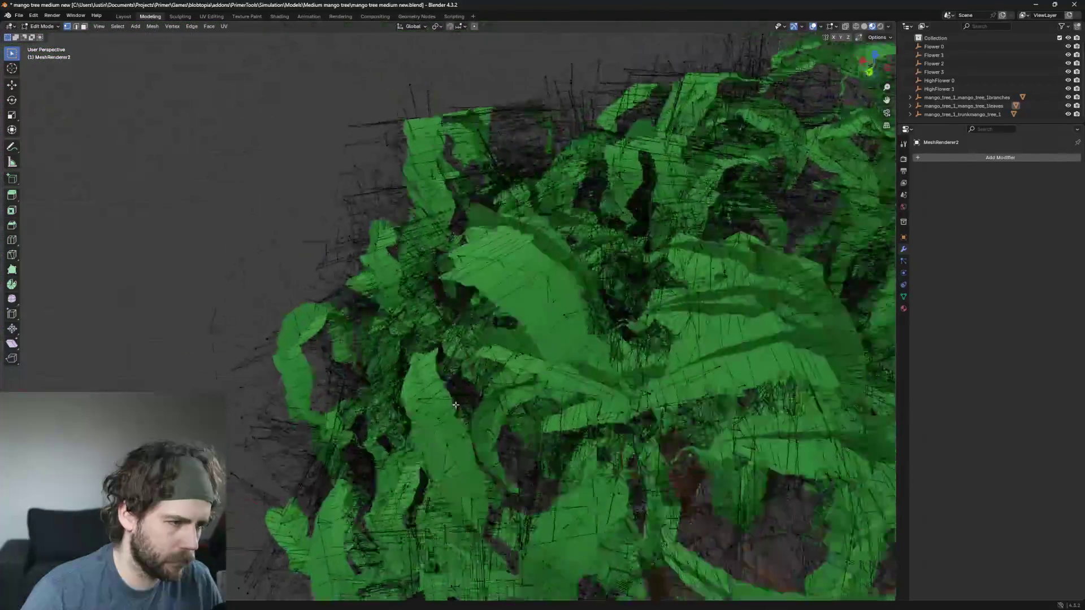
{"action": "scroll", "coordinate": [638, 389], "scroll_direction": "down", "scroll_amount": 2}
{"action": "scroll", "coordinate": [637, 389], "scroll_direction": "up", "scroll_amount": 5}
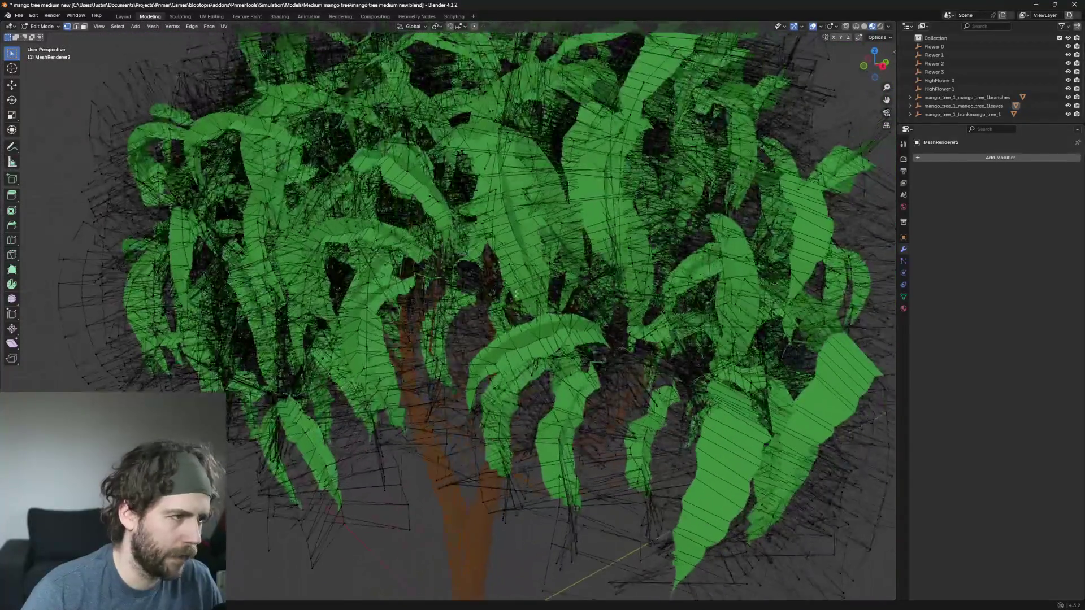
{"action": "scroll", "coordinate": [706, 327], "scroll_direction": "down", "scroll_amount": 4}
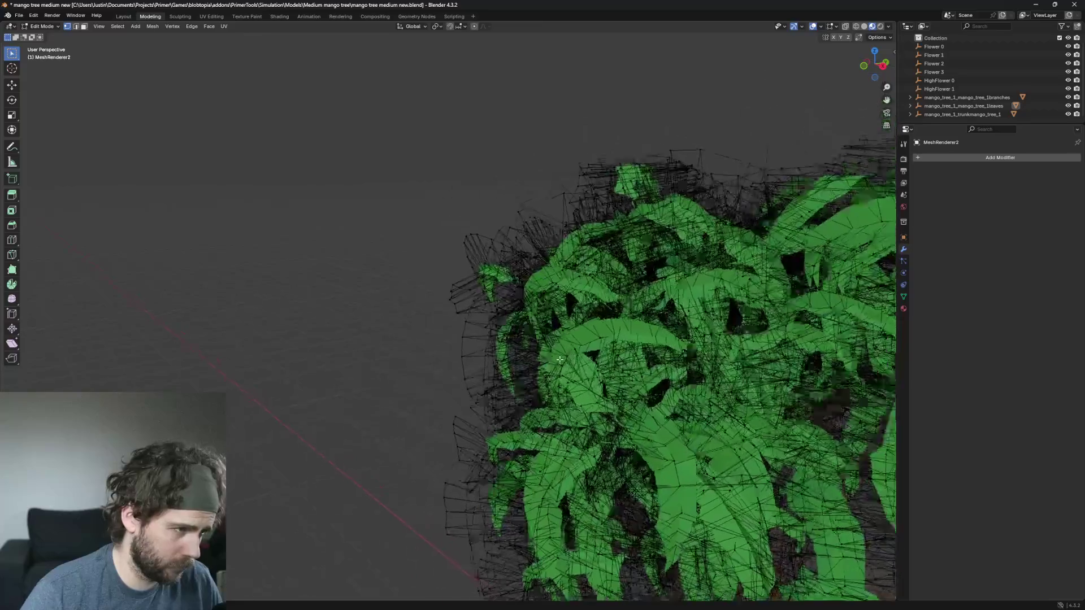
{"action": "scroll", "coordinate": [634, 304], "scroll_direction": "up", "scroll_amount": 6}
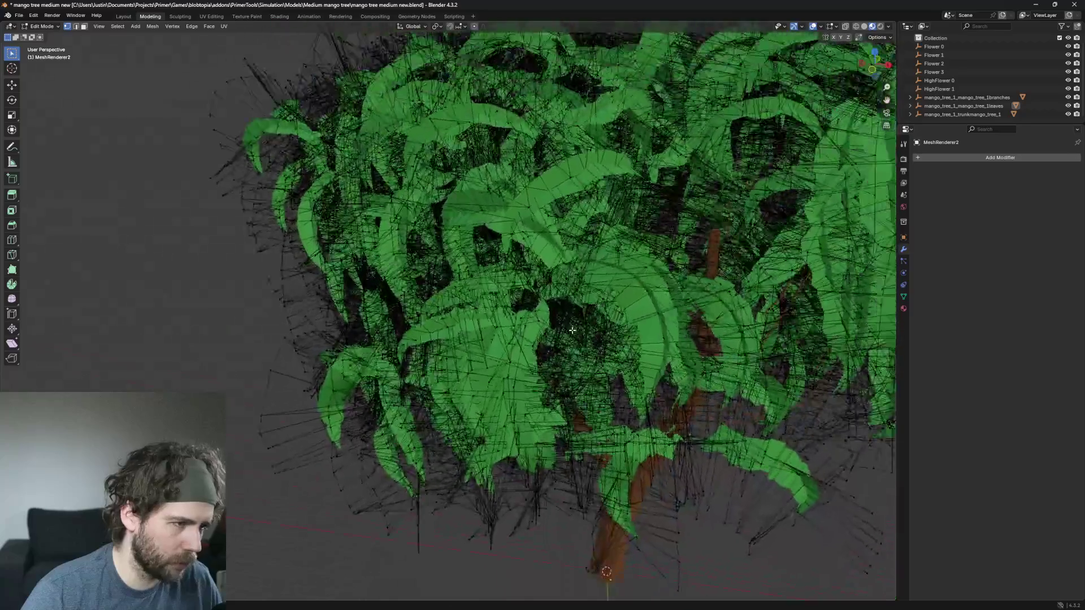
{"action": "scroll", "coordinate": [619, 249], "scroll_direction": "down", "scroll_amount": 8}
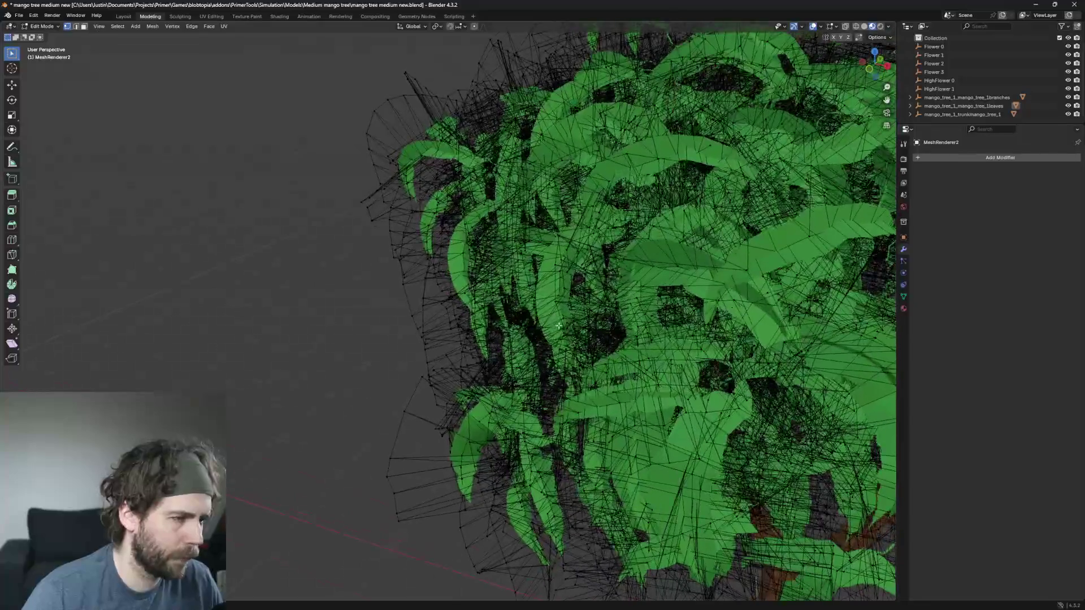
{"action": "scroll", "coordinate": [585, 306], "scroll_direction": "down", "scroll_amount": 2}
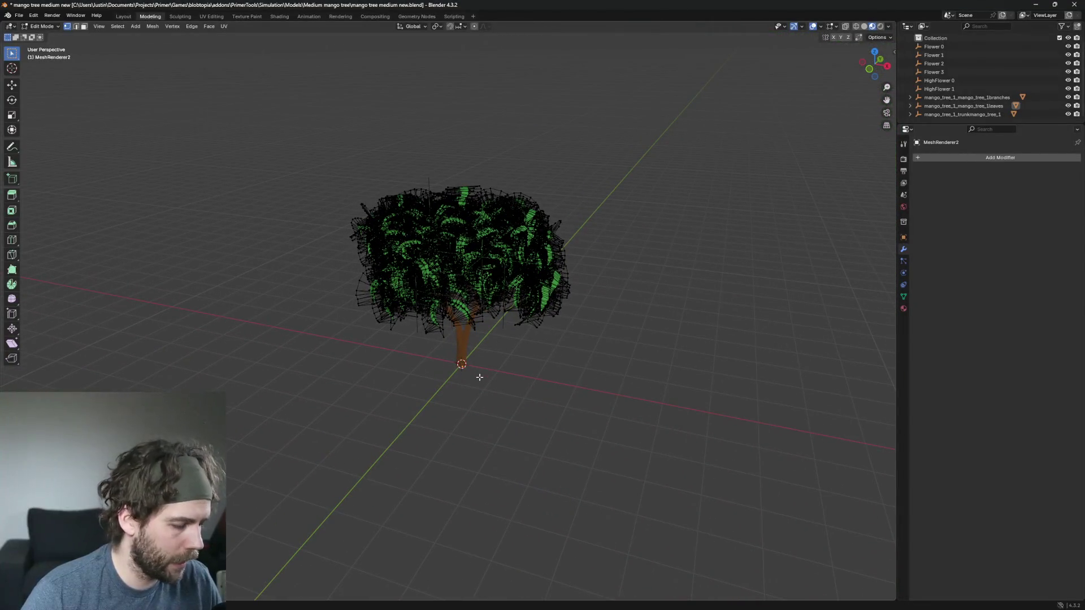
Step: Inspect the whole tree in Object Mode, then return to editing the leaf mesh
{"action": "key", "text": "Tab"}
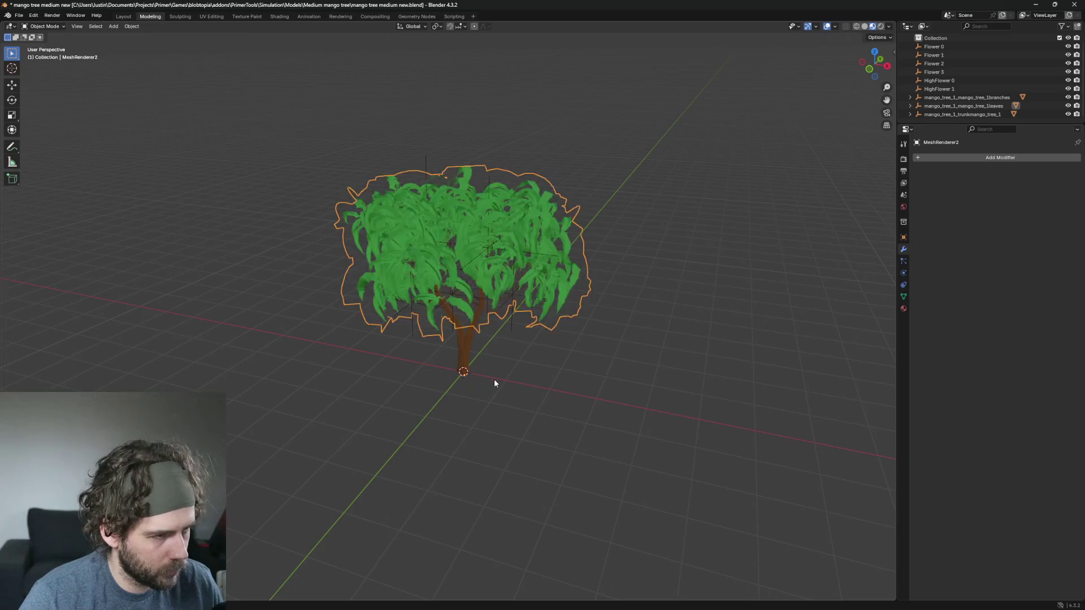
{"action": "scroll", "coordinate": [475, 381], "scroll_direction": "up", "scroll_amount": 8}
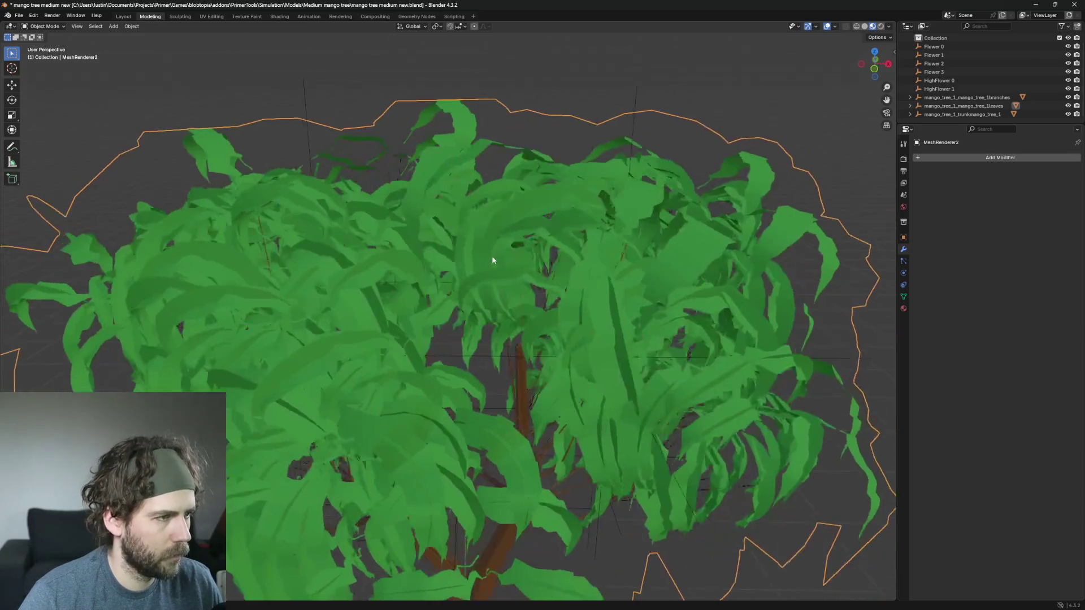
{"action": "key", "text": "Tab"}
{"action": "scroll", "coordinate": [604, 269], "scroll_direction": "down", "scroll_amount": 2}
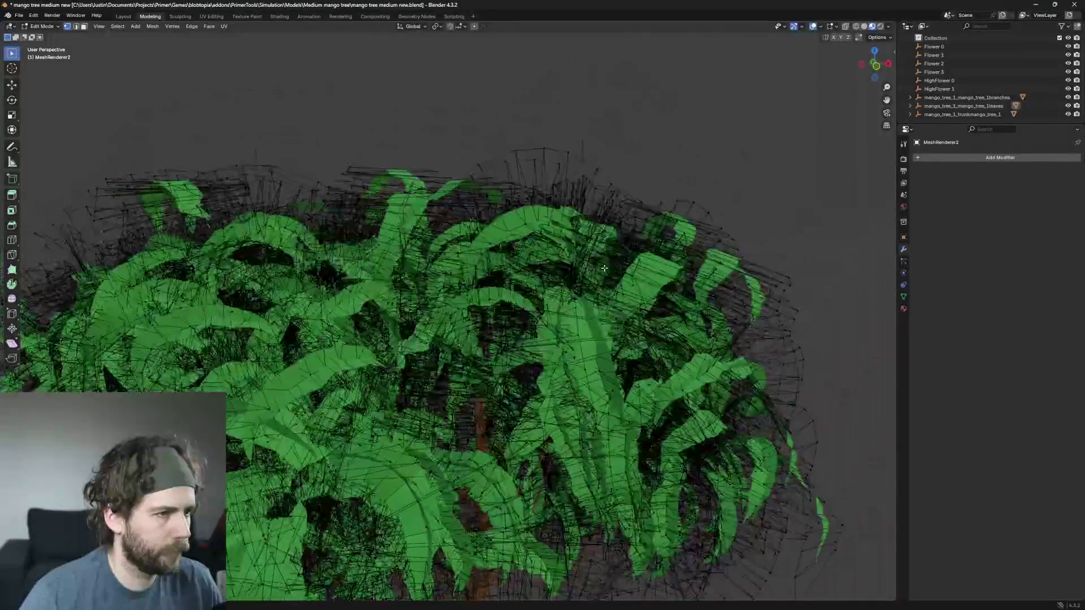
{"action": "scroll", "coordinate": [604, 269], "scroll_direction": "down", "scroll_amount": 2}
{"action": "scroll", "coordinate": [567, 346], "scroll_direction": "up", "scroll_amount": 4}
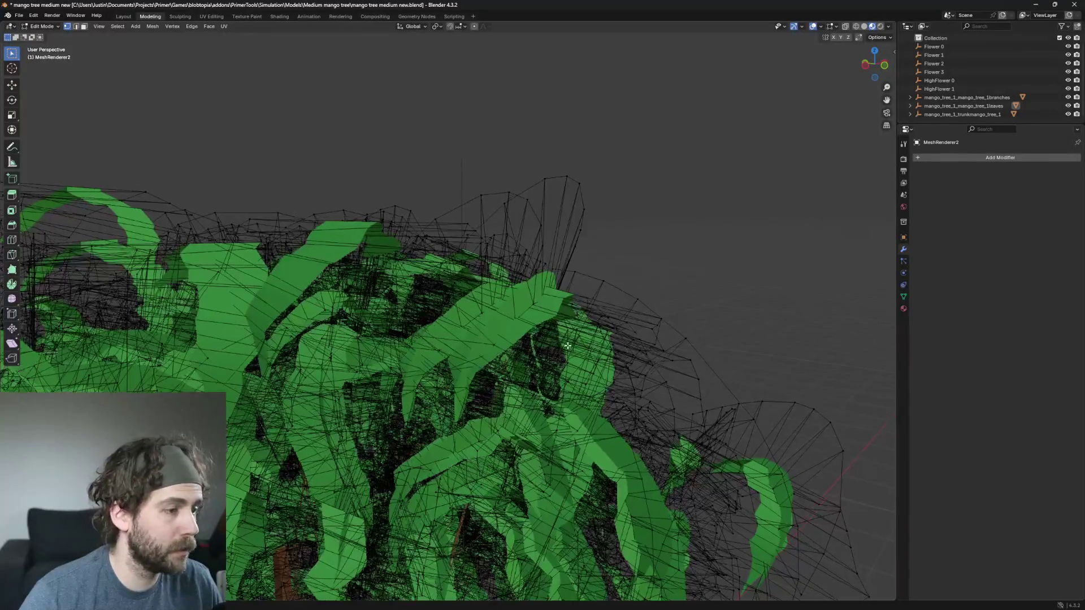
{"action": "scroll", "coordinate": [568, 345], "scroll_direction": "down", "scroll_amount": 2}
{"action": "scroll", "coordinate": [603, 286], "scroll_direction": "up", "scroll_amount": 2}
{"action": "scroll", "coordinate": [628, 281], "scroll_direction": "down", "scroll_amount": 2}
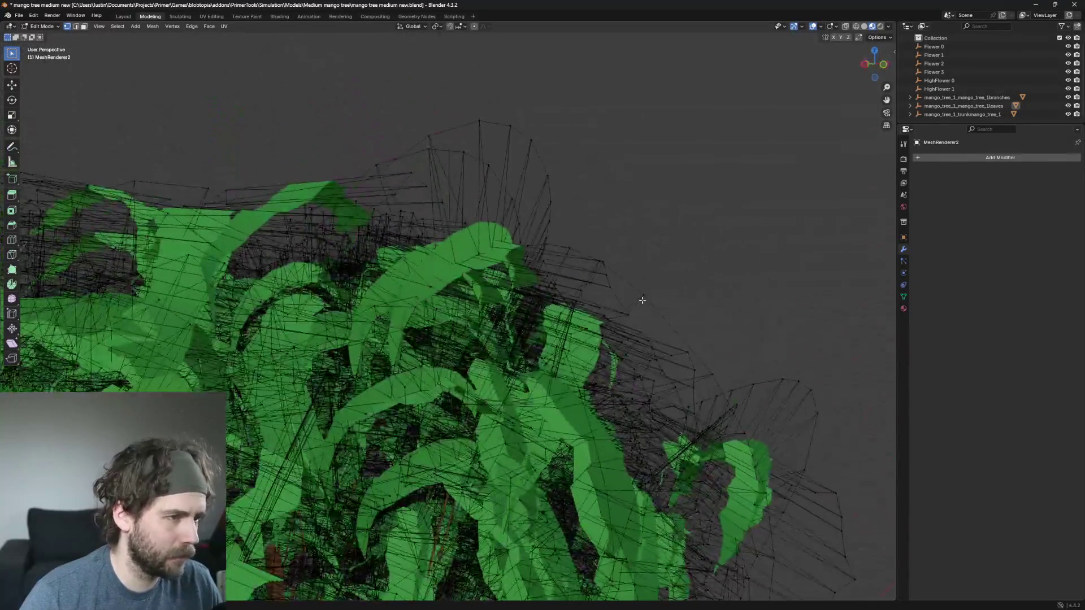
Step: Delete the tall dome atop the canopy and the connected spike piece beside it
{"action": "left_click", "coordinate": [510, 126]}
{"action": "key", "text": "ctrl+l"}
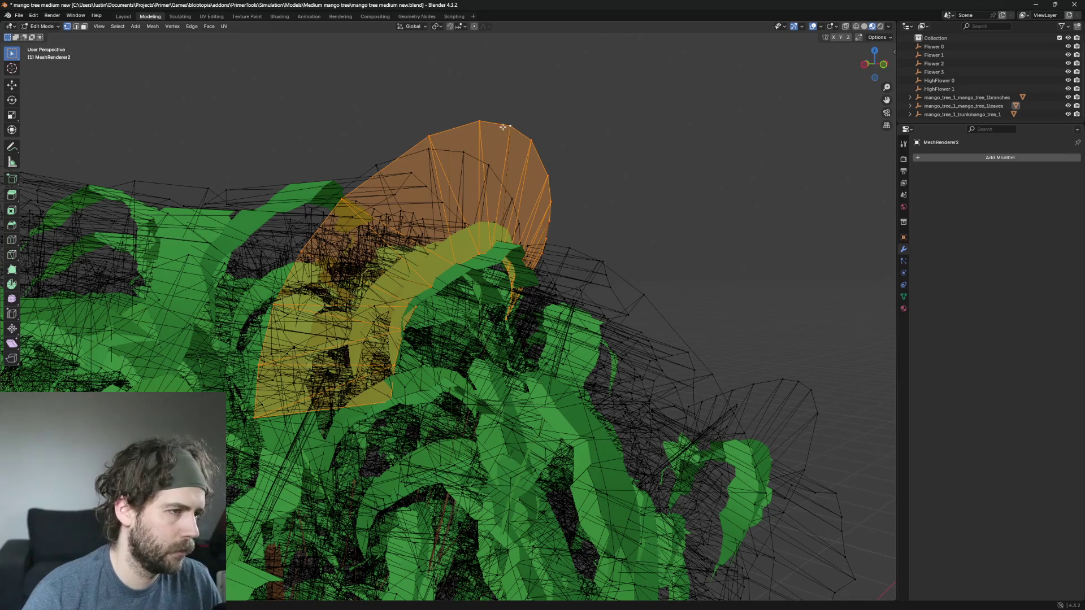
{"action": "scroll", "coordinate": [599, 153], "scroll_direction": "down", "scroll_amount": 2}
{"action": "scroll", "coordinate": [582, 137], "scroll_direction": "up", "scroll_amount": 2}
{"action": "key", "text": "x"}
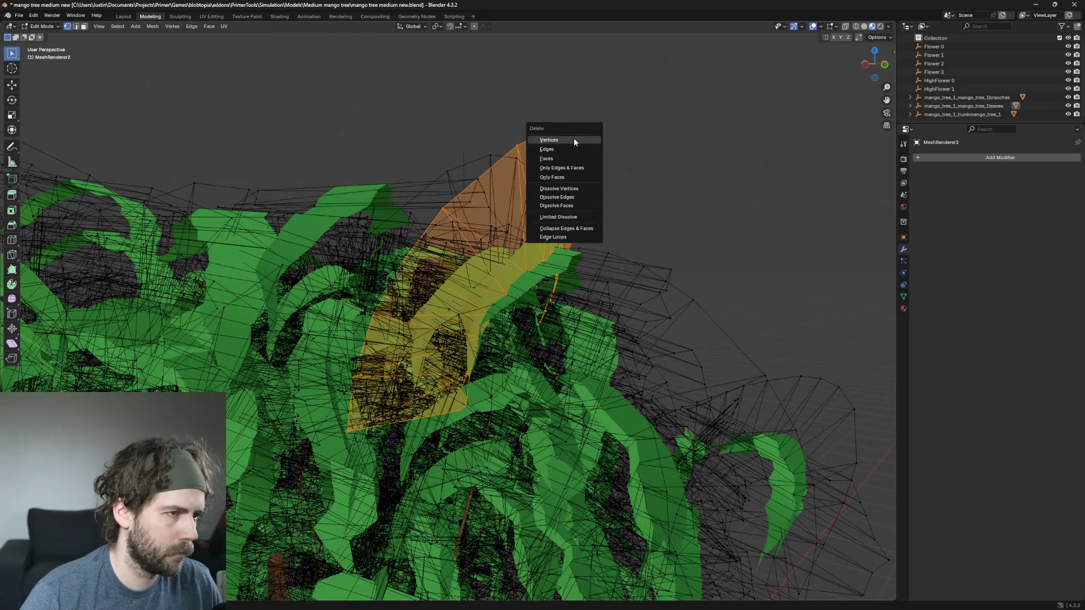
{"action": "left_click", "coordinate": [574, 140]}
{"action": "scroll", "coordinate": [620, 150], "scroll_direction": "up", "scroll_amount": 3}
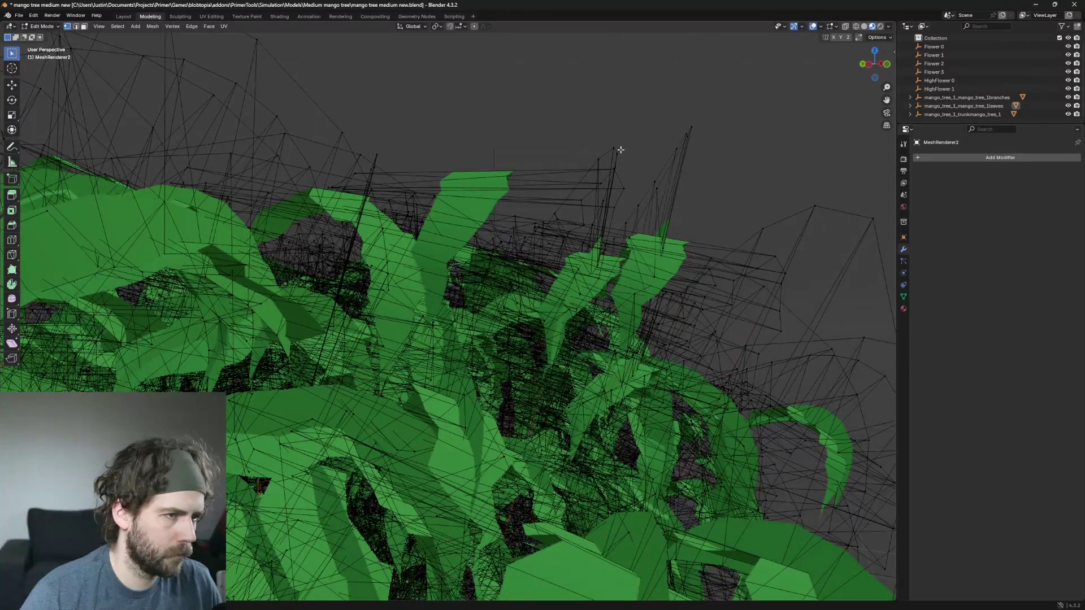
{"action": "scroll", "coordinate": [621, 149], "scroll_direction": "down", "scroll_amount": 3}
{"action": "left_click", "coordinate": [574, 121]}
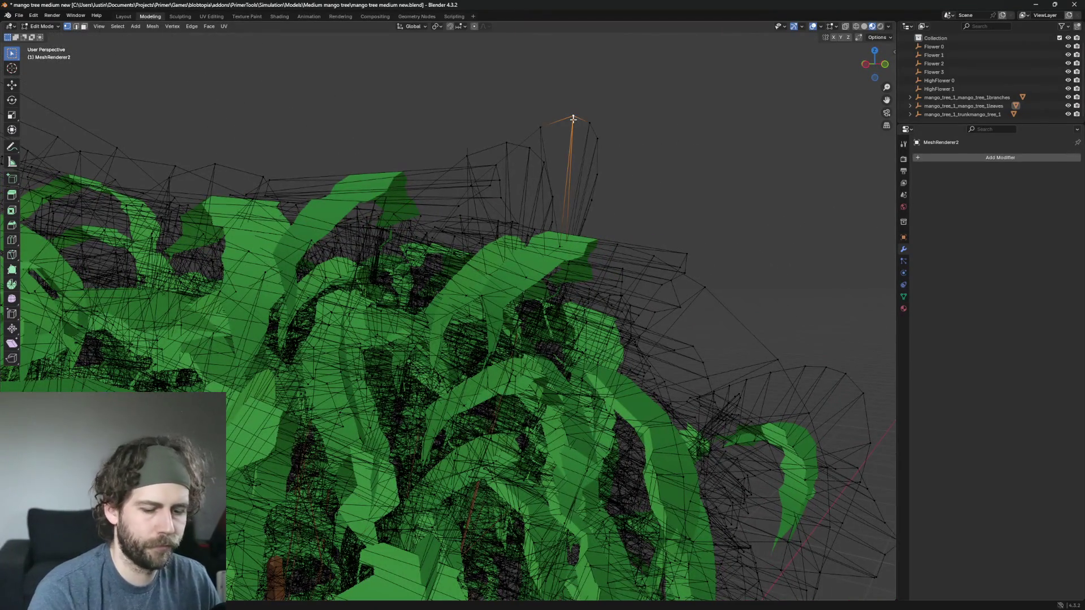
{"action": "key", "text": "ctrl+l"}
{"action": "key", "text": "x"}
{"action": "left_click", "coordinate": [575, 121]}
Step: Delete two more linked stray dome pieces rising above the canopy top
{"action": "scroll", "coordinate": [591, 122], "scroll_direction": "up", "scroll_amount": 3}
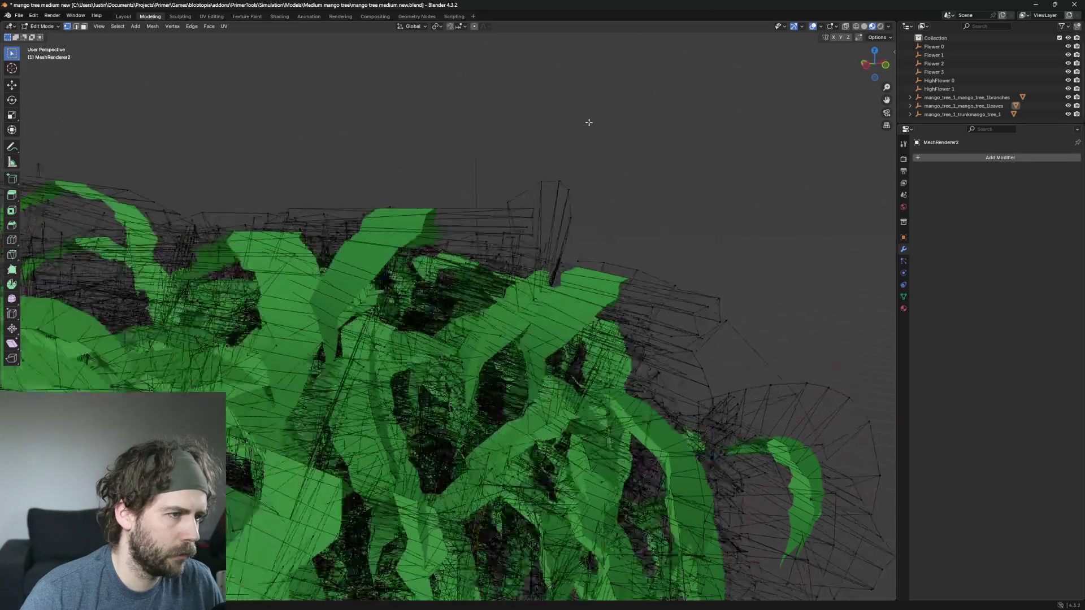
{"action": "left_click", "coordinate": [604, 184]}
{"action": "scroll", "coordinate": [649, 201], "scroll_direction": "down", "scroll_amount": 3}
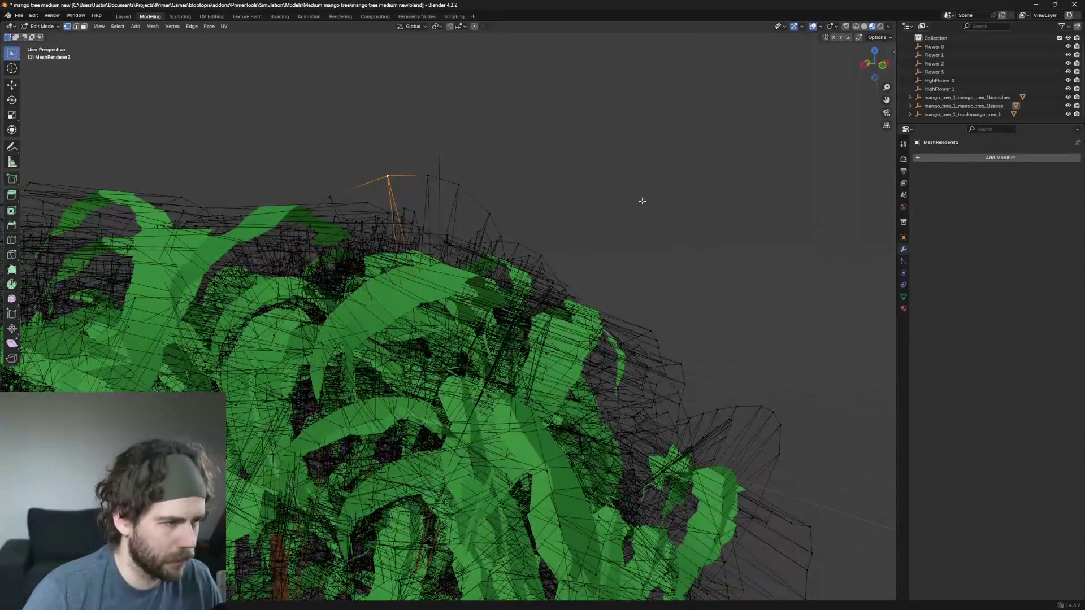
{"action": "scroll", "coordinate": [642, 200], "scroll_direction": "up", "scroll_amount": 5}
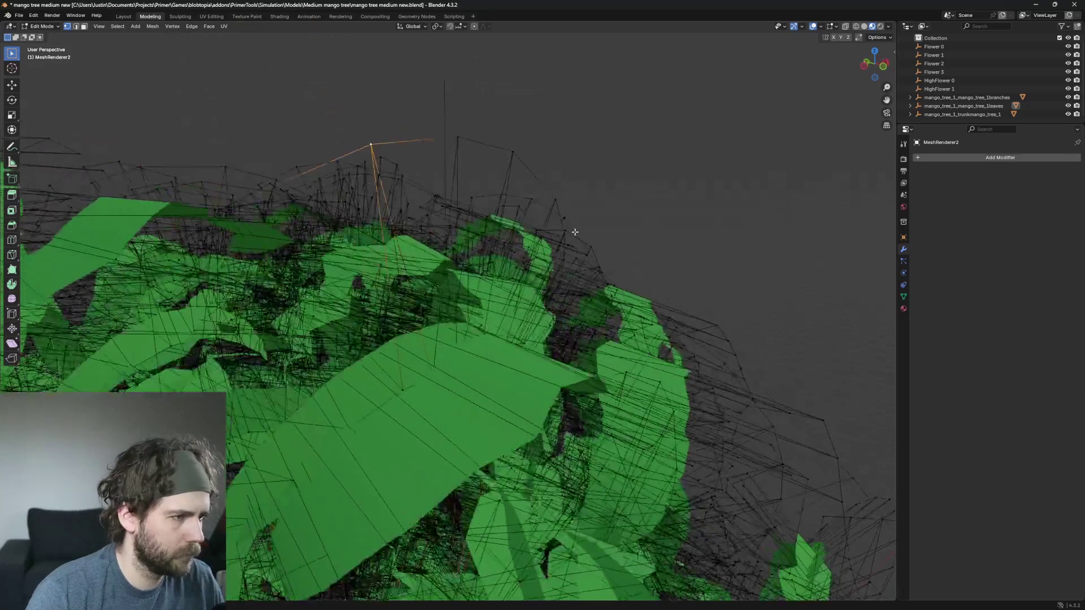
{"action": "scroll", "coordinate": [746, 177], "scroll_direction": "up", "scroll_amount": 3}
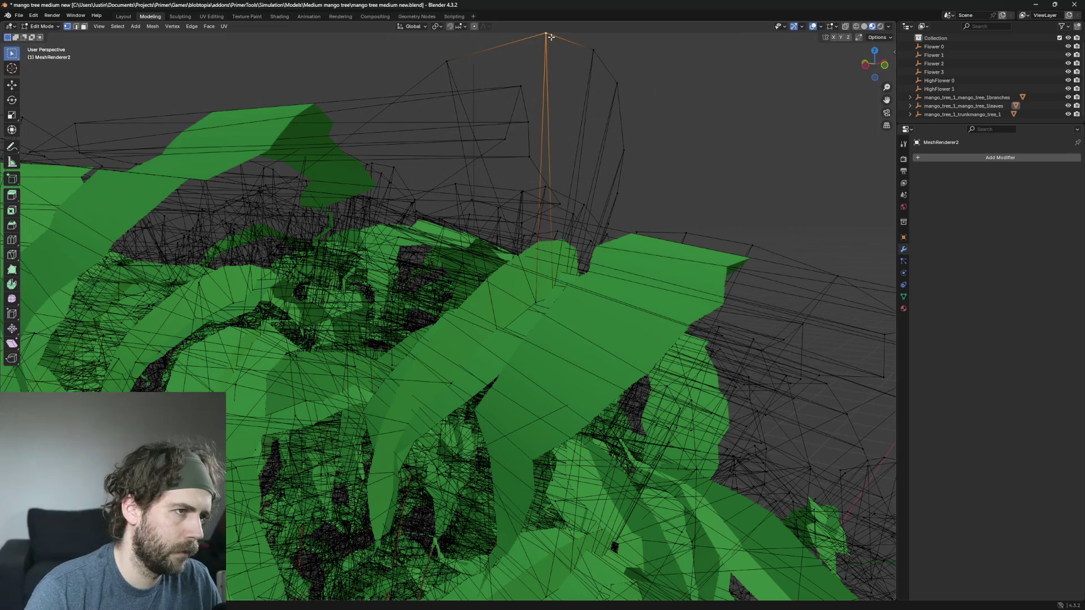
{"action": "key", "text": "ctrl+l"}
{"action": "key", "text": "x"}
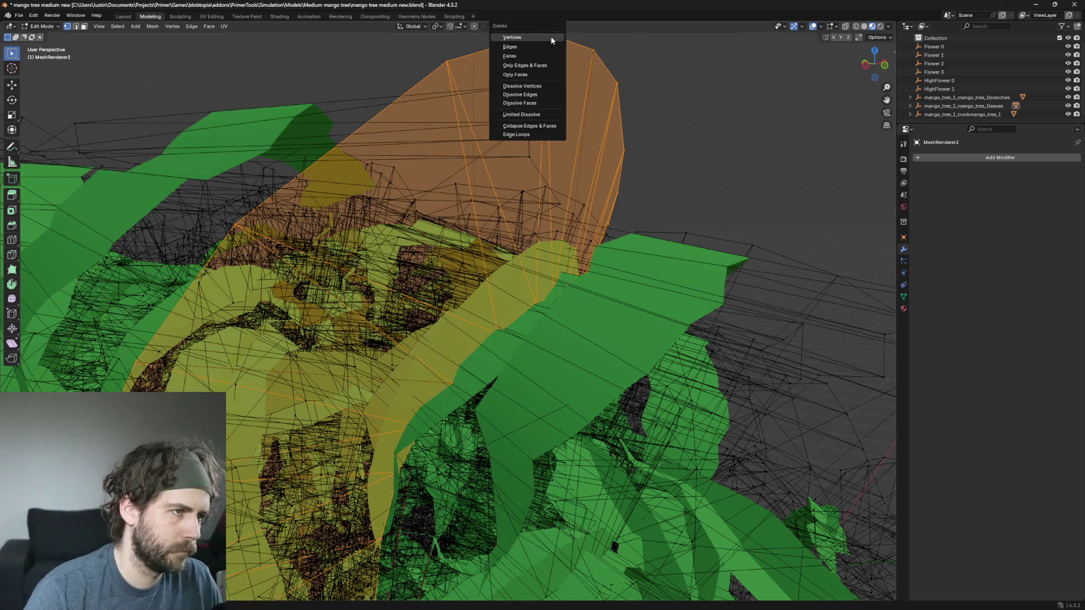
{"action": "left_click", "coordinate": [551, 37]}
{"action": "left_click", "coordinate": [548, 39]}
{"action": "key", "text": "ctrl+l"}
{"action": "key", "text": "x"}
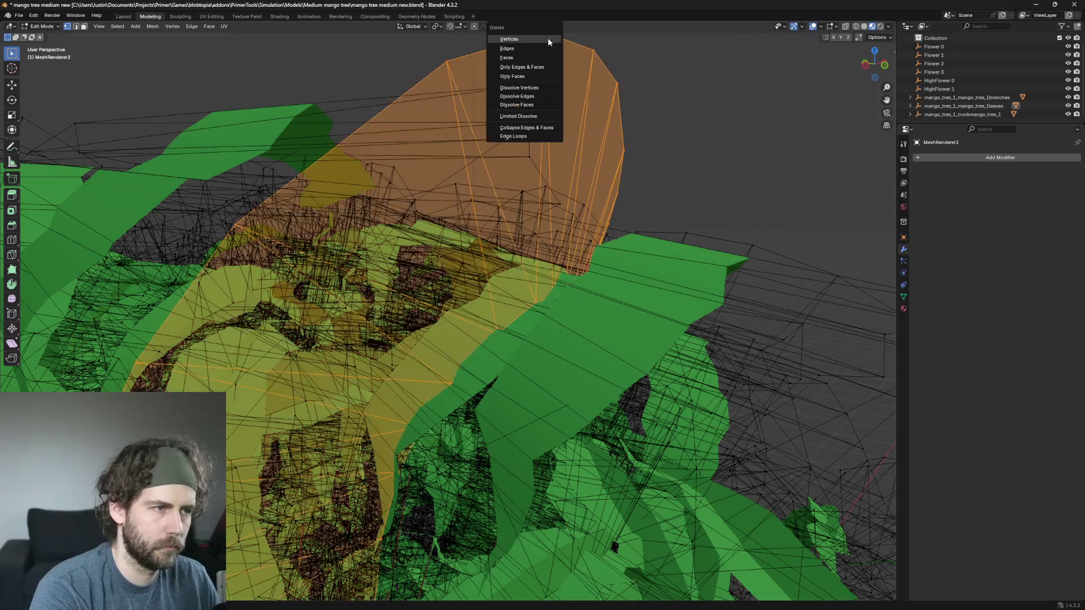
{"action": "left_click", "coordinate": [549, 38]}
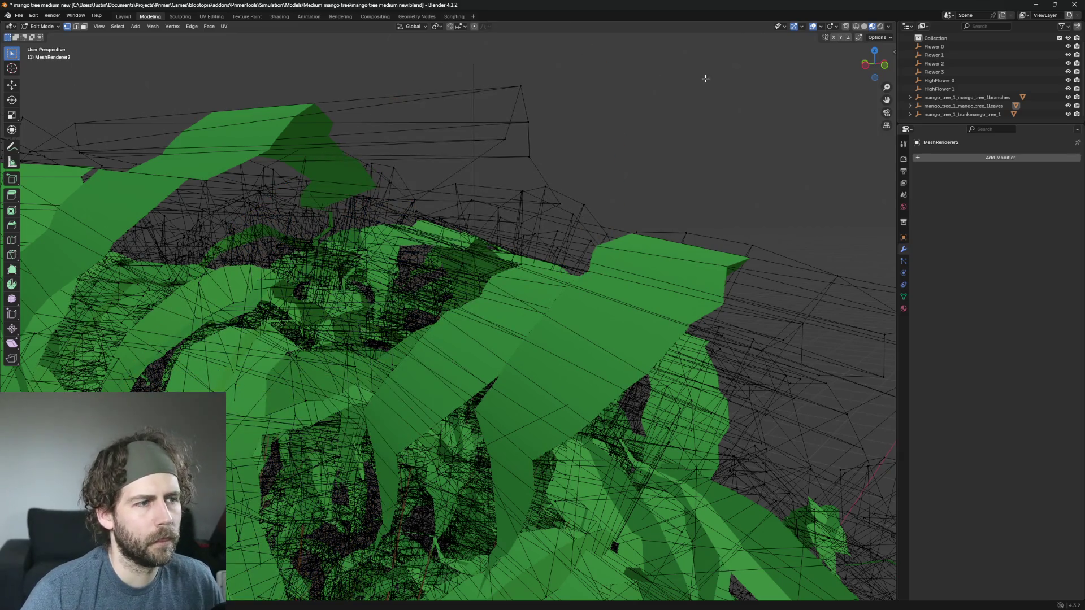
{"action": "scroll", "coordinate": [680, 121], "scroll_direction": "down", "scroll_amount": 5}
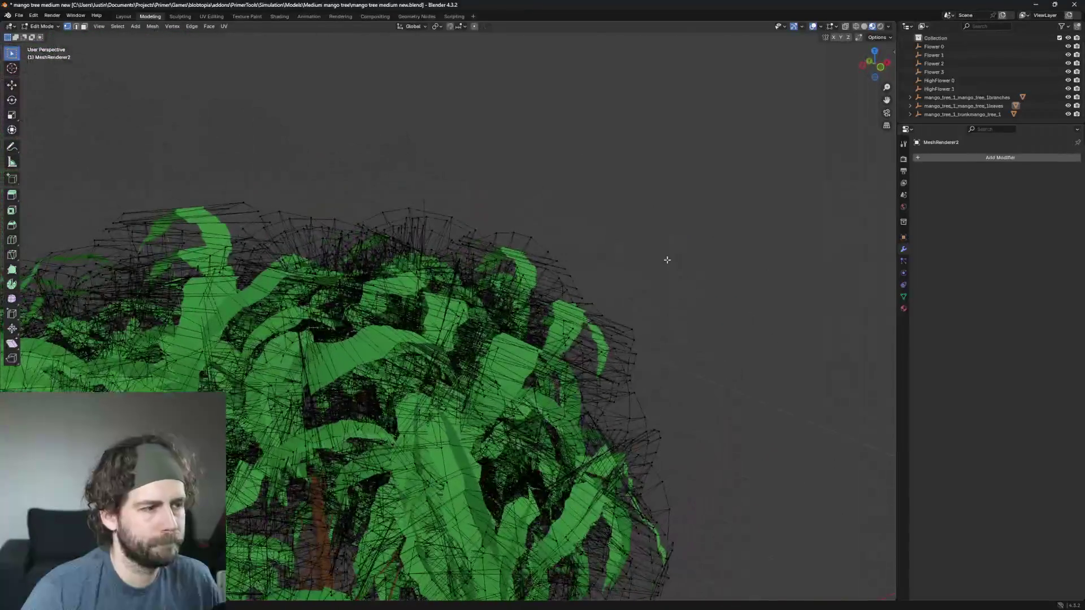
Step: Select the linked stray dome on the canopy top, frame it, and delete its vertices
{"action": "mouse_move", "coordinate": [667, 260]}
{"action": "left_mouse_down"}
{"action": "mouse_move", "coordinate": [476, 290]}
{"action": "mouse_move", "coordinate": [608, 312]}
{"action": "mouse_move", "coordinate": [479, 170]}
{"action": "left_mouse_up"}
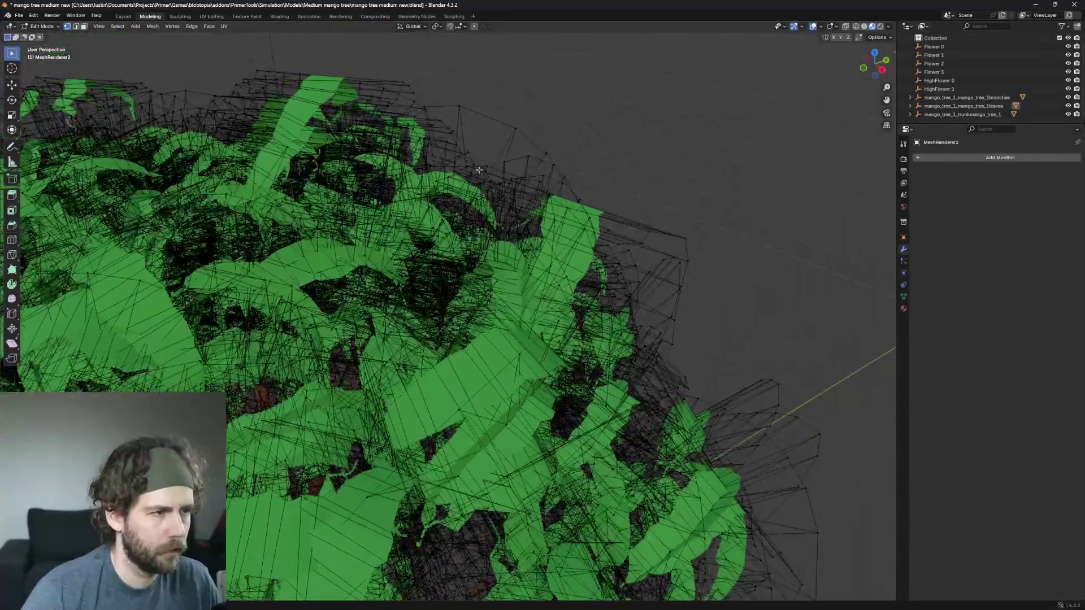
{"action": "left_click", "coordinate": [512, 130]}
{"action": "key", "text": "ctrl+l"}
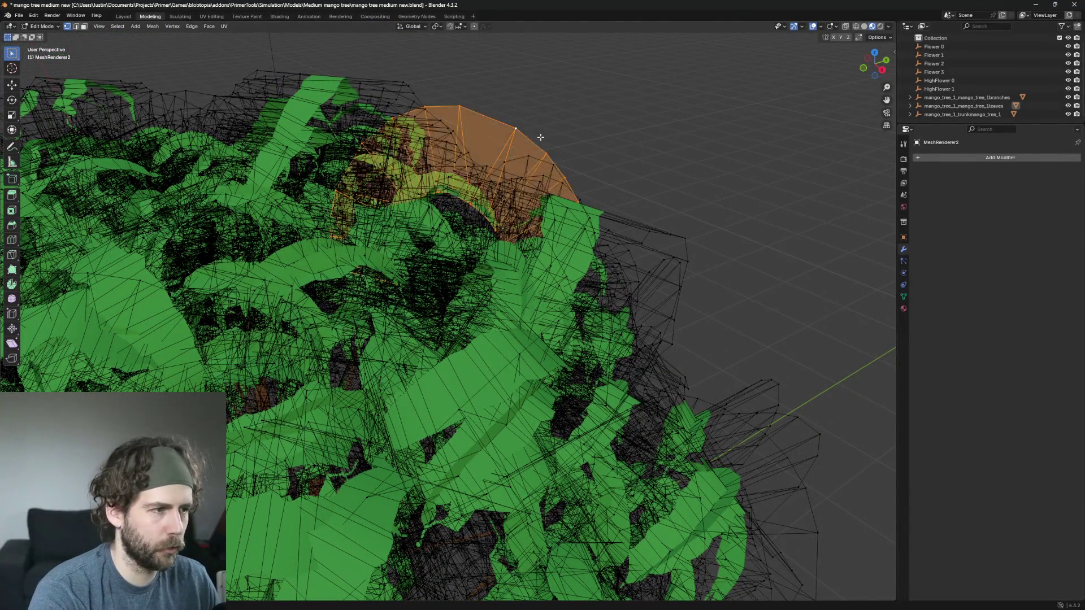
{"action": "scroll", "coordinate": [439, 472], "scroll_direction": "up", "scroll_amount": 3}
{"action": "left_click_drag", "start_coordinate": [439, 471], "coordinate": [721, 265]}
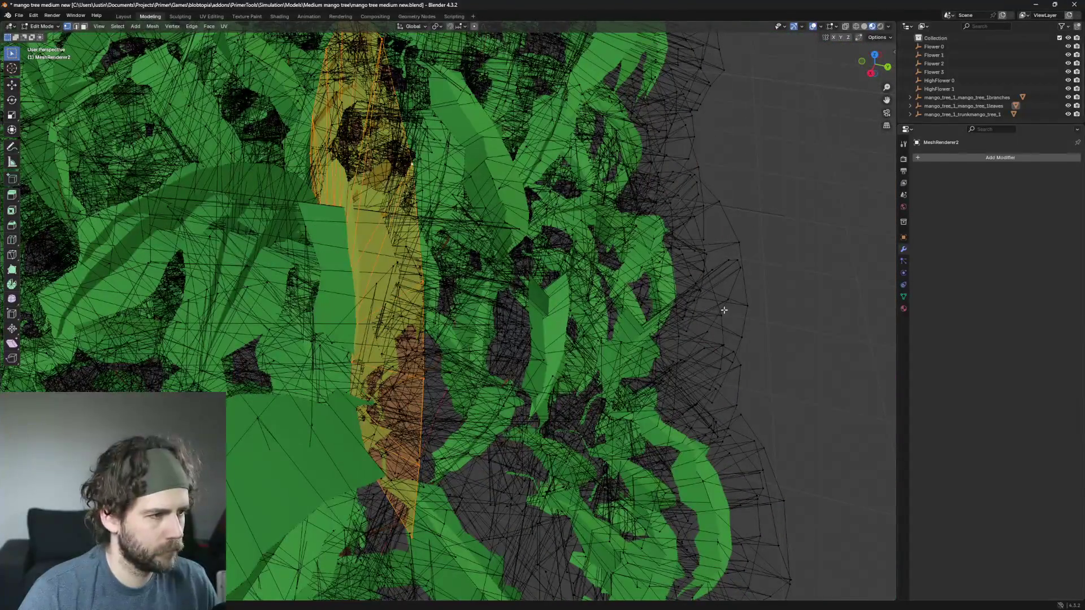
{"action": "left_click_drag", "start_coordinate": [722, 307], "coordinate": [689, 403]}
{"action": "key", "text": "KP_Decimal"}
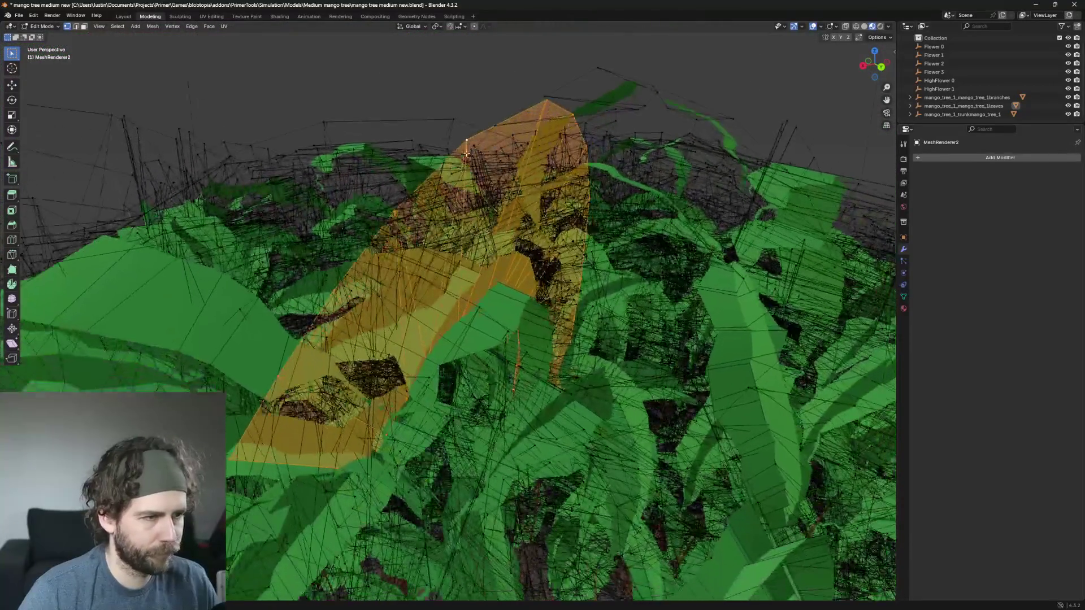
{"action": "key", "text": "x"}
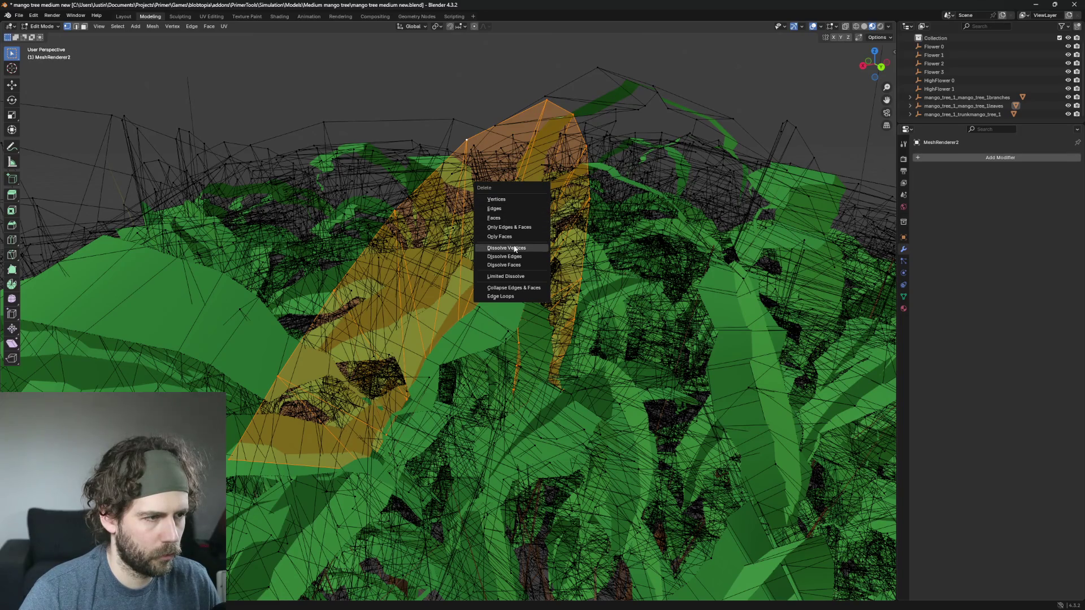
{"action": "left_click", "coordinate": [506, 200]}
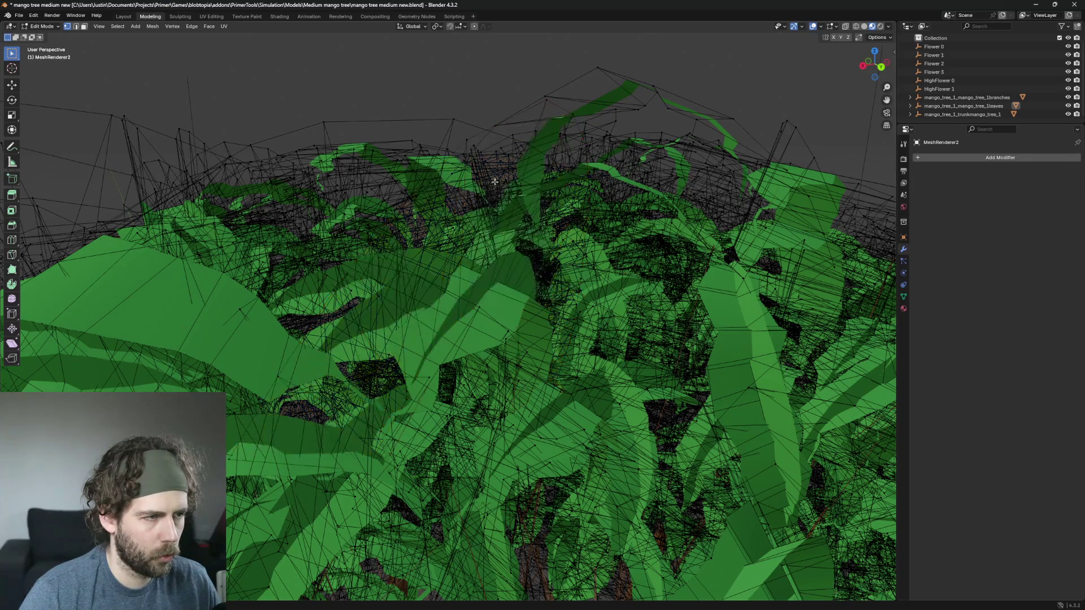
Step: Delete the leftover linked stray piece and zoom to confirm the canopy is clean
{"action": "left_click", "coordinate": [467, 140]}
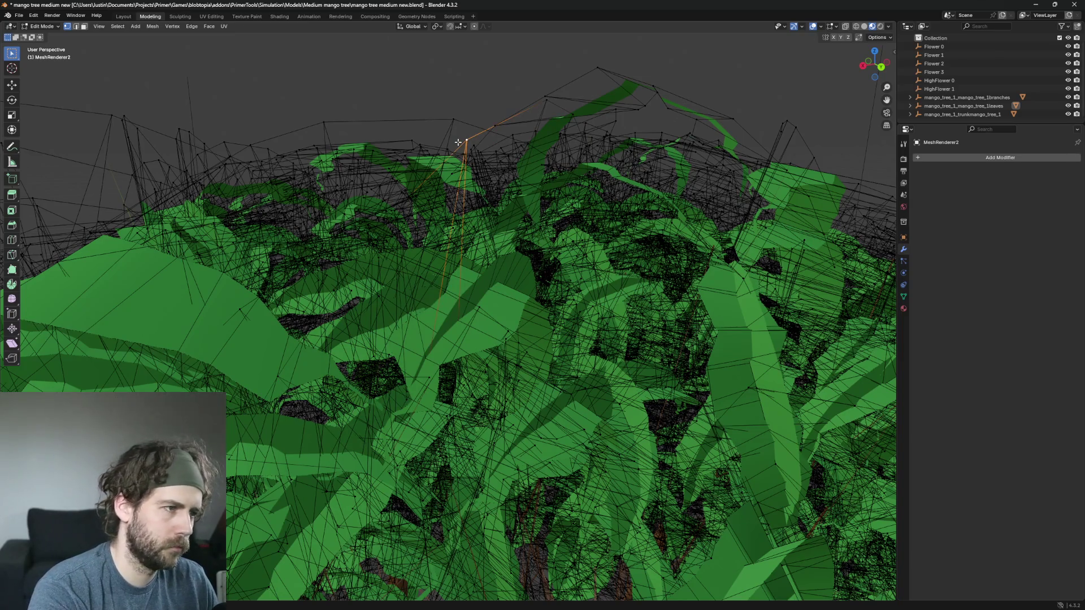
{"action": "key", "text": "ctrl+l"}
{"action": "key", "text": "x"}
{"action": "left_click", "coordinate": [458, 142]}
{"action": "scroll", "coordinate": [458, 141], "scroll_direction": "down", "scroll_amount": 5}
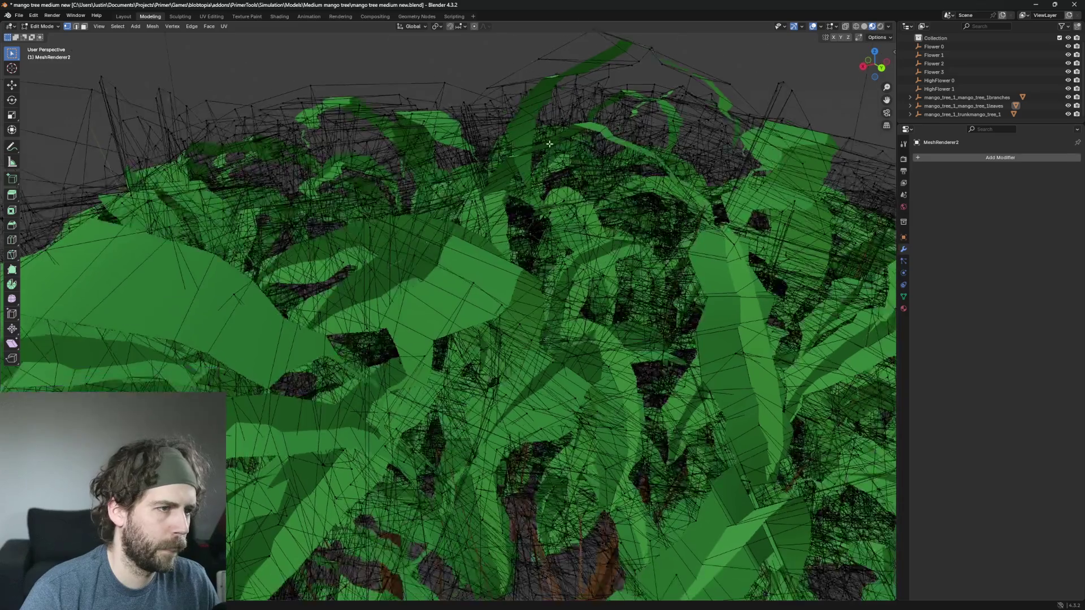
{"action": "scroll", "coordinate": [455, 292], "scroll_direction": "up", "scroll_amount": 10}
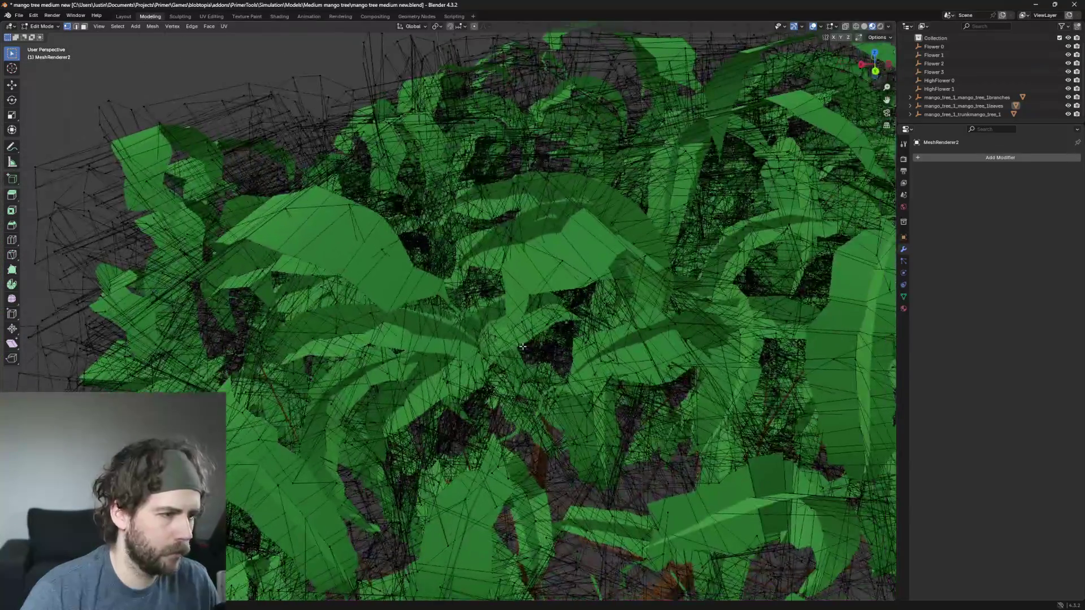
{"action": "scroll", "coordinate": [565, 407], "scroll_direction": "down", "scroll_amount": 8}
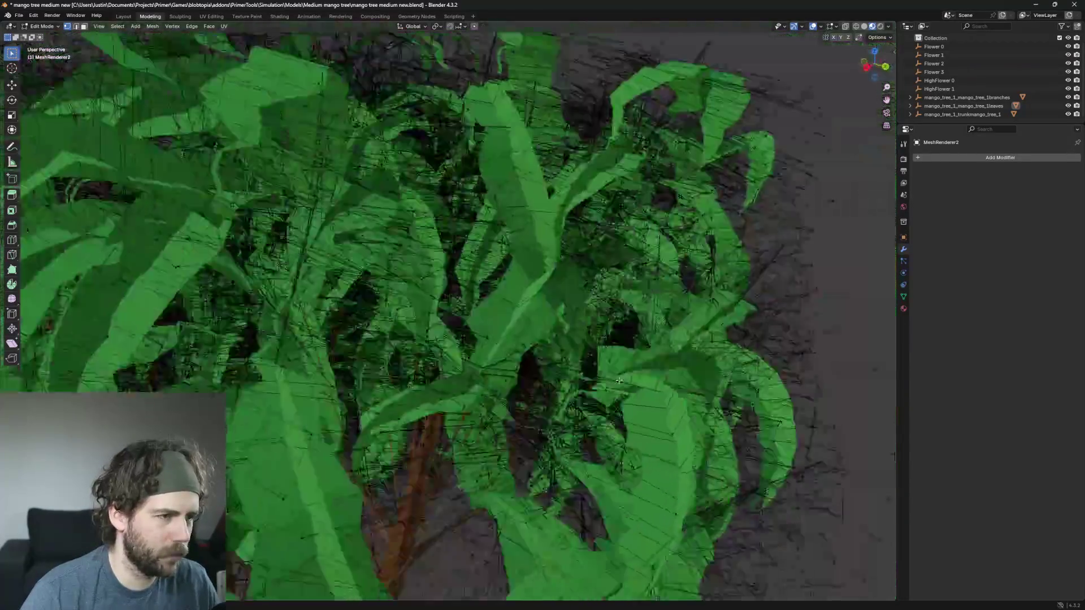
{"action": "scroll", "coordinate": [503, 356], "scroll_direction": "up", "scroll_amount": 2}
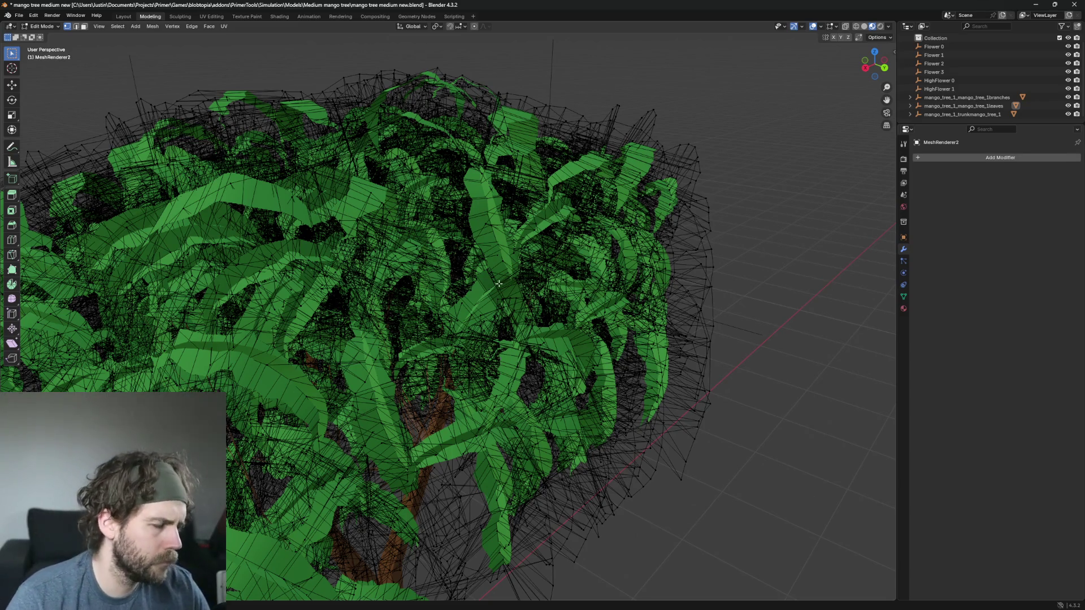
Step: Return to Object Mode and orbit to a front-on view of the whole tree
{"action": "scroll", "coordinate": [498, 284], "scroll_direction": "down", "scroll_amount": 2}
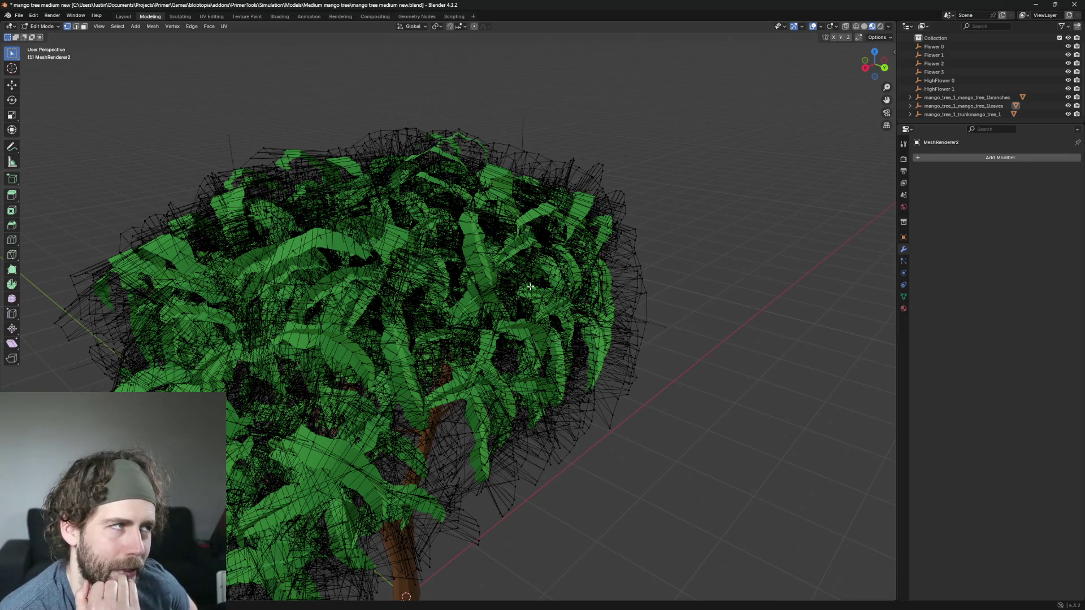
{"action": "scroll", "coordinate": [530, 287], "scroll_direction": "down", "scroll_amount": 3}
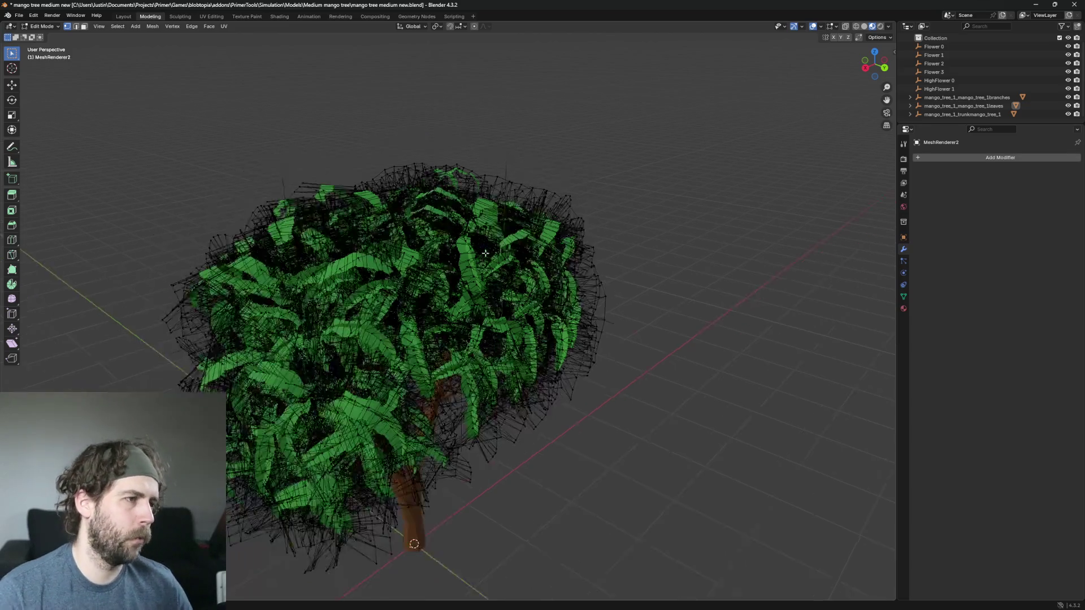
{"action": "scroll", "coordinate": [459, 243], "scroll_direction": "up", "scroll_amount": 2}
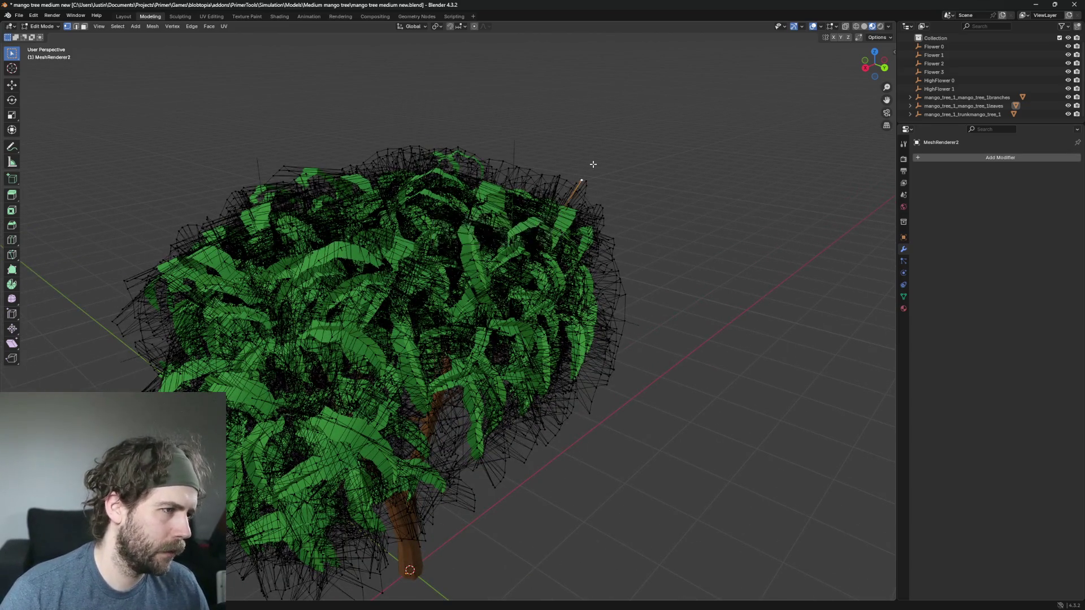
{"action": "key", "text": "Tab"}
{"action": "mouse_move", "coordinate": [672, 188]}
{"action": "left_mouse_down"}
{"action": "mouse_move", "coordinate": [624, 193]}
{"action": "mouse_move", "coordinate": [612, 172]}
{"action": "mouse_move", "coordinate": [548, 208]}
{"action": "left_mouse_up"}
{"action": "scroll", "coordinate": [584, 192], "scroll_direction": "down", "scroll_amount": 2}
{"action": "scroll", "coordinate": [548, 205], "scroll_direction": "up", "scroll_amount": 4}
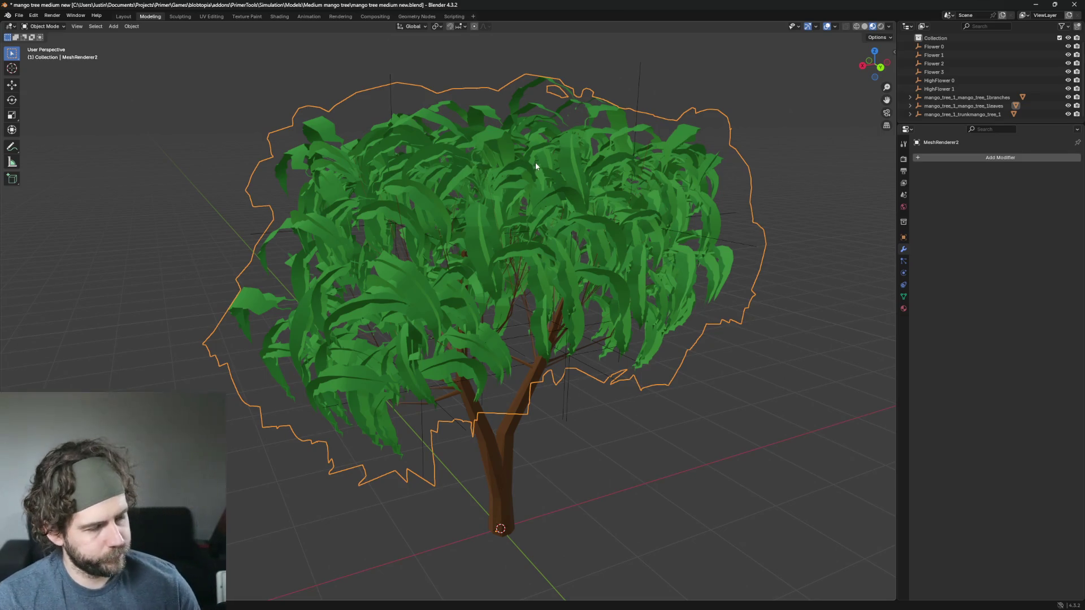
Step: Select all leaf geometry in Edit Mode and apply Mesh > Separate > By Loose Parts
{"action": "key", "text": "Tab"}
{"action": "key", "text": "a"}
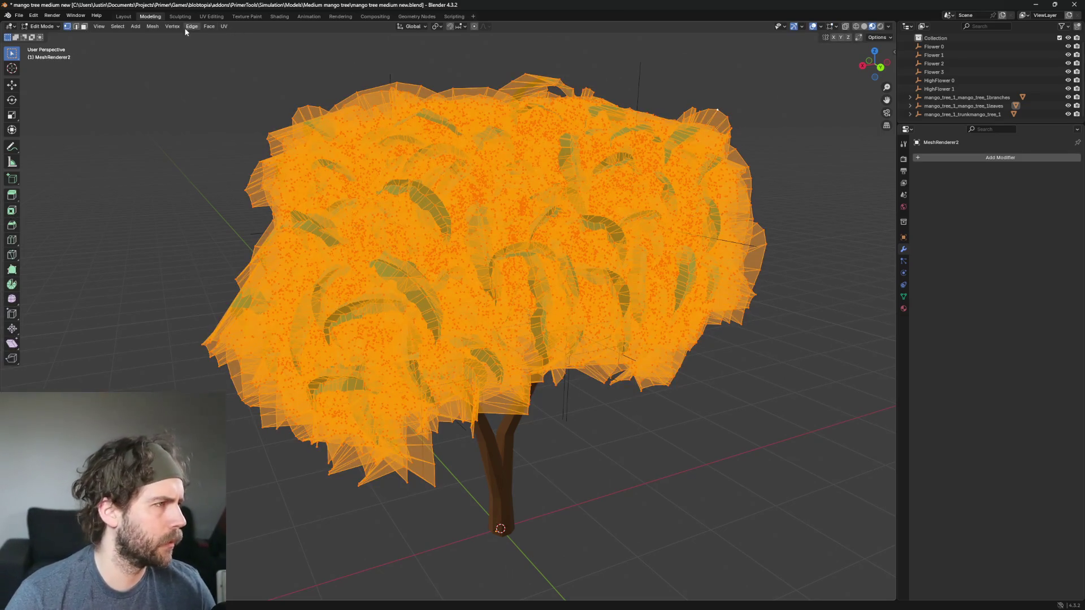
{"action": "left_click", "coordinate": [154, 27]}
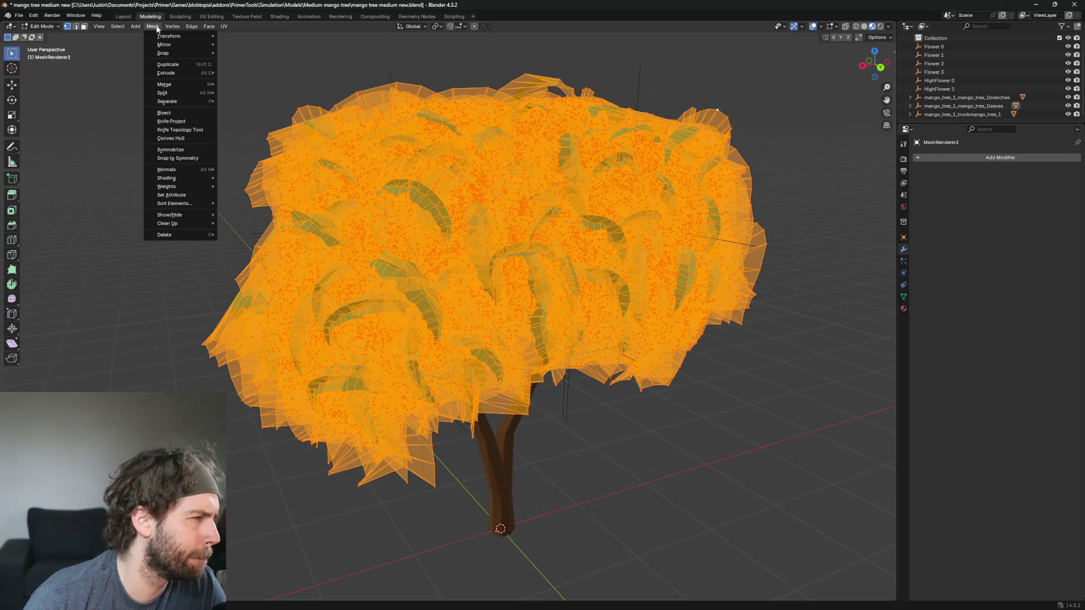
{"action": "mouse_move", "coordinate": [198, 101]}
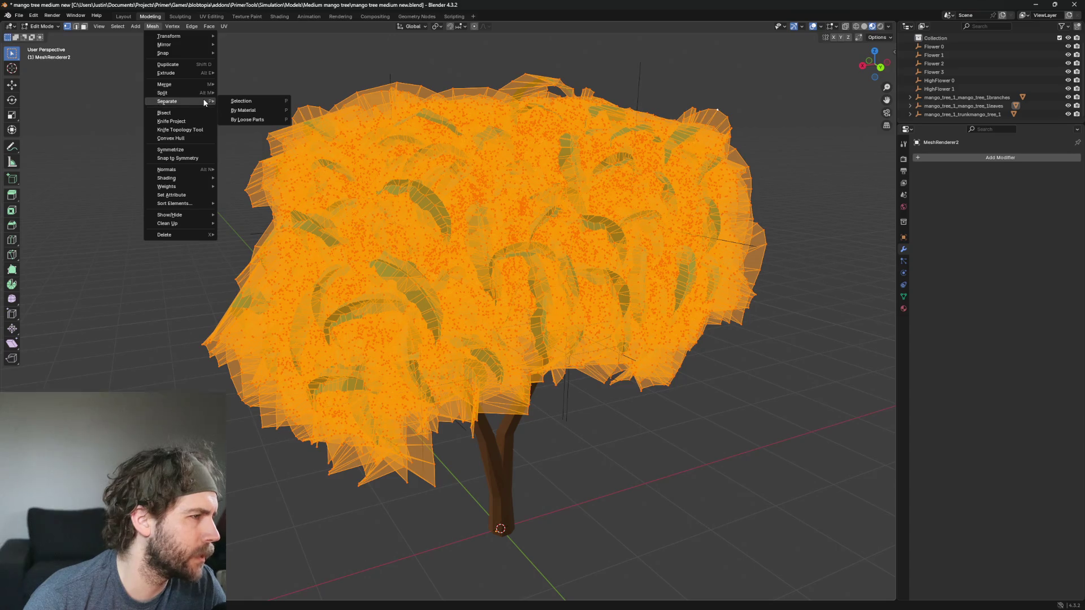
{"action": "left_click", "coordinate": [247, 119]}
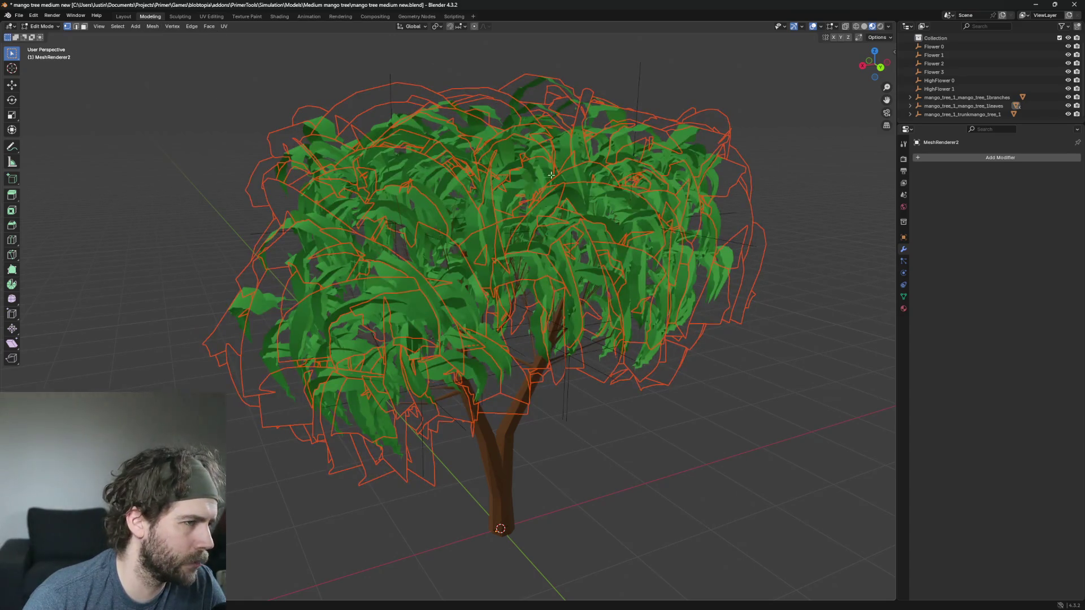
{"action": "left_click", "coordinate": [909, 105]}
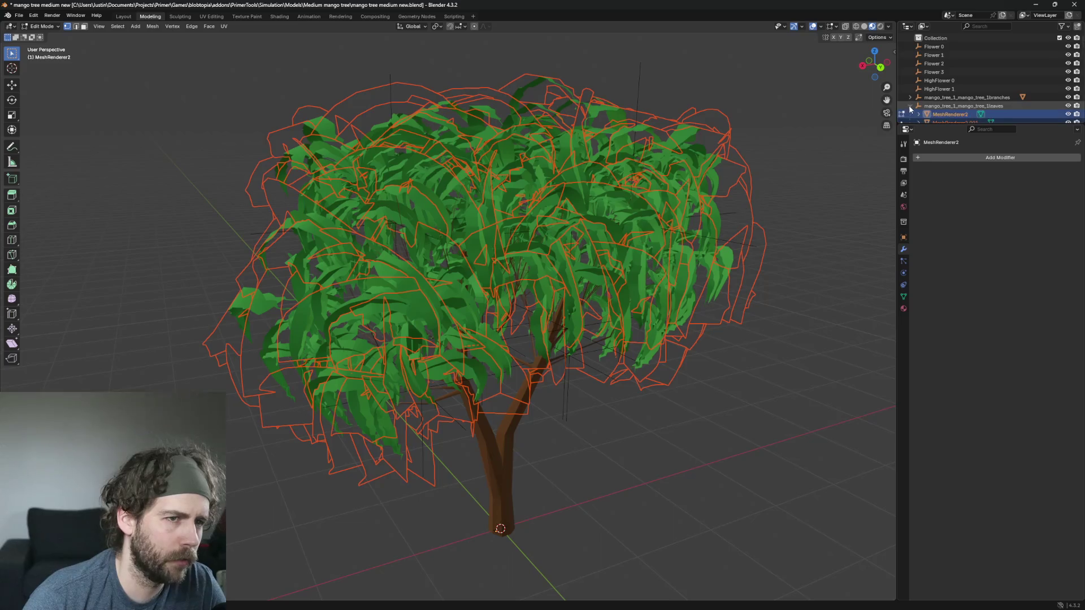
{"action": "scroll", "coordinate": [967, 89], "scroll_direction": "down", "scroll_amount": 3}
{"action": "scroll", "coordinate": [967, 89], "scroll_direction": "down", "scroll_amount": 3}
{"action": "left_click", "coordinate": [967, 89]}
{"action": "scroll", "coordinate": [611, 264], "scroll_direction": "up", "scroll_amount": 1}
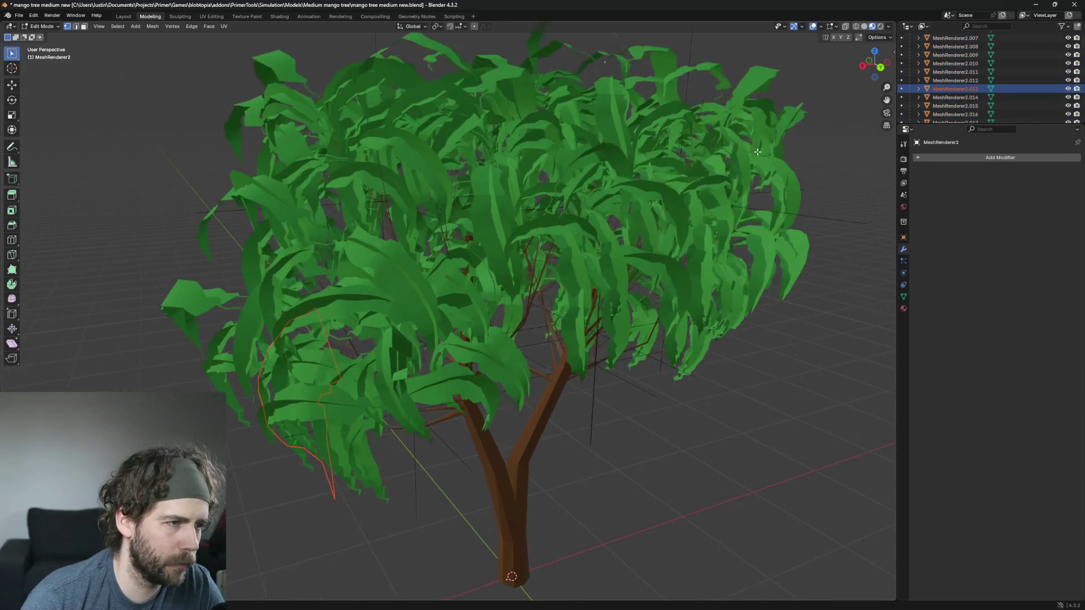
{"action": "scroll", "coordinate": [610, 265], "scroll_direction": "down", "scroll_amount": 1}
{"action": "scroll", "coordinate": [610, 265], "scroll_direction": "up", "scroll_amount": 2}
{"action": "scroll", "coordinate": [456, 332], "scroll_direction": "down", "scroll_amount": 2}
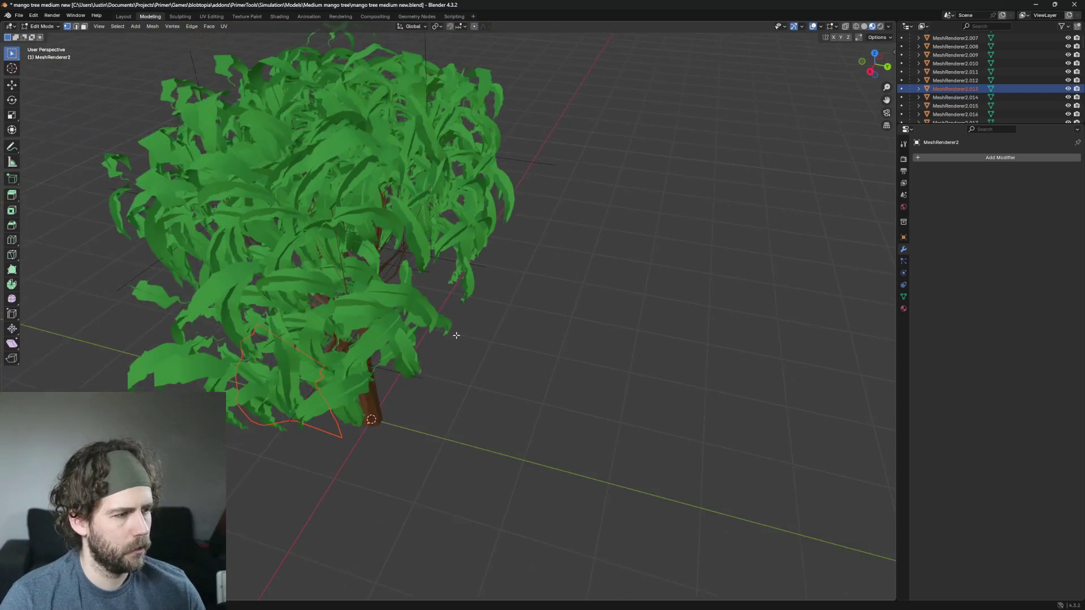
{"action": "scroll", "coordinate": [408, 357], "scroll_direction": "up", "scroll_amount": 1}
{"action": "scroll", "coordinate": [449, 343], "scroll_direction": "down", "scroll_amount": 1}
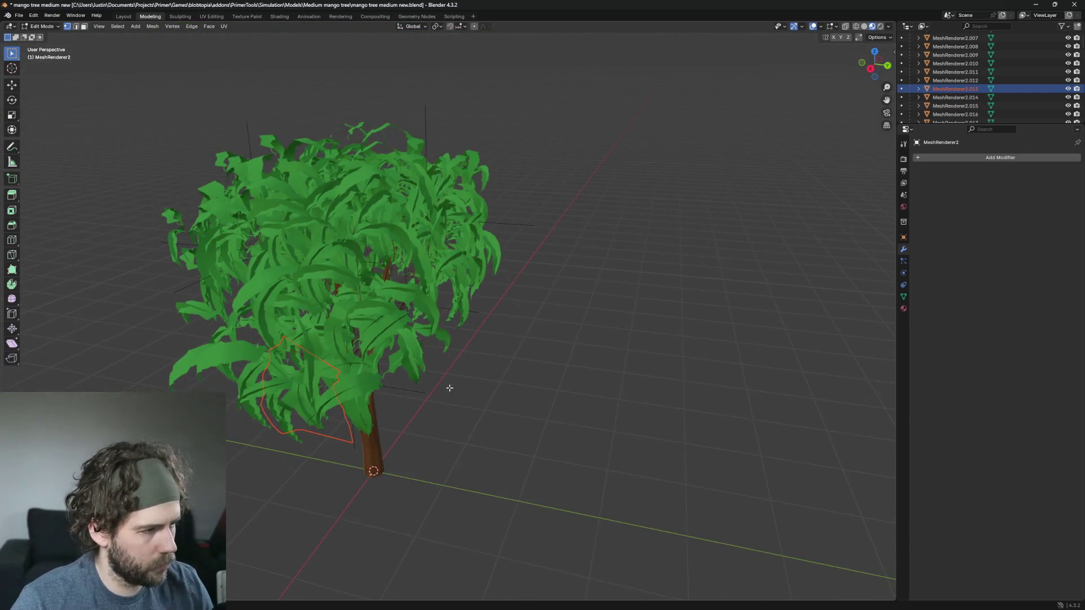
{"action": "key", "text": "Tab"}
{"action": "scroll", "coordinate": [400, 415], "scroll_direction": "up", "scroll_amount": 6}
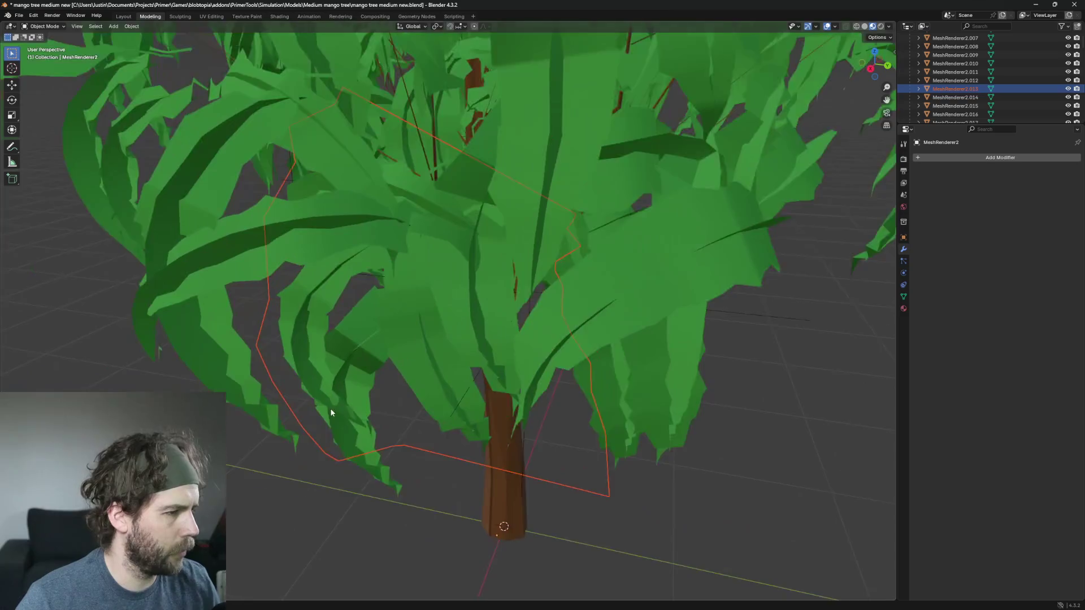
{"action": "scroll", "coordinate": [446, 401], "scroll_direction": "up", "scroll_amount": 5}
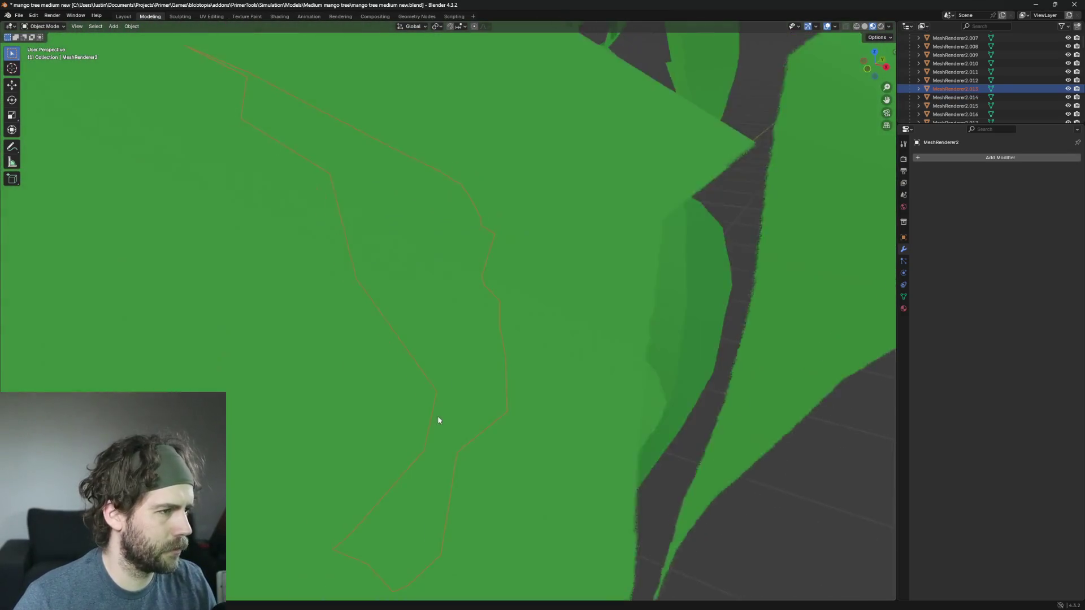
{"action": "scroll", "coordinate": [437, 415], "scroll_direction": "down", "scroll_amount": 3}
{"action": "scroll", "coordinate": [527, 394], "scroll_direction": "down", "scroll_amount": 8}
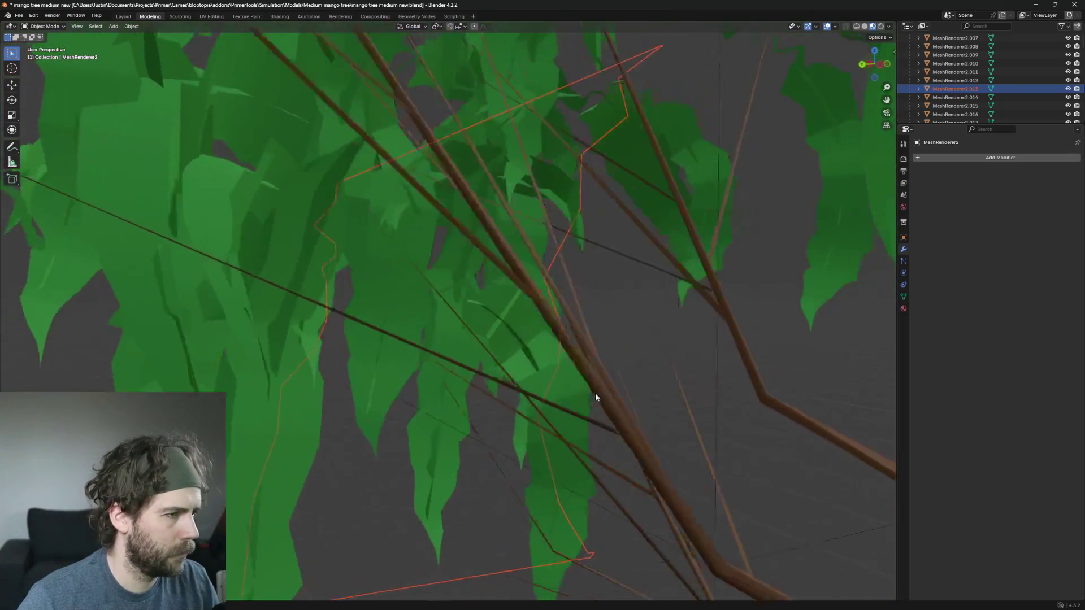
{"action": "scroll", "coordinate": [740, 394], "scroll_direction": "down", "scroll_amount": 4}
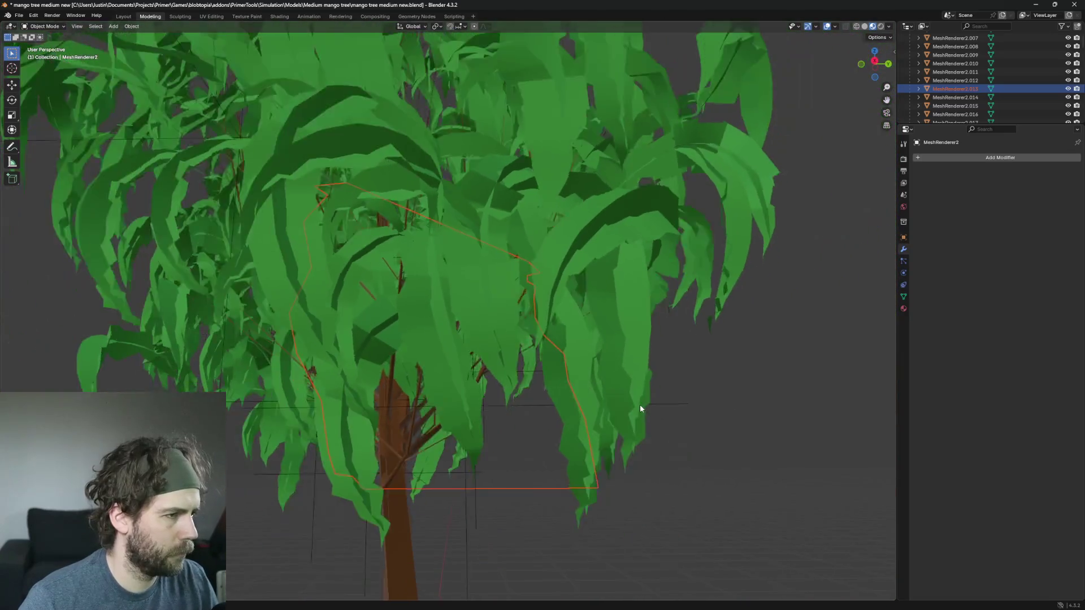
{"action": "scroll", "coordinate": [639, 405], "scroll_direction": "up", "scroll_amount": 2}
{"action": "left_click", "coordinate": [455, 315]}
{"action": "scroll", "coordinate": [511, 328], "scroll_direction": "down", "scroll_amount": 5}
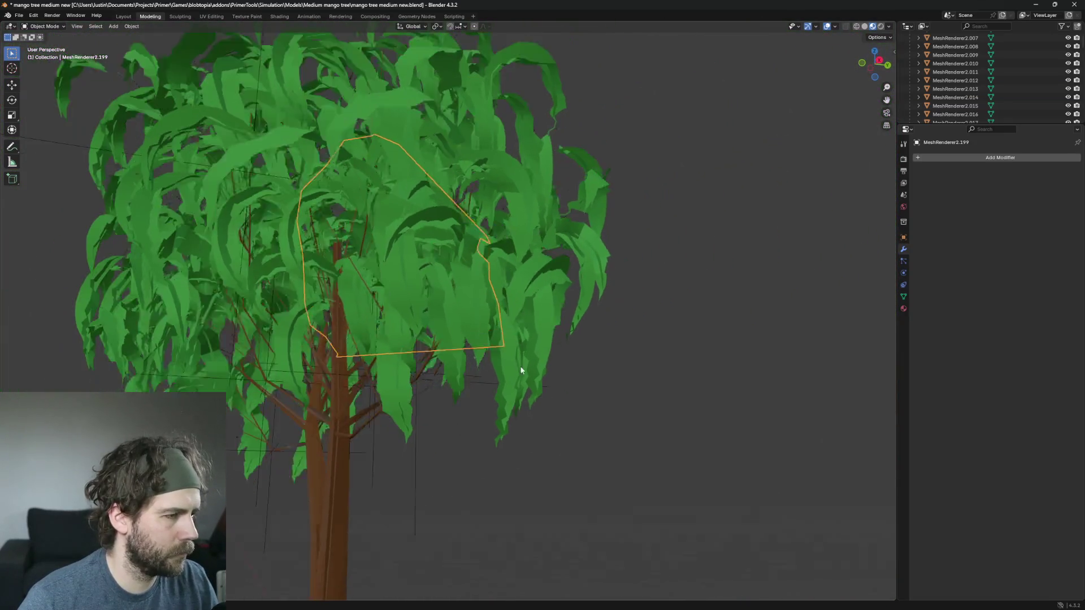
{"action": "scroll", "coordinate": [605, 361], "scroll_direction": "down", "scroll_amount": 4}
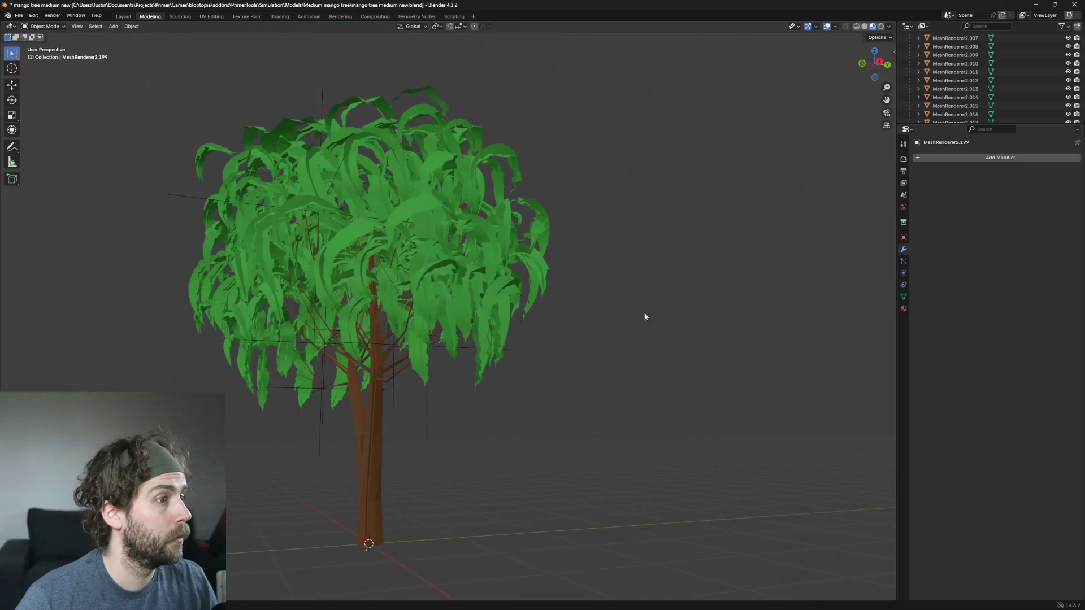
{"action": "mouse_move", "coordinate": [791, 96]}
{"action": "left_mouse_down"}
{"action": "mouse_move", "coordinate": [712, 143]}
{"action": "mouse_move", "coordinate": [729, 150]}
{"action": "mouse_move", "coordinate": [699, 153]}
{"action": "left_mouse_up"}
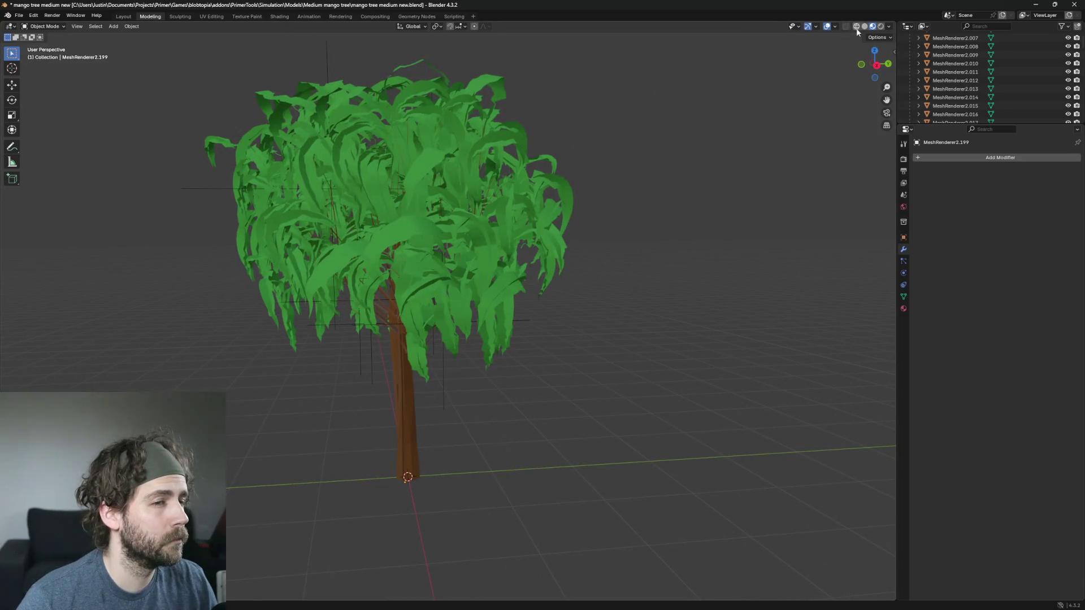
Step: Step through MeshRenderer2.013, .001 and .002 in the Outliner down to MeshRenderer2.004
{"action": "scroll", "coordinate": [581, 205], "scroll_direction": "up", "scroll_amount": 2}
{"action": "left_click", "coordinate": [955, 72]}
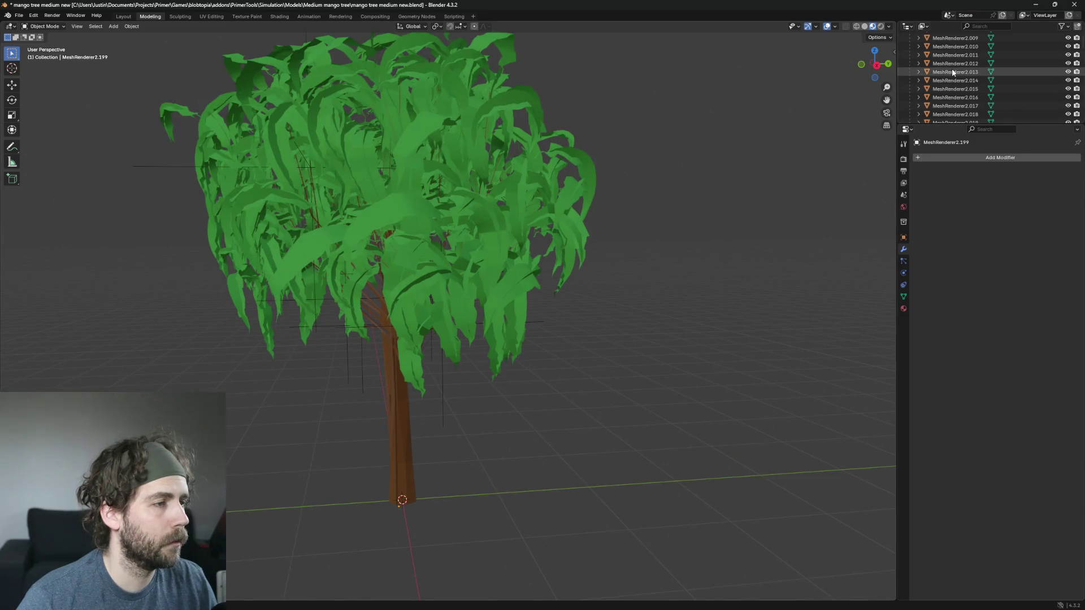
{"action": "scroll", "coordinate": [962, 66], "scroll_direction": "up", "scroll_amount": 5}
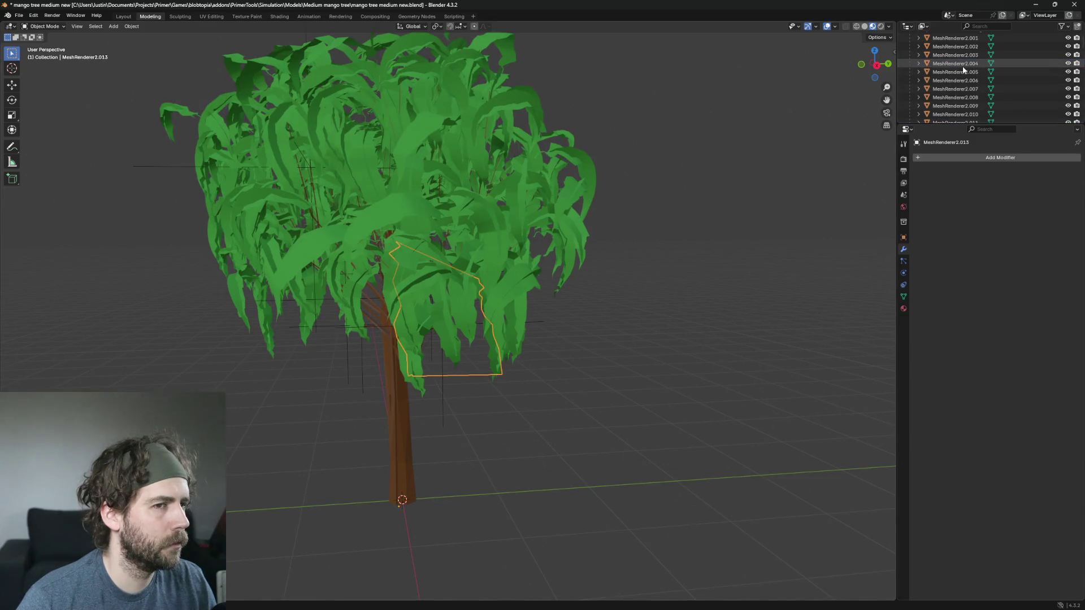
{"action": "left_click", "coordinate": [959, 88]}
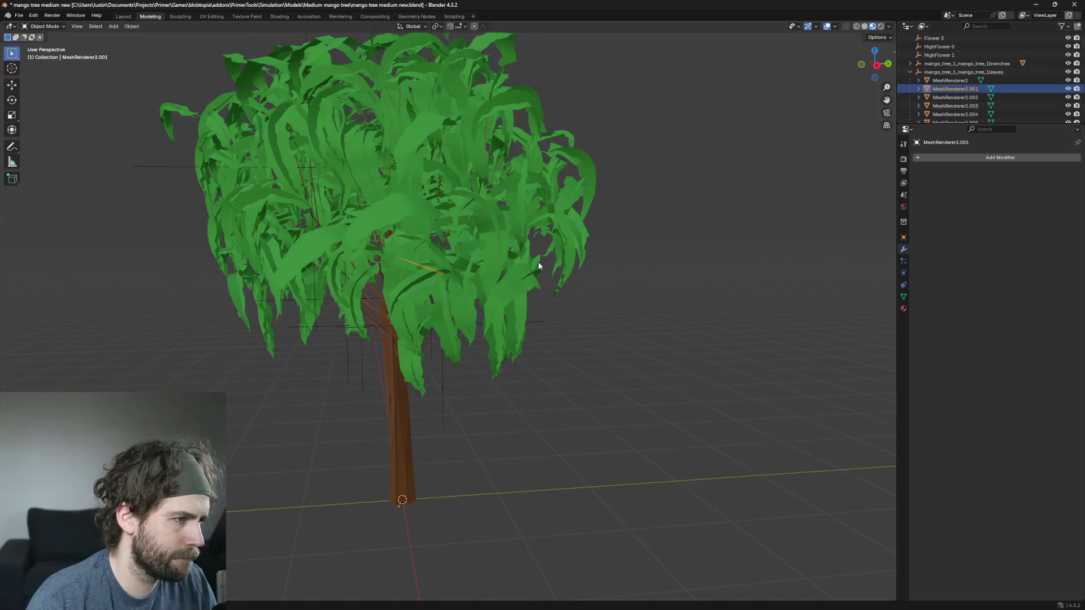
{"action": "key", "text": "Down"}
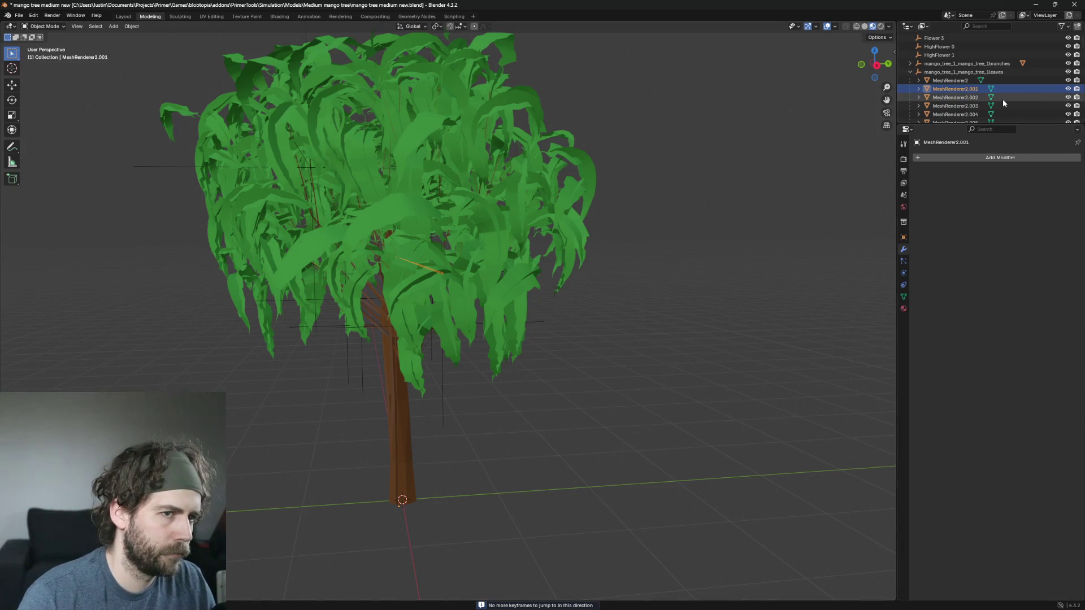
{"action": "left_click", "coordinate": [1001, 100]}
{"action": "key", "text": "Down"}
{"action": "key", "text": "Down"}
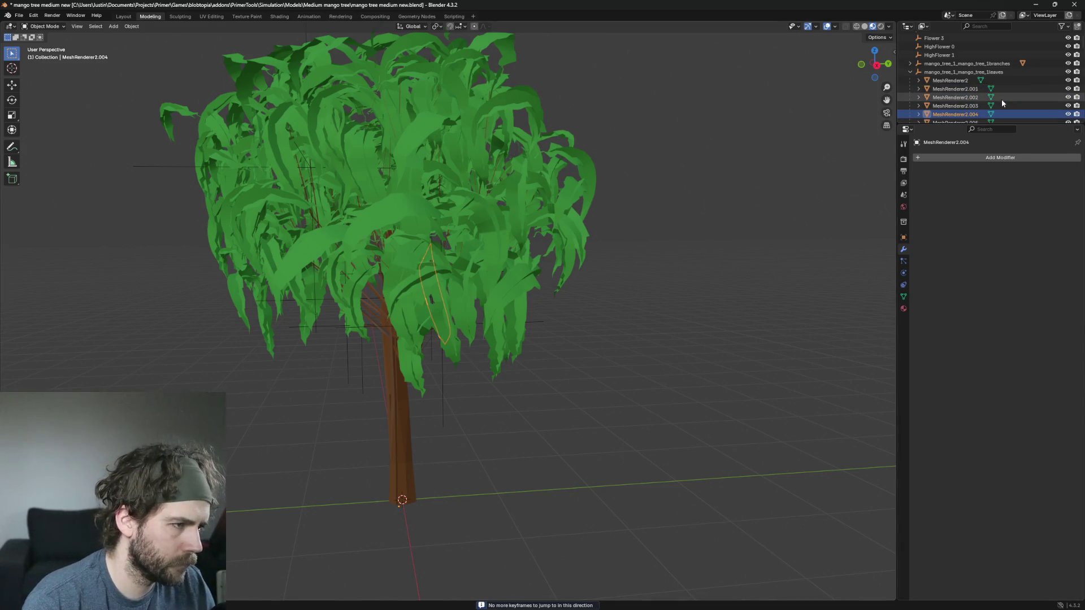
Step: Zoom in to inspect MeshRenderer2.004 among the branches, then reselect and delete it
{"action": "scroll", "coordinate": [551, 300], "scroll_direction": "up", "scroll_amount": 2}
{"action": "scroll", "coordinate": [550, 300], "scroll_direction": "up", "scroll_amount": 8}
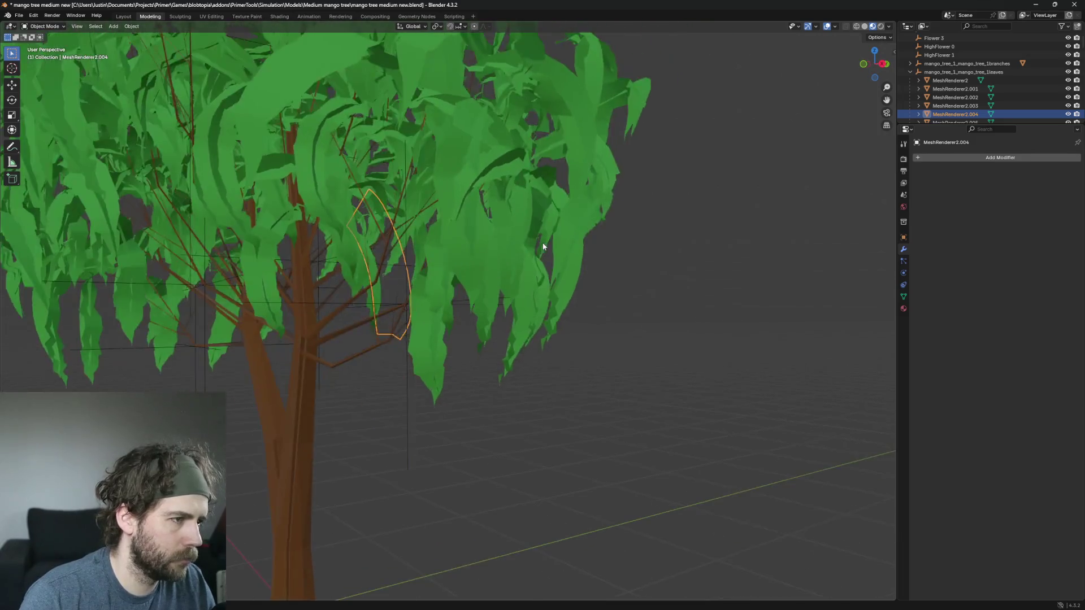
{"action": "scroll", "coordinate": [494, 259], "scroll_direction": "up", "scroll_amount": 6}
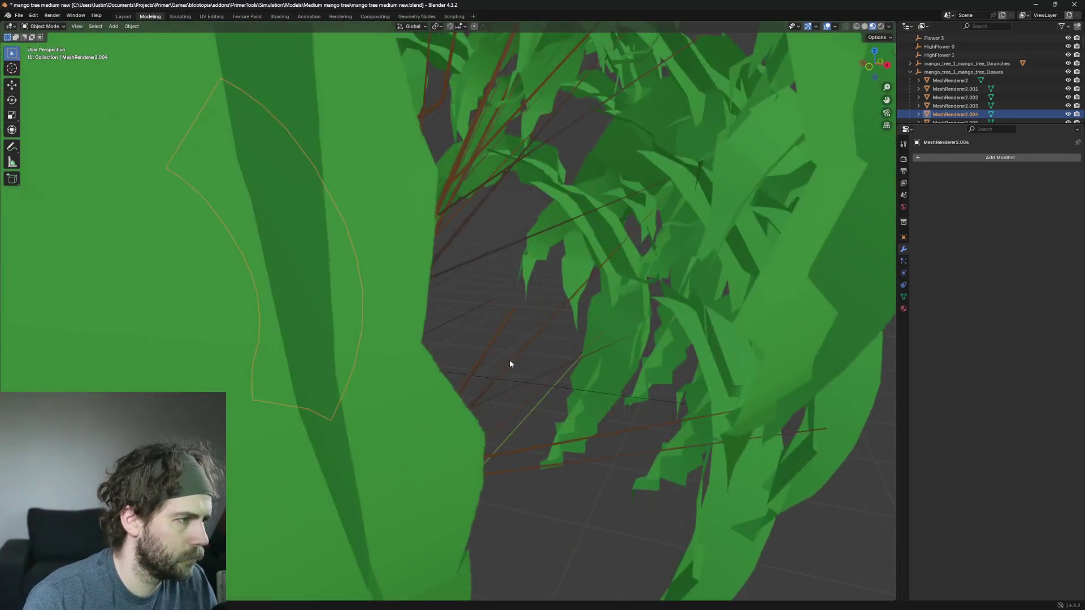
{"action": "scroll", "coordinate": [624, 296], "scroll_direction": "down", "scroll_amount": 5}
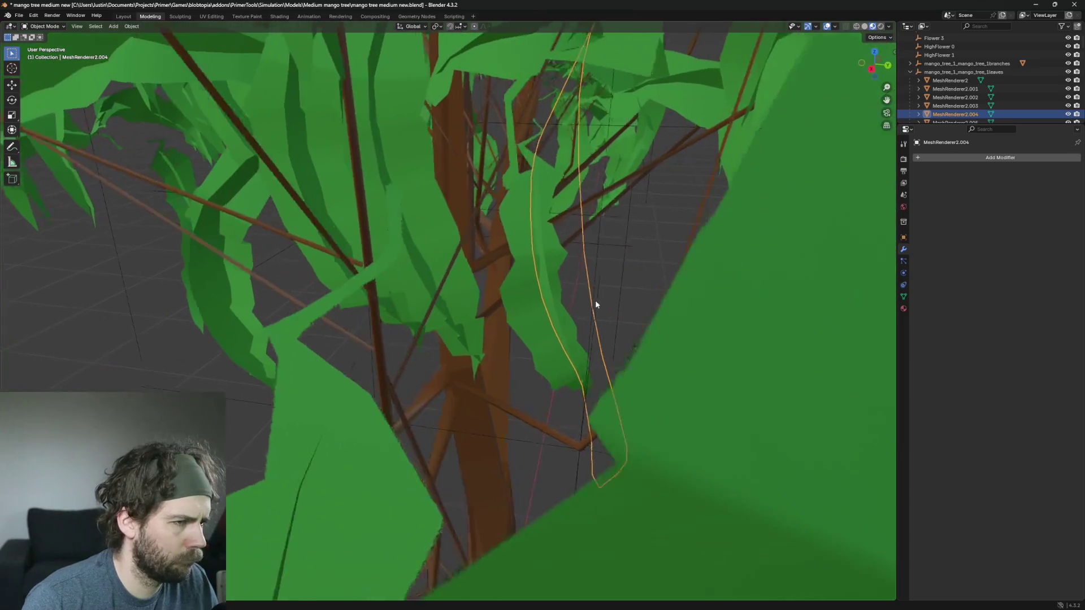
{"action": "scroll", "coordinate": [392, 334], "scroll_direction": "up", "scroll_amount": 5}
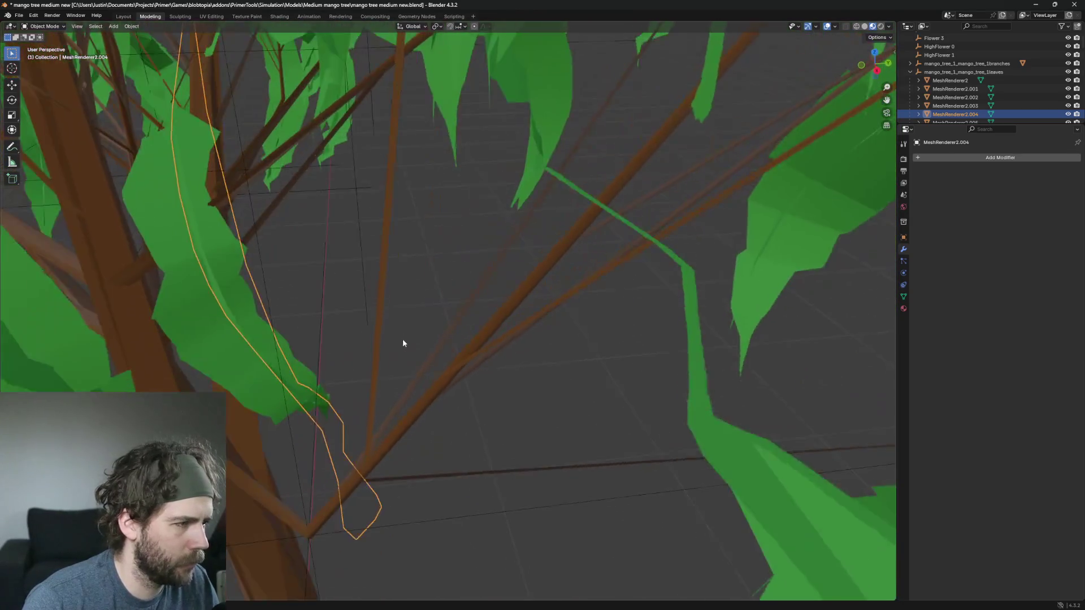
{"action": "scroll", "coordinate": [523, 299], "scroll_direction": "up", "scroll_amount": 3}
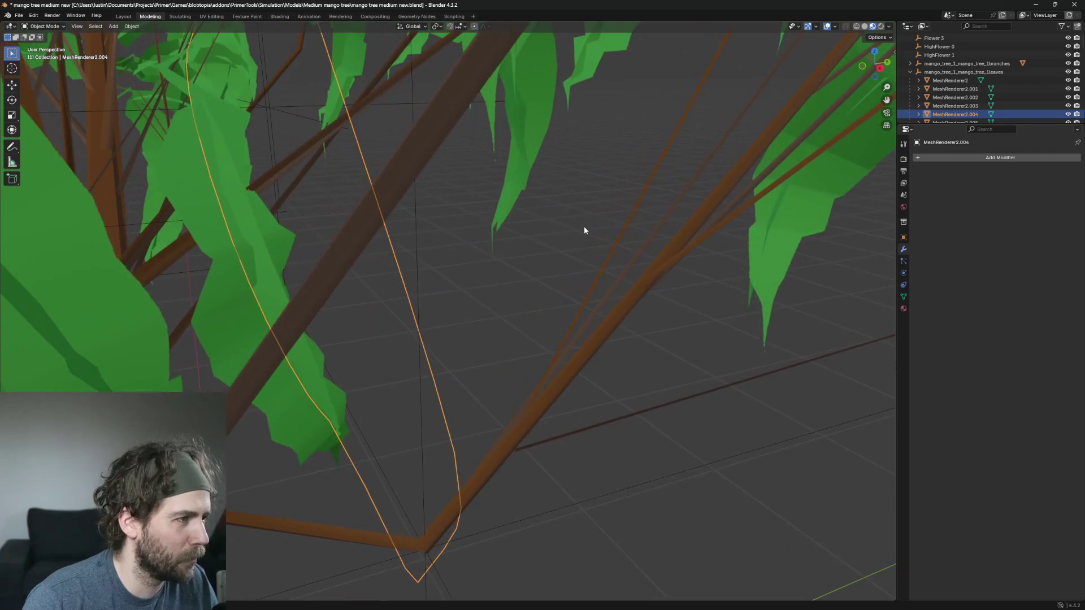
{"action": "left_click", "coordinate": [955, 106]}
{"action": "left_click", "coordinate": [965, 115]}
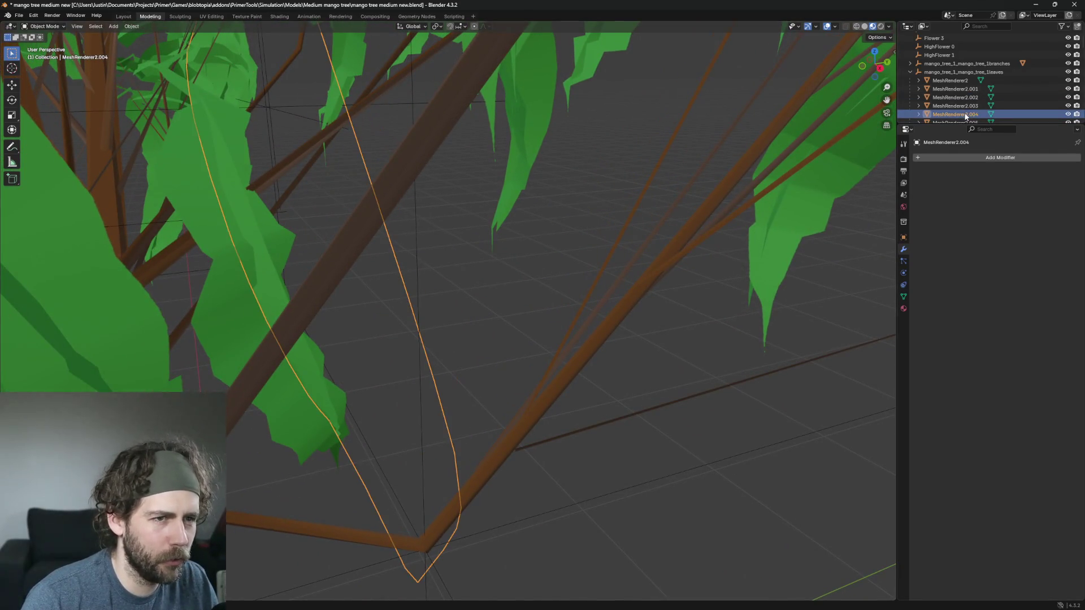
{"action": "key", "text": "Delete"}
Step: Delete three stray dome-shaped leaf objects, including MeshRenderer2.1164, from the canopy
{"action": "scroll", "coordinate": [568, 201], "scroll_direction": "down", "scroll_amount": 10}
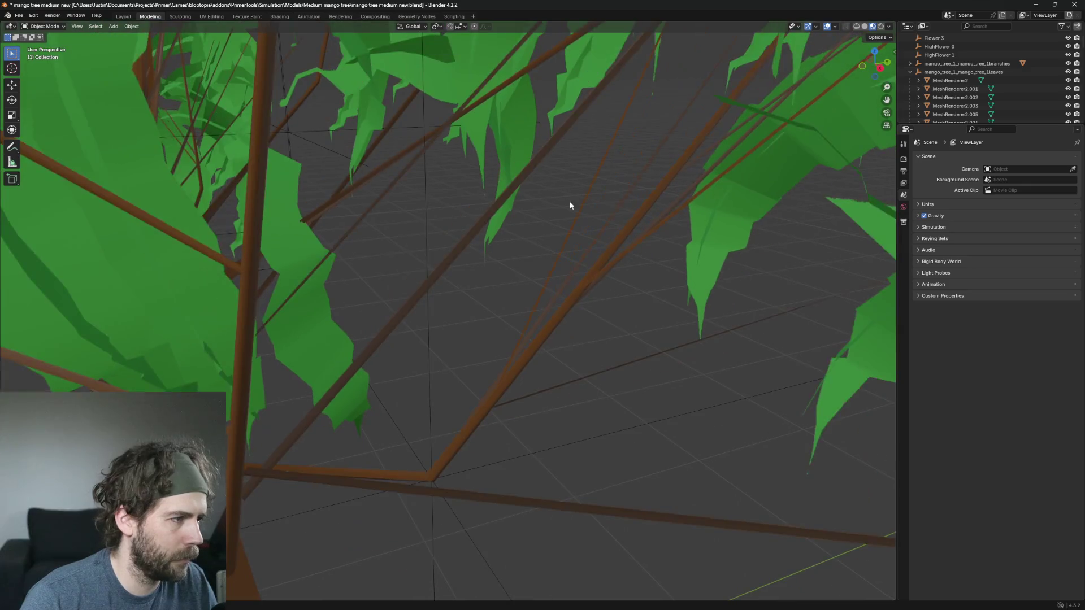
{"action": "scroll", "coordinate": [579, 221], "scroll_direction": "down", "scroll_amount": 3}
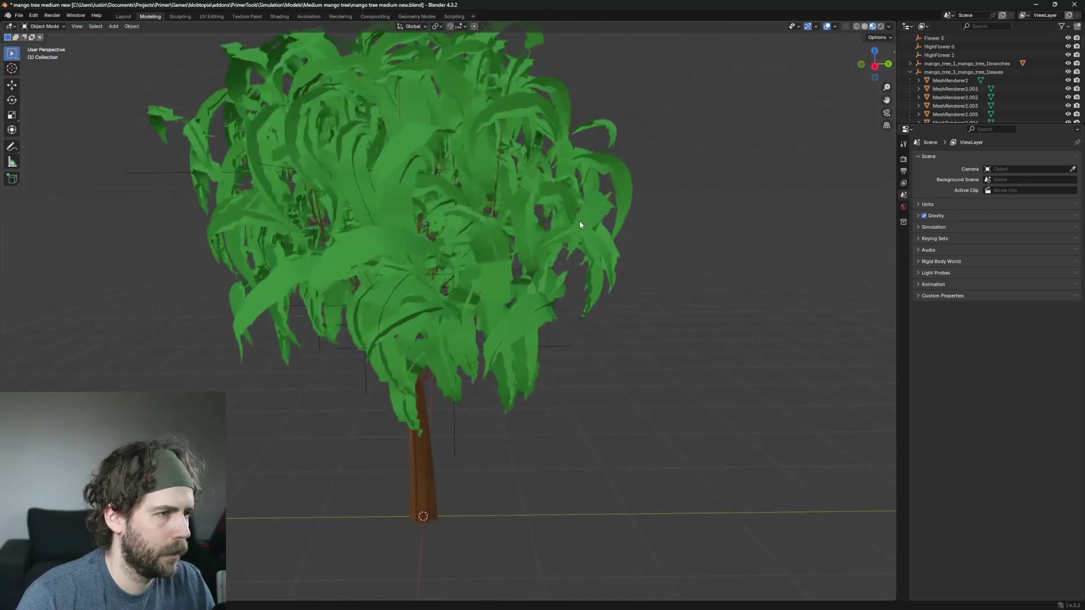
{"action": "scroll", "coordinate": [611, 141], "scroll_direction": "up", "scroll_amount": 10}
{"action": "left_click", "coordinate": [548, 101]}
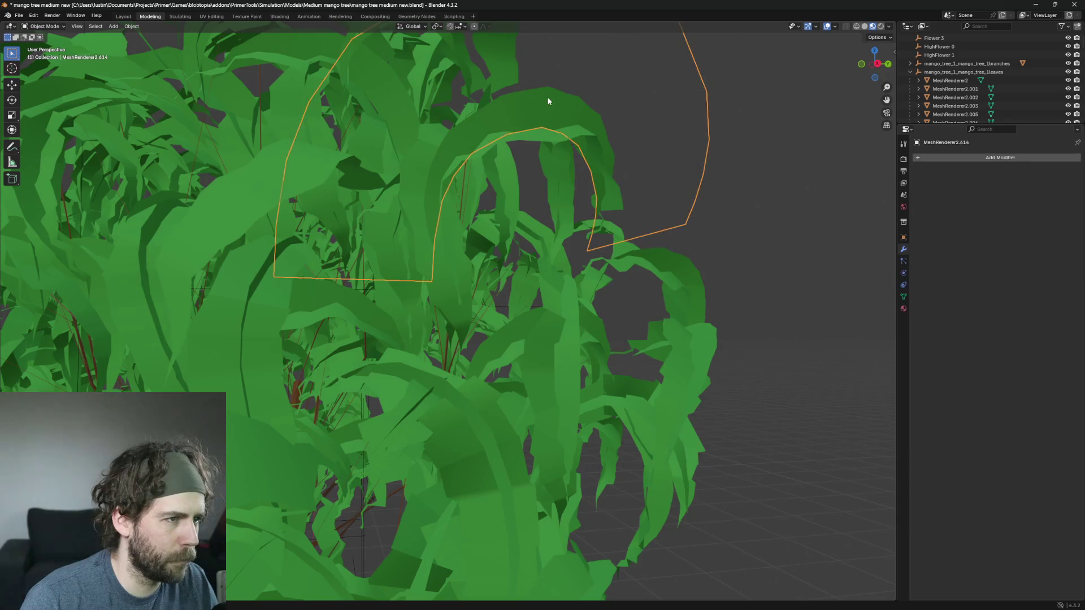
{"action": "key", "text": "Delete"}
{"action": "scroll", "coordinate": [636, 154], "scroll_direction": "down", "scroll_amount": 2}
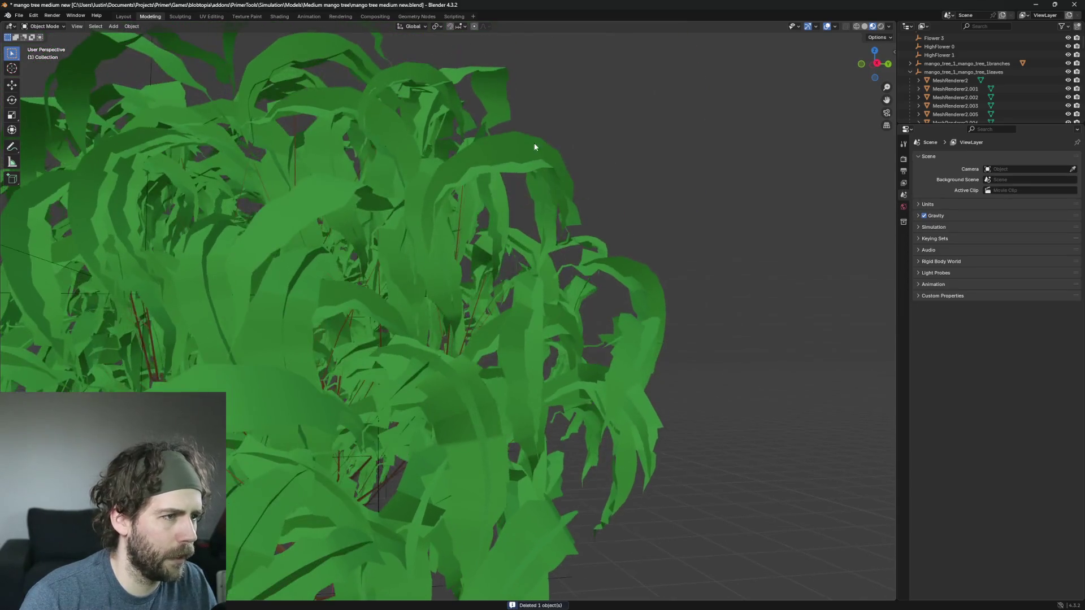
{"action": "left_click", "coordinate": [531, 143]}
{"action": "key", "text": "Delete"}
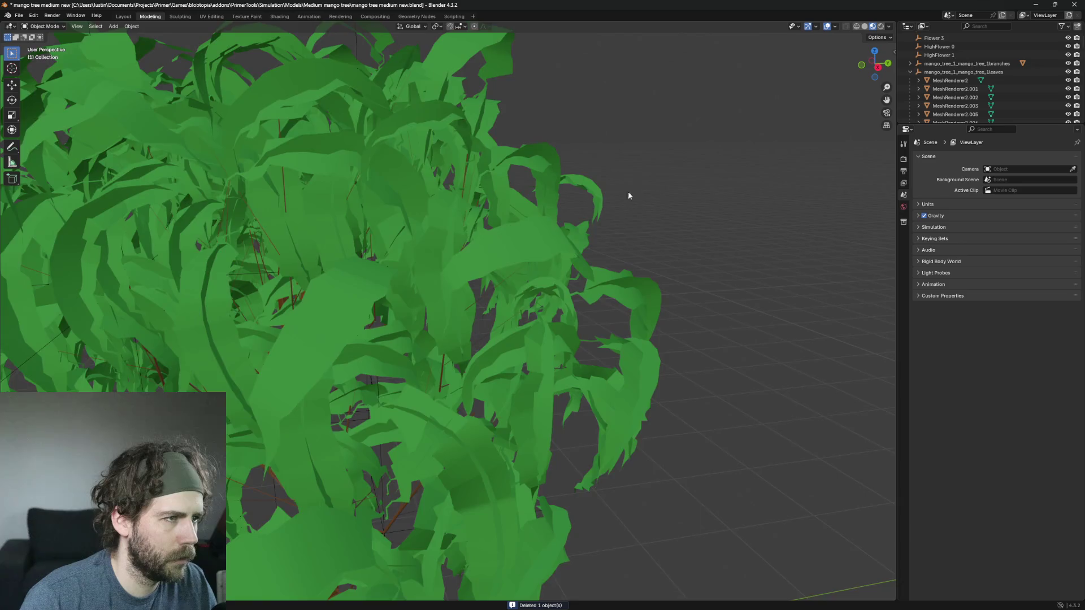
{"action": "scroll", "coordinate": [569, 263], "scroll_direction": "down", "scroll_amount": 5}
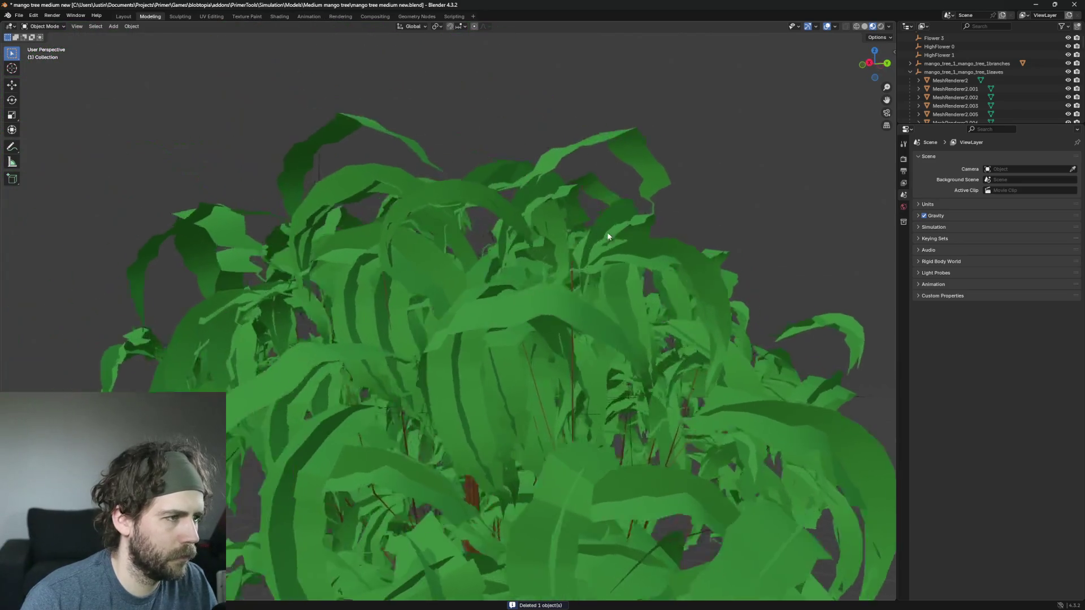
{"action": "scroll", "coordinate": [638, 246], "scroll_direction": "down", "scroll_amount": 2}
{"action": "scroll", "coordinate": [591, 203], "scroll_direction": "up", "scroll_amount": 3}
{"action": "left_click", "coordinate": [588, 202]}
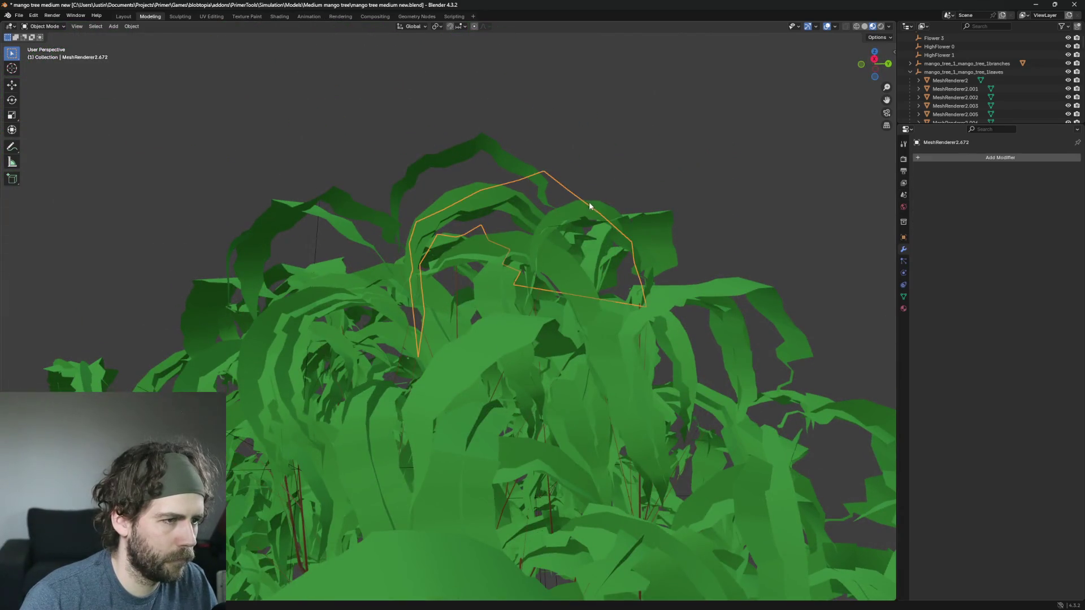
{"action": "scroll", "coordinate": [604, 206], "scroll_direction": "down", "scroll_amount": 2}
{"action": "key", "text": "Delete"}
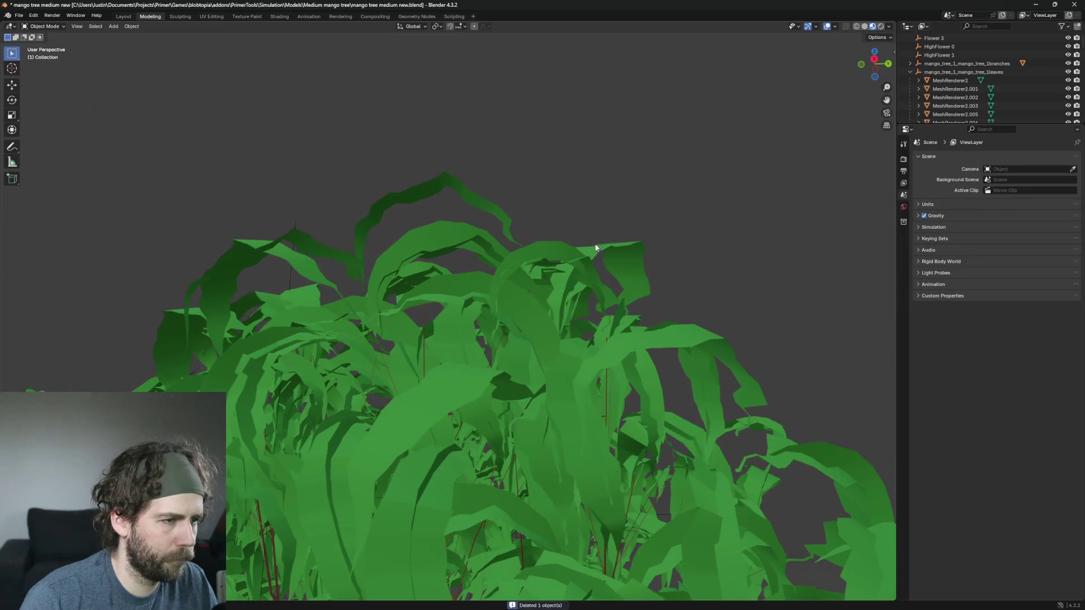
Step: Delete two overlapping leaf pieces at the crown top, then select the next dome piece
{"action": "left_click", "coordinate": [557, 242]}
{"action": "left_click", "coordinate": [565, 246]}
{"action": "key", "text": "Delete"}
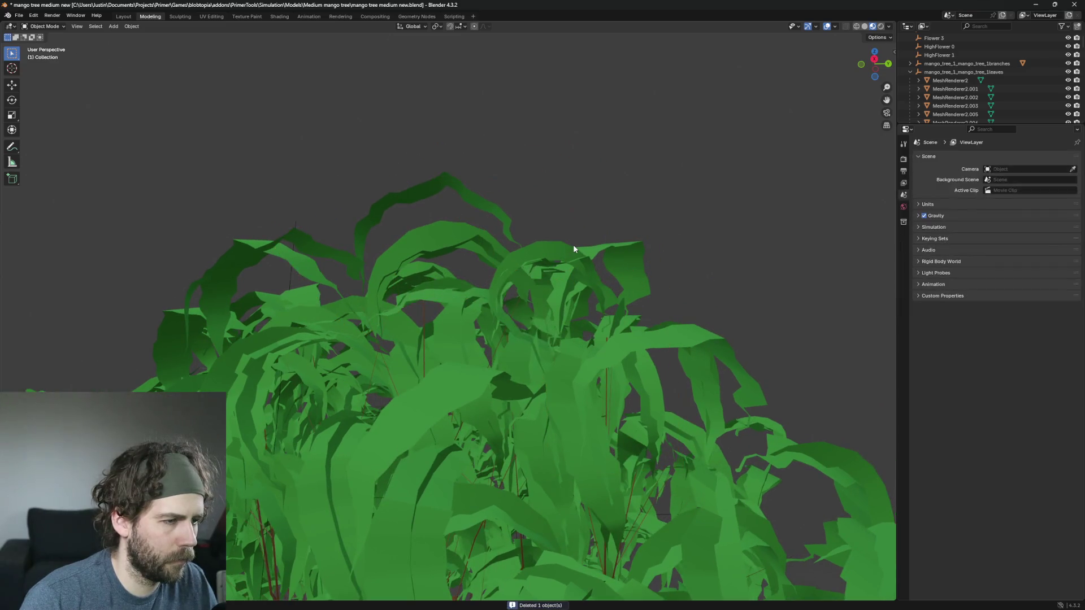
{"action": "left_click", "coordinate": [587, 245]}
{"action": "left_click", "coordinate": [654, 234]}
{"action": "key", "text": "Delete"}
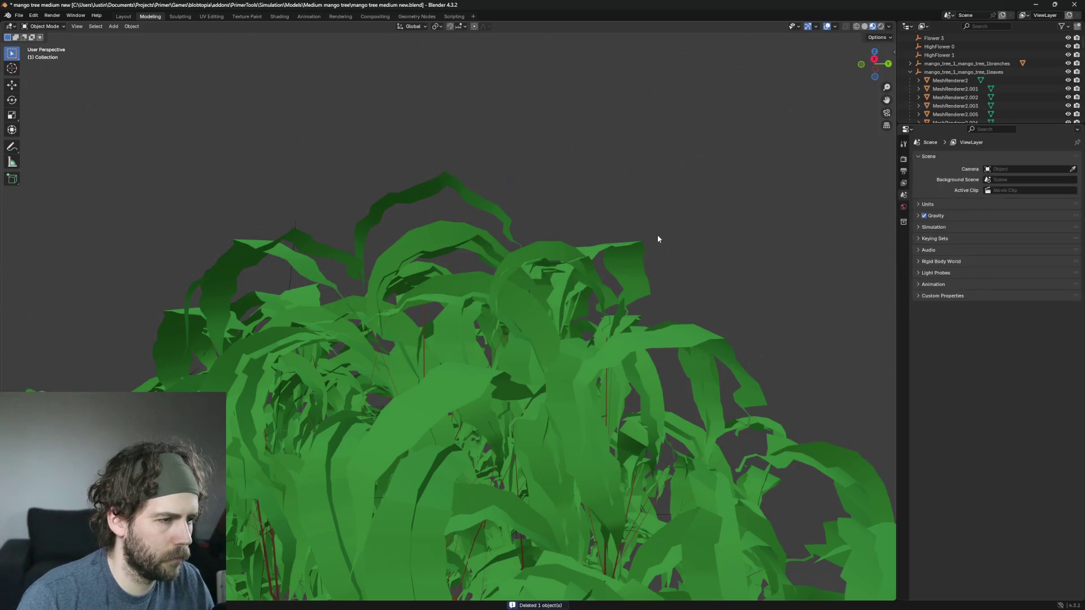
{"action": "left_click", "coordinate": [657, 235]}
{"action": "scroll", "coordinate": [658, 241], "scroll_direction": "down", "scroll_amount": 3}
{"action": "scroll", "coordinate": [704, 300], "scroll_direction": "up", "scroll_amount": 3}
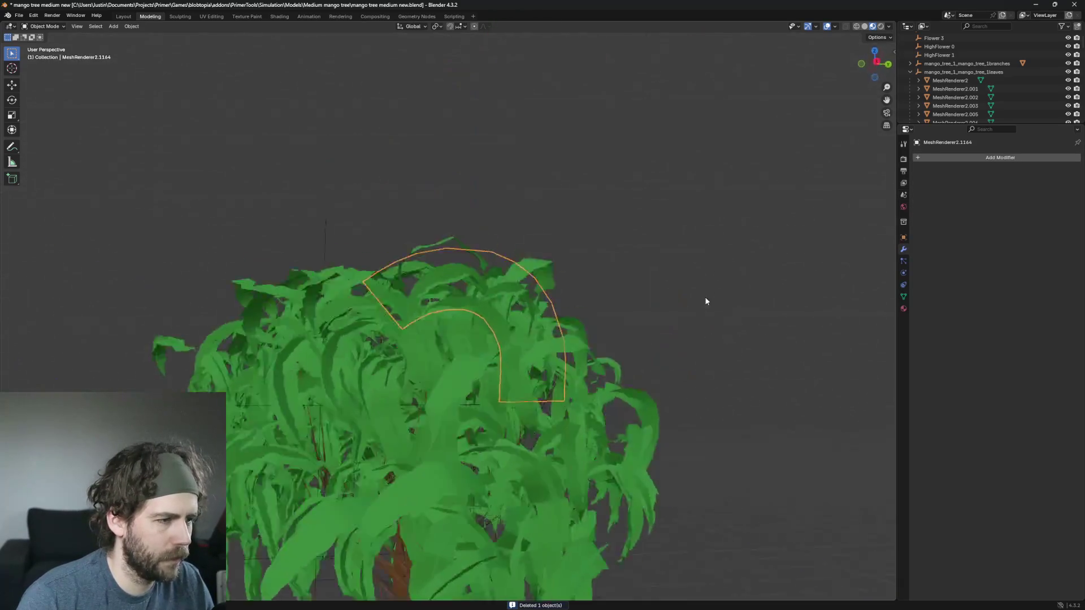
{"action": "mouse_move", "coordinate": [709, 287]}
{"action": "left_mouse_down"}
{"action": "mouse_move", "coordinate": [661, 380]}
{"action": "mouse_move", "coordinate": [731, 334]}
{"action": "mouse_move", "coordinate": [661, 299]}
{"action": "mouse_move", "coordinate": [714, 297]}
{"action": "mouse_move", "coordinate": [629, 285]}
{"action": "mouse_move", "coordinate": [654, 294]}
{"action": "left_mouse_up"}
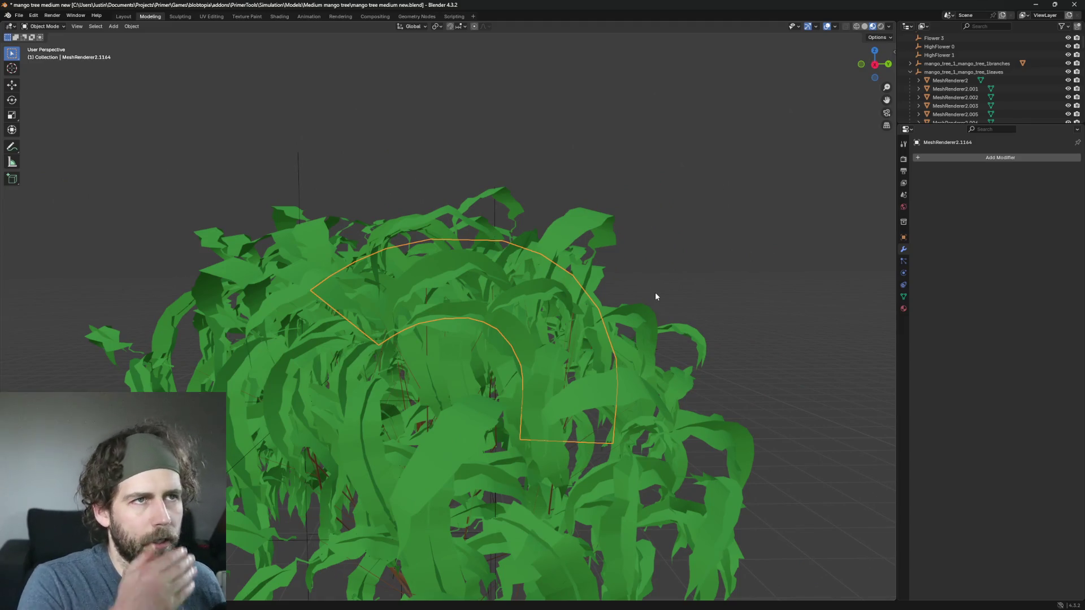
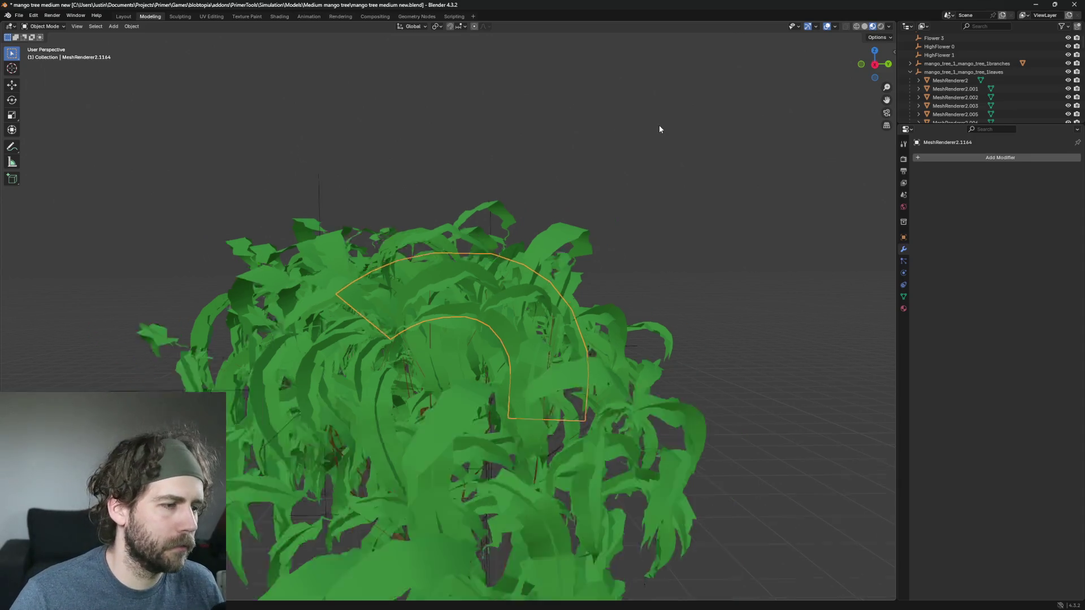
Step: Isolate the selected leaf in Local View, inspect it edge-on, then return to the full tree
{"action": "key", "text": "KP_Divide"}
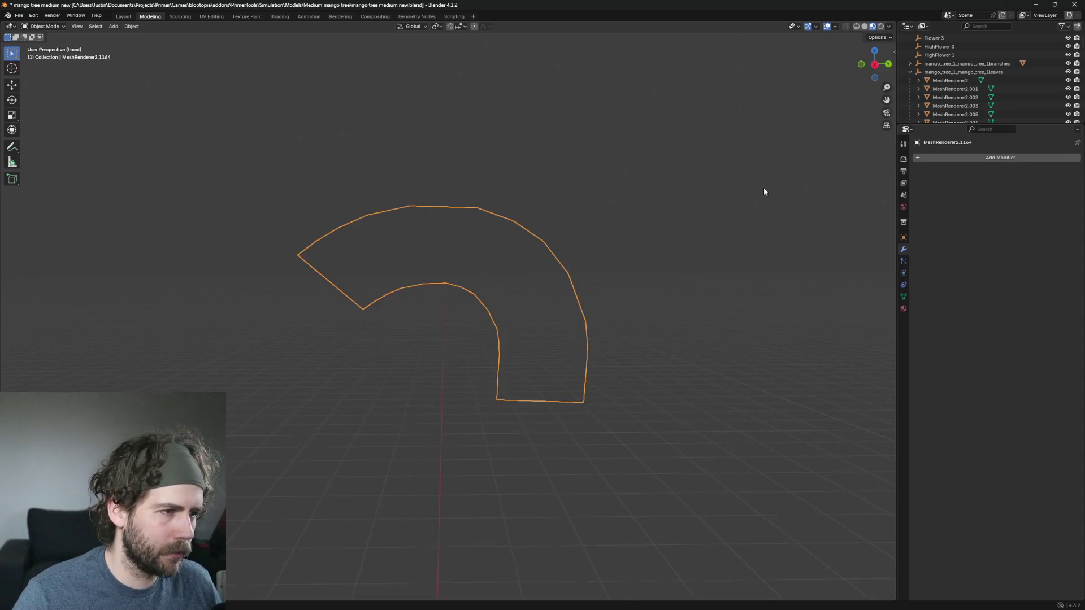
{"action": "mouse_move", "coordinate": [765, 192]}
{"action": "left_mouse_down"}
{"action": "mouse_move", "coordinate": [629, 312]}
{"action": "mouse_move", "coordinate": [729, 298]}
{"action": "mouse_move", "coordinate": [626, 309]}
{"action": "mouse_move", "coordinate": [598, 294]}
{"action": "mouse_move", "coordinate": [613, 317]}
{"action": "mouse_move", "coordinate": [714, 326]}
{"action": "mouse_move", "coordinate": [727, 383]}
{"action": "mouse_move", "coordinate": [564, 307]}
{"action": "mouse_move", "coordinate": [586, 262]}
{"action": "mouse_move", "coordinate": [567, 303]}
{"action": "mouse_move", "coordinate": [463, 330]}
{"action": "mouse_move", "coordinate": [584, 355]}
{"action": "mouse_move", "coordinate": [563, 361]}
{"action": "mouse_move", "coordinate": [573, 362]}
{"action": "left_mouse_up"}
{"action": "key", "text": "KP_Divide"}
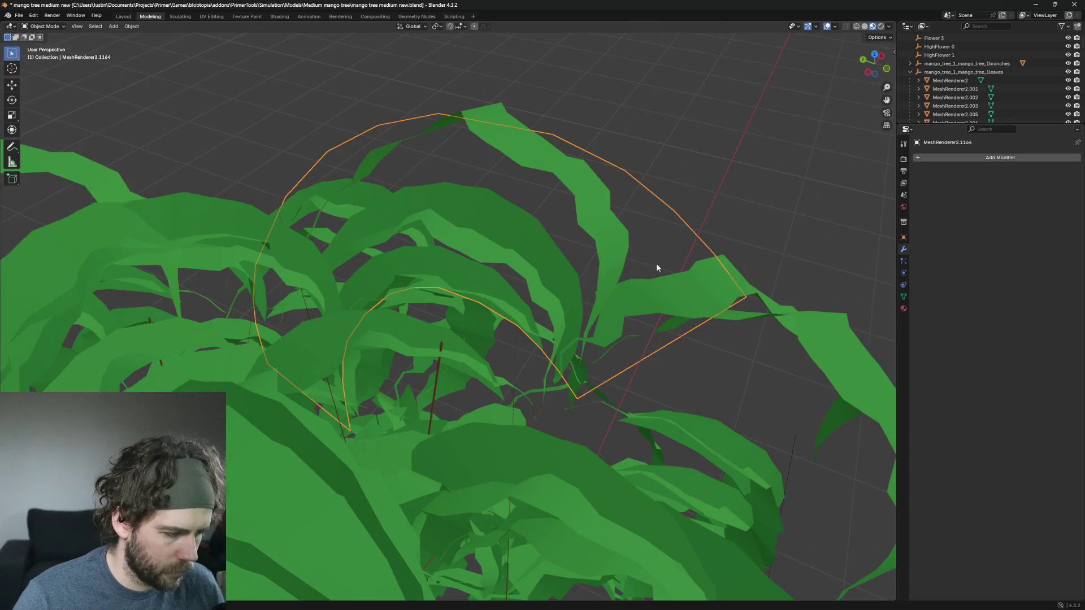
Step: Delete the selected oversized leaf with X > Delete
{"action": "key", "text": "x"}
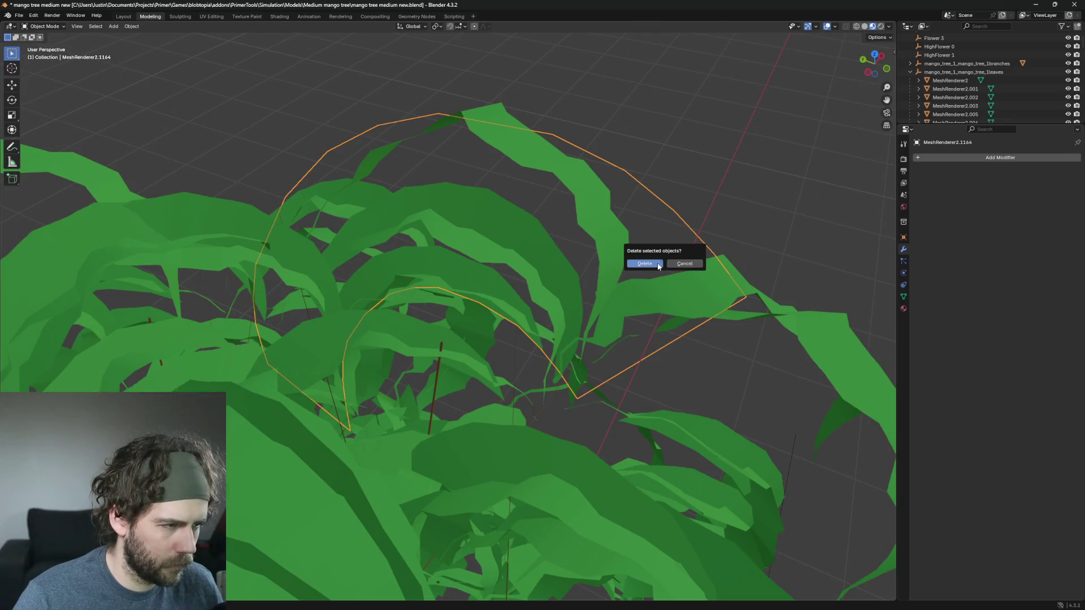
{"action": "left_click", "coordinate": [658, 267]}
{"action": "mouse_move", "coordinate": [717, 262]}
{"action": "left_mouse_down"}
{"action": "mouse_move", "coordinate": [775, 290]}
{"action": "mouse_move", "coordinate": [602, 253]}
{"action": "left_mouse_up"}
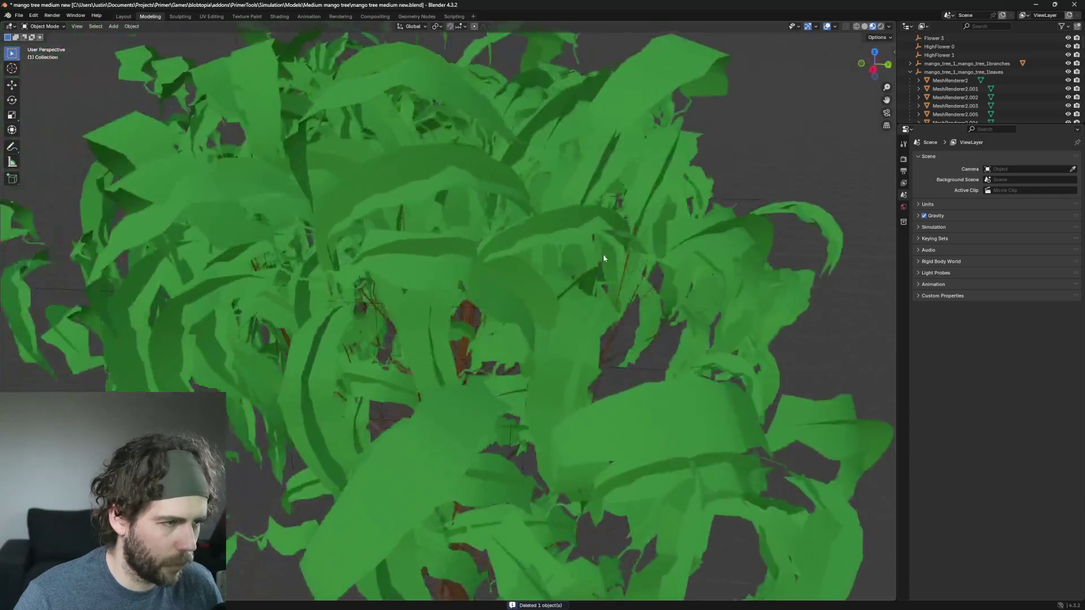
{"action": "scroll", "coordinate": [604, 258], "scroll_direction": "down", "scroll_amount": 6}
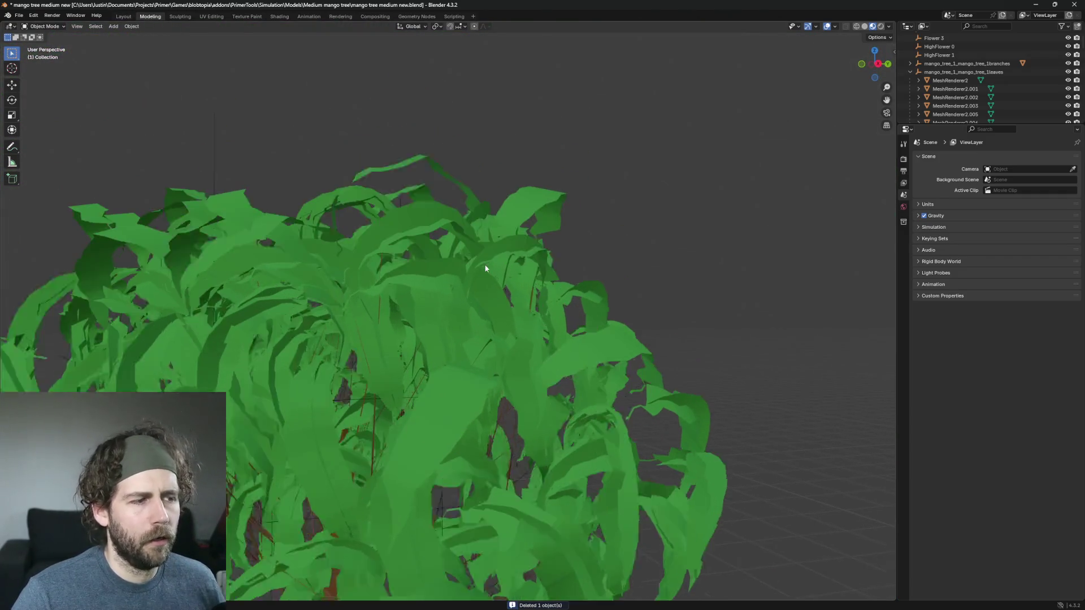
Step: Pick out leaf MeshRenderer2.722 from the canopy and delete it
{"action": "left_click", "coordinate": [453, 260]}
{"action": "scroll", "coordinate": [413, 243], "scroll_direction": "up", "scroll_amount": 4}
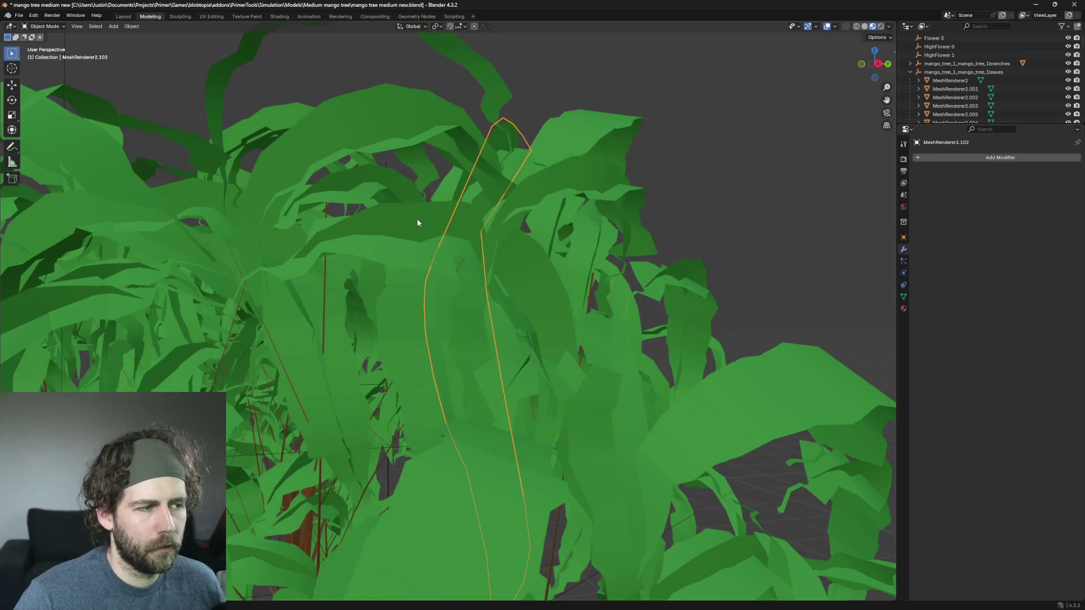
{"action": "left_click", "coordinate": [417, 223]}
{"action": "mouse_move", "coordinate": [417, 223]}
{"action": "left_mouse_down"}
{"action": "mouse_move", "coordinate": [487, 273]}
{"action": "mouse_move", "coordinate": [465, 280]}
{"action": "mouse_move", "coordinate": [380, 233]}
{"action": "mouse_move", "coordinate": [327, 273]}
{"action": "mouse_move", "coordinate": [365, 266]}
{"action": "left_mouse_up"}
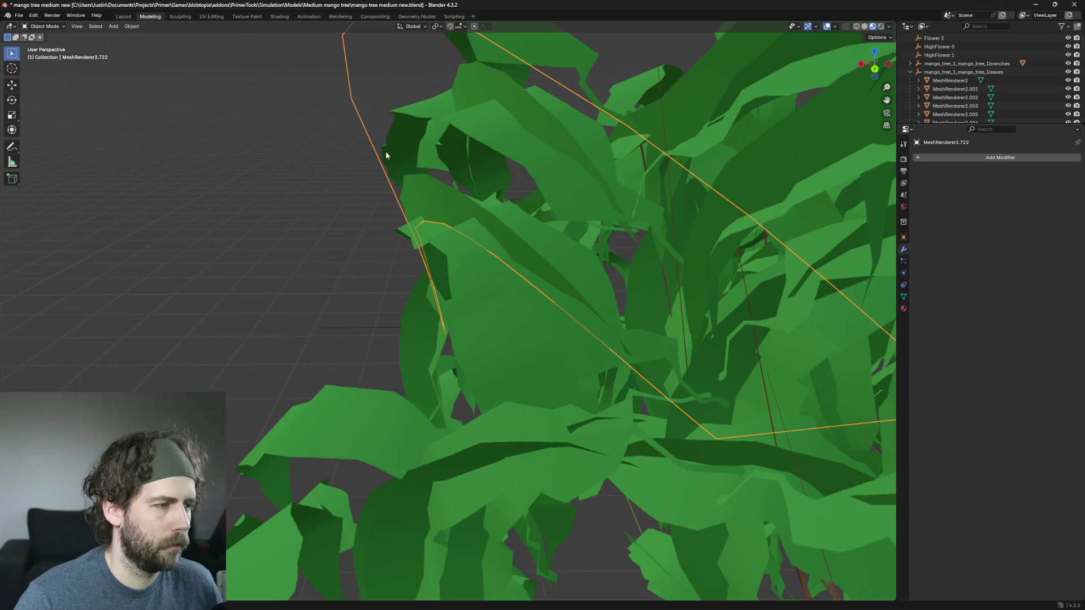
{"action": "key", "text": "Delete"}
Step: Delete the stray leaves MeshRenderer2.426 and MeshRenderer2.1410
{"action": "left_click", "coordinate": [412, 190]}
{"action": "mouse_move", "coordinate": [425, 237]}
{"action": "left_mouse_down"}
{"action": "mouse_move", "coordinate": [419, 273]}
{"action": "mouse_move", "coordinate": [439, 244]}
{"action": "mouse_move", "coordinate": [515, 283]}
{"action": "mouse_move", "coordinate": [564, 233]}
{"action": "mouse_move", "coordinate": [543, 202]}
{"action": "mouse_move", "coordinate": [618, 149]}
{"action": "mouse_move", "coordinate": [666, 242]}
{"action": "mouse_move", "coordinate": [719, 245]}
{"action": "mouse_move", "coordinate": [650, 223]}
{"action": "mouse_move", "coordinate": [647, 238]}
{"action": "mouse_move", "coordinate": [416, 189]}
{"action": "left_mouse_up"}
{"action": "left_click", "coordinate": [443, 283]}
{"action": "key", "text": "Delete"}
{"action": "left_click", "coordinate": [522, 174]}
{"action": "key", "text": "Delete"}
{"action": "scroll", "coordinate": [647, 238], "scroll_direction": "down", "scroll_amount": 5}
Step: Select leaf MeshRenderer2.1357 and orbit around it to judge whether it is stray
{"action": "left_click", "coordinate": [527, 238]}
{"action": "mouse_move", "coordinate": [526, 238]}
{"action": "left_mouse_down"}
{"action": "mouse_move", "coordinate": [596, 245]}
{"action": "mouse_move", "coordinate": [407, 213]}
{"action": "left_mouse_up"}
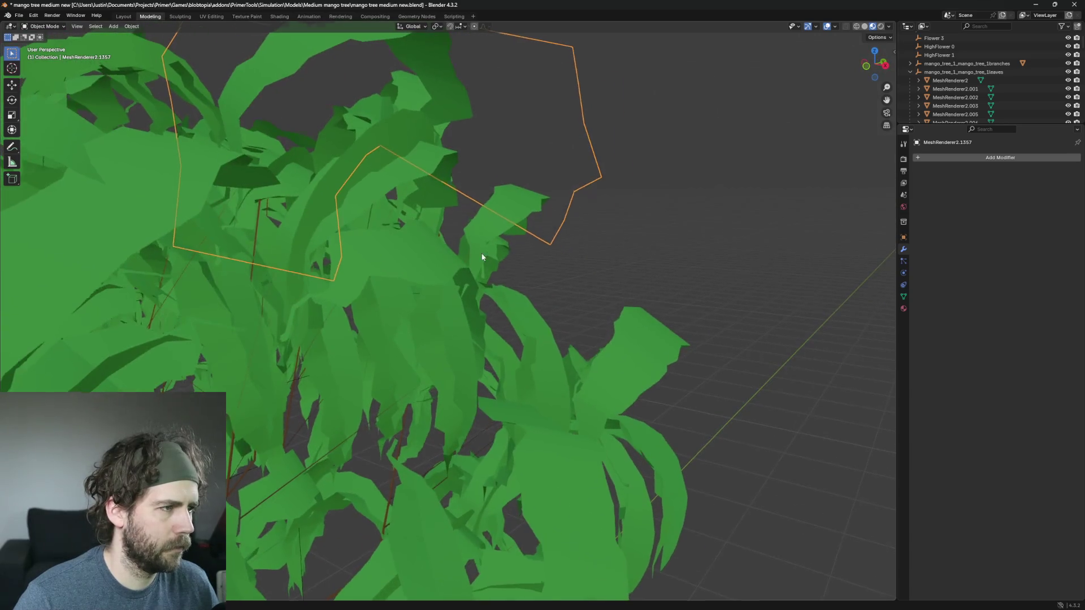
{"action": "scroll", "coordinate": [484, 255], "scroll_direction": "up", "scroll_amount": 3}
{"action": "mouse_move", "coordinate": [575, 374]}
{"action": "left_mouse_down"}
{"action": "mouse_move", "coordinate": [615, 418]}
{"action": "mouse_move", "coordinate": [436, 218]}
{"action": "mouse_move", "coordinate": [357, 231]}
{"action": "left_mouse_up"}
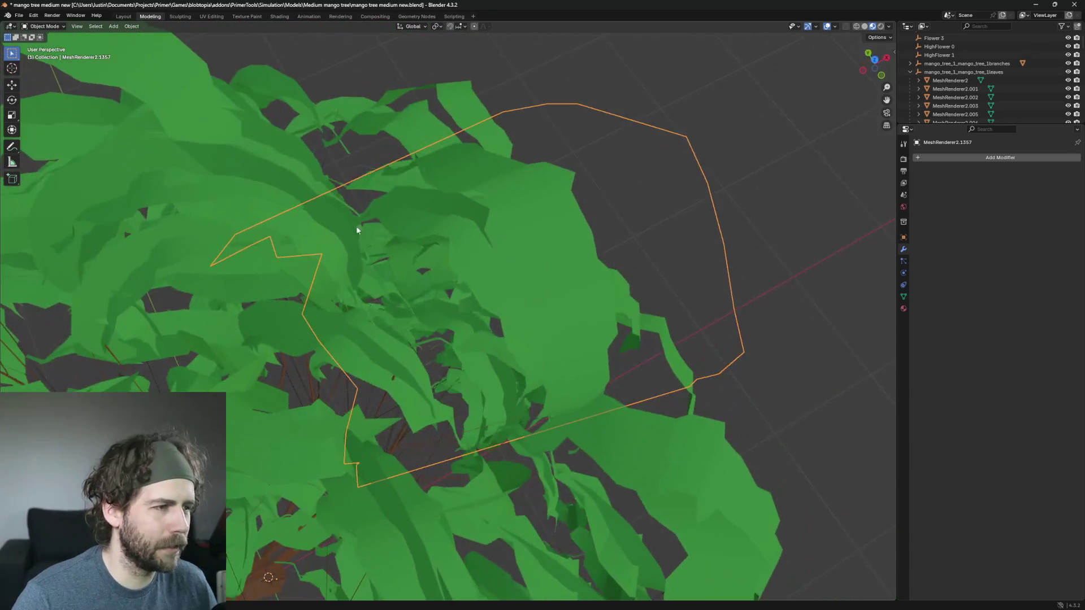
{"action": "mouse_move", "coordinate": [504, 310]}
{"action": "left_mouse_down"}
{"action": "mouse_move", "coordinate": [554, 271]}
{"action": "mouse_move", "coordinate": [625, 266]}
{"action": "mouse_move", "coordinate": [571, 260]}
{"action": "mouse_move", "coordinate": [596, 257]}
{"action": "left_mouse_up"}
Step: Delete the arc-shaped leaf MeshRenderer2.673, rechecking it once before deleting again
{"action": "left_click", "coordinate": [459, 242]}
{"action": "key", "text": "Delete"}
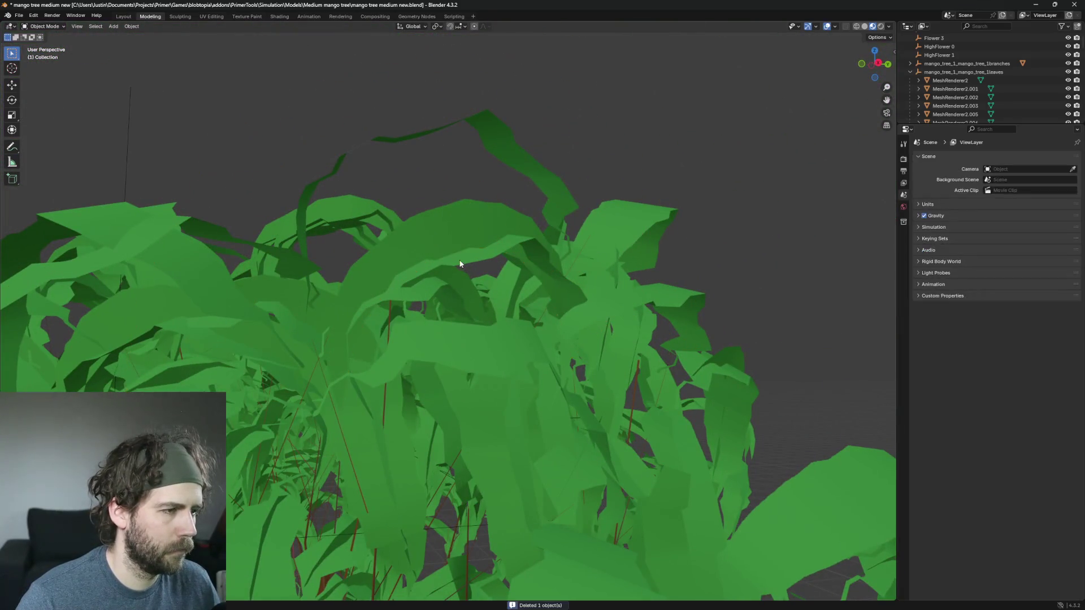
{"action": "key", "text": "ctrl+z"}
{"action": "left_click_drag", "start_coordinate": [443, 245], "coordinate": [501, 276]}
{"action": "key", "text": "Delete"}
Step: Delete the canopy-edge leaf MeshRenderer2.1094
{"action": "scroll", "coordinate": [552, 304], "scroll_direction": "down", "scroll_amount": 8}
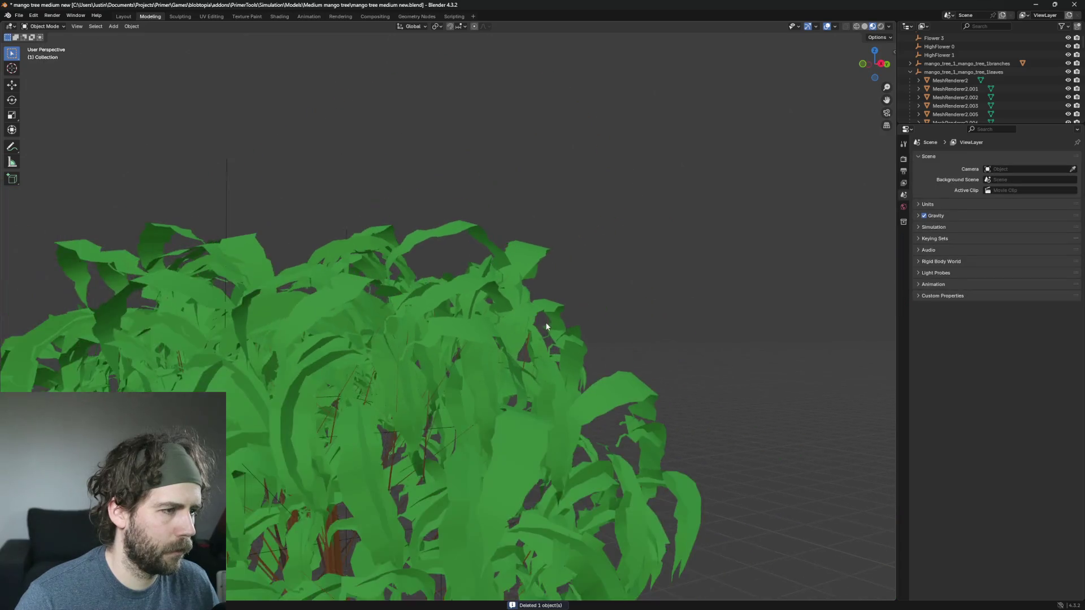
{"action": "mouse_move", "coordinate": [503, 351]}
{"action": "left_mouse_down"}
{"action": "mouse_move", "coordinate": [639, 307]}
{"action": "mouse_move", "coordinate": [539, 368]}
{"action": "left_mouse_up"}
{"action": "scroll", "coordinate": [605, 353], "scroll_direction": "up", "scroll_amount": 6}
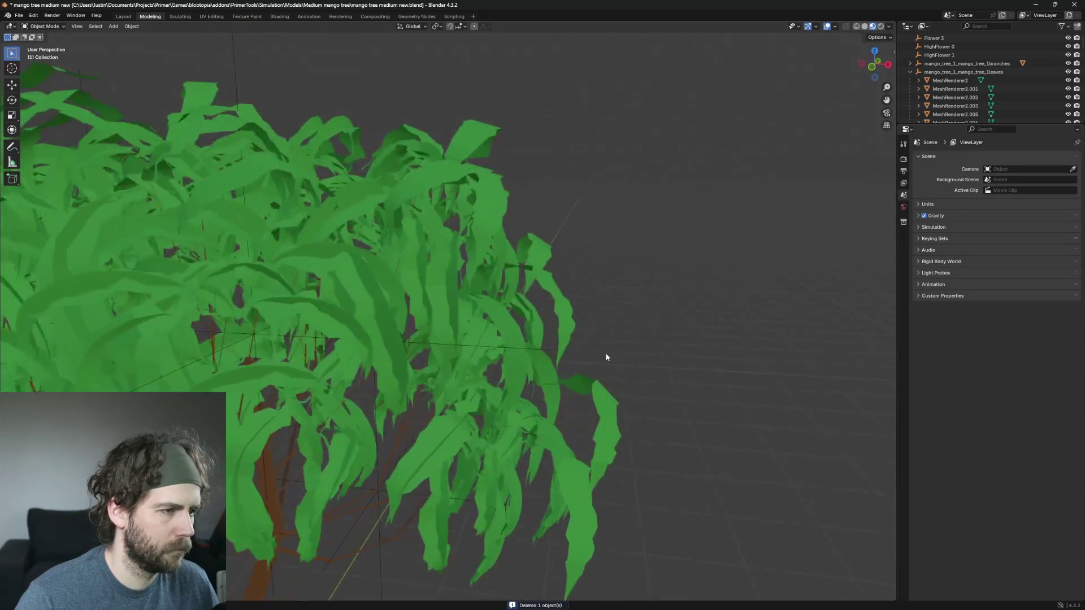
{"action": "left_click_drag", "start_coordinate": [605, 352], "coordinate": [496, 321]}
{"action": "left_click", "coordinate": [494, 292]}
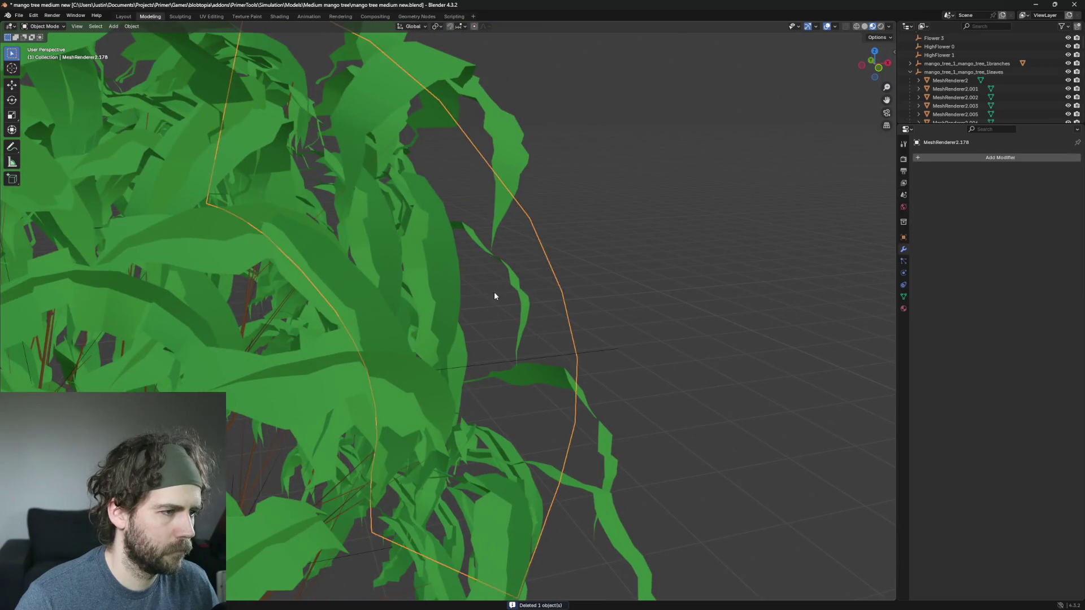
{"action": "scroll", "coordinate": [494, 295], "scroll_direction": "up", "scroll_amount": 2}
{"action": "left_click", "coordinate": [465, 279]}
{"action": "left_click", "coordinate": [440, 267]}
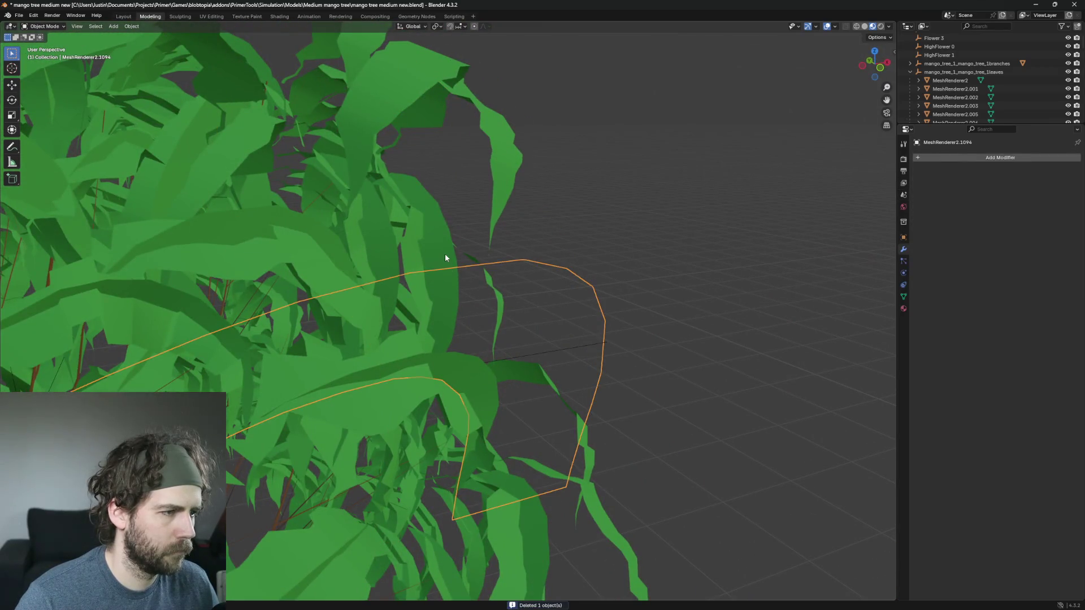
{"action": "scroll", "coordinate": [445, 256], "scroll_direction": "up", "scroll_amount": 2}
{"action": "key", "text": "Delete"}
Step: Undo and redo the MeshRenderer2.1094 deletion, leaving the leaf removed
{"action": "scroll", "coordinate": [488, 300], "scroll_direction": "up", "scroll_amount": 3}
{"action": "scroll", "coordinate": [490, 301], "scroll_direction": "down", "scroll_amount": 3}
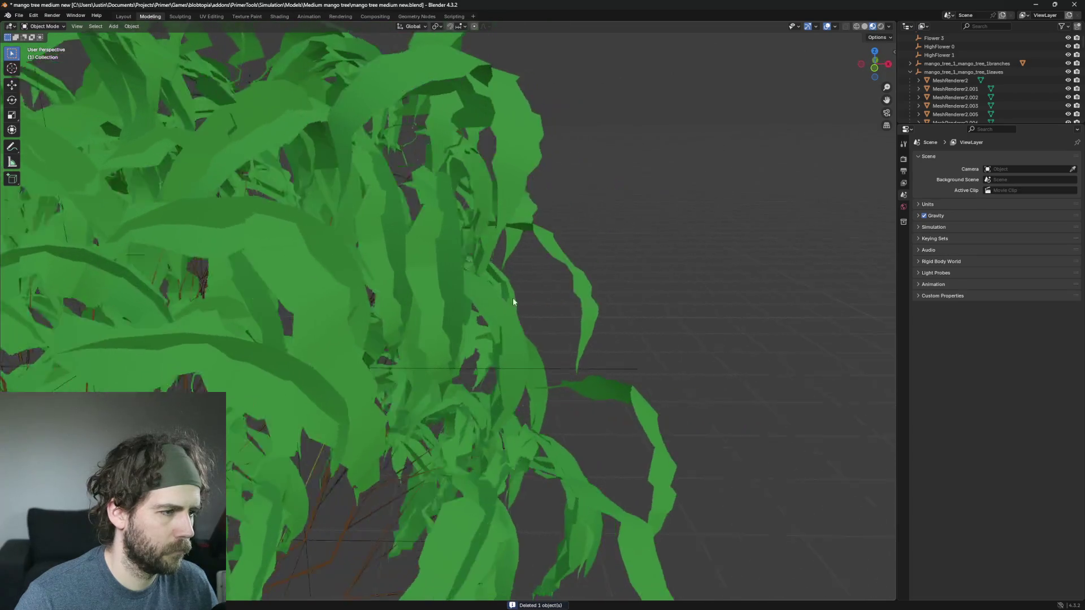
{"action": "key", "text": "ctrl+z"}
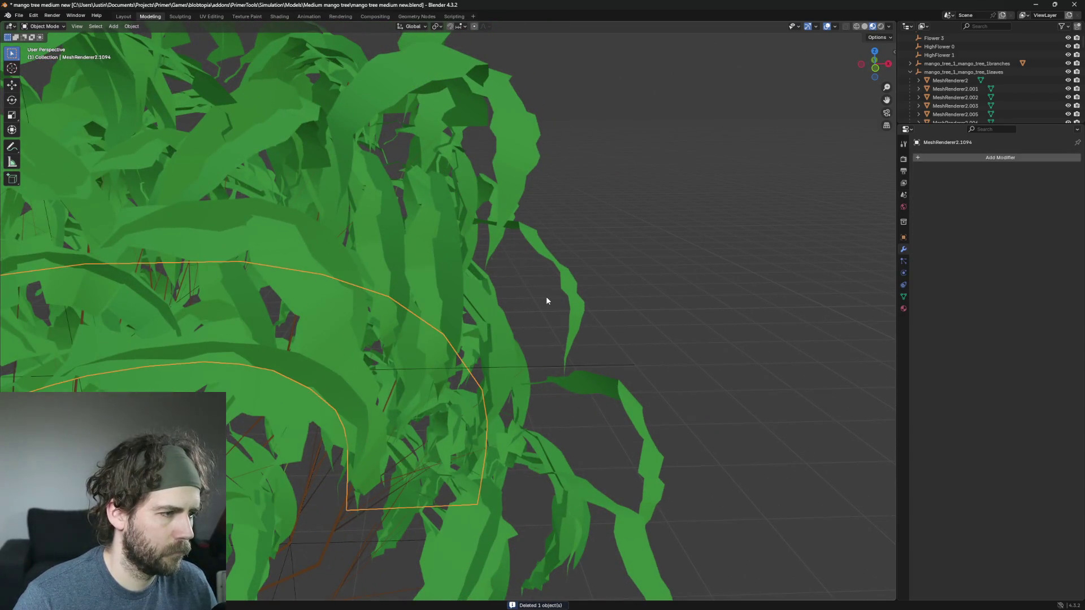
{"action": "key", "text": "Delete"}
{"action": "key", "text": "ctrl+z"}
{"action": "key", "text": "Delete"}
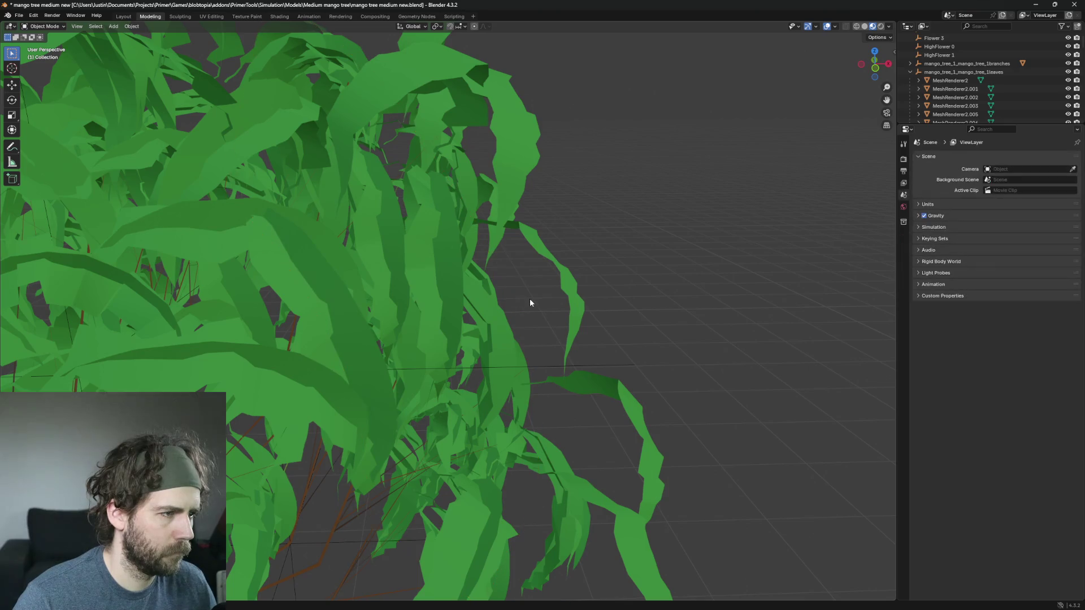
Step: Restore the mistakenly deleted leaves MeshRenderer2.673 and MeshRenderer2.1357 with Ctrl+Z
{"action": "scroll", "coordinate": [530, 302], "scroll_direction": "down", "scroll_amount": 3}
{"action": "key", "text": "ctrl+z"}
{"action": "key", "text": "Delete"}
{"action": "key", "text": "ctrl+z"}
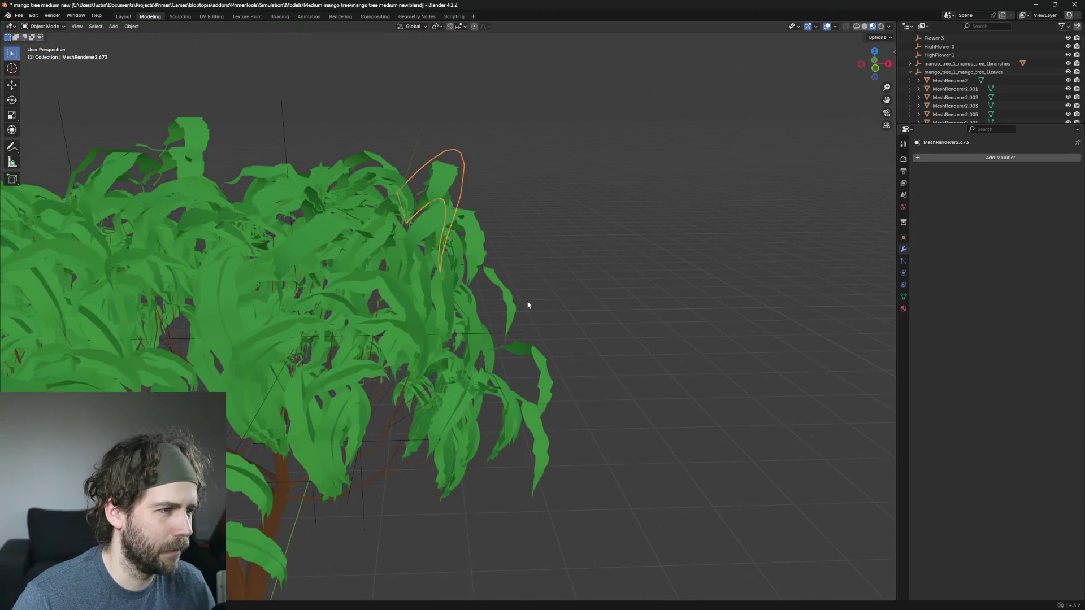
{"action": "key", "text": "Delete"}
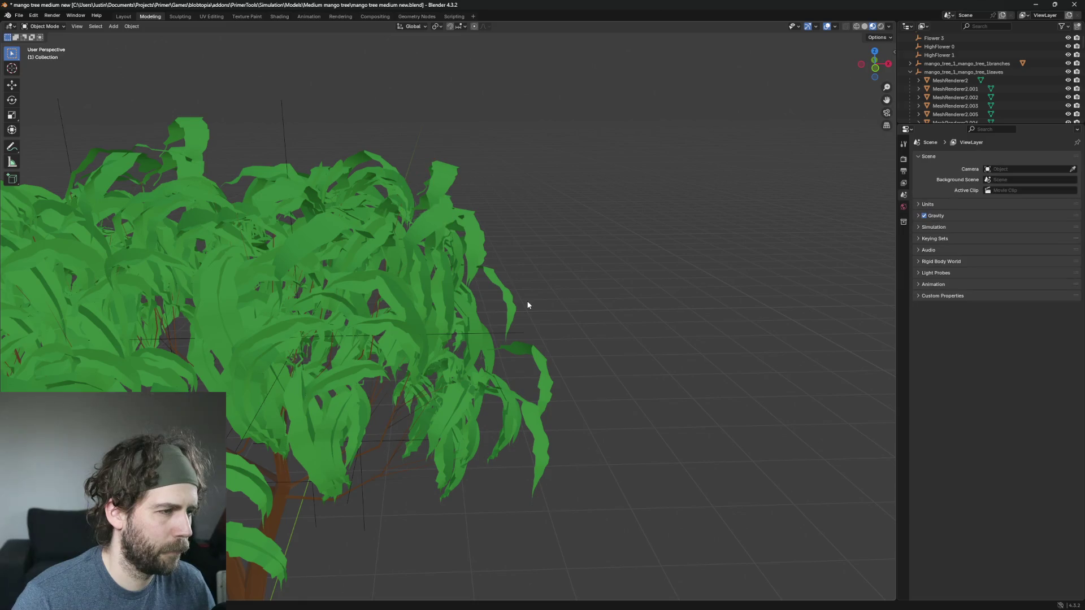
{"action": "key", "text": "ctrl+z"}
Step: Switch the viewport to solid grey shading
{"action": "scroll", "coordinate": [529, 305], "scroll_direction": "up", "scroll_amount": 4}
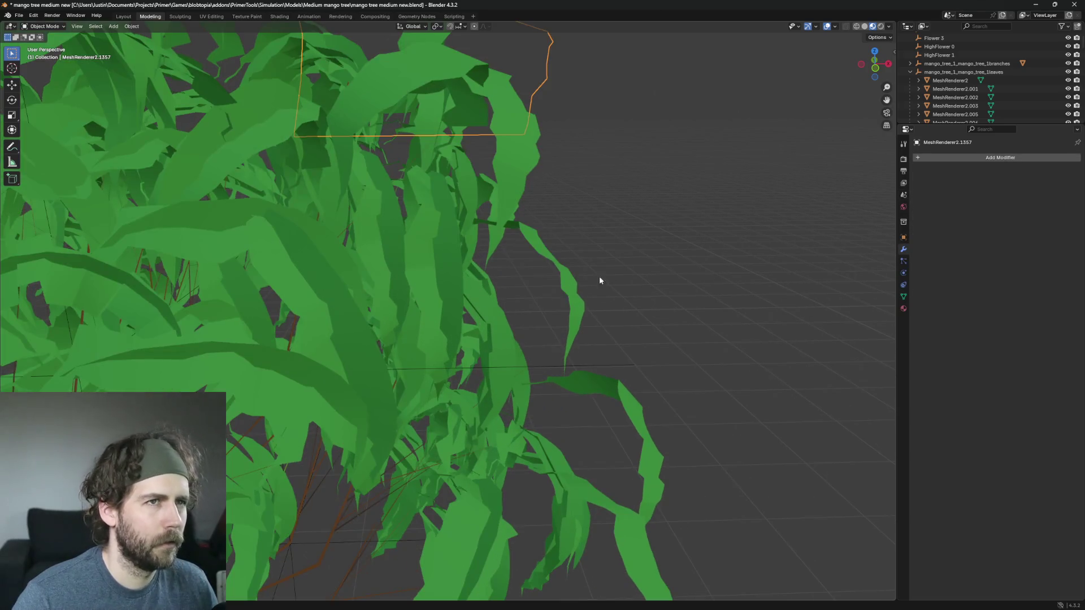
{"action": "scroll", "coordinate": [630, 270], "scroll_direction": "down", "scroll_amount": 3}
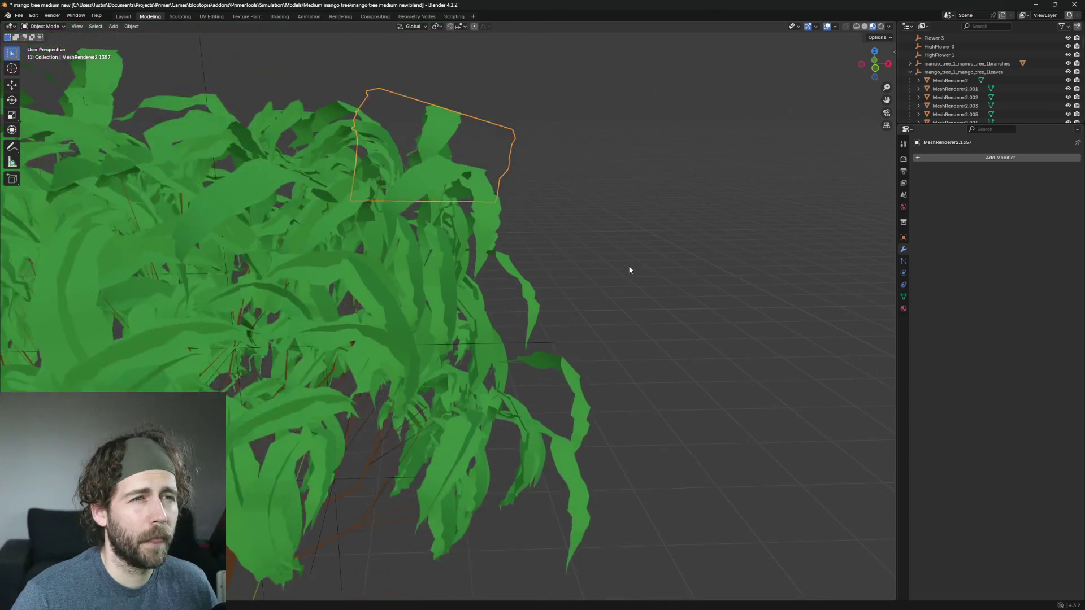
{"action": "scroll", "coordinate": [630, 270], "scroll_direction": "up", "scroll_amount": 2}
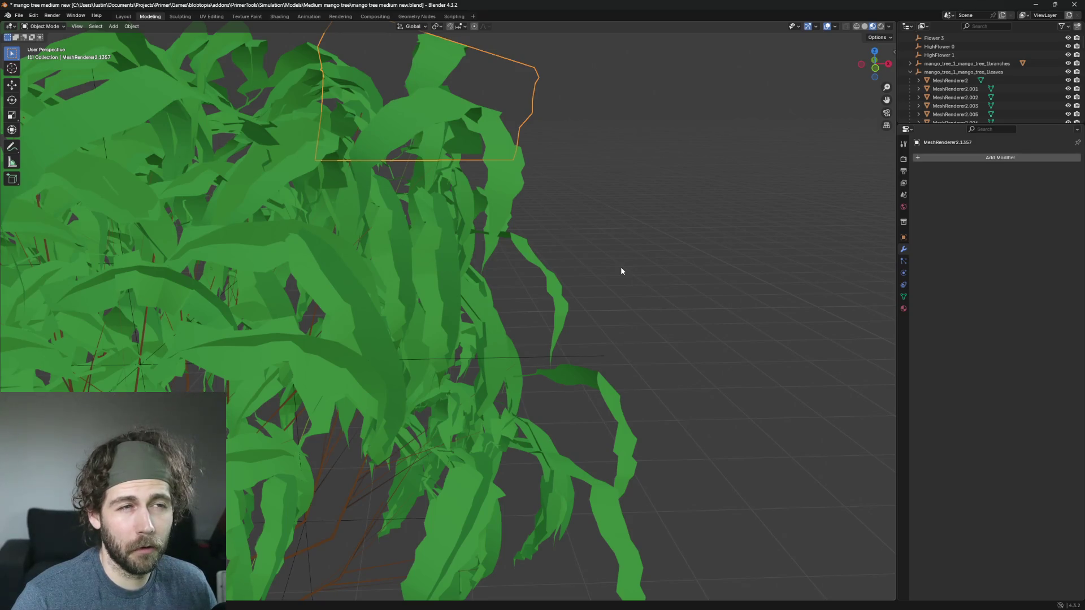
{"action": "left_click", "coordinate": [865, 27]}
{"action": "scroll", "coordinate": [747, 183], "scroll_direction": "down", "scroll_amount": 4}
{"action": "scroll", "coordinate": [619, 277], "scroll_direction": "up", "scroll_amount": 3}
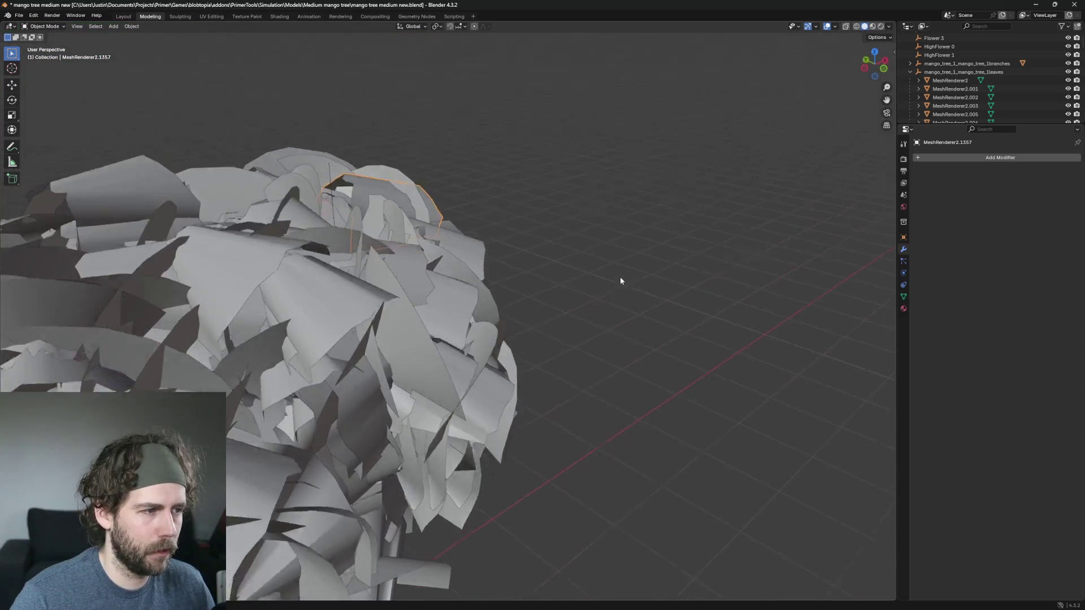
{"action": "mouse_move", "coordinate": [619, 276]}
{"action": "left_mouse_down"}
{"action": "mouse_move", "coordinate": [612, 238]}
{"action": "mouse_move", "coordinate": [588, 215]}
{"action": "mouse_move", "coordinate": [525, 218]}
{"action": "mouse_move", "coordinate": [598, 294]}
{"action": "left_mouse_up"}
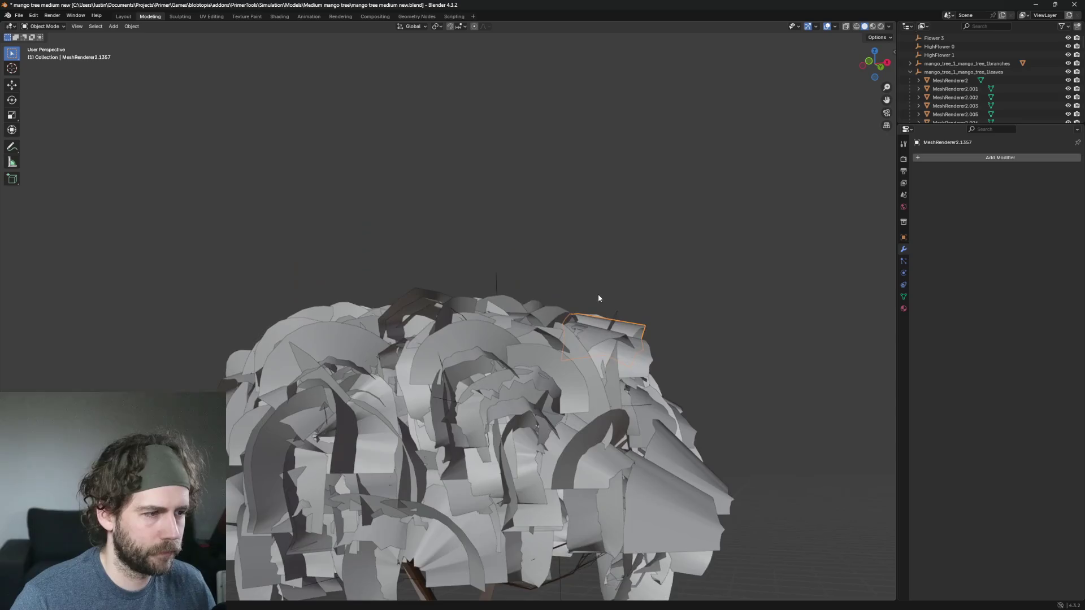
{"action": "scroll", "coordinate": [599, 298], "scroll_direction": "up", "scroll_amount": 6}
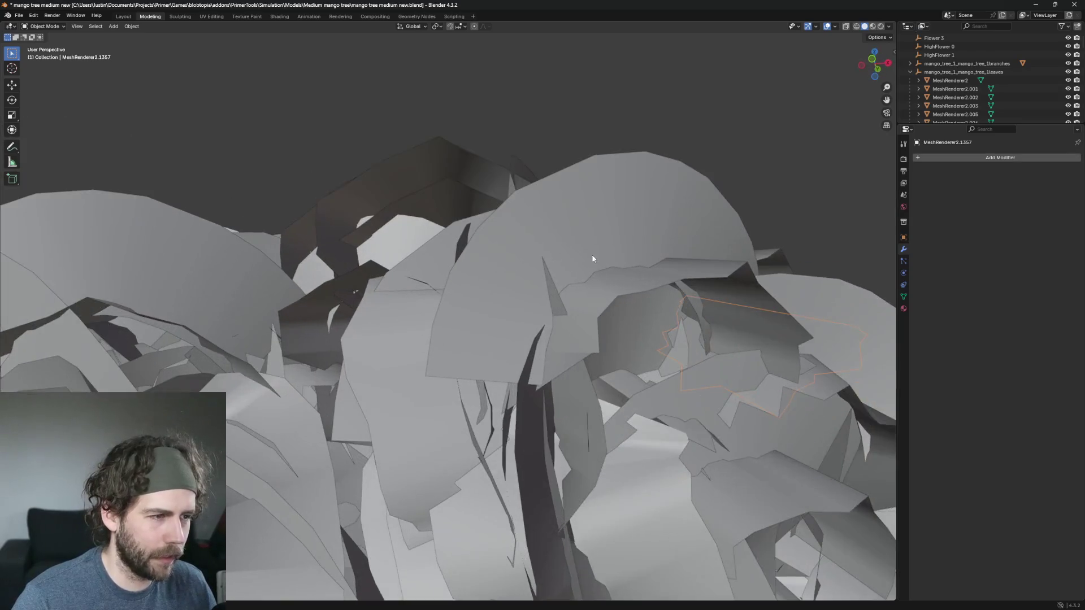
{"action": "mouse_move", "coordinate": [592, 180]}
{"action": "left_mouse_down"}
{"action": "mouse_move", "coordinate": [654, 226]}
{"action": "mouse_move", "coordinate": [770, 238]}
{"action": "mouse_move", "coordinate": [751, 252]}
{"action": "left_mouse_up"}
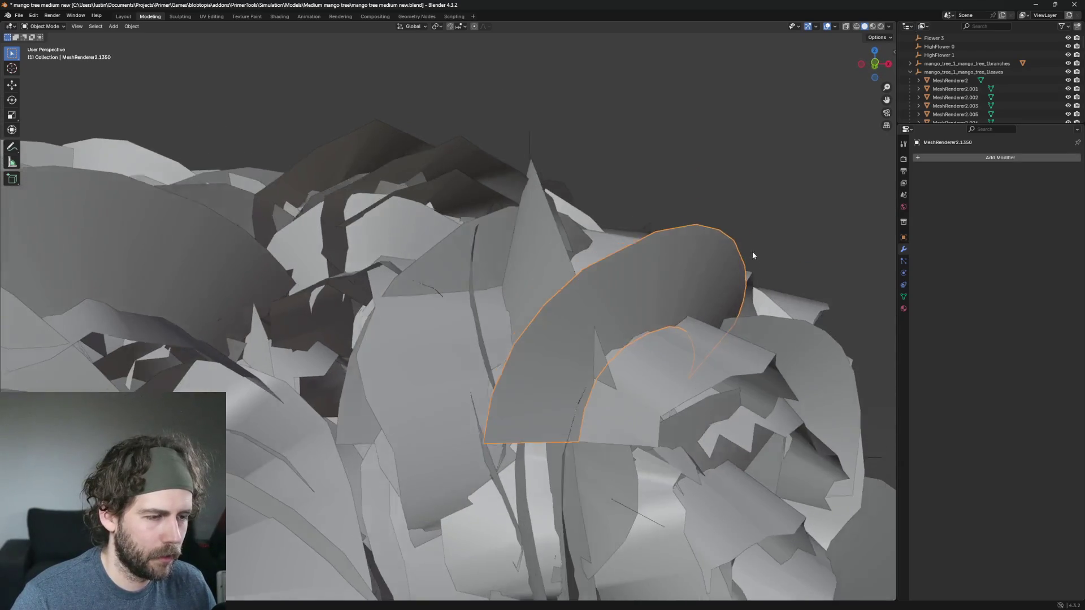
{"action": "mouse_move", "coordinate": [867, 116]}
{"action": "left_mouse_down"}
{"action": "mouse_move", "coordinate": [814, 184]}
{"action": "mouse_move", "coordinate": [825, 194]}
{"action": "mouse_move", "coordinate": [802, 170]}
{"action": "mouse_move", "coordinate": [808, 185]}
{"action": "mouse_move", "coordinate": [743, 176]}
{"action": "mouse_move", "coordinate": [838, 194]}
{"action": "mouse_move", "coordinate": [796, 196]}
{"action": "mouse_move", "coordinate": [792, 175]}
{"action": "mouse_move", "coordinate": [736, 187]}
{"action": "mouse_move", "coordinate": [787, 227]}
{"action": "mouse_move", "coordinate": [754, 230]}
{"action": "mouse_move", "coordinate": [784, 243]}
{"action": "mouse_move", "coordinate": [752, 210]}
{"action": "left_mouse_up"}
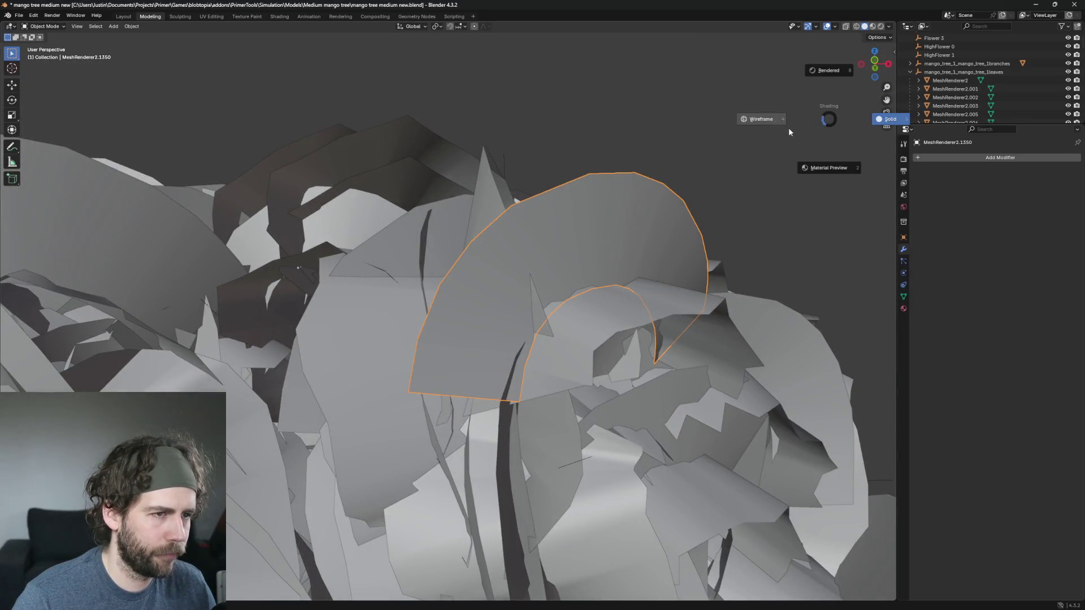
{"action": "left_click", "coordinate": [815, 176]}
{"action": "mouse_move", "coordinate": [825, 167]}
{"action": "left_mouse_down"}
{"action": "mouse_move", "coordinate": [724, 218]}
{"action": "mouse_move", "coordinate": [758, 240]}
{"action": "mouse_move", "coordinate": [692, 211]}
{"action": "mouse_move", "coordinate": [699, 202]}
{"action": "left_mouse_up"}
Step: Inspect the selected leaf and a neighbouring leaf mesh, viewing the plant from below
{"action": "key", "text": "z"}
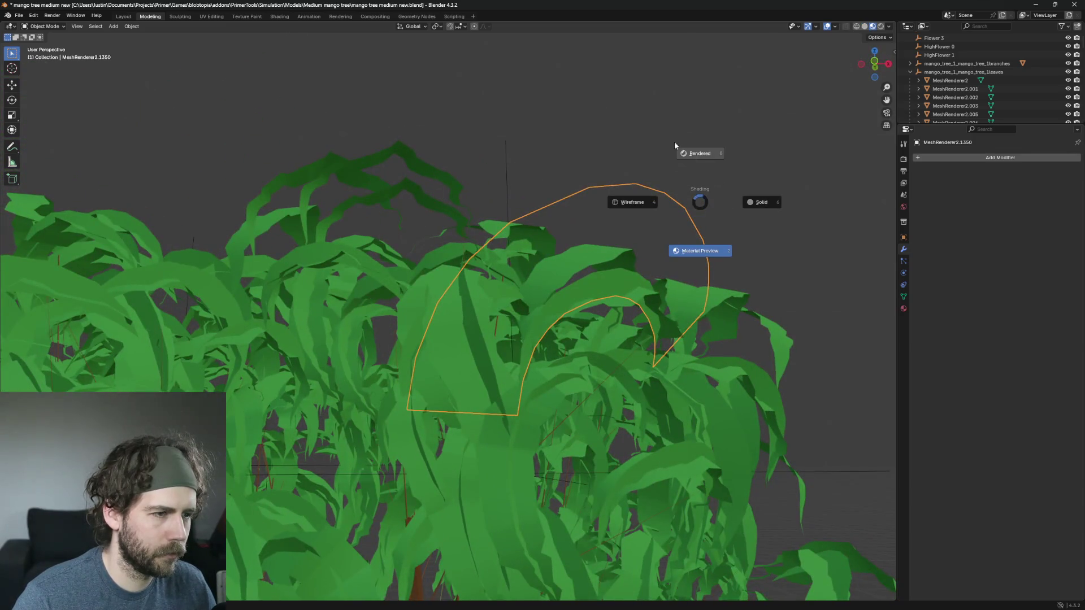
{"action": "key", "text": "Escape"}
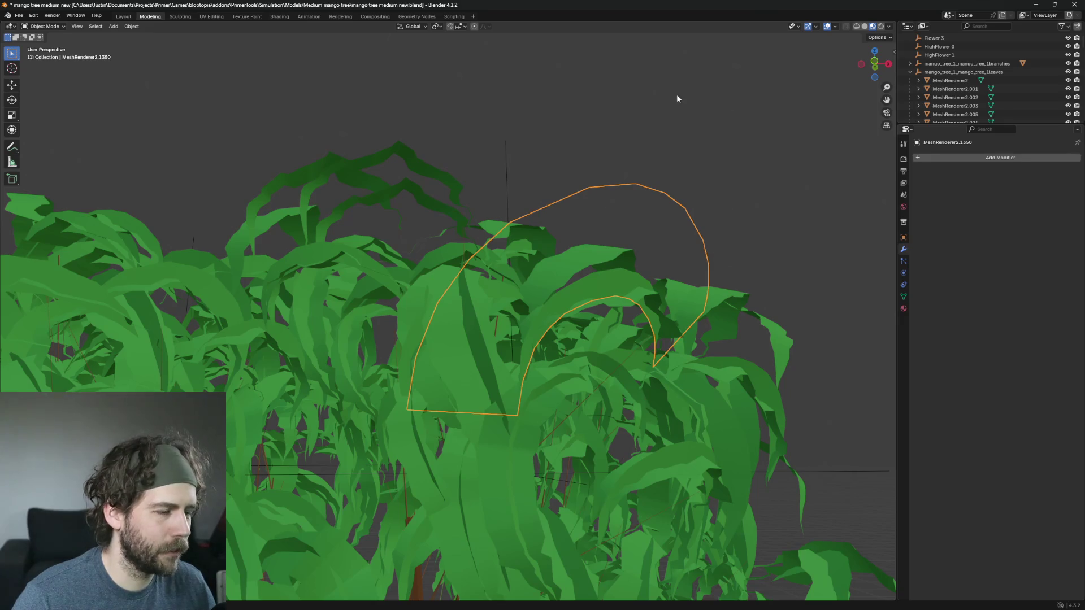
{"action": "mouse_move", "coordinate": [676, 94]}
{"action": "left_mouse_down"}
{"action": "mouse_move", "coordinate": [713, 114]}
{"action": "mouse_move", "coordinate": [642, 80]}
{"action": "left_mouse_up"}
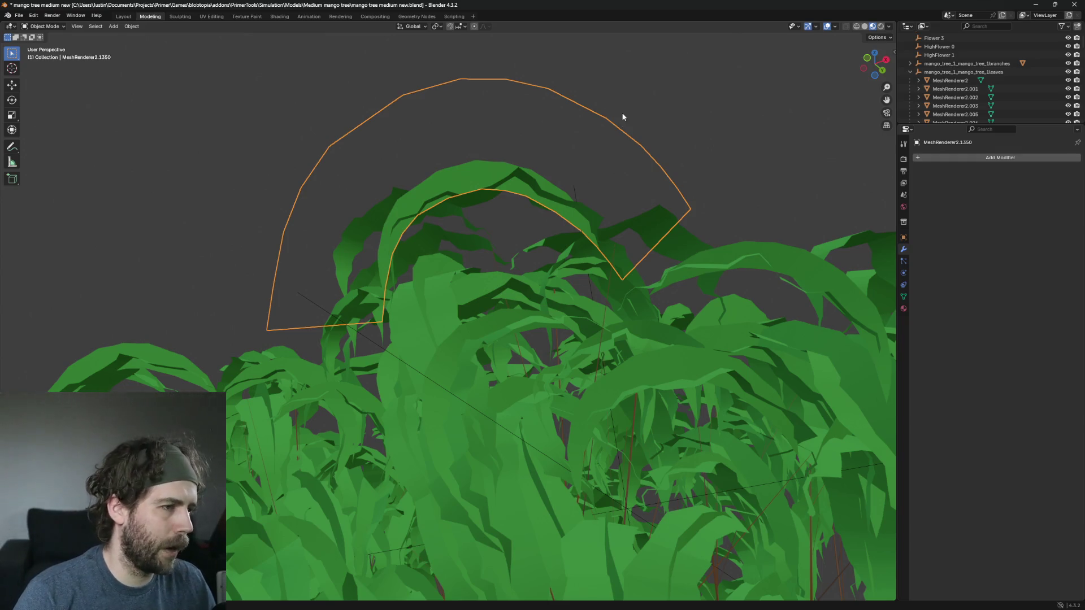
{"action": "left_click_drag", "start_coordinate": [638, 110], "coordinate": [672, 254]}
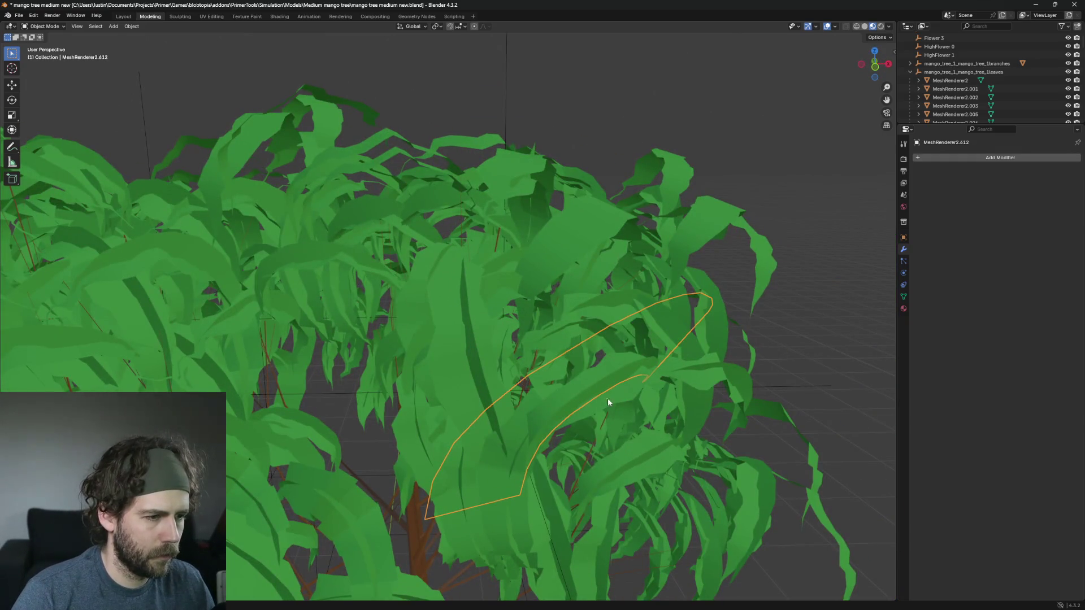
{"action": "left_click", "coordinate": [635, 407]}
{"action": "mouse_move", "coordinate": [636, 408]}
{"action": "left_mouse_down"}
{"action": "mouse_move", "coordinate": [653, 391]}
{"action": "mouse_move", "coordinate": [636, 337]}
{"action": "mouse_move", "coordinate": [629, 374]}
{"action": "left_mouse_up"}
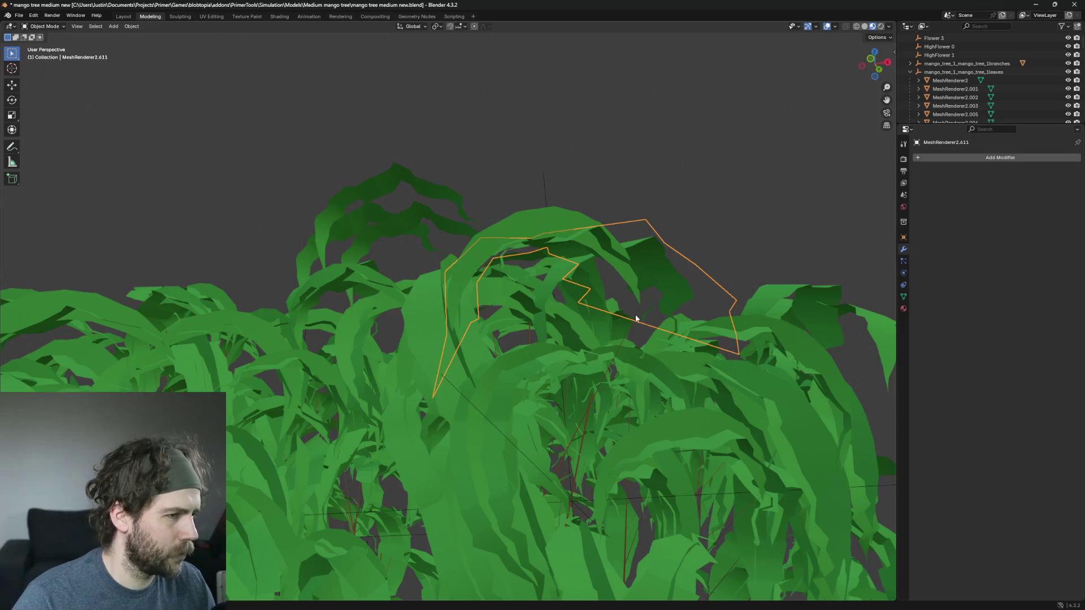
{"action": "mouse_move", "coordinate": [635, 314]}
{"action": "left_mouse_down"}
{"action": "mouse_move", "coordinate": [565, 361]}
{"action": "mouse_move", "coordinate": [575, 359]}
{"action": "mouse_move", "coordinate": [486, 271]}
{"action": "left_mouse_up"}
Step: Inspect the arch-shaped leaf MeshRenderer2.1350, then switch the viewport to Solid shading
{"action": "left_click", "coordinate": [527, 266]}
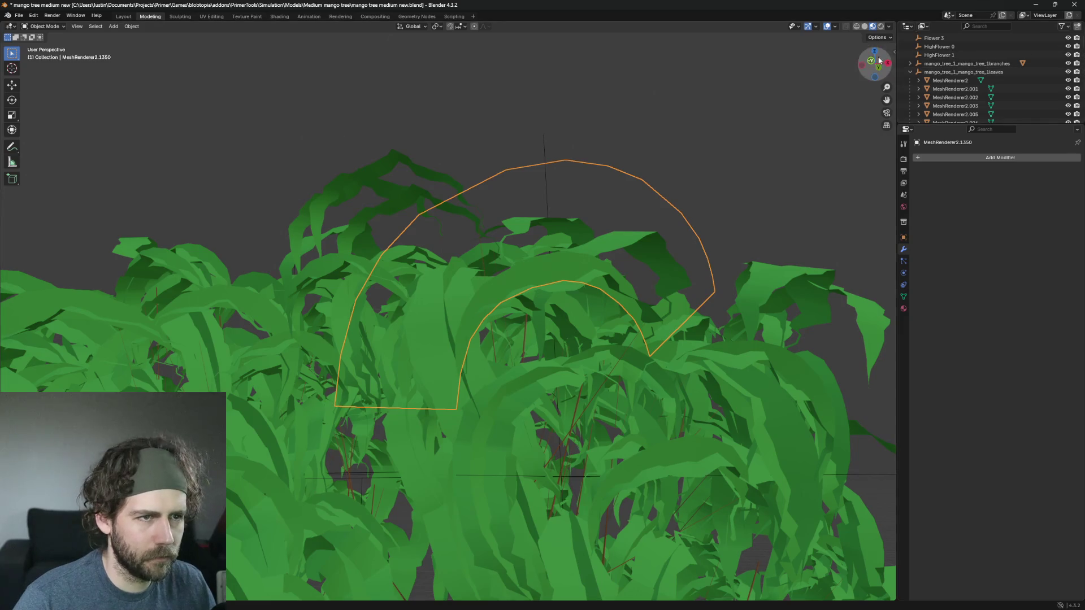
{"action": "mouse_move", "coordinate": [598, 215]}
{"action": "left_mouse_down"}
{"action": "mouse_move", "coordinate": [695, 261]}
{"action": "mouse_move", "coordinate": [649, 243]}
{"action": "mouse_move", "coordinate": [758, 322]}
{"action": "mouse_move", "coordinate": [689, 290]}
{"action": "mouse_move", "coordinate": [737, 226]}
{"action": "left_mouse_up"}
{"action": "key", "text": "z"}
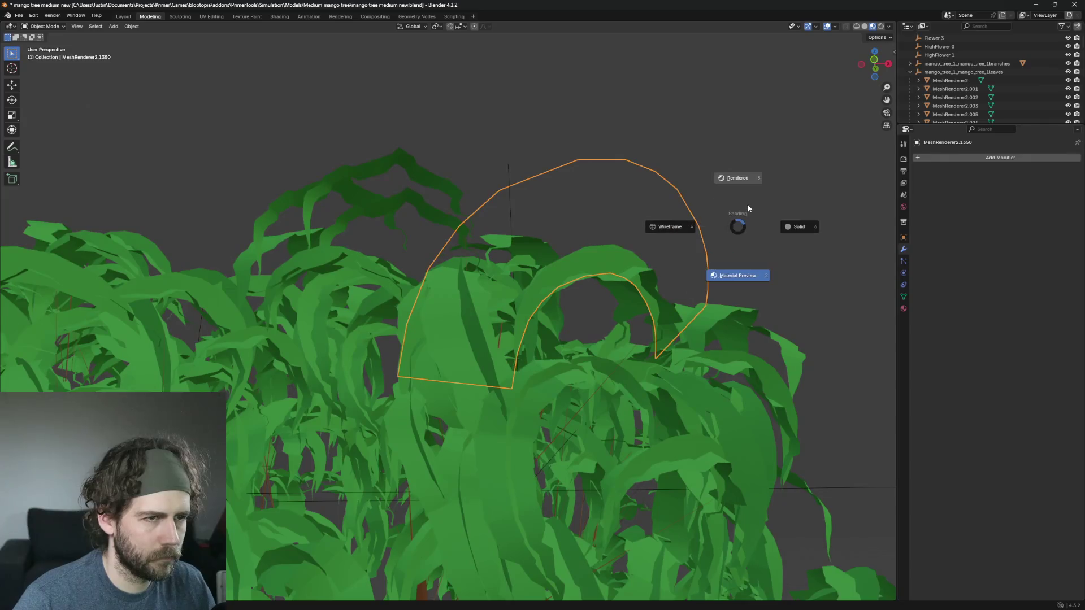
{"action": "left_click", "coordinate": [799, 226]}
Step: Clear the selection, then delete the oversized front leaf and leaf MeshRenderer2.160
{"action": "left_click", "coordinate": [799, 226]}
{"action": "scroll", "coordinate": [764, 211], "scroll_direction": "up", "scroll_amount": 2}
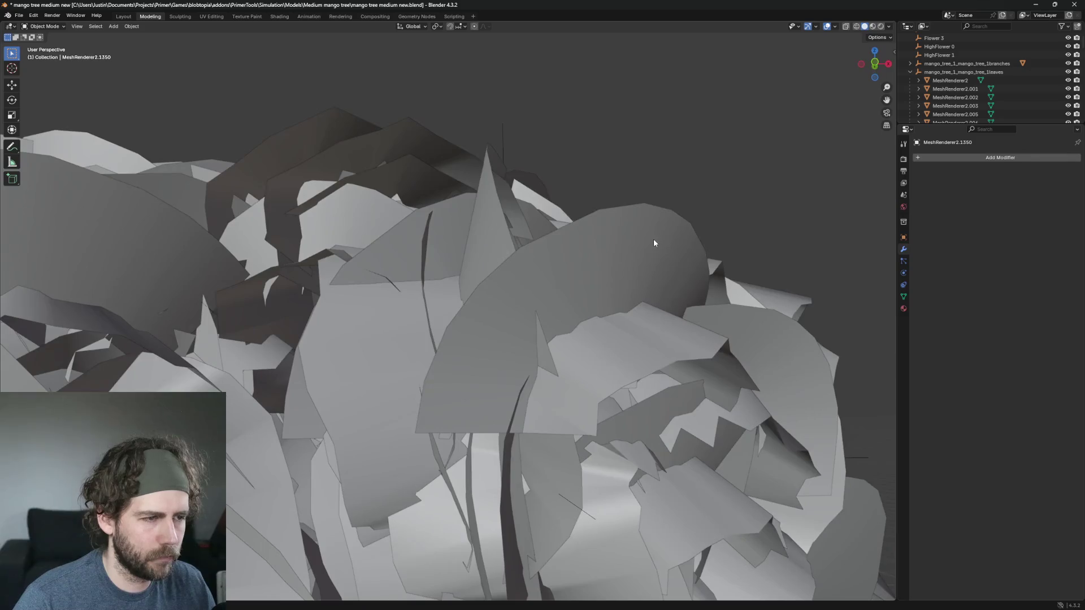
{"action": "left_click", "coordinate": [694, 200]}
{"action": "left_click", "coordinate": [650, 226]}
{"action": "key", "text": "Delete"}
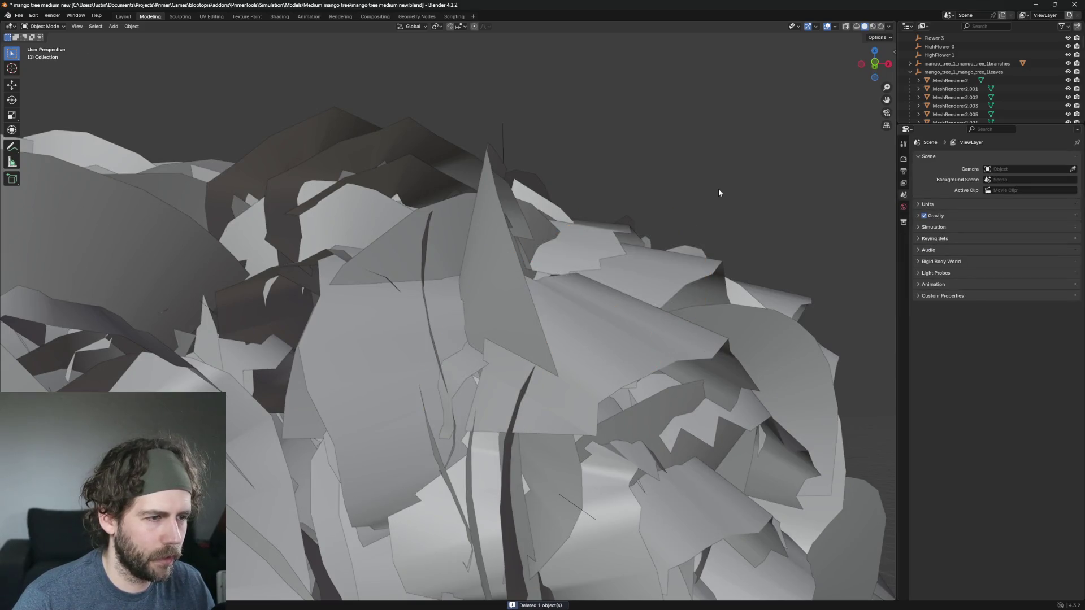
{"action": "scroll", "coordinate": [714, 195], "scroll_direction": "down", "scroll_amount": 2}
{"action": "left_click_drag", "start_coordinate": [712, 208], "coordinate": [623, 216]}
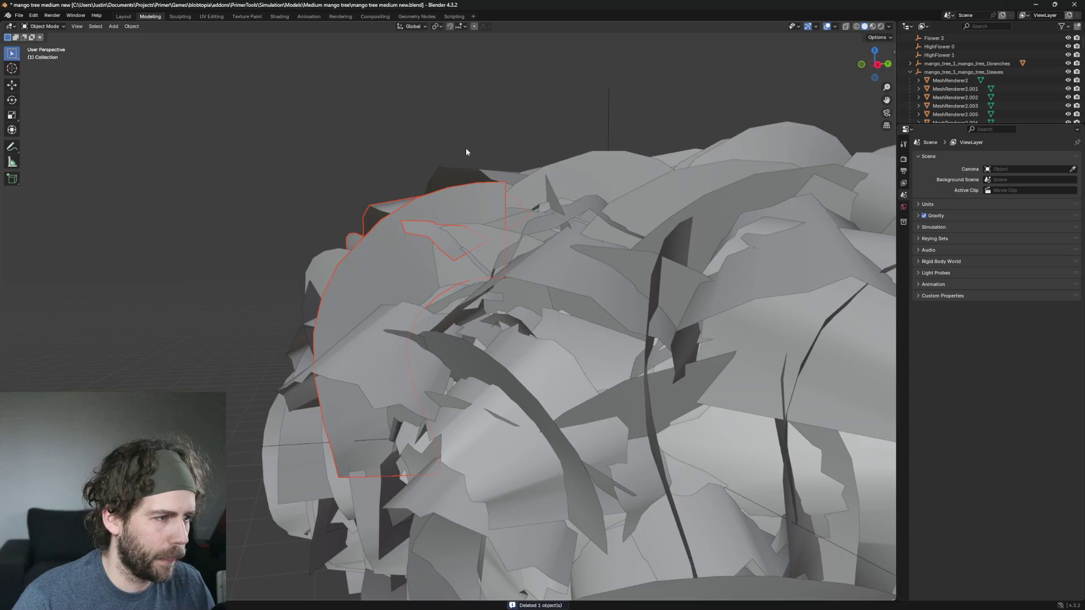
{"action": "left_click_drag", "start_coordinate": [466, 152], "coordinate": [396, 204]}
{"action": "left_click", "coordinate": [358, 264]}
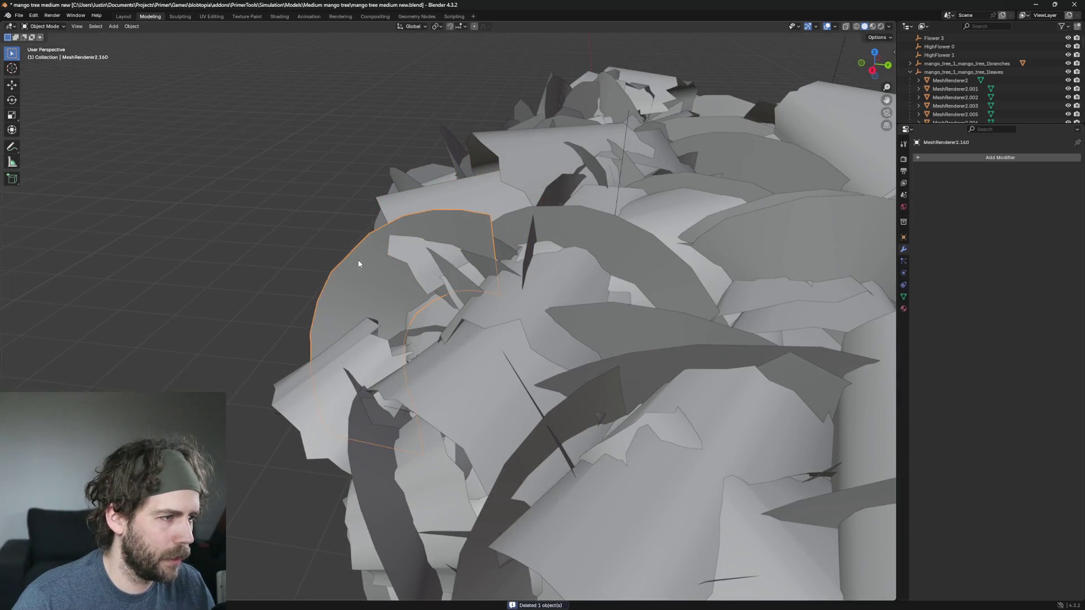
{"action": "key", "text": "Delete"}
Step: Delete leaf MeshRenderer2.473 and three neighbouring oversized canopy leaves
{"action": "left_click_drag", "start_coordinate": [315, 213], "coordinate": [479, 183]}
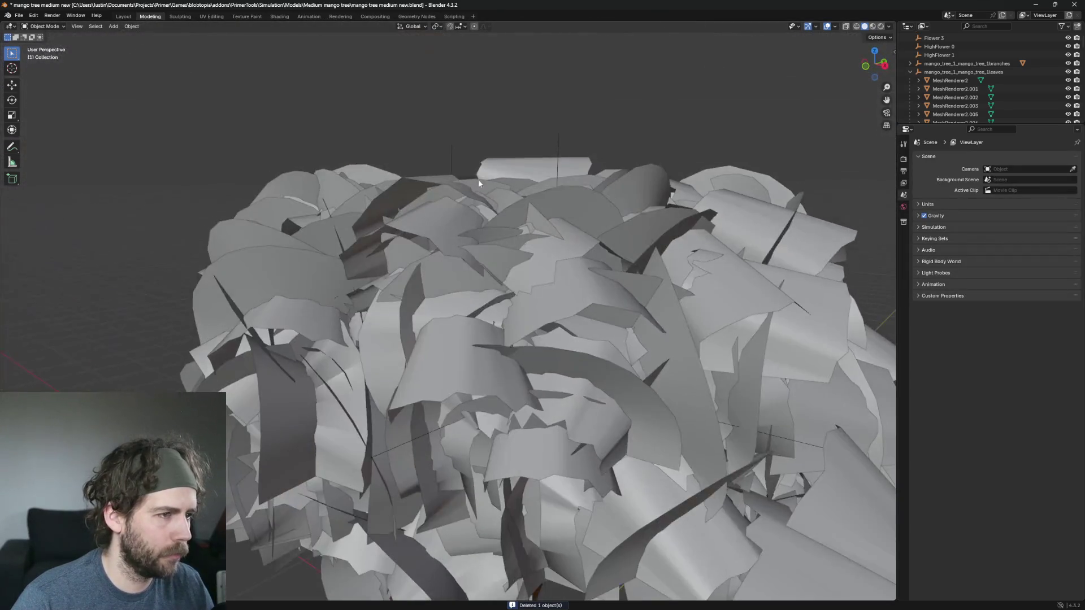
{"action": "left_click", "coordinate": [566, 203]}
{"action": "scroll", "coordinate": [564, 215], "scroll_direction": "up", "scroll_amount": 3}
{"action": "key", "text": "Delete"}
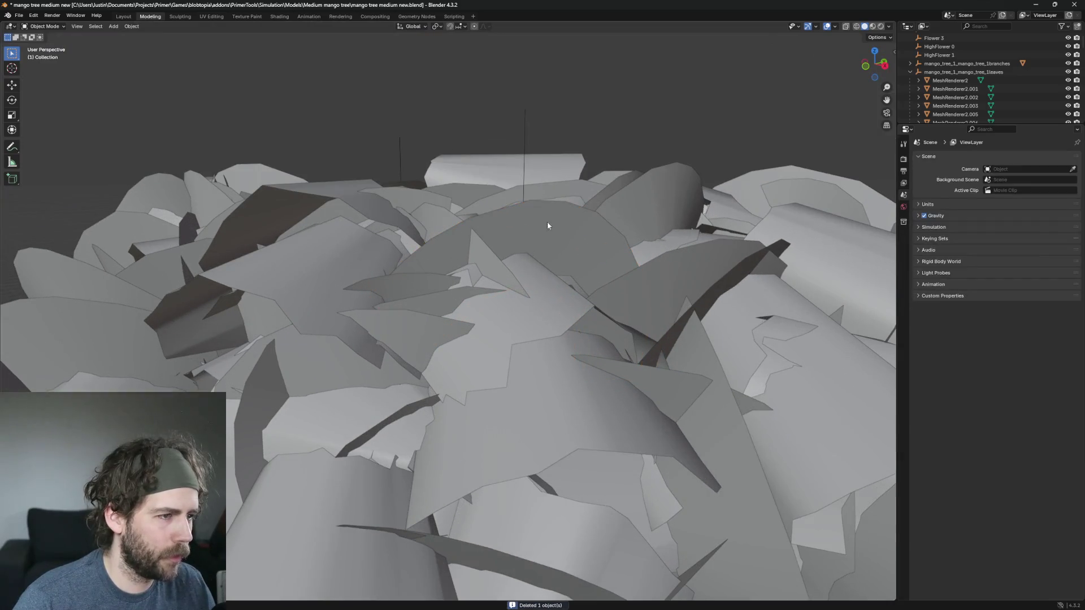
{"action": "left_click", "coordinate": [534, 211]}
{"action": "key", "text": "Delete"}
{"action": "left_click", "coordinate": [628, 201]}
{"action": "left_click_drag", "start_coordinate": [628, 201], "coordinate": [703, 215]}
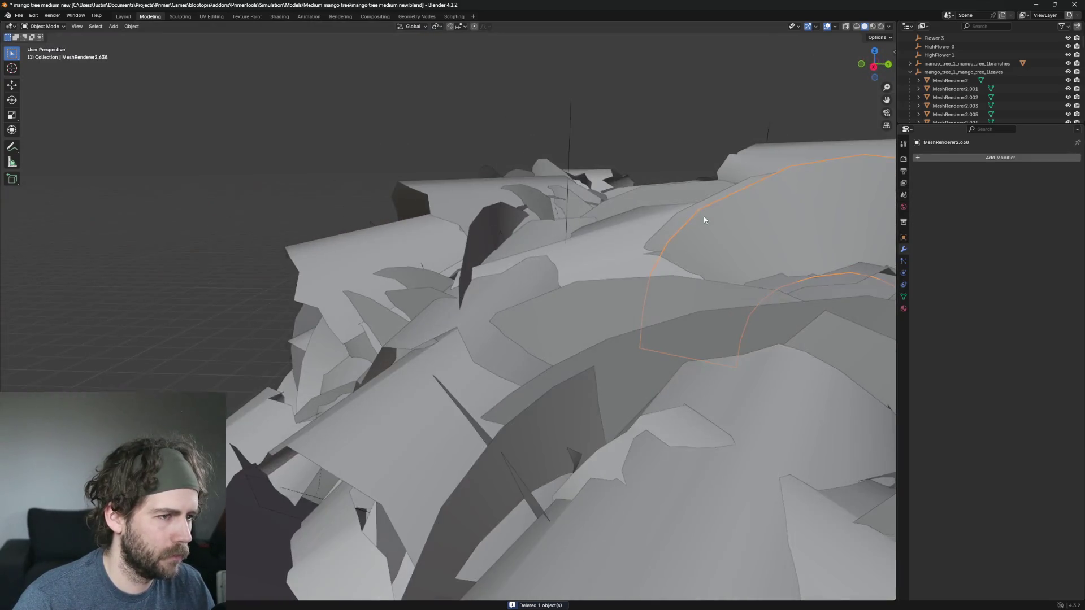
{"action": "key", "text": "Delete"}
{"action": "left_click", "coordinate": [774, 232]}
{"action": "mouse_move", "coordinate": [778, 226]}
{"action": "left_mouse_down"}
{"action": "mouse_move", "coordinate": [618, 202]}
{"action": "mouse_move", "coordinate": [635, 206]}
{"action": "left_mouse_up"}
{"action": "key", "text": "Delete"}
Step: Remove the large central leaf, MeshRenderer2.1378, and two oversized leaves on top
{"action": "scroll", "coordinate": [554, 199], "scroll_direction": "up", "scroll_amount": 2}
{"action": "left_click", "coordinate": [555, 199]}
{"action": "key", "text": "Delete"}
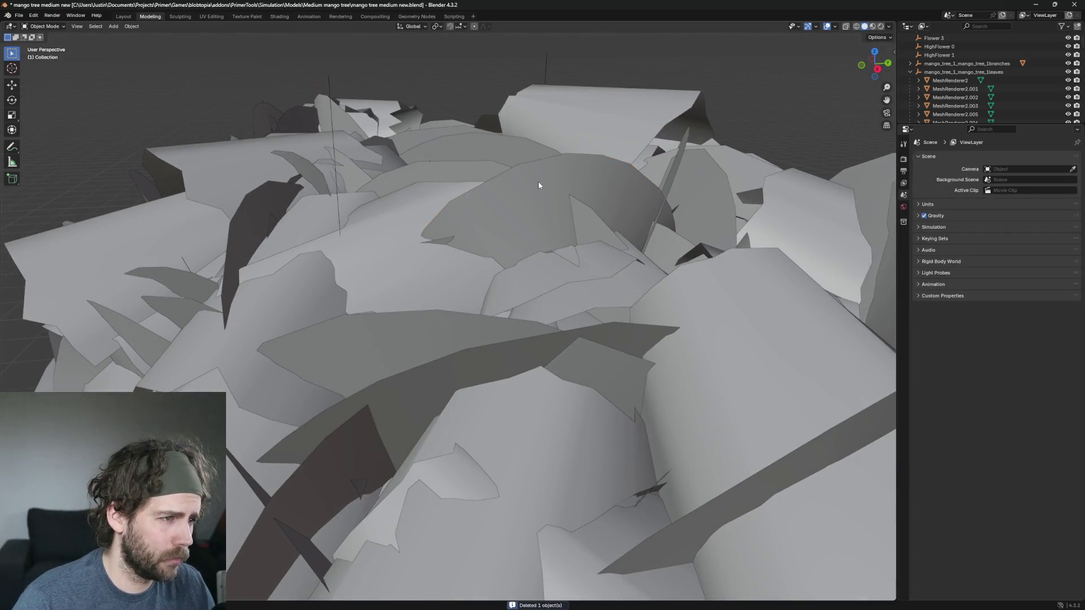
{"action": "left_click", "coordinate": [541, 180]}
{"action": "key", "text": "Delete"}
{"action": "scroll", "coordinate": [562, 164], "scroll_direction": "down", "scroll_amount": 3}
{"action": "scroll", "coordinate": [564, 249], "scroll_direction": "up", "scroll_amount": 3}
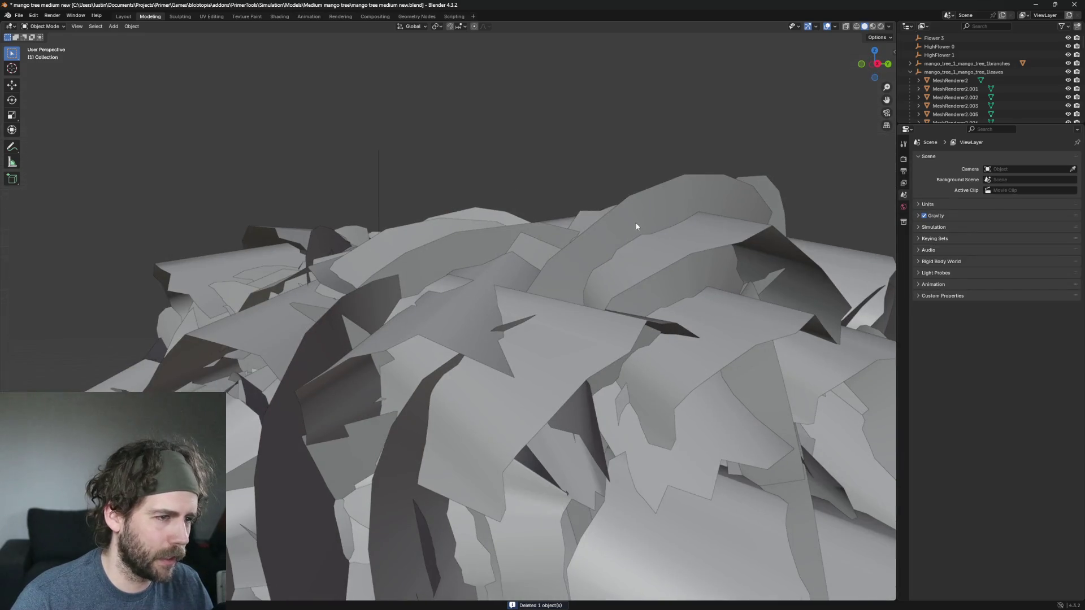
{"action": "left_click", "coordinate": [637, 226]}
{"action": "key", "text": "Delete"}
{"action": "left_click", "coordinate": [599, 184]}
{"action": "key", "text": "Delete"}
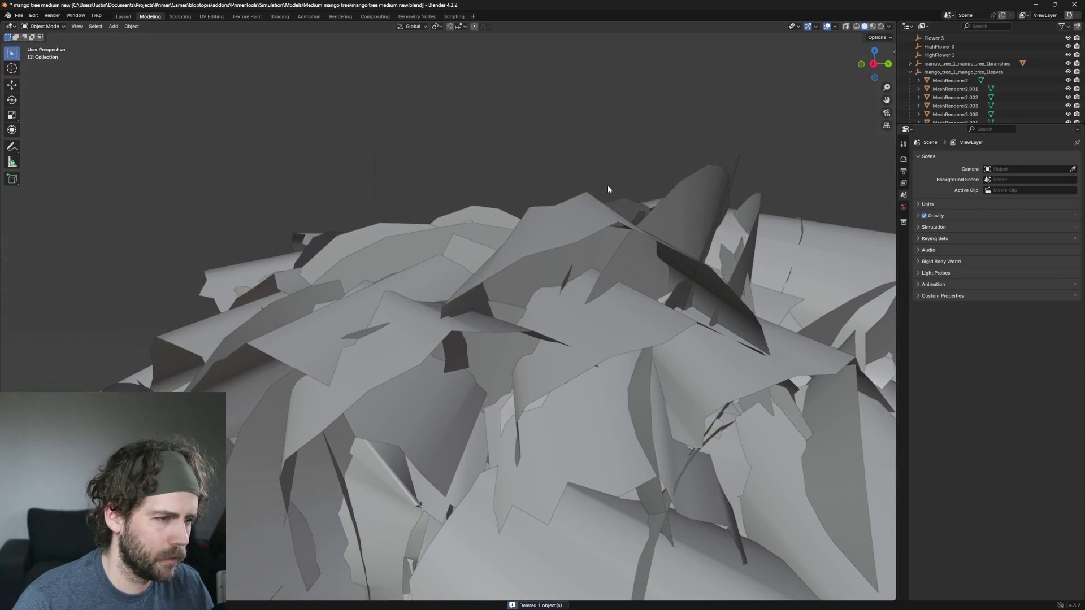
Step: Delete two stray canopy leaves, another oversized leaf, and two leaves near the top
{"action": "scroll", "coordinate": [608, 190], "scroll_direction": "down", "scroll_amount": 5}
{"action": "scroll", "coordinate": [450, 194], "scroll_direction": "up", "scroll_amount": 3}
{"action": "left_click", "coordinate": [623, 253]}
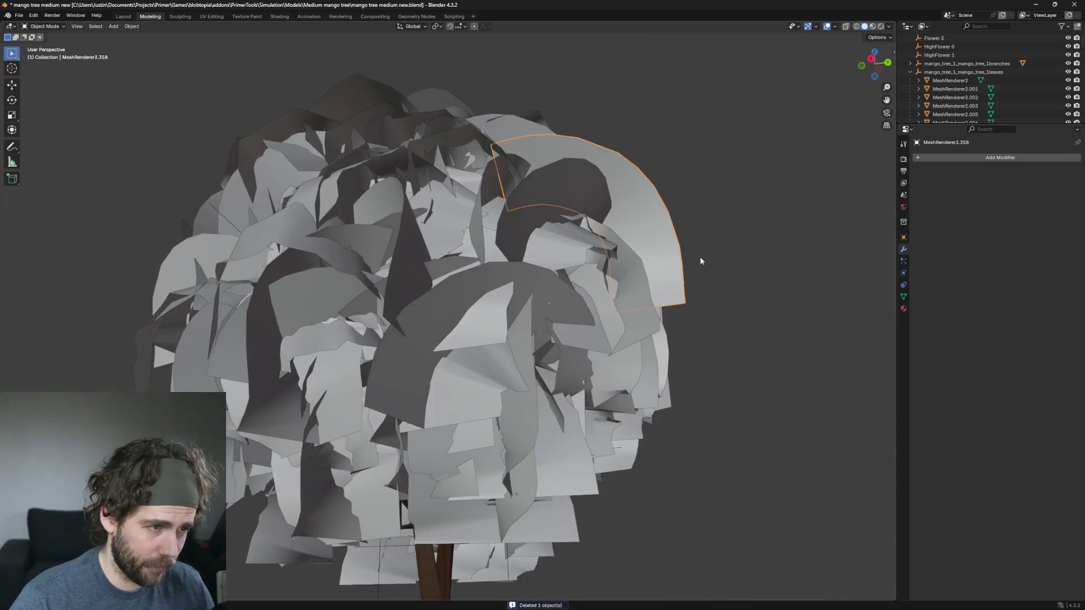
{"action": "key", "text": "Delete"}
{"action": "left_click", "coordinate": [650, 205]}
{"action": "key", "text": "Delete"}
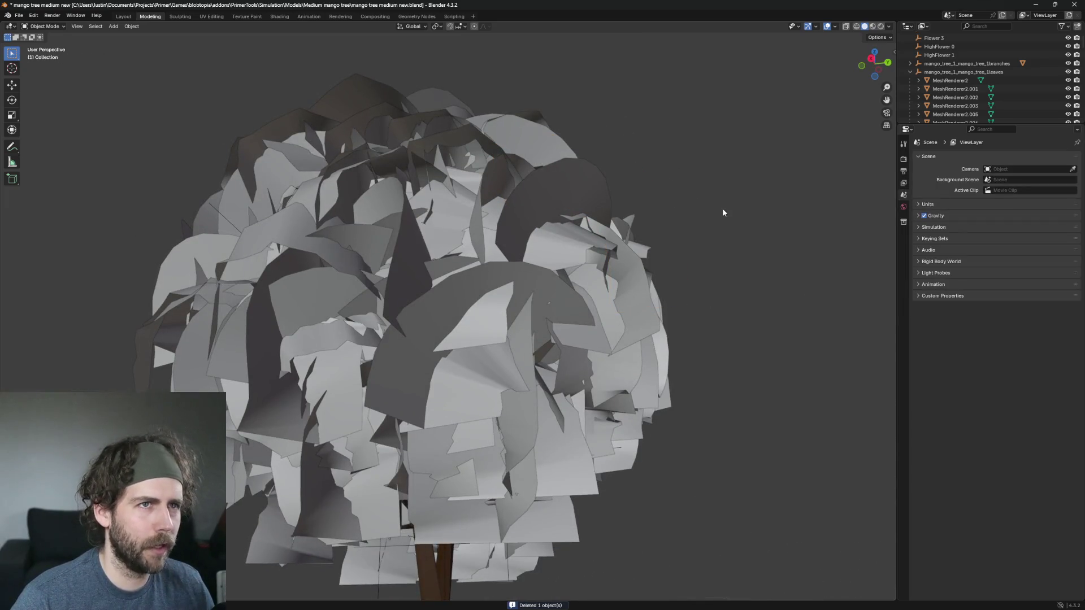
{"action": "scroll", "coordinate": [717, 218], "scroll_direction": "up", "scroll_amount": 5}
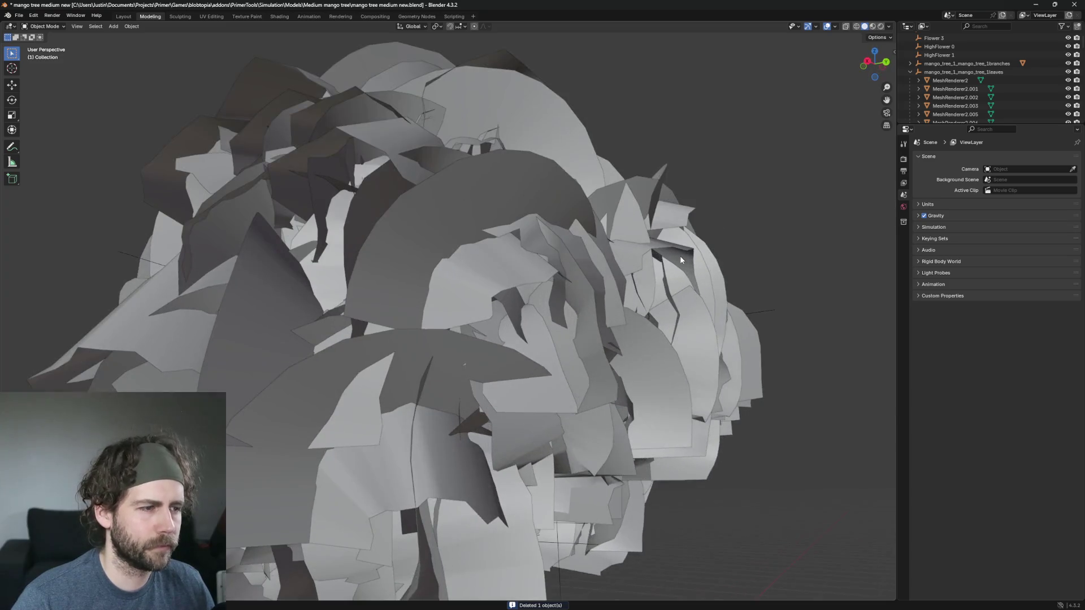
{"action": "scroll", "coordinate": [697, 241], "scroll_direction": "down", "scroll_amount": 4}
{"action": "scroll", "coordinate": [714, 236], "scroll_direction": "up", "scroll_amount": 4}
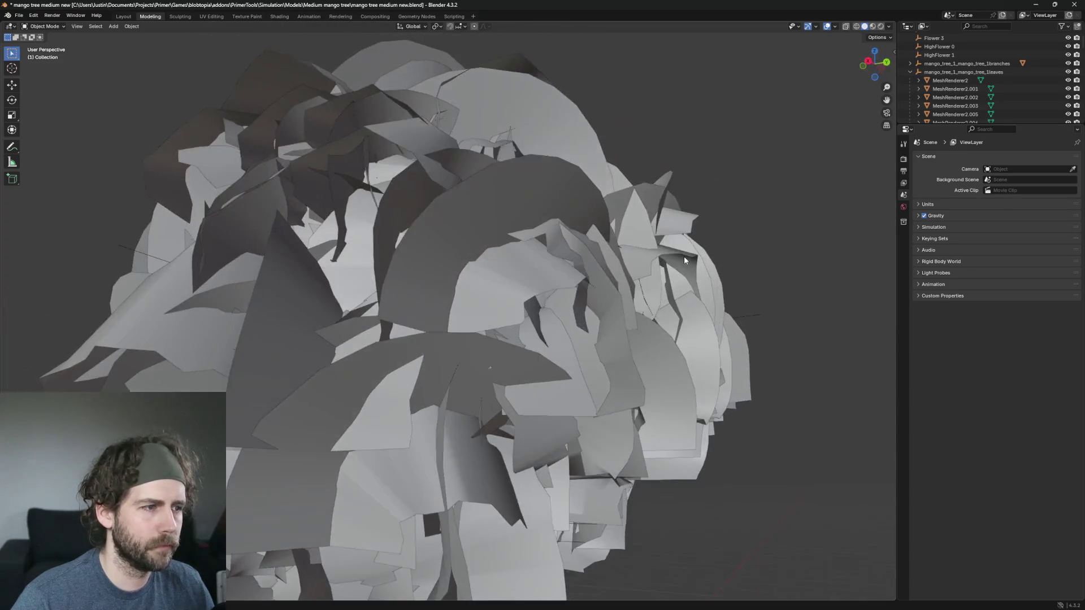
{"action": "left_click", "coordinate": [532, 168]}
{"action": "key", "text": "Delete"}
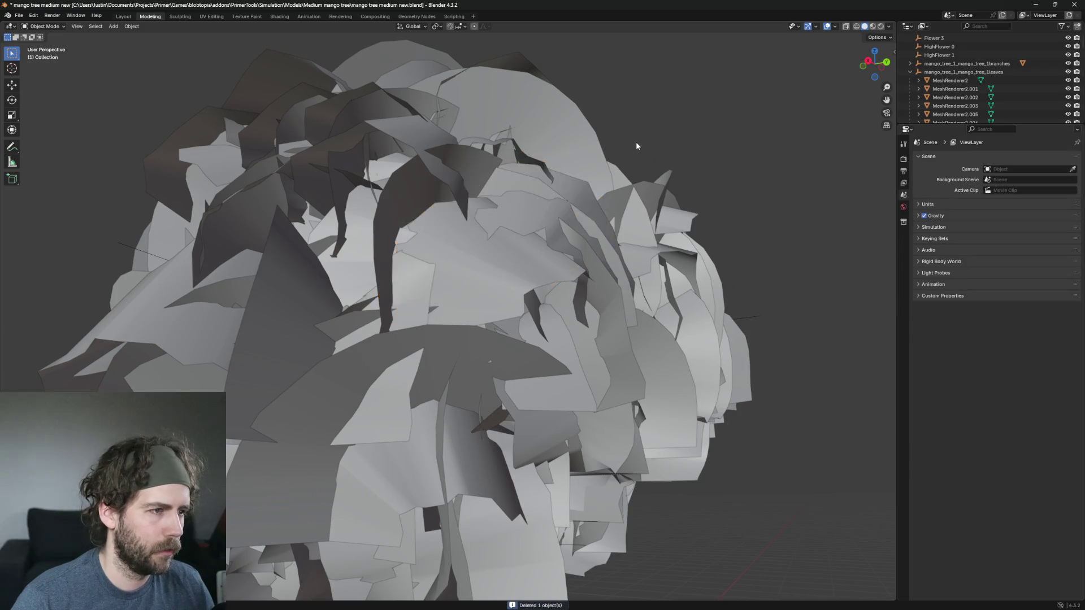
{"action": "scroll", "coordinate": [636, 144], "scroll_direction": "up", "scroll_amount": 2}
{"action": "left_click", "coordinate": [632, 116]}
{"action": "key", "text": "Delete"}
{"action": "left_click", "coordinate": [601, 117]}
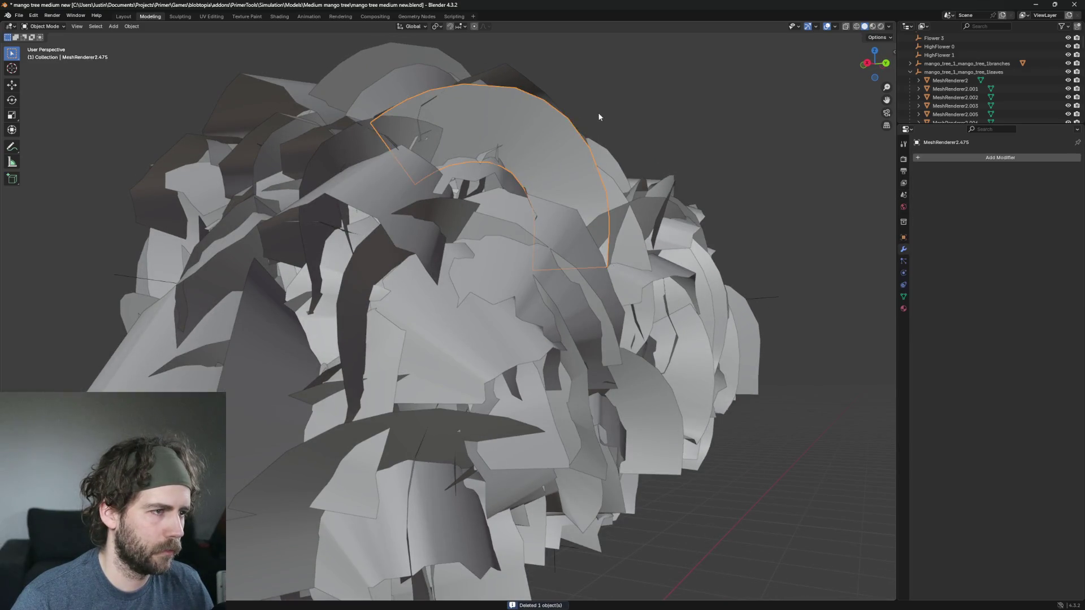
{"action": "key", "text": "Delete"}
Step: Delete leaf MeshRenderer2.1102 and three more oversized leaves in the canopy
{"action": "scroll", "coordinate": [633, 118], "scroll_direction": "down", "scroll_amount": 4}
{"action": "scroll", "coordinate": [633, 121], "scroll_direction": "up", "scroll_amount": 8}
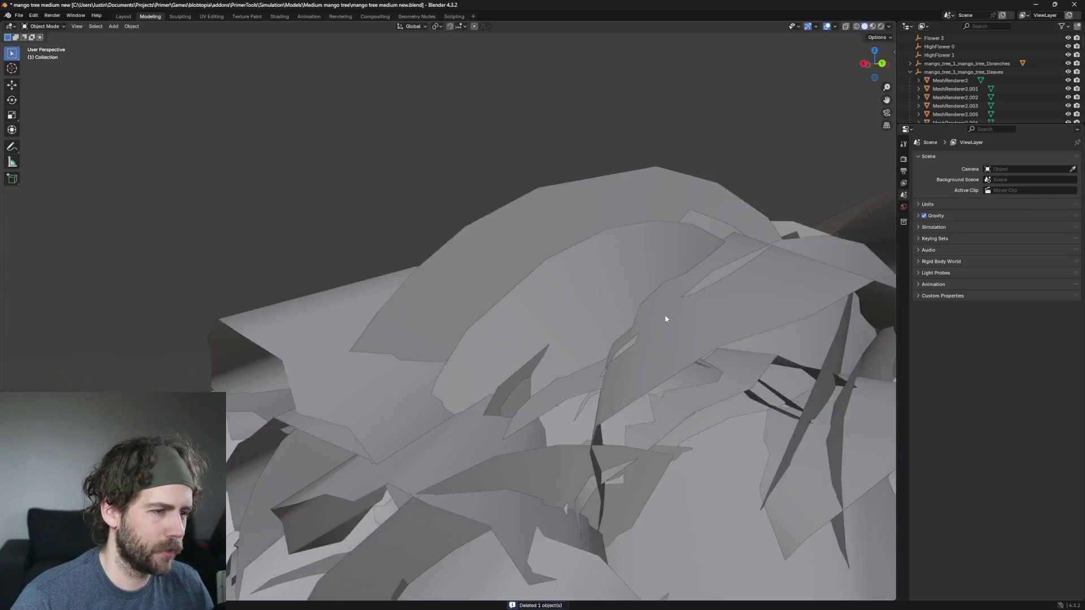
{"action": "scroll", "coordinate": [665, 320], "scroll_direction": "down", "scroll_amount": 3}
{"action": "left_click", "coordinate": [582, 277]}
{"action": "scroll", "coordinate": [582, 277], "scroll_direction": "down", "scroll_amount": 2}
{"action": "key", "text": "Delete"}
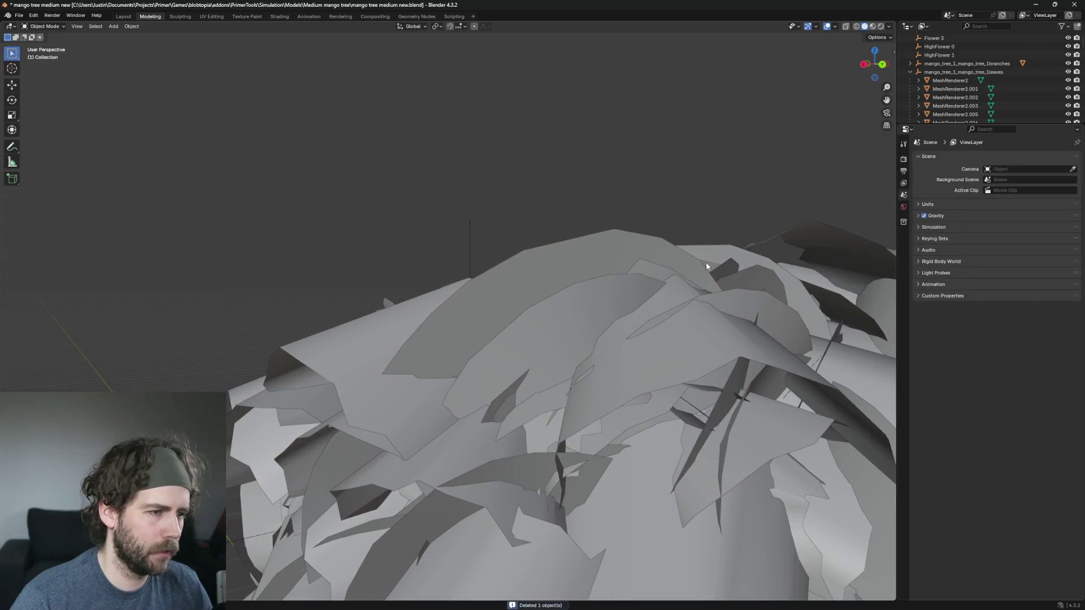
{"action": "left_click", "coordinate": [599, 252]}
{"action": "key", "text": "Delete"}
{"action": "scroll", "coordinate": [609, 251], "scroll_direction": "up", "scroll_amount": 5}
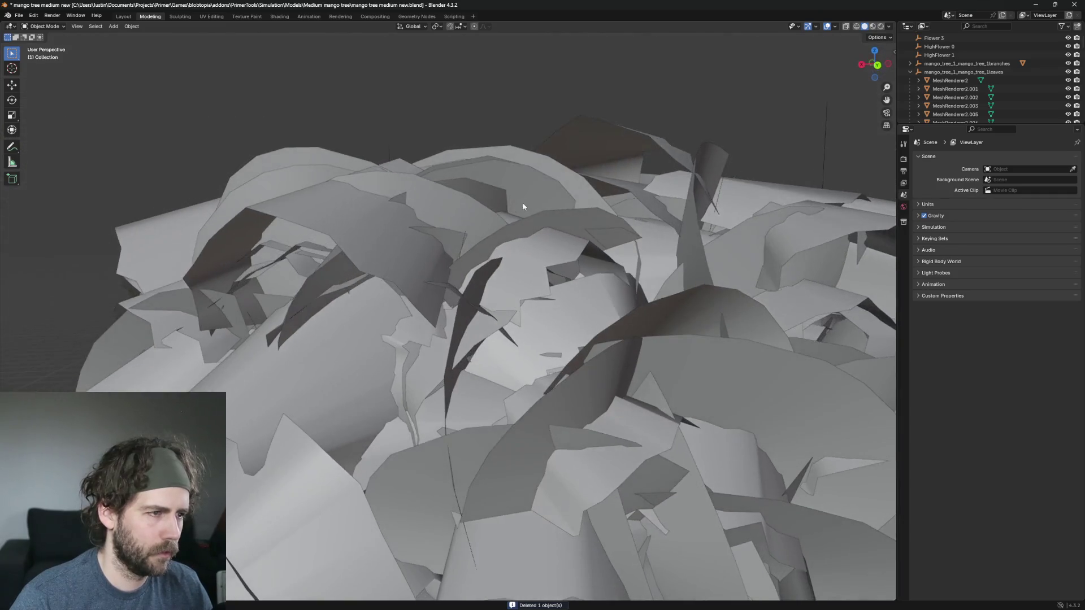
{"action": "left_click", "coordinate": [530, 185]}
{"action": "key", "text": "Delete"}
{"action": "left_click", "coordinate": [530, 184]}
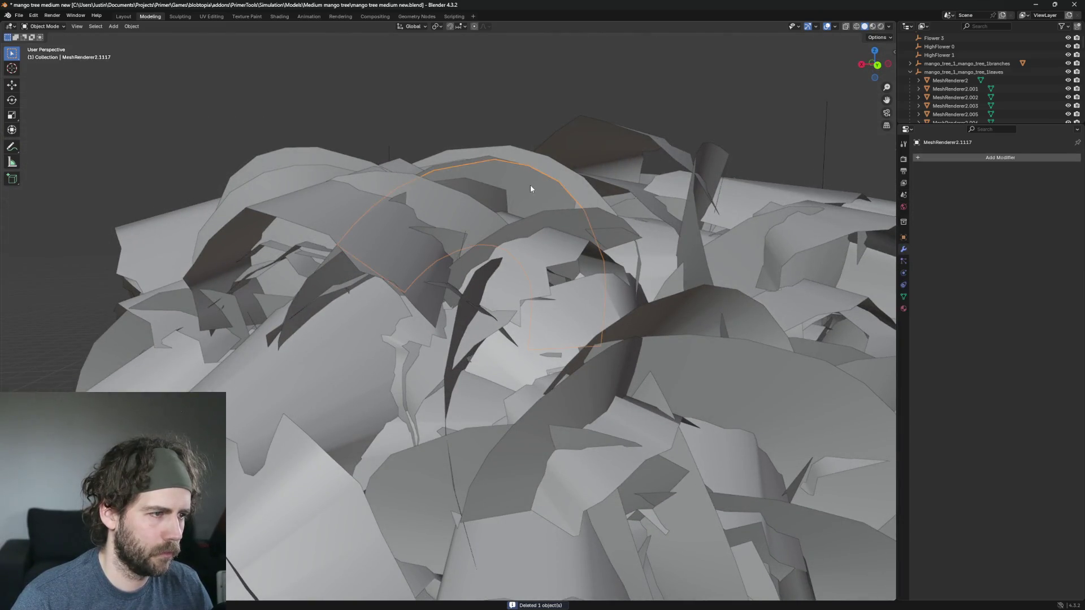
{"action": "key", "text": "Delete"}
Step: Delete four more oversized leaves, viewing the canopy from a fresh angle
{"action": "left_click", "coordinate": [445, 198]}
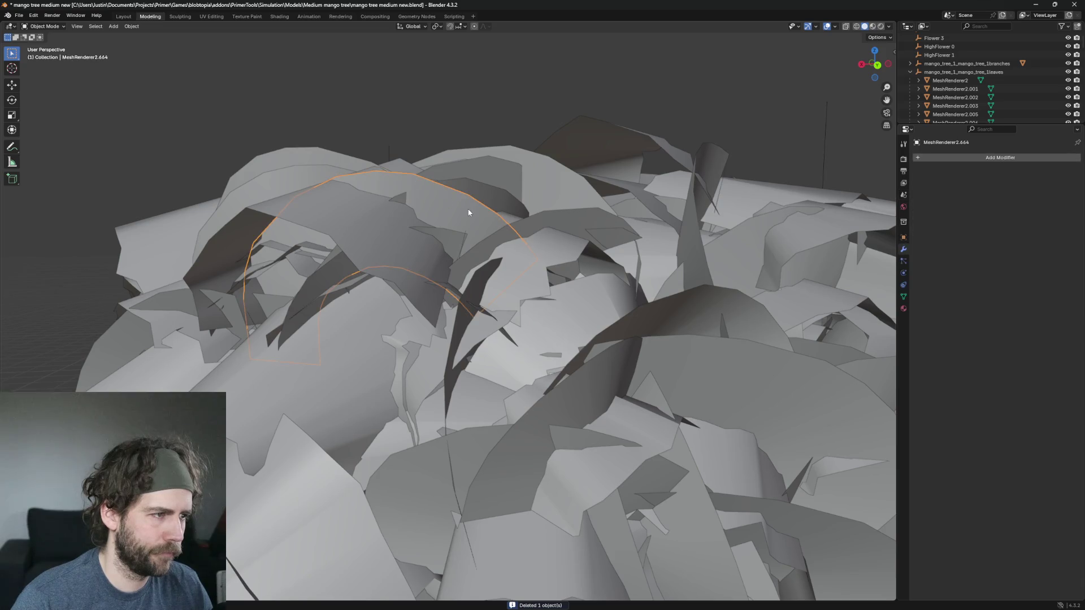
{"action": "key", "text": "Delete"}
{"action": "left_click", "coordinate": [447, 197]}
{"action": "key", "text": "Delete"}
{"action": "left_click", "coordinate": [636, 249]}
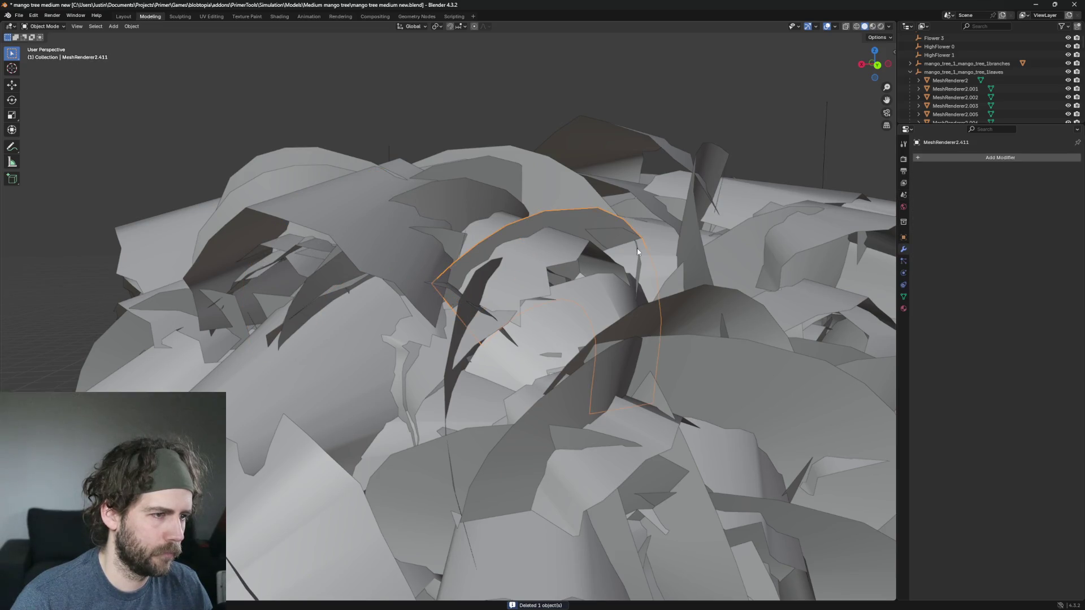
{"action": "key", "text": "Delete"}
{"action": "left_click", "coordinate": [592, 223]}
{"action": "left_click_drag", "start_coordinate": [804, 337], "coordinate": [560, 171]}
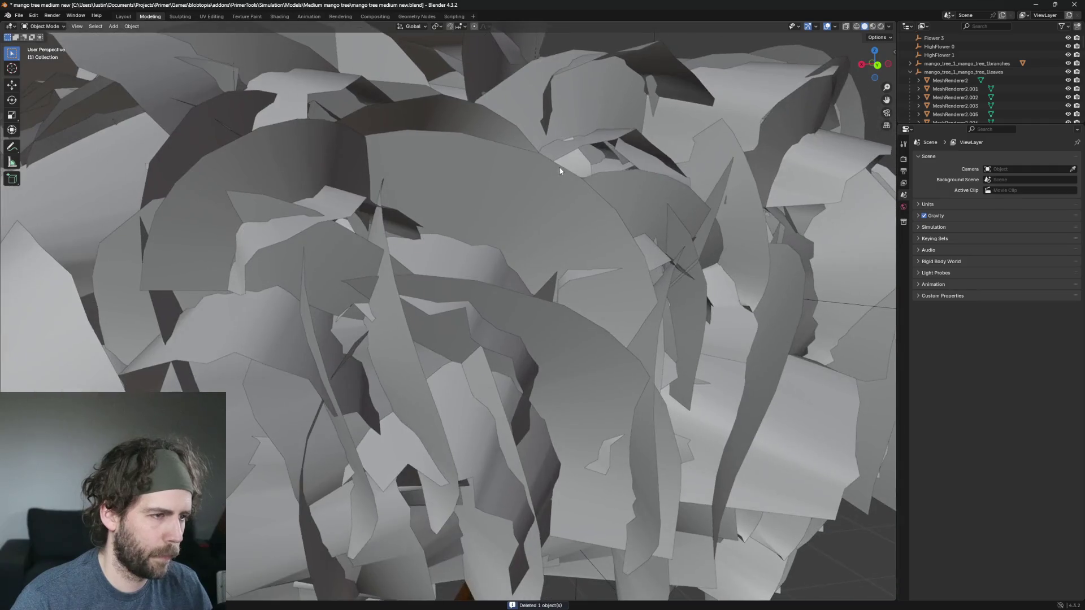
{"action": "left_click", "coordinate": [541, 189]}
{"action": "key", "text": "Delete"}
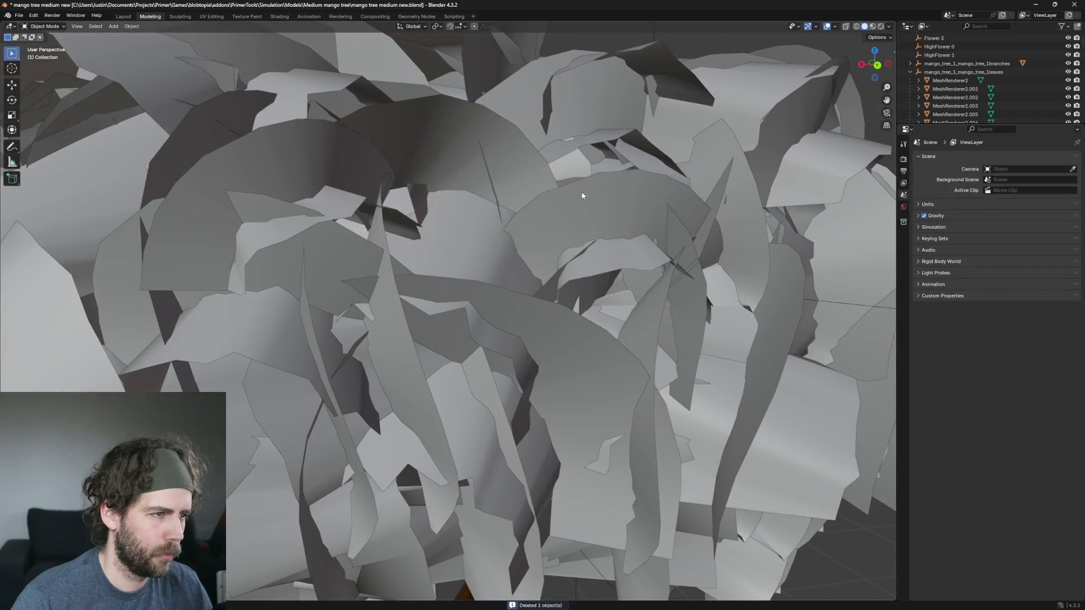
Step: Remove the large arched leaves near the crown plus three other stray leaves
{"action": "scroll", "coordinate": [580, 225], "scroll_direction": "down", "scroll_amount": 2}
{"action": "left_click", "coordinate": [585, 218]}
{"action": "key", "text": "Delete"}
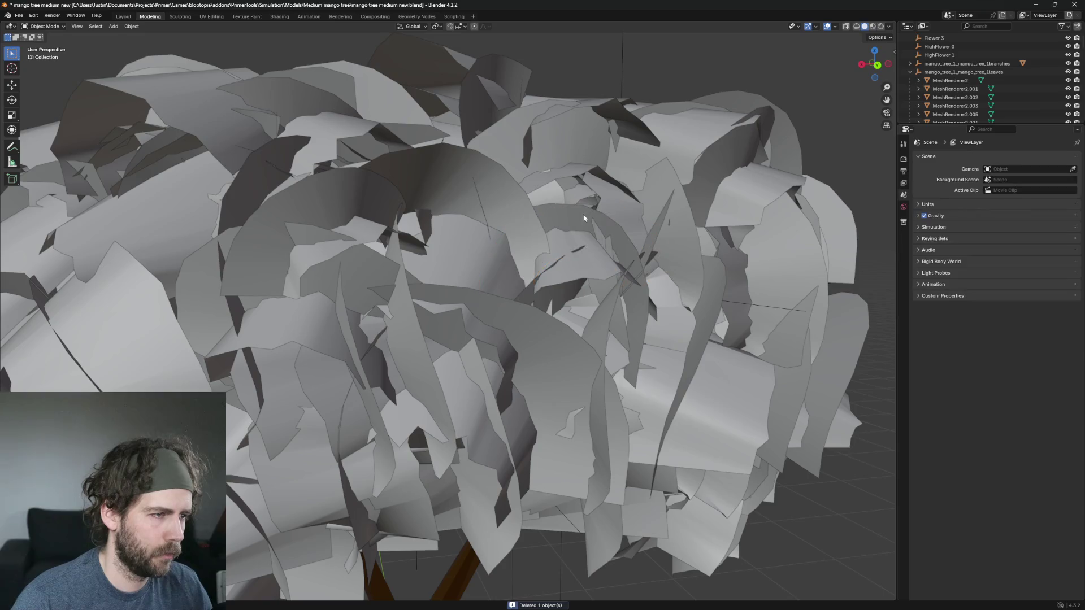
{"action": "left_click", "coordinate": [477, 179]}
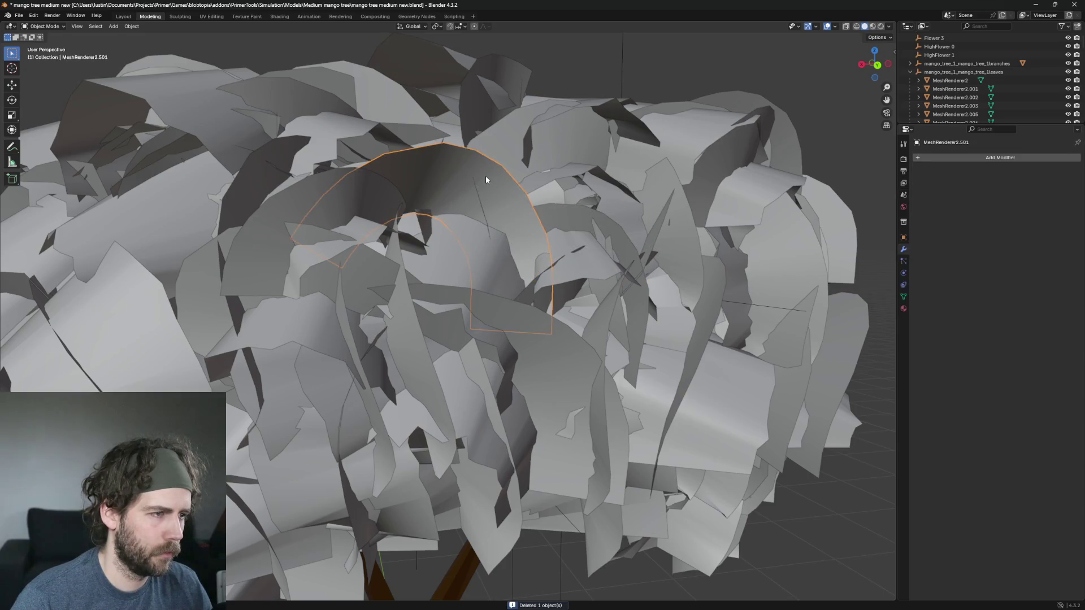
{"action": "key", "text": "Delete"}
{"action": "left_click", "coordinate": [327, 188]}
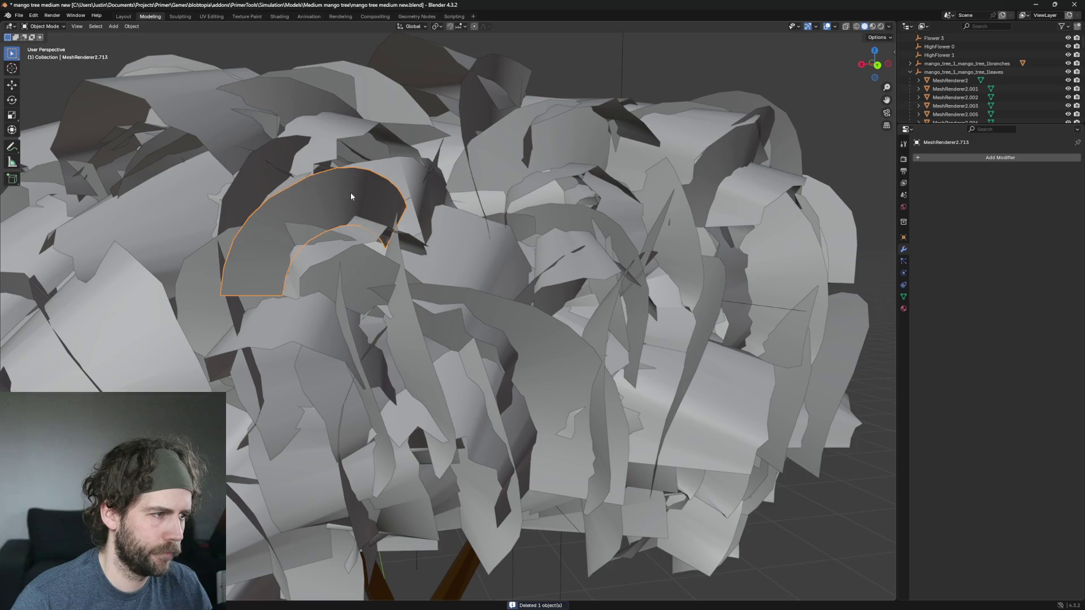
{"action": "key", "text": "Delete"}
{"action": "scroll", "coordinate": [545, 303], "scroll_direction": "up", "scroll_amount": 2}
{"action": "left_click", "coordinate": [545, 303]}
{"action": "key", "text": "Delete"}
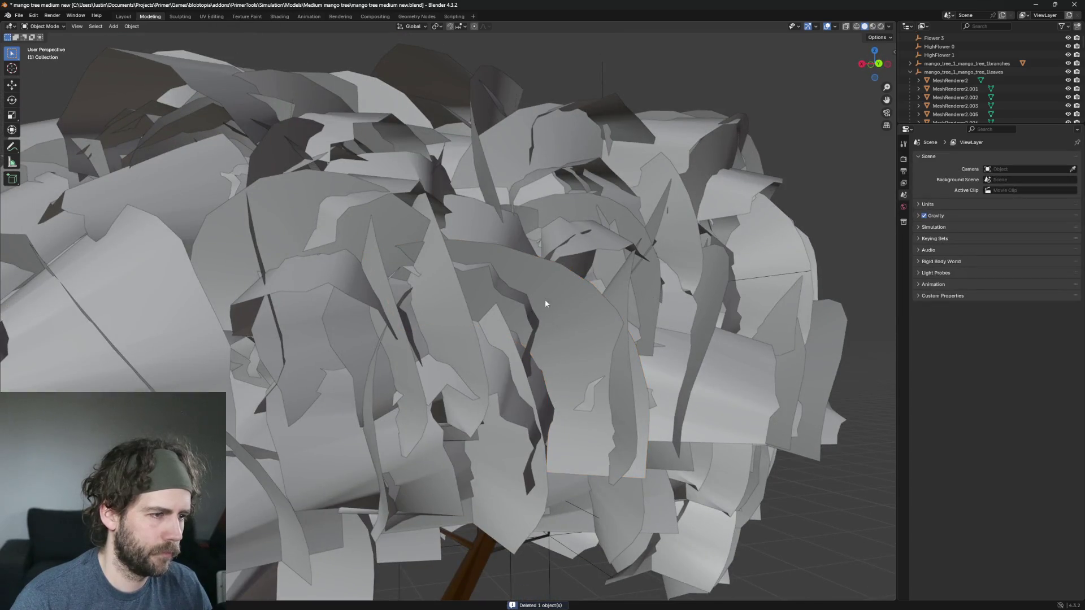
{"action": "left_click", "coordinate": [572, 292]}
{"action": "key", "text": "Delete"}
Step: Delete an oversized leaf, a stray leaf and the one behind it, and MeshRenderer2.736
{"action": "scroll", "coordinate": [628, 308], "scroll_direction": "up", "scroll_amount": 3}
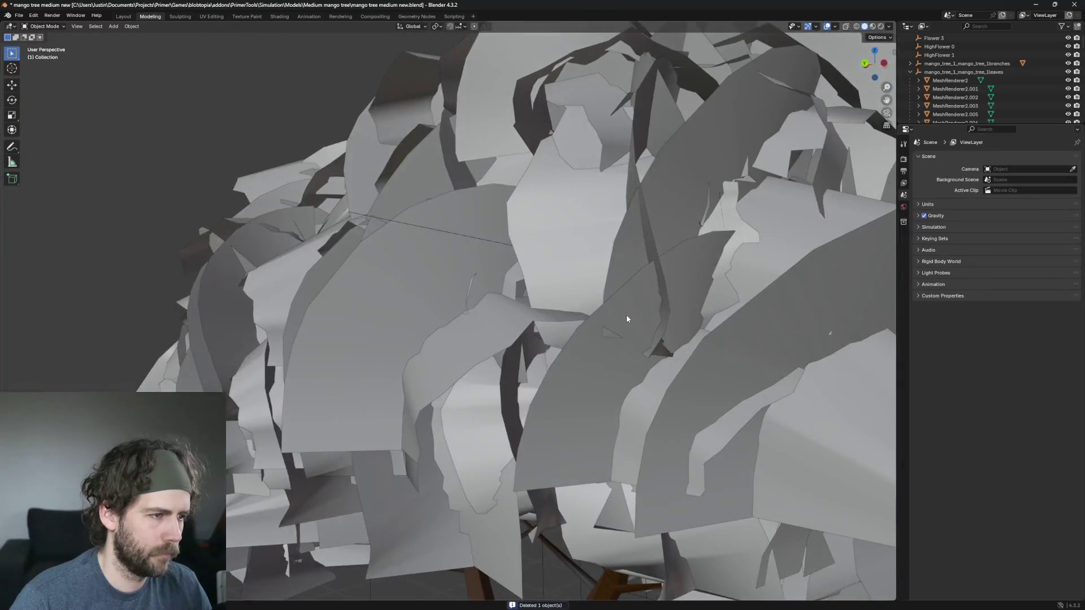
{"action": "scroll", "coordinate": [391, 277], "scroll_direction": "down", "scroll_amount": 2}
{"action": "left_click", "coordinate": [391, 276]}
{"action": "key", "text": "Delete"}
{"action": "scroll", "coordinate": [406, 280], "scroll_direction": "down", "scroll_amount": 2}
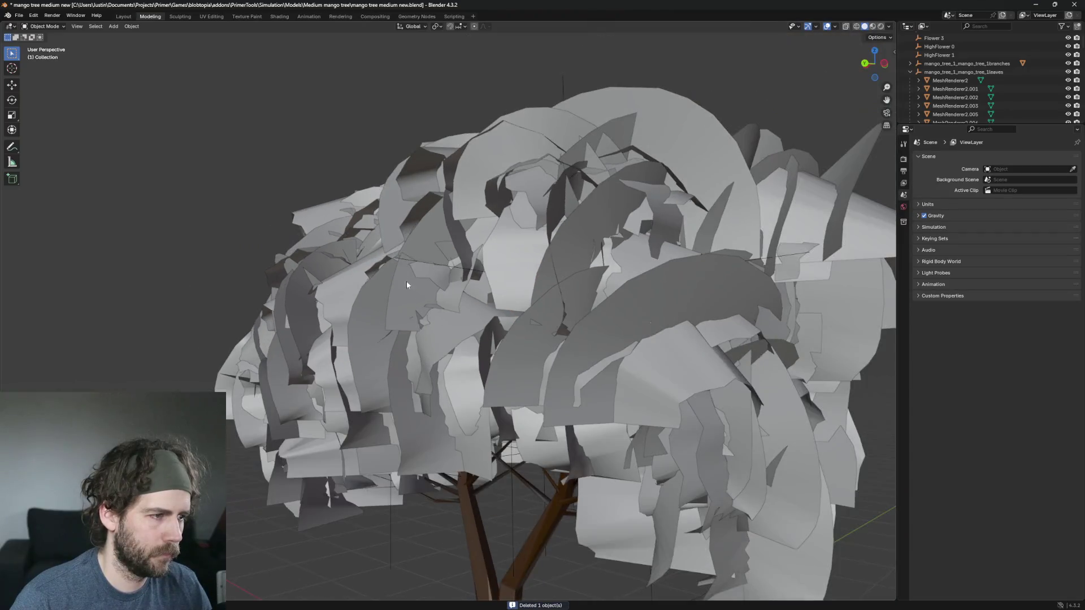
{"action": "left_click", "coordinate": [513, 337]}
{"action": "key", "text": "Delete"}
{"action": "left_click", "coordinate": [514, 340]}
{"action": "key", "text": "Delete"}
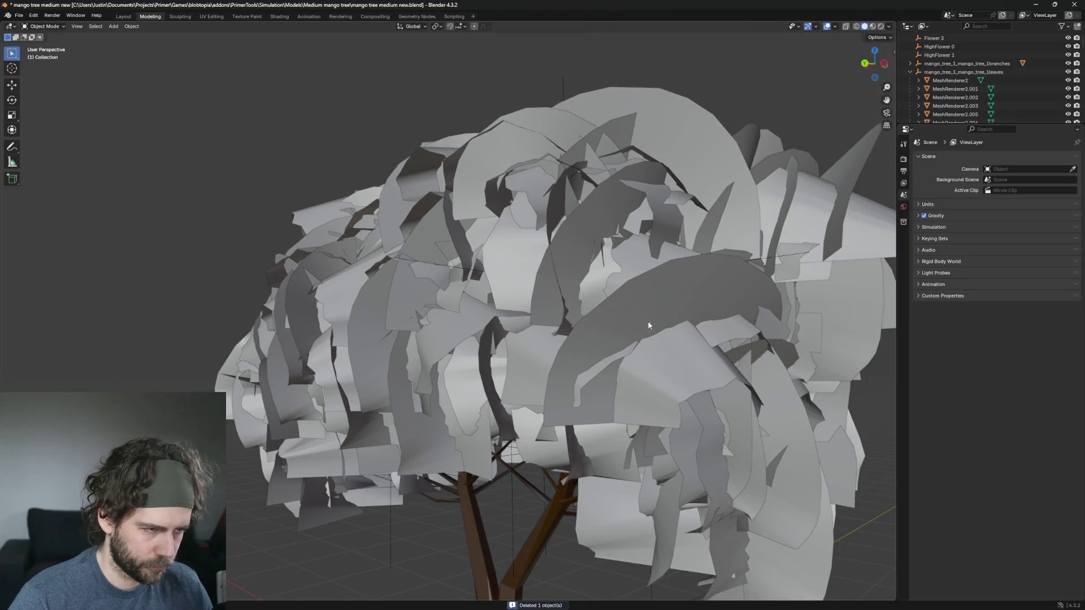
{"action": "left_click", "coordinate": [684, 312]}
{"action": "key", "text": "Delete"}
Step: Delete one more oversized leaf and leaf MeshRenderer2.479, then zoom to review the canopy
{"action": "scroll", "coordinate": [575, 299], "scroll_direction": "up", "scroll_amount": 3}
{"action": "left_click", "coordinate": [534, 300]}
{"action": "key", "text": "Delete"}
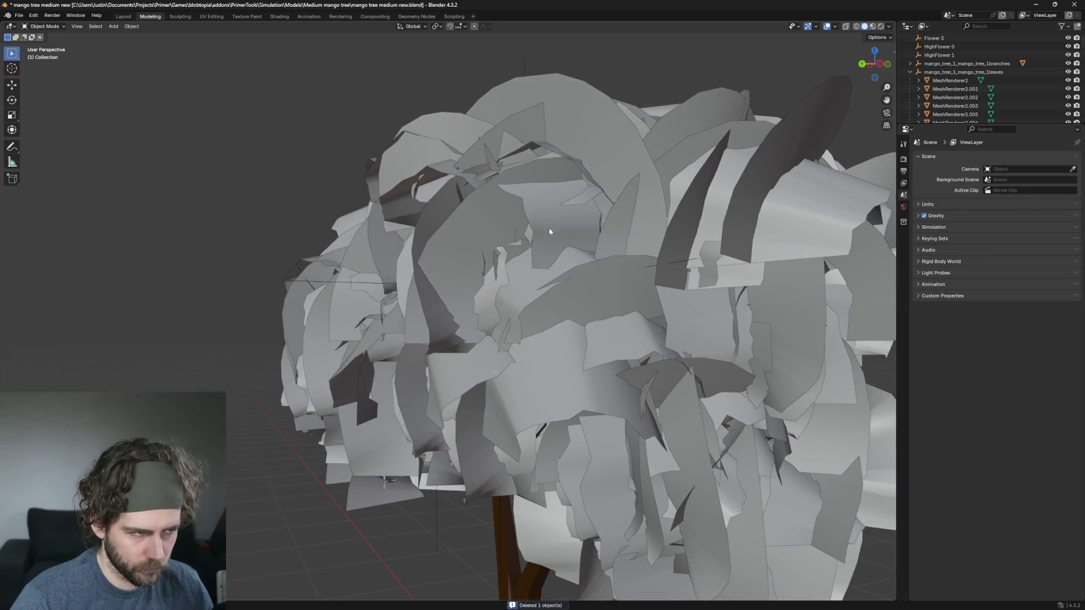
{"action": "left_click", "coordinate": [589, 117]}
{"action": "key", "text": "Delete"}
{"action": "scroll", "coordinate": [603, 124], "scroll_direction": "up", "scroll_amount": 3}
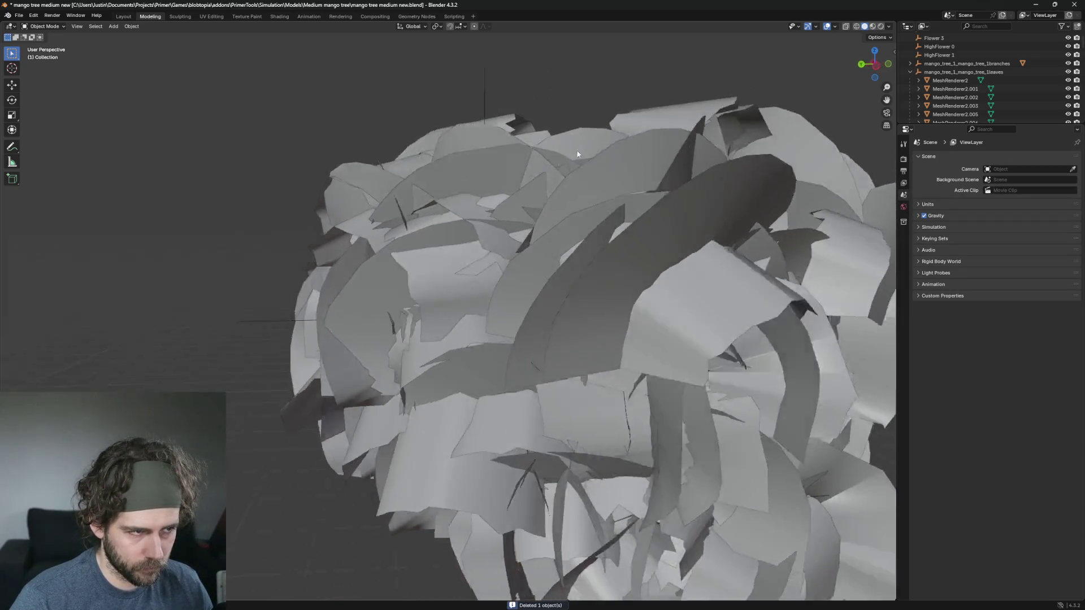
{"action": "scroll", "coordinate": [631, 276], "scroll_direction": "up", "scroll_amount": 3}
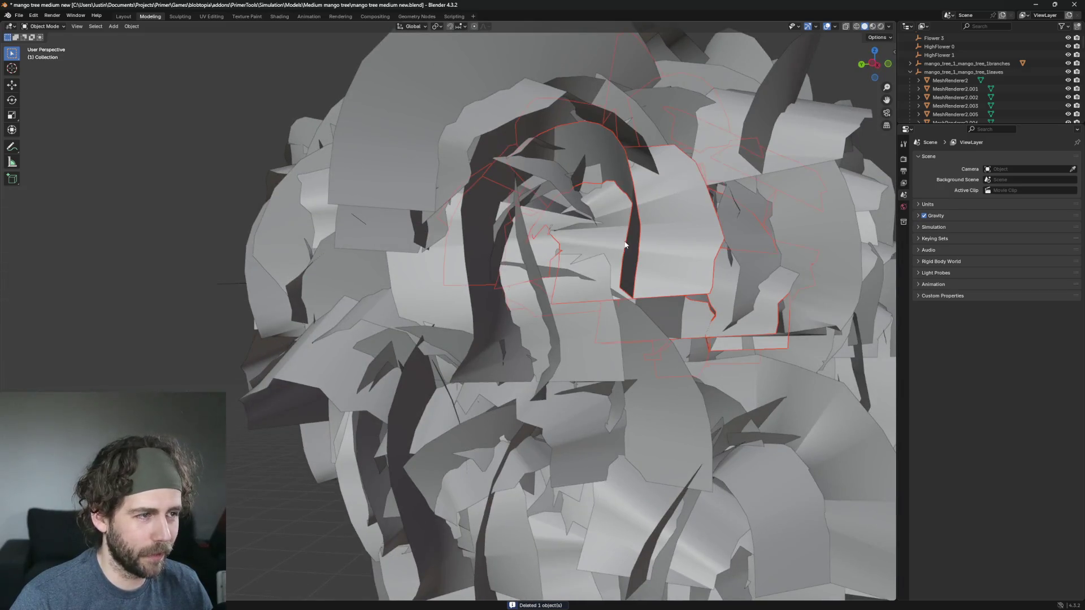
{"action": "scroll", "coordinate": [625, 244], "scroll_direction": "down", "scroll_amount": 4}
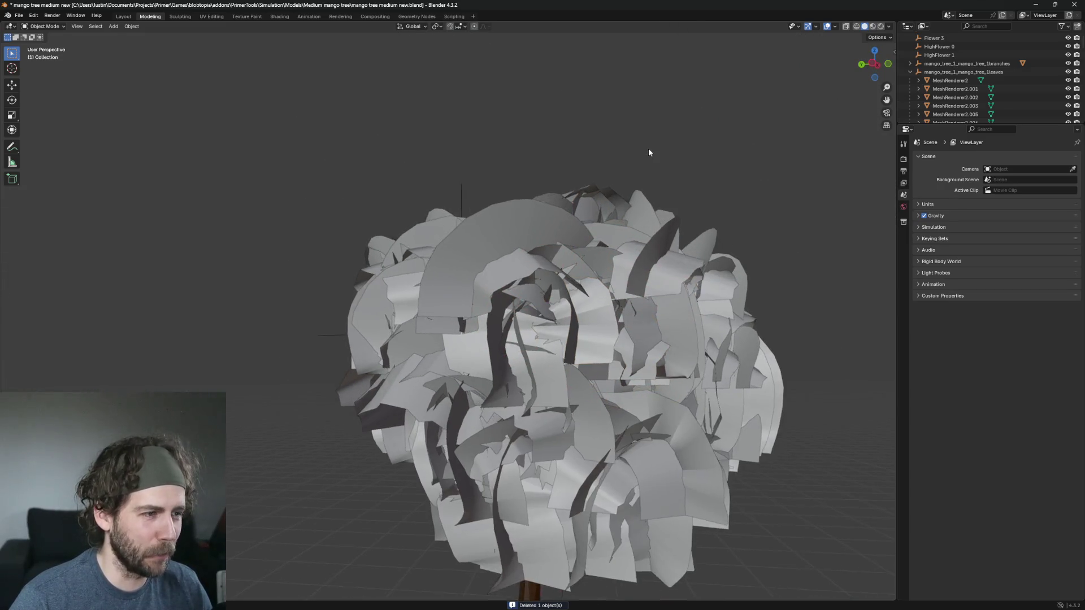
Step: Delete the arched leaf MeshRenderer2.628 and several oversized and stray leaves on the crown
{"action": "scroll", "coordinate": [649, 146], "scroll_direction": "up", "scroll_amount": 3}
{"action": "left_click", "coordinate": [537, 135]}
{"action": "key", "text": "Delete"}
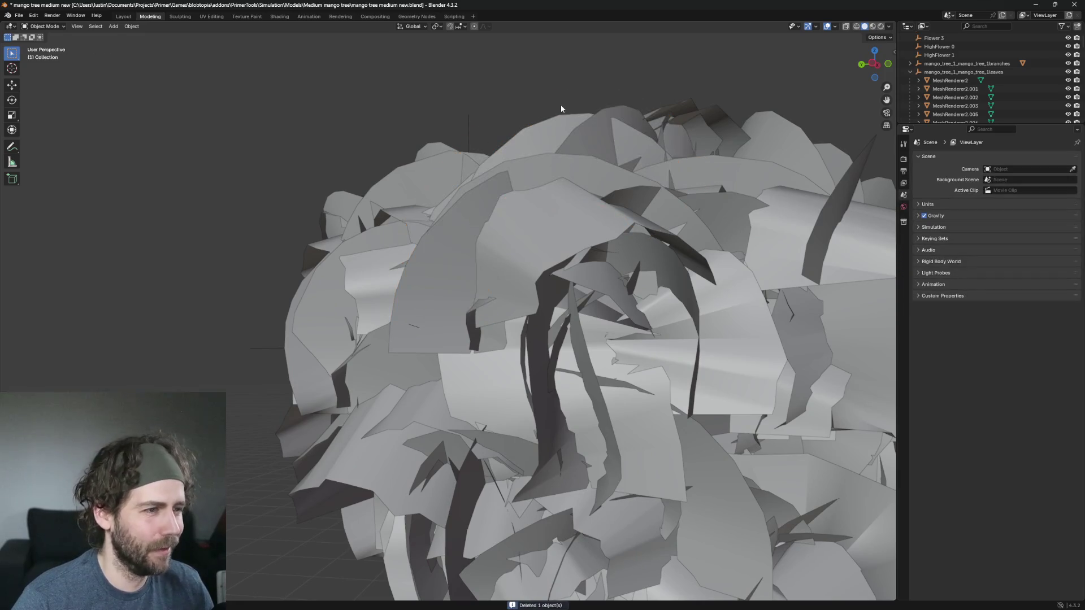
{"action": "left_click", "coordinate": [494, 300]}
{"action": "key", "text": "Delete"}
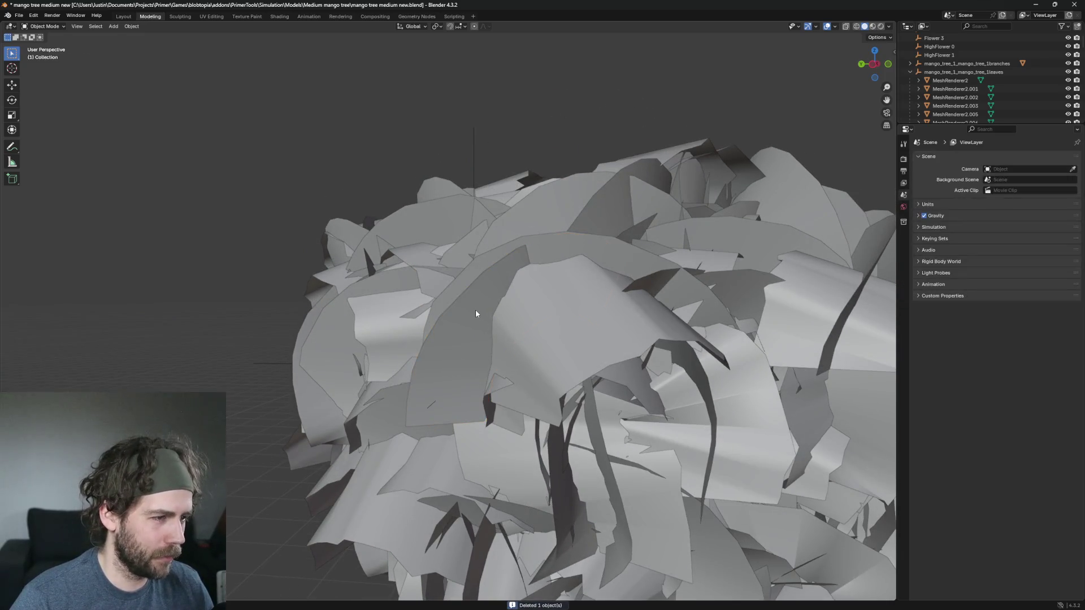
{"action": "scroll", "coordinate": [495, 293], "scroll_direction": "down", "scroll_amount": 3}
{"action": "scroll", "coordinate": [708, 305], "scroll_direction": "up", "scroll_amount": 4}
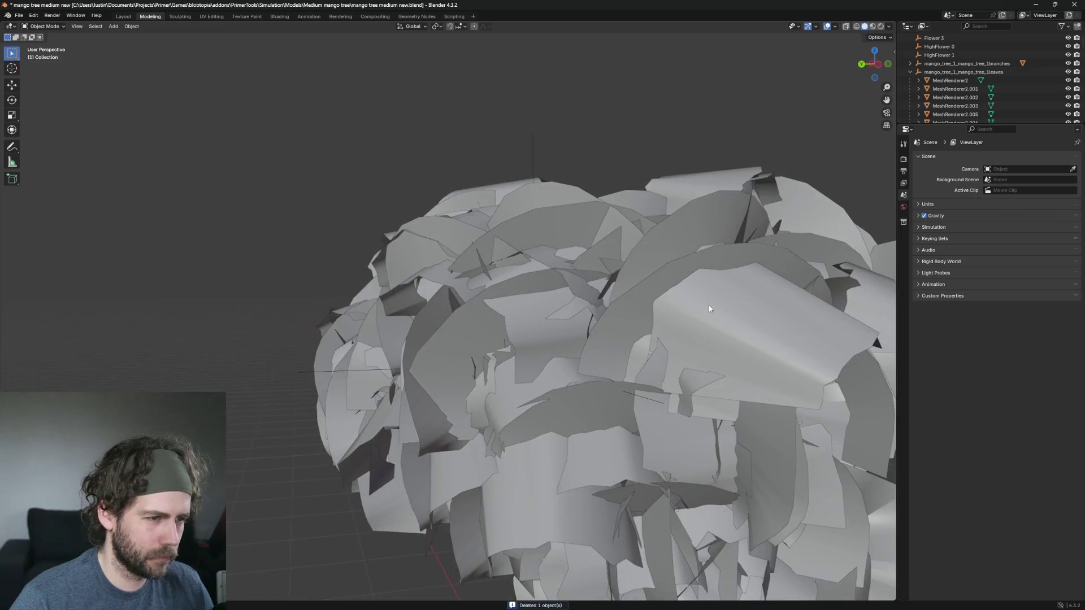
{"action": "left_click", "coordinate": [635, 303]}
{"action": "key", "text": "Delete"}
{"action": "left_click", "coordinate": [637, 306]}
{"action": "key", "text": "Delete"}
{"action": "left_click", "coordinate": [654, 245]}
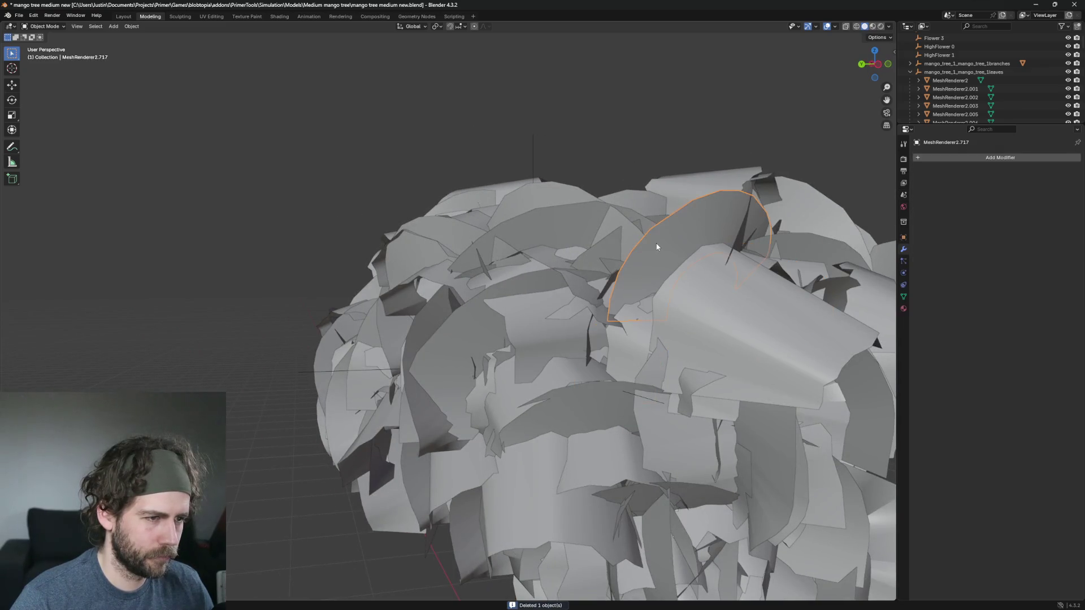
{"action": "key", "text": "Delete"}
{"action": "left_click", "coordinate": [657, 247]}
{"action": "key", "text": "Delete"}
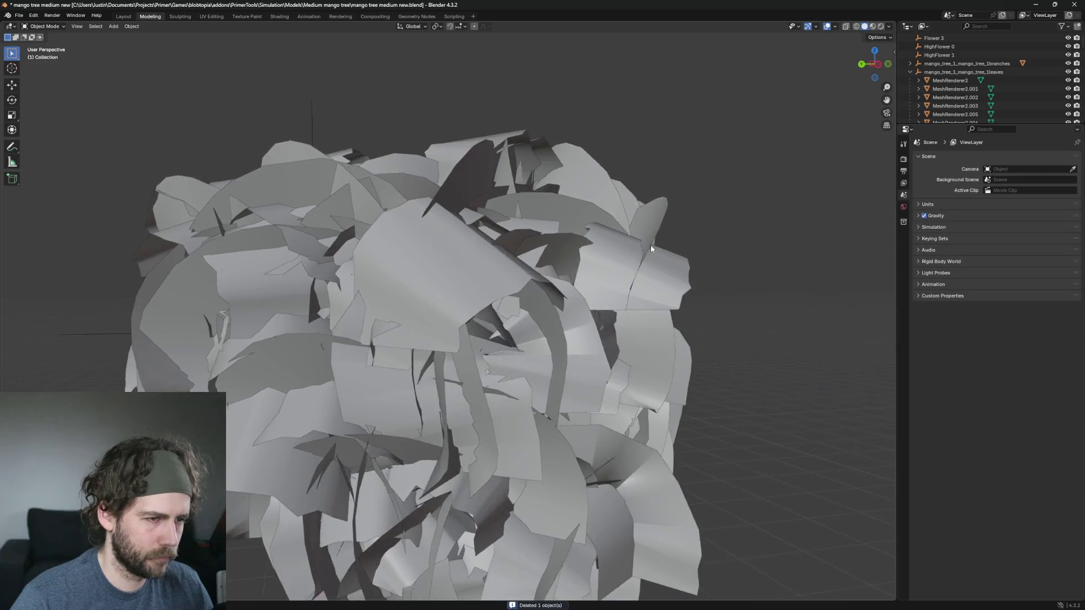
Step: Remove the oversized and stray leaves on the right side and along the canopy edge
{"action": "left_click", "coordinate": [354, 182]}
{"action": "key", "text": "Delete"}
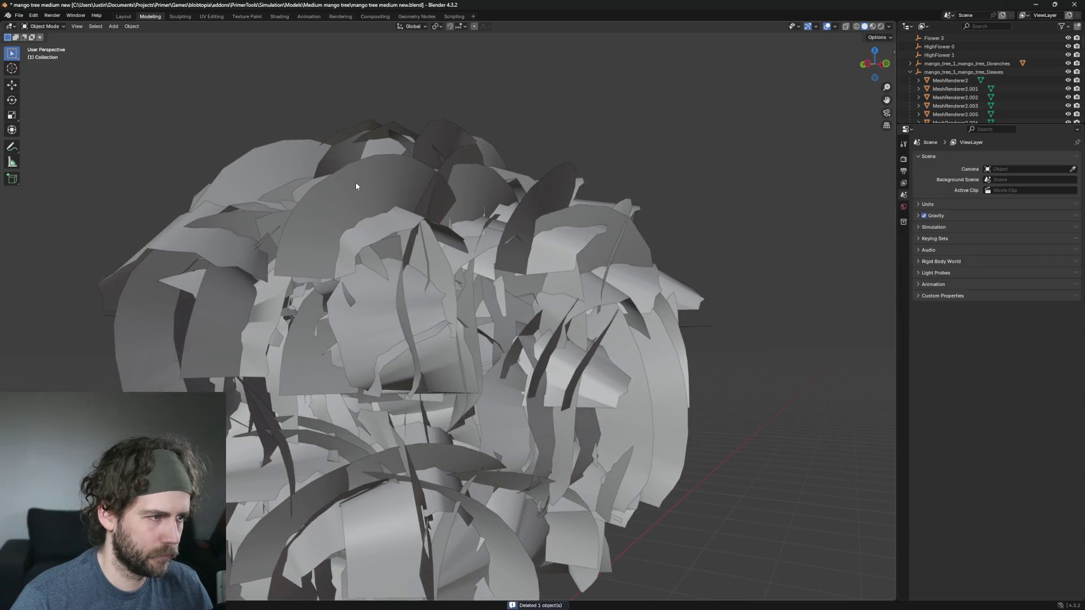
{"action": "left_click", "coordinate": [355, 182]}
{"action": "key", "text": "Delete"}
{"action": "left_click", "coordinate": [415, 231]}
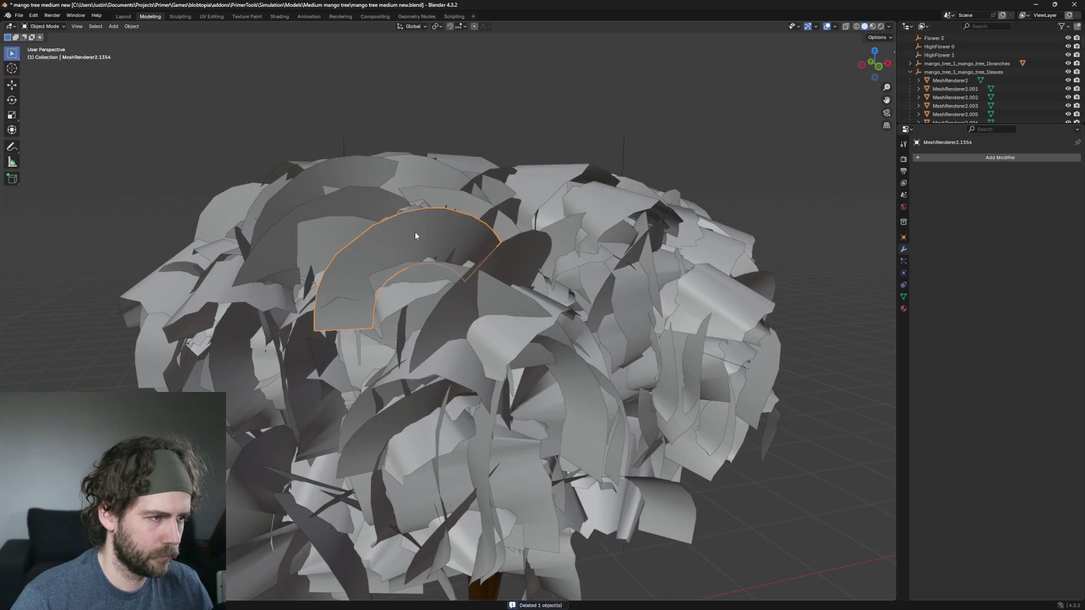
{"action": "key", "text": "Delete"}
{"action": "left_click", "coordinate": [415, 231]}
{"action": "key", "text": "Delete"}
{"action": "left_click", "coordinate": [438, 217]}
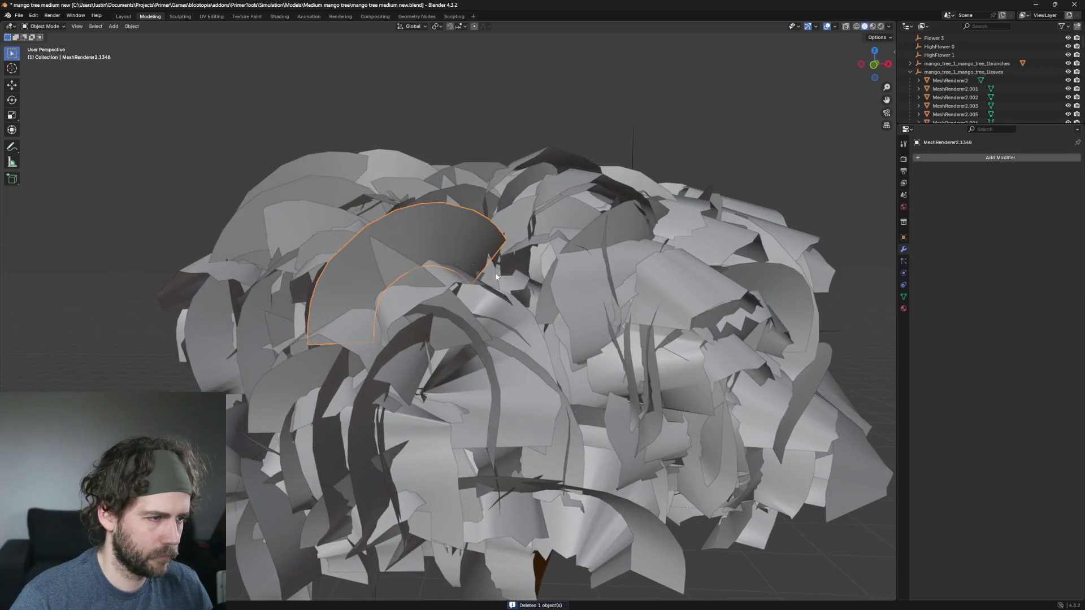
{"action": "key", "text": "Delete"}
Step: Delete leaves MeshRenderer2.1408, MeshRenderer2.958 and MeshRenderer2.1107, plus another oversized leaf
{"action": "scroll", "coordinate": [493, 282], "scroll_direction": "up", "scroll_amount": 3}
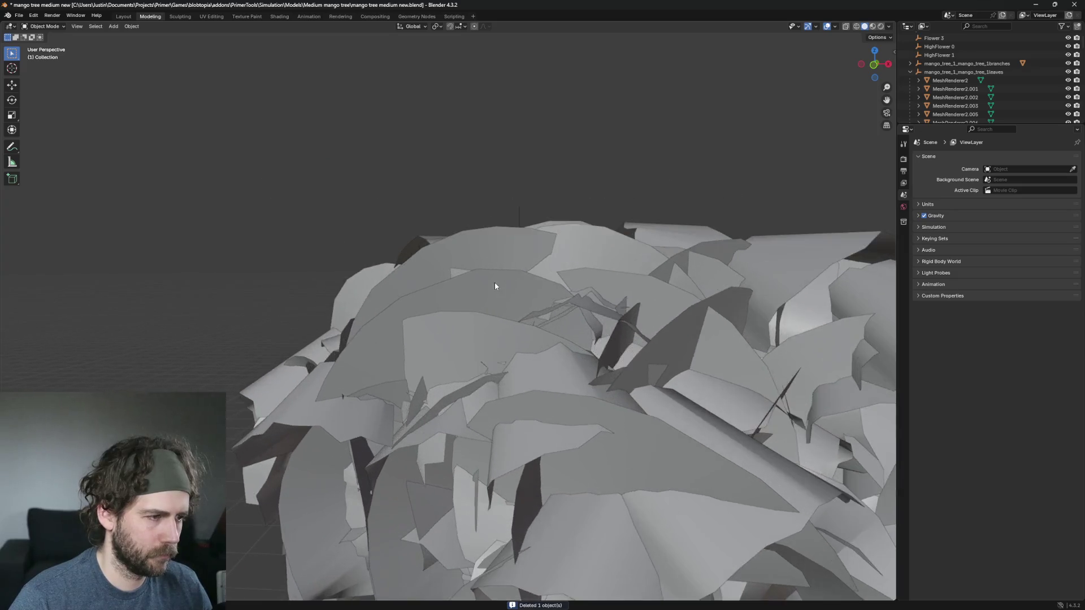
{"action": "left_click", "coordinate": [489, 281]}
{"action": "key", "text": "Delete"}
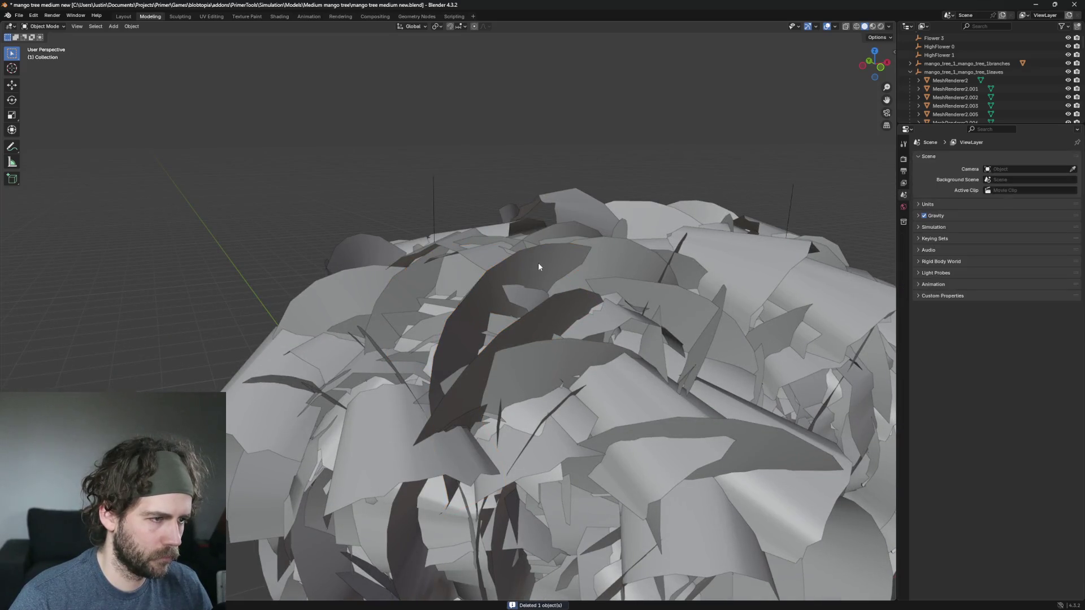
{"action": "left_click", "coordinate": [538, 265]}
{"action": "mouse_move", "coordinate": [562, 273]}
{"action": "left_mouse_down"}
{"action": "mouse_move", "coordinate": [535, 246]}
{"action": "mouse_move", "coordinate": [528, 294]}
{"action": "mouse_move", "coordinate": [560, 286]}
{"action": "mouse_move", "coordinate": [496, 291]}
{"action": "mouse_move", "coordinate": [620, 375]}
{"action": "left_mouse_up"}
{"action": "key", "text": "Delete"}
{"action": "scroll", "coordinate": [517, 233], "scroll_direction": "down", "scroll_amount": 3}
{"action": "left_click", "coordinate": [620, 375]}
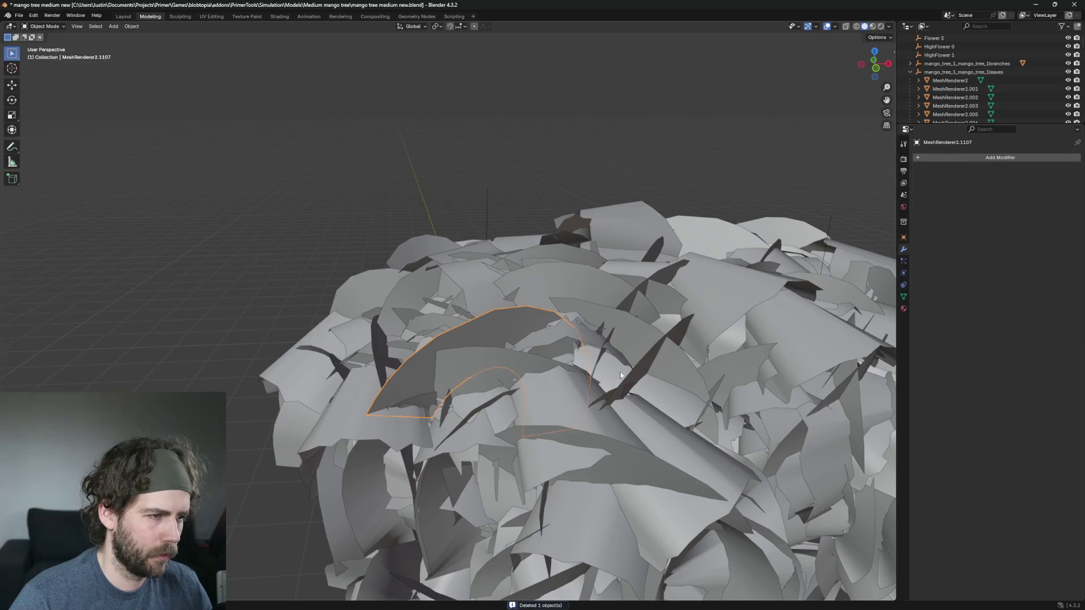
{"action": "key", "text": "Delete"}
{"action": "scroll", "coordinate": [570, 269], "scroll_direction": "up", "scroll_amount": 3}
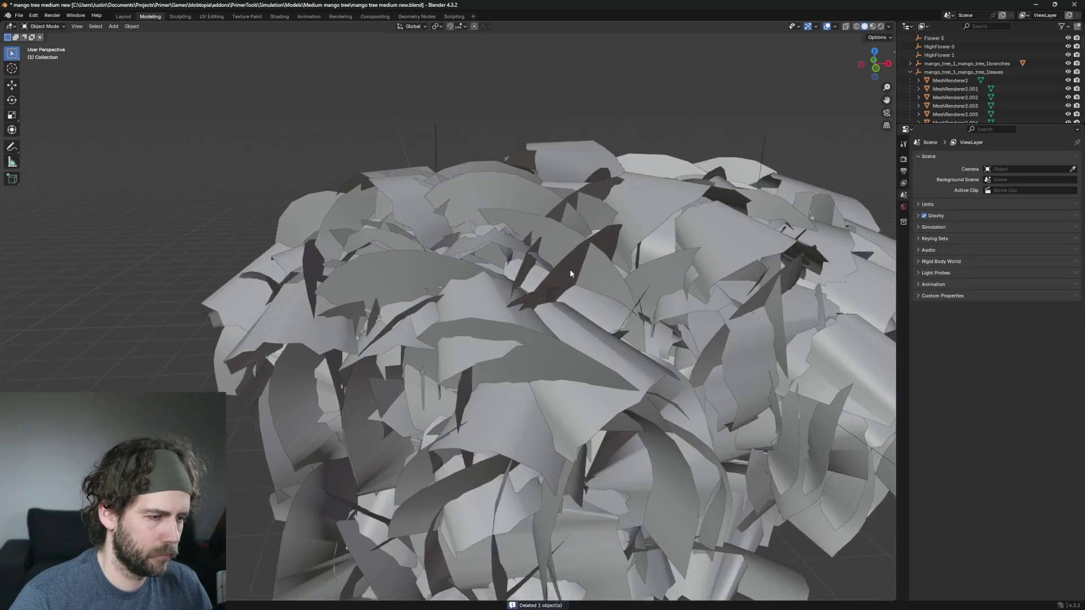
{"action": "left_click_drag", "start_coordinate": [570, 269], "coordinate": [606, 296]}
{"action": "key", "text": "Delete"}
{"action": "left_click", "coordinate": [602, 249]}
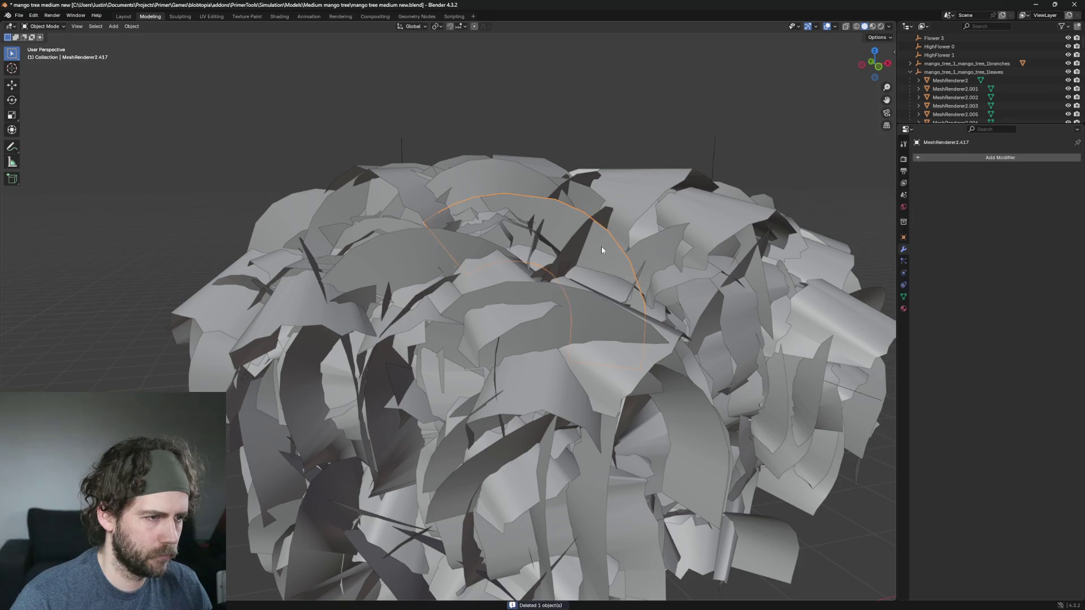
{"action": "key", "text": "Delete"}
Step: Delete leaf MeshRenderer2.553 along with the stray and arched leaves on the crown
{"action": "left_click", "coordinate": [424, 255]}
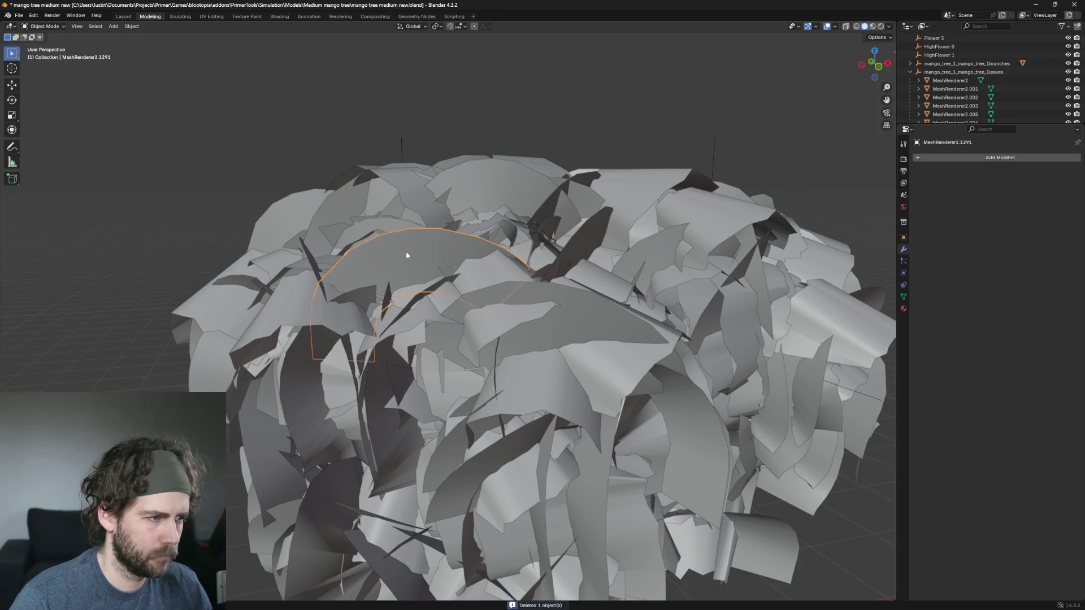
{"action": "key", "text": "Delete"}
{"action": "left_click", "coordinate": [643, 326]}
{"action": "key", "text": "Delete"}
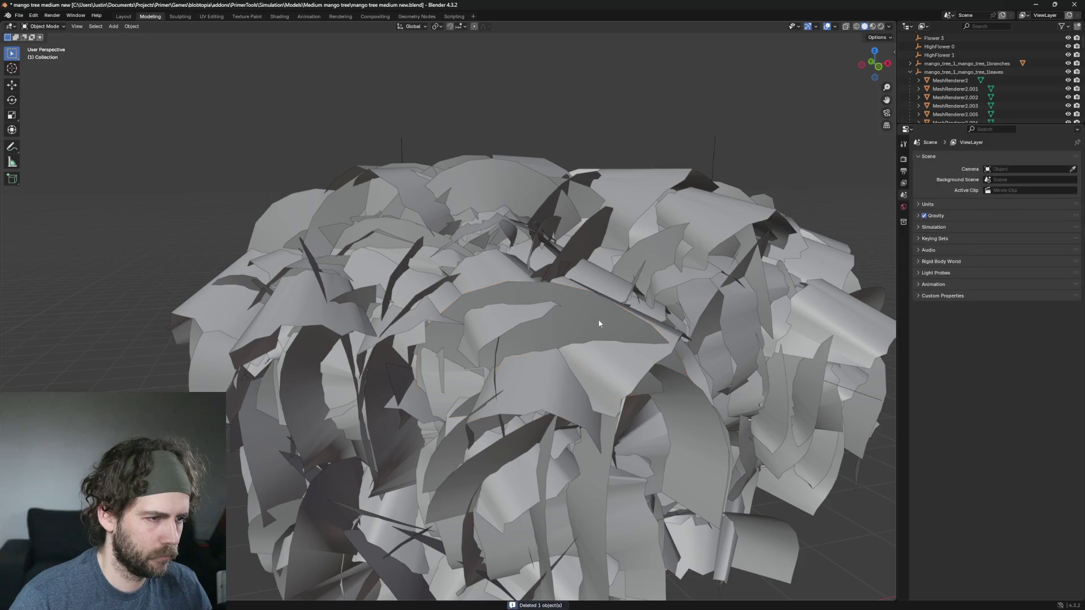
{"action": "left_click", "coordinate": [601, 317]}
{"action": "key", "text": "Delete"}
{"action": "mouse_move", "coordinate": [601, 317]}
{"action": "left_mouse_down"}
{"action": "mouse_move", "coordinate": [664, 315]}
{"action": "mouse_move", "coordinate": [690, 327]}
{"action": "left_mouse_up"}
{"action": "left_click", "coordinate": [690, 327]}
{"action": "key", "text": "Delete"}
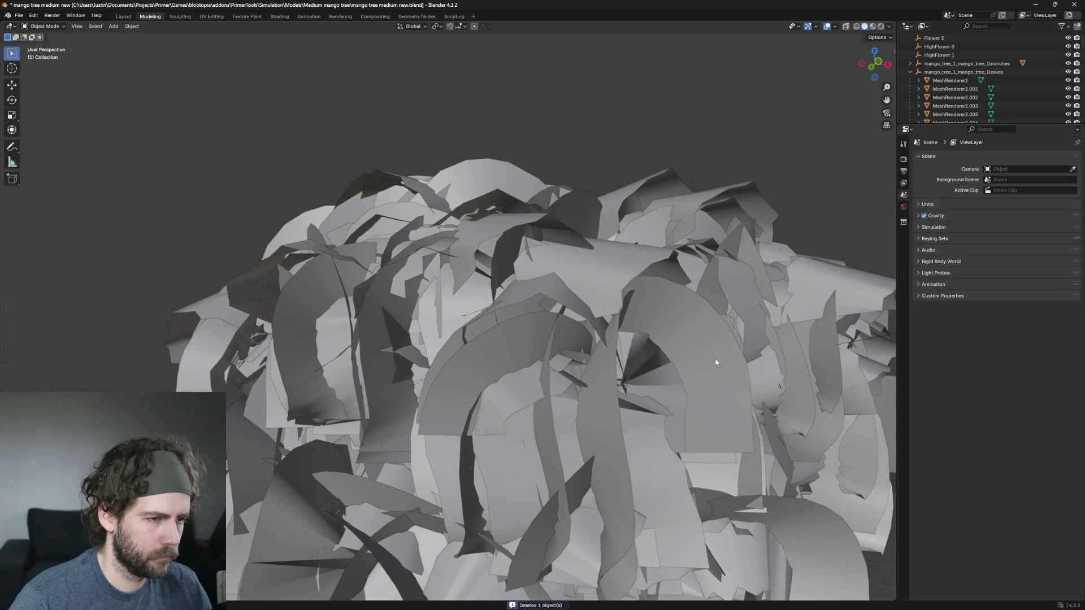
{"action": "left_click", "coordinate": [711, 333]}
{"action": "key", "text": "Delete"}
Step: Clear the stray leaves low on the canopy, including those exposed behind them
{"action": "left_click", "coordinate": [492, 341]}
{"action": "key", "text": "Delete"}
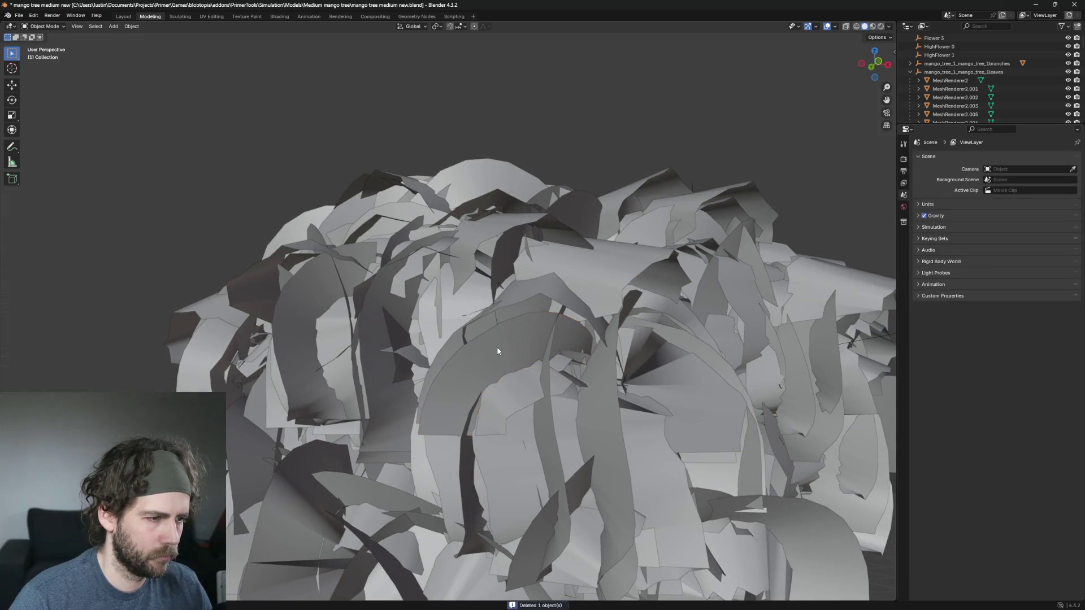
{"action": "left_click", "coordinate": [497, 347]}
{"action": "key", "text": "Delete"}
{"action": "left_click", "coordinate": [450, 354]}
{"action": "key", "text": "Delete"}
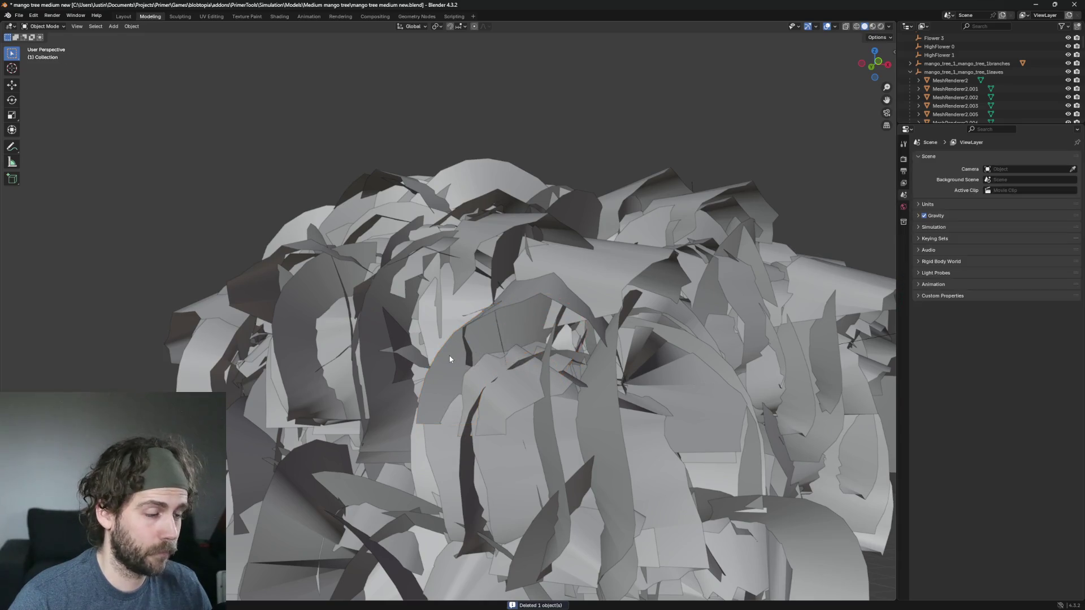
{"action": "left_click", "coordinate": [454, 359]}
{"action": "key", "text": "Delete"}
Step: Delete more oversized and stray leaves, including MeshRenderer2.1070
{"action": "scroll", "coordinate": [480, 372], "scroll_direction": "down", "scroll_amount": 5}
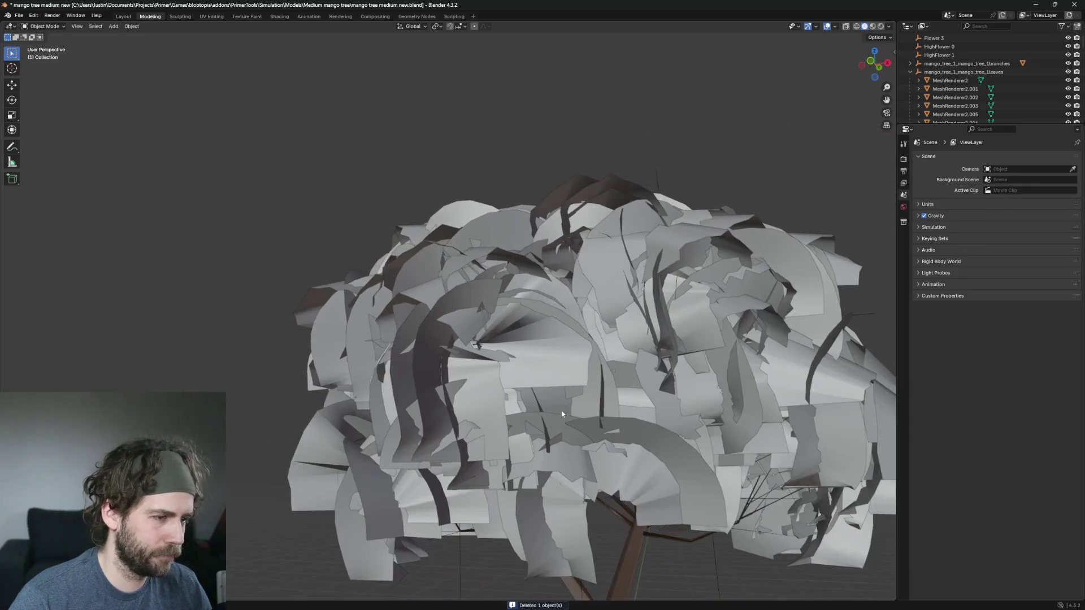
{"action": "scroll", "coordinate": [540, 374], "scroll_direction": "up", "scroll_amount": 1}
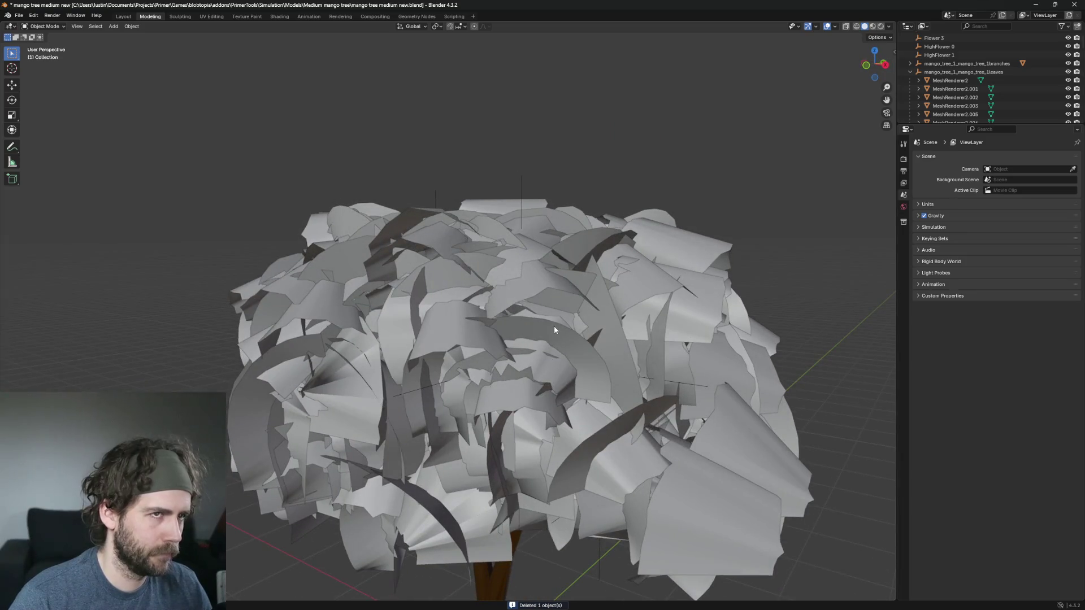
{"action": "scroll", "coordinate": [648, 333], "scroll_direction": "up", "scroll_amount": 2}
{"action": "left_click", "coordinate": [568, 280]}
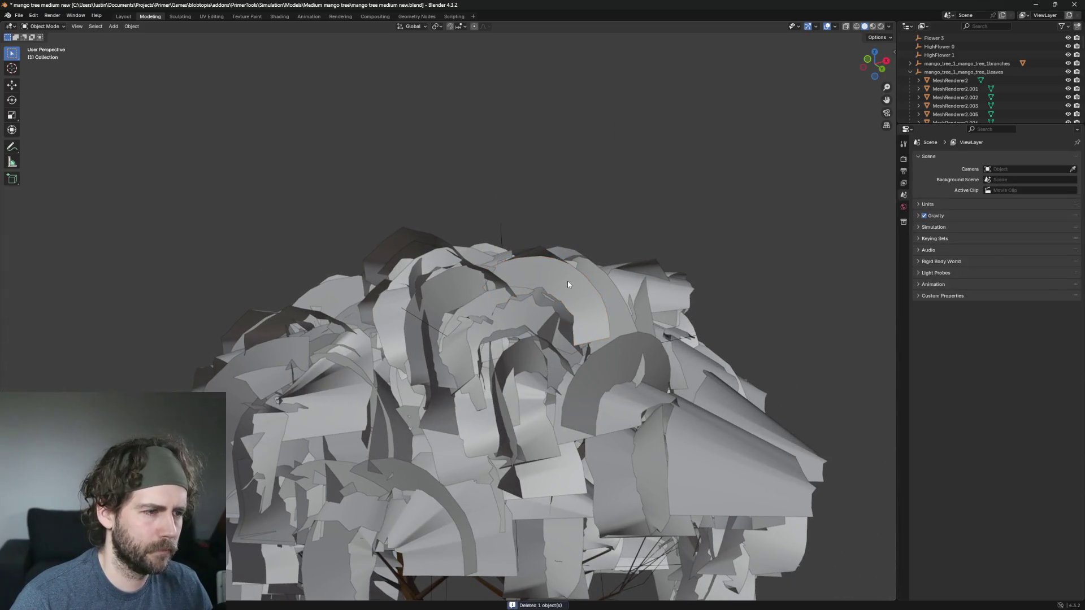
{"action": "key", "text": "Delete"}
{"action": "scroll", "coordinate": [633, 364], "scroll_direction": "down", "scroll_amount": 3}
{"action": "key", "text": "Delete"}
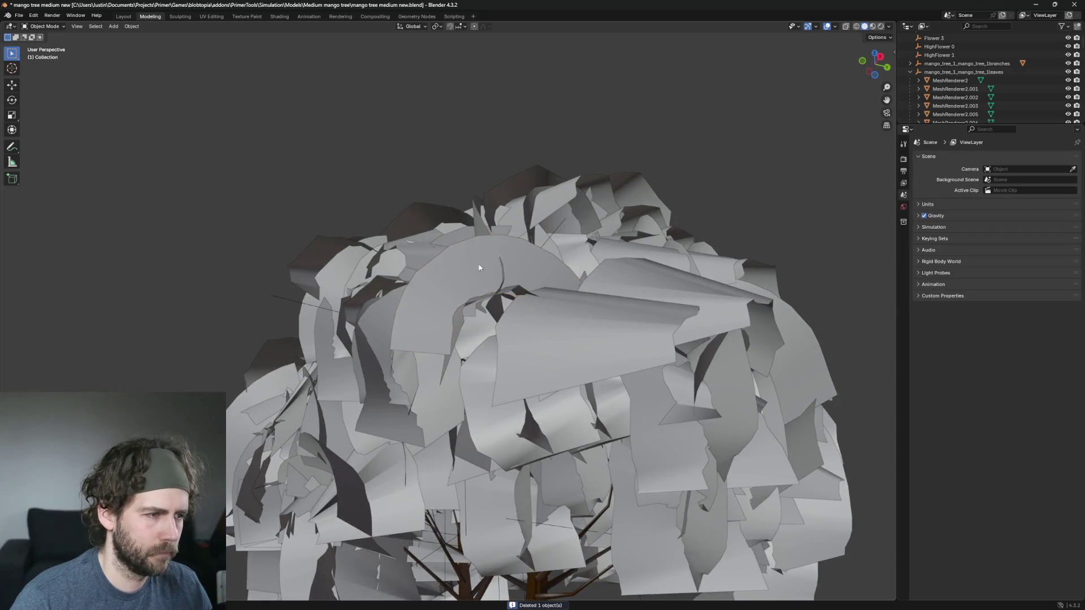
{"action": "left_click", "coordinate": [476, 266]}
{"action": "key", "text": "Delete"}
{"action": "scroll", "coordinate": [541, 296], "scroll_direction": "up", "scroll_amount": 3}
{"action": "scroll", "coordinate": [652, 340], "scroll_direction": "down", "scroll_amount": 4}
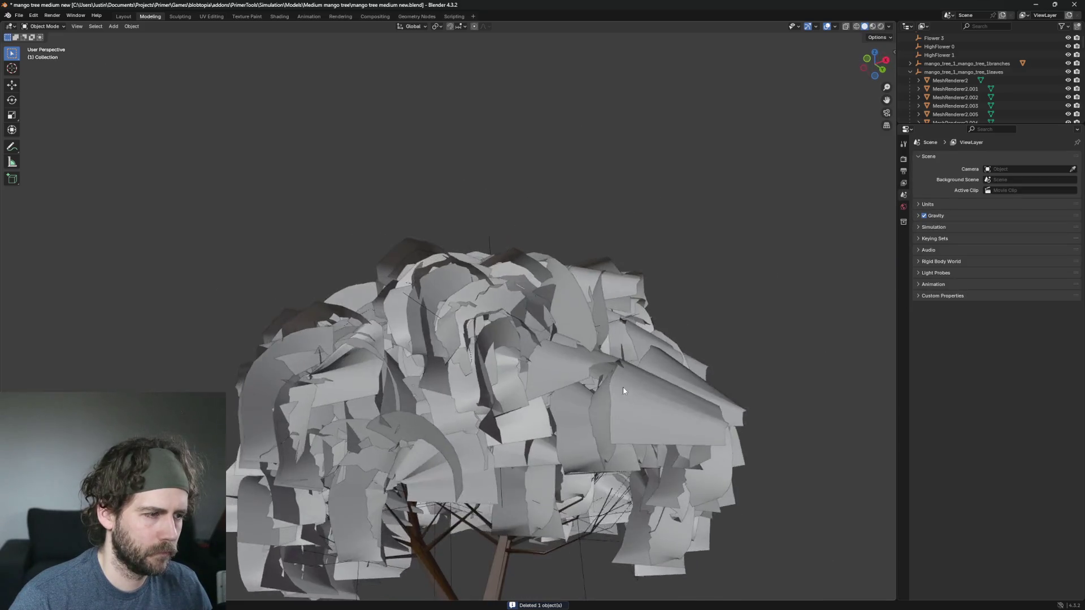
{"action": "scroll", "coordinate": [538, 388], "scroll_direction": "up", "scroll_amount": 3}
{"action": "scroll", "coordinate": [559, 411], "scroll_direction": "down", "scroll_amount": 3}
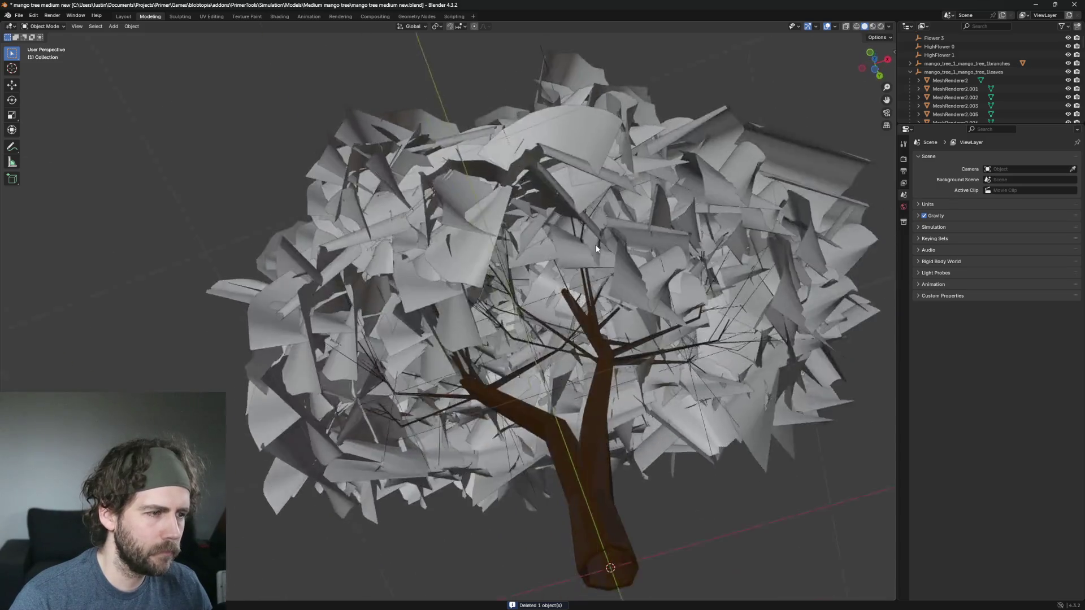
{"action": "scroll", "coordinate": [625, 282], "scroll_direction": "up", "scroll_amount": 3}
{"action": "left_click", "coordinate": [651, 264]}
{"action": "scroll", "coordinate": [651, 264], "scroll_direction": "down", "scroll_amount": 3}
{"action": "key", "text": "Delete"}
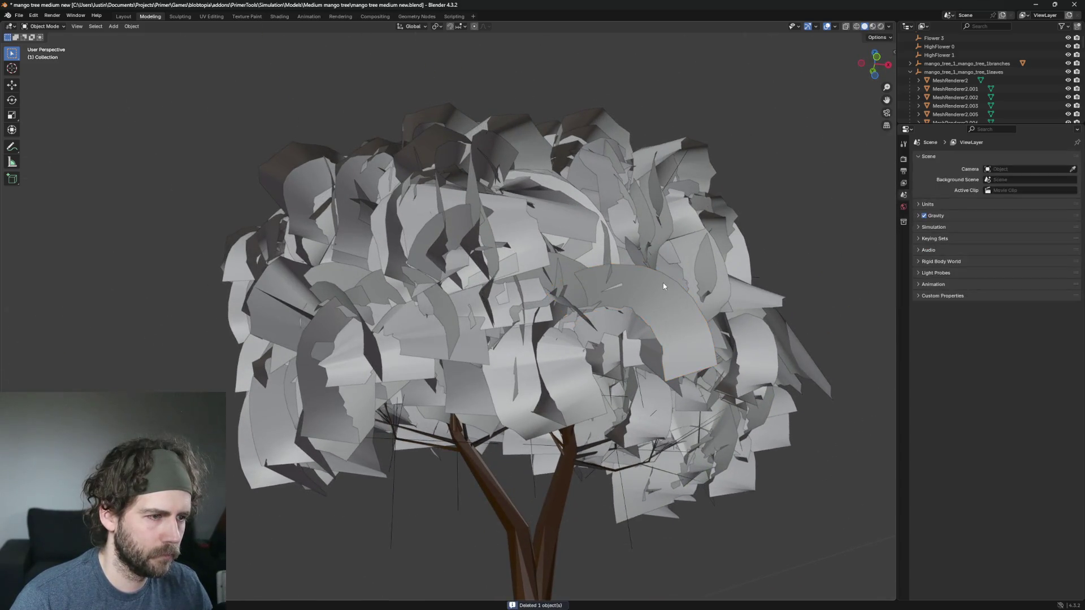
Step: Sort through overlapping leaves to MeshRenderer2.807, then delete the arched leaf MeshRenderer2.1193
{"action": "scroll", "coordinate": [670, 281], "scroll_direction": "up", "scroll_amount": 3}
{"action": "scroll", "coordinate": [650, 328], "scroll_direction": "down", "scroll_amount": 3}
{"action": "scroll", "coordinate": [508, 404], "scroll_direction": "up", "scroll_amount": 3}
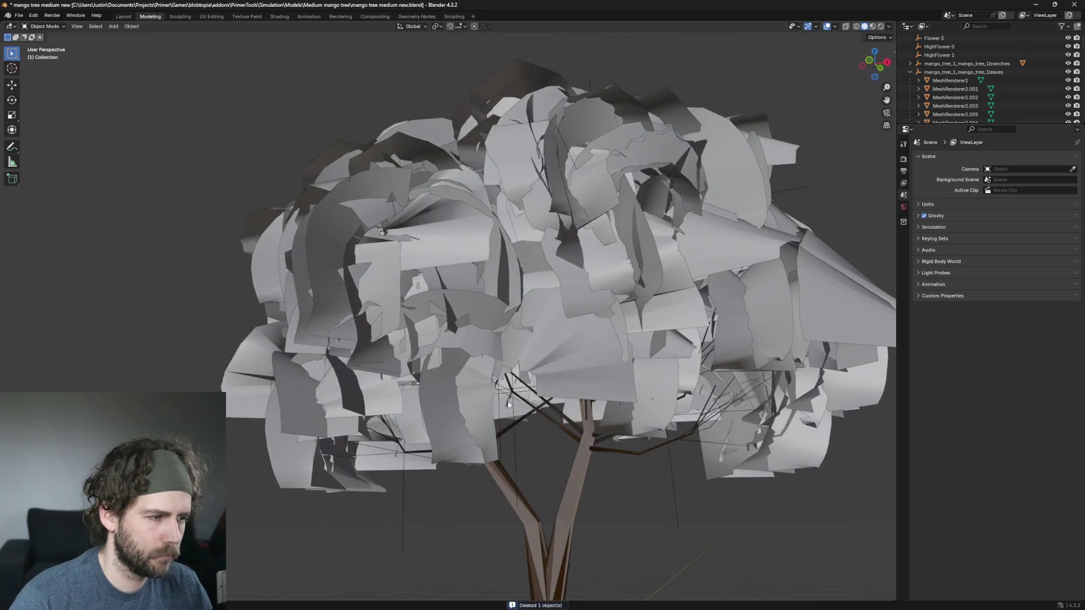
{"action": "left_click", "coordinate": [438, 410]}
{"action": "left_click", "coordinate": [438, 409]}
{"action": "left_click", "coordinate": [452, 407]}
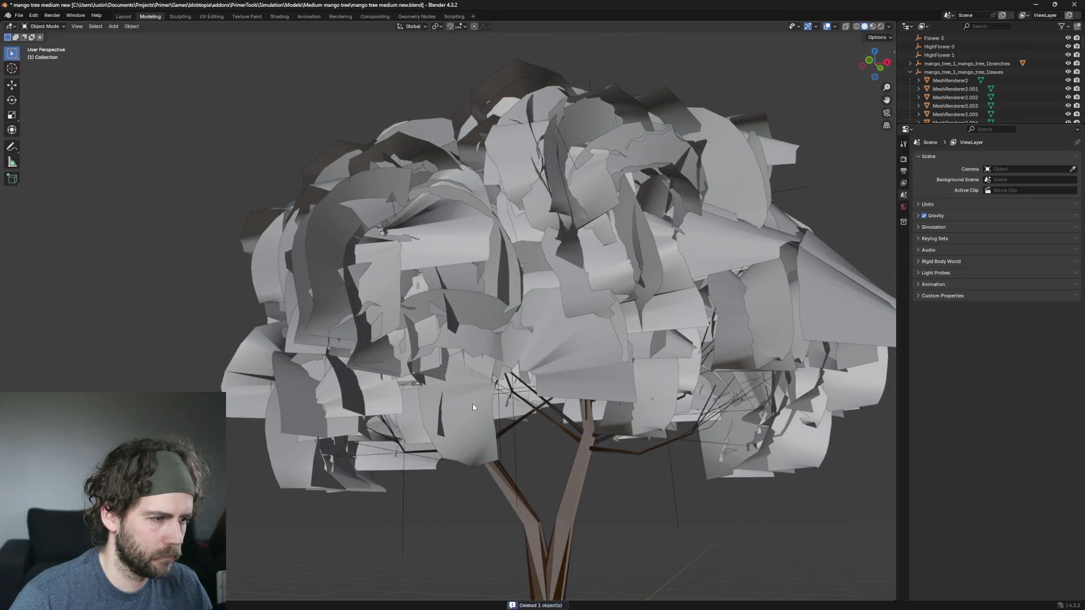
{"action": "left_click", "coordinate": [472, 403]}
{"action": "scroll", "coordinate": [575, 411], "scroll_direction": "up", "scroll_amount": 1}
{"action": "mouse_move", "coordinate": [575, 411]}
{"action": "left_mouse_down"}
{"action": "mouse_move", "coordinate": [655, 345]}
{"action": "mouse_move", "coordinate": [678, 421]}
{"action": "left_mouse_up"}
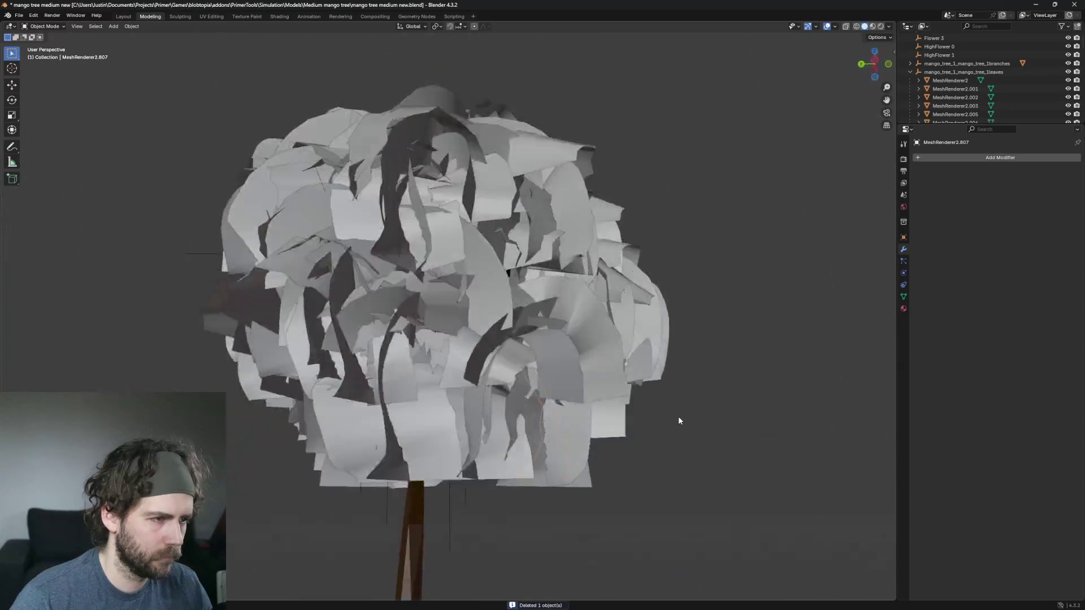
{"action": "scroll", "coordinate": [544, 394], "scroll_direction": "up", "scroll_amount": 2}
{"action": "left_click_drag", "start_coordinate": [572, 370], "coordinate": [618, 388]}
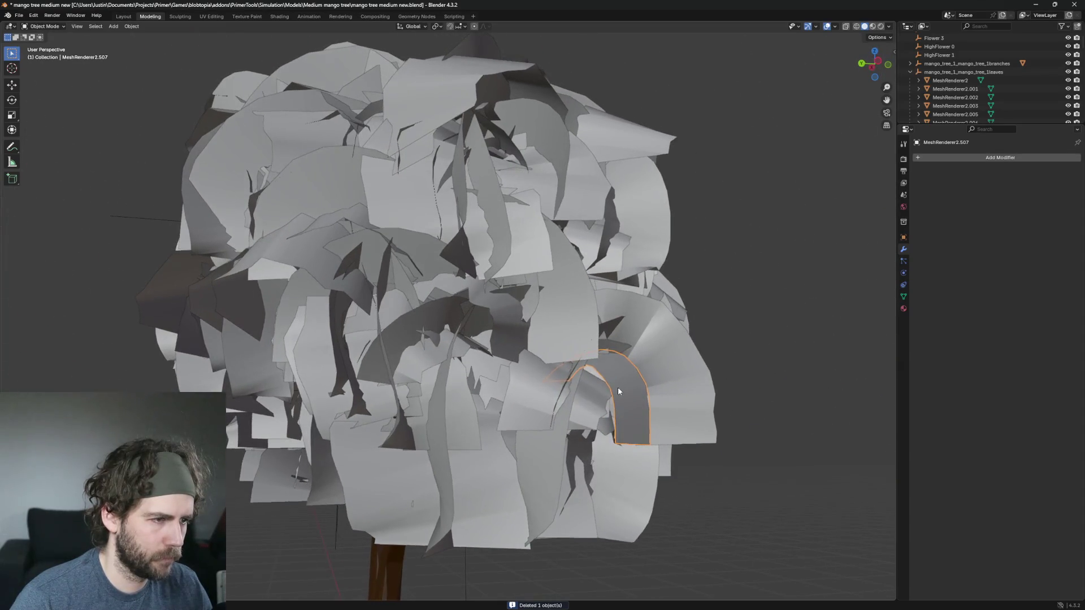
{"action": "left_click", "coordinate": [593, 301]}
{"action": "key", "text": "Delete"}
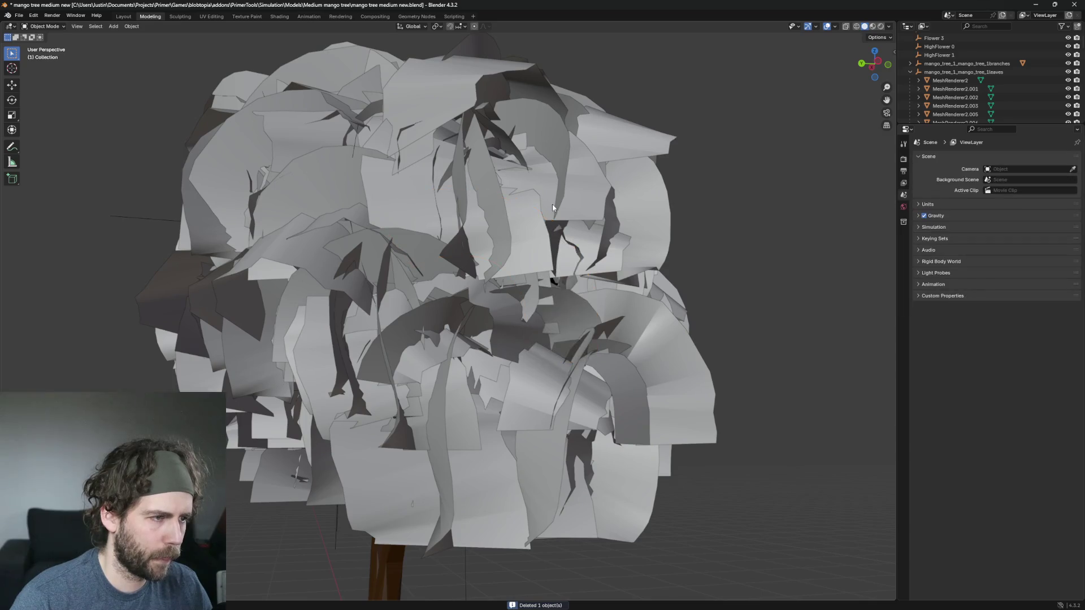
{"action": "scroll", "coordinate": [552, 205], "scroll_direction": "up", "scroll_amount": 2}
Step: Remove MeshRenderer2.703 and the large overlapping leaves atop the canopy
{"action": "left_click", "coordinate": [481, 276]}
{"action": "scroll", "coordinate": [481, 277], "scroll_direction": "down", "scroll_amount": 3}
{"action": "mouse_move", "coordinate": [480, 277]}
{"action": "left_mouse_down"}
{"action": "mouse_move", "coordinate": [561, 324]}
{"action": "mouse_move", "coordinate": [522, 282]}
{"action": "left_mouse_up"}
{"action": "left_click", "coordinate": [427, 125]}
{"action": "left_click", "coordinate": [429, 120]}
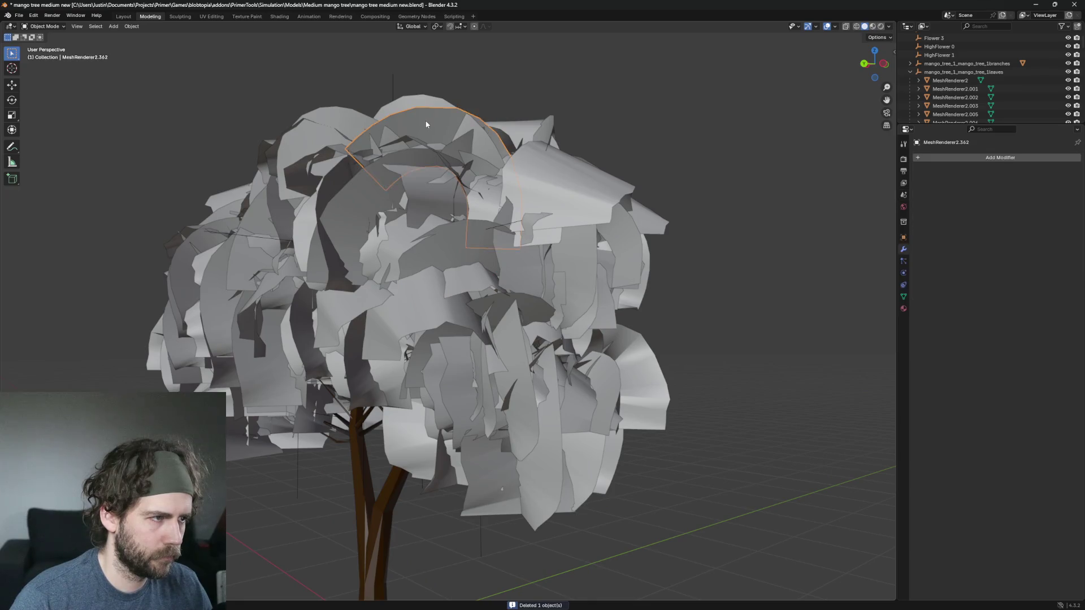
{"action": "left_click", "coordinate": [357, 199]}
{"action": "key", "text": "Delete"}
{"action": "left_click", "coordinate": [368, 202]}
{"action": "key", "text": "Delete"}
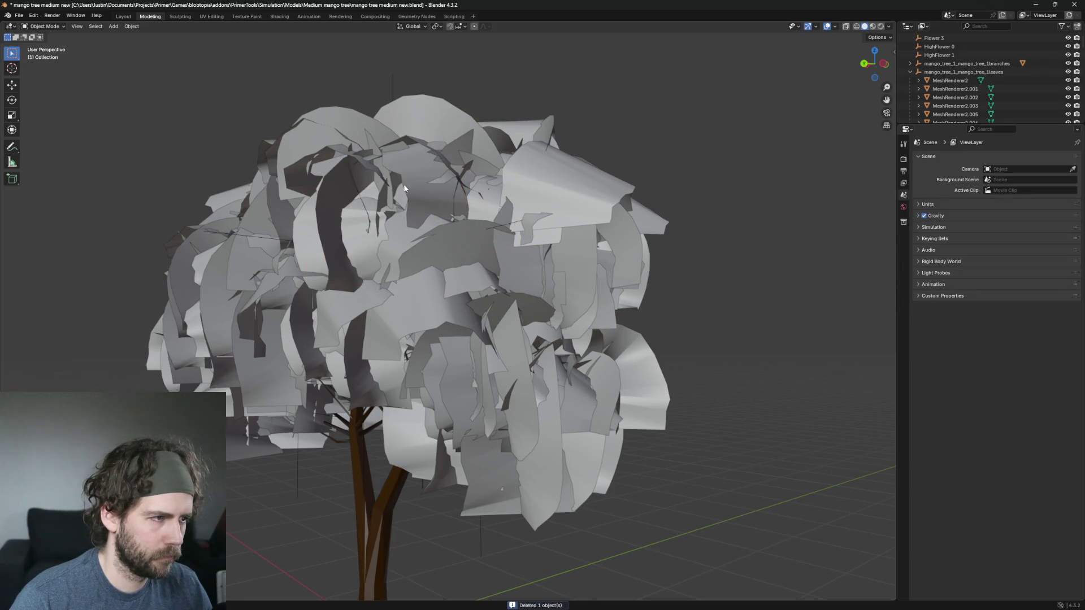
{"action": "scroll", "coordinate": [404, 188], "scroll_direction": "down", "scroll_amount": 1}
{"action": "scroll", "coordinate": [487, 245], "scroll_direction": "up", "scroll_amount": 5}
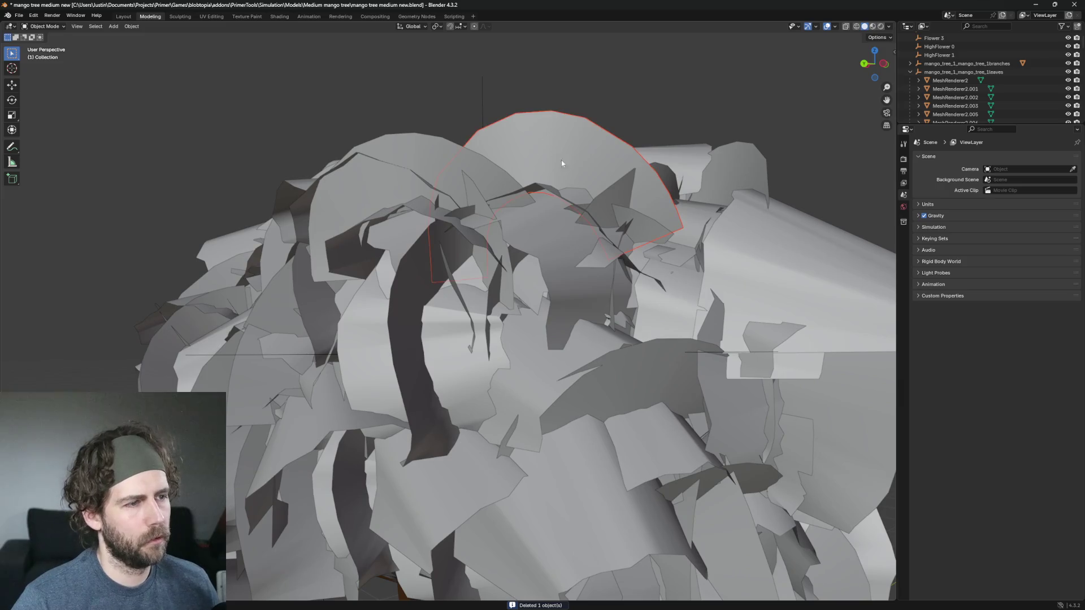
{"action": "scroll", "coordinate": [562, 165], "scroll_direction": "down", "scroll_amount": 1}
{"action": "key", "text": "Delete"}
{"action": "scroll", "coordinate": [558, 181], "scroll_direction": "up", "scroll_amount": 1}
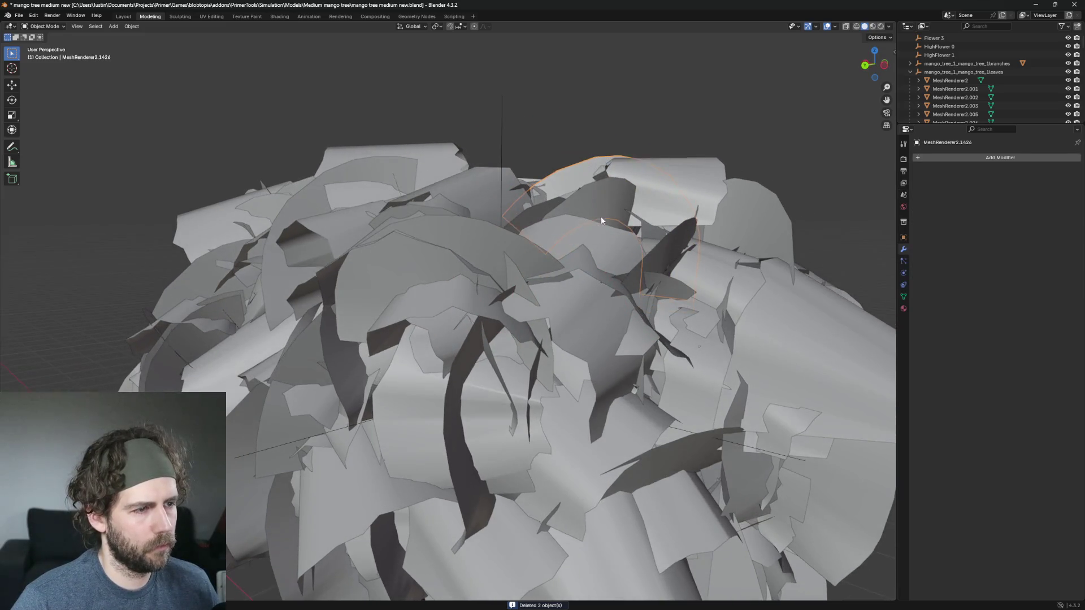
{"action": "key", "text": "Delete"}
{"action": "key", "text": "Delete"}
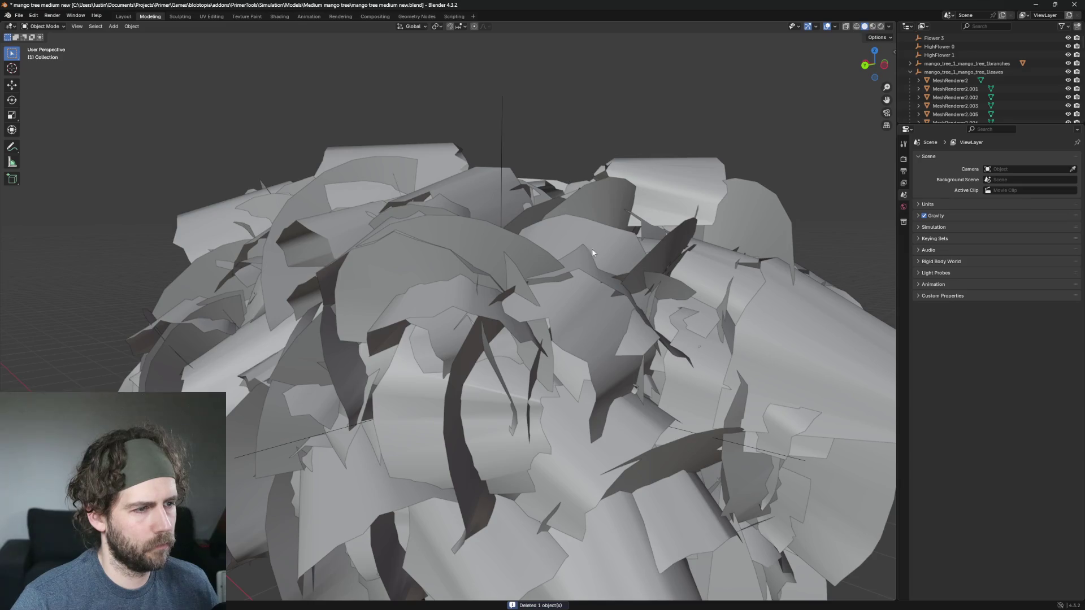
{"action": "scroll", "coordinate": [569, 221], "scroll_direction": "down", "scroll_amount": 2}
{"action": "scroll", "coordinate": [588, 139], "scroll_direction": "up", "scroll_amount": 2}
Step: Delete leaves MeshRenderer2.844 and MeshRenderer2.1162 near the trunk
{"action": "left_click", "coordinate": [589, 139]}
{"action": "scroll", "coordinate": [574, 96], "scroll_direction": "down", "scroll_amount": 2}
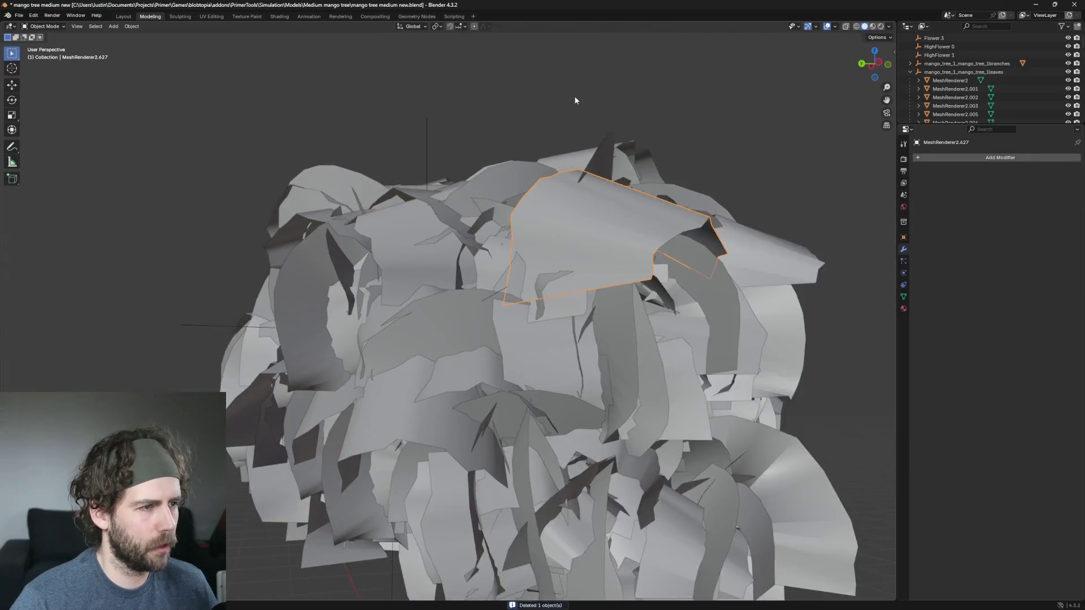
{"action": "scroll", "coordinate": [574, 208], "scroll_direction": "up", "scroll_amount": 1}
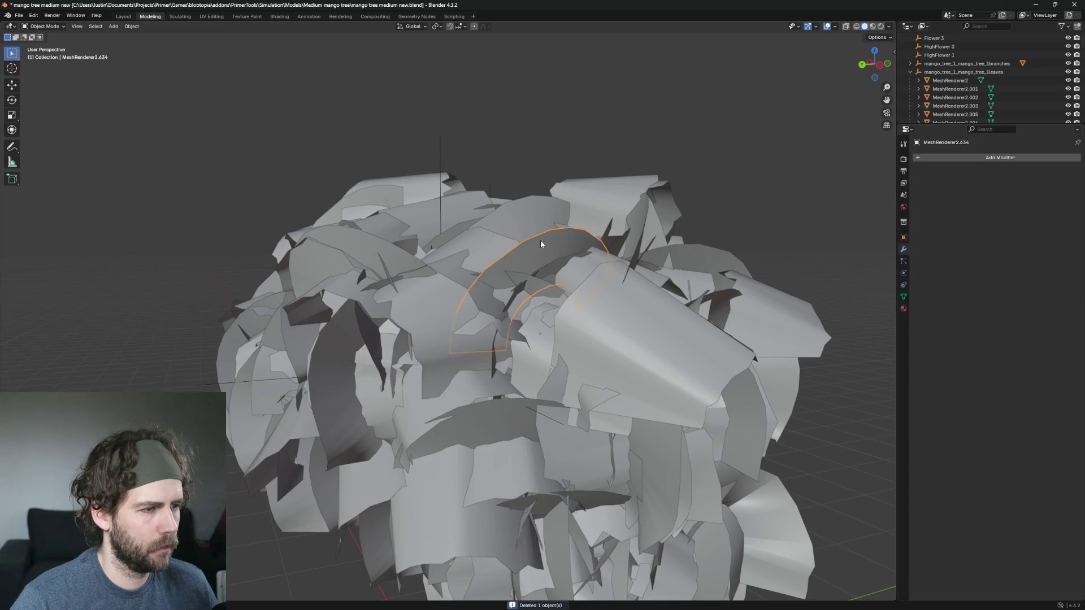
{"action": "mouse_move", "coordinate": [540, 240]}
{"action": "left_mouse_down"}
{"action": "mouse_move", "coordinate": [511, 157]}
{"action": "mouse_move", "coordinate": [461, 216]}
{"action": "mouse_move", "coordinate": [565, 228]}
{"action": "mouse_move", "coordinate": [470, 196]}
{"action": "left_mouse_up"}
{"action": "left_click", "coordinate": [392, 223]}
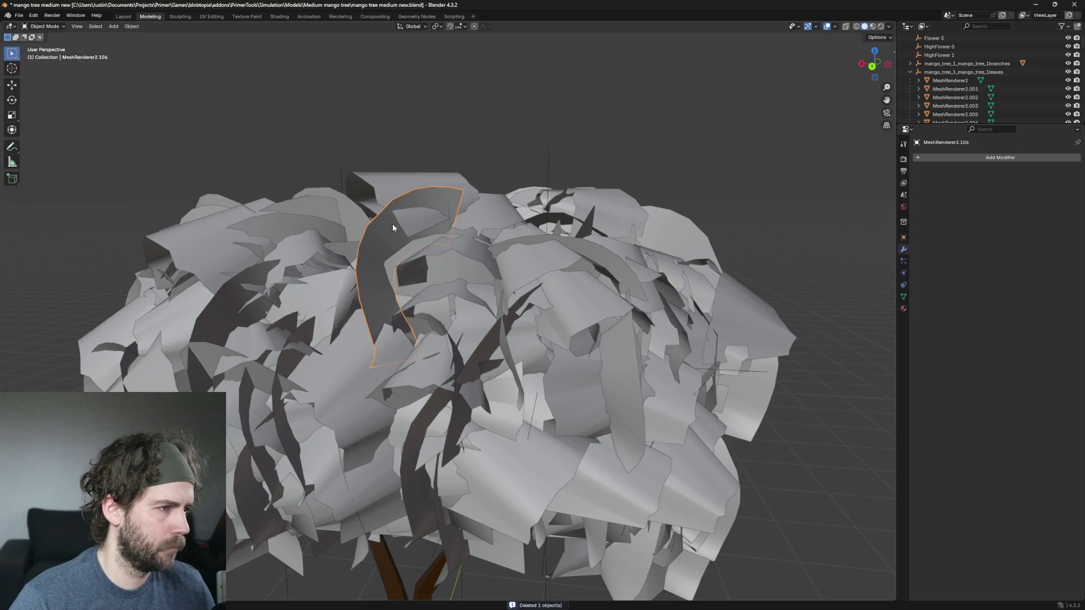
{"action": "left_click", "coordinate": [383, 235]}
{"action": "key", "text": "Delete"}
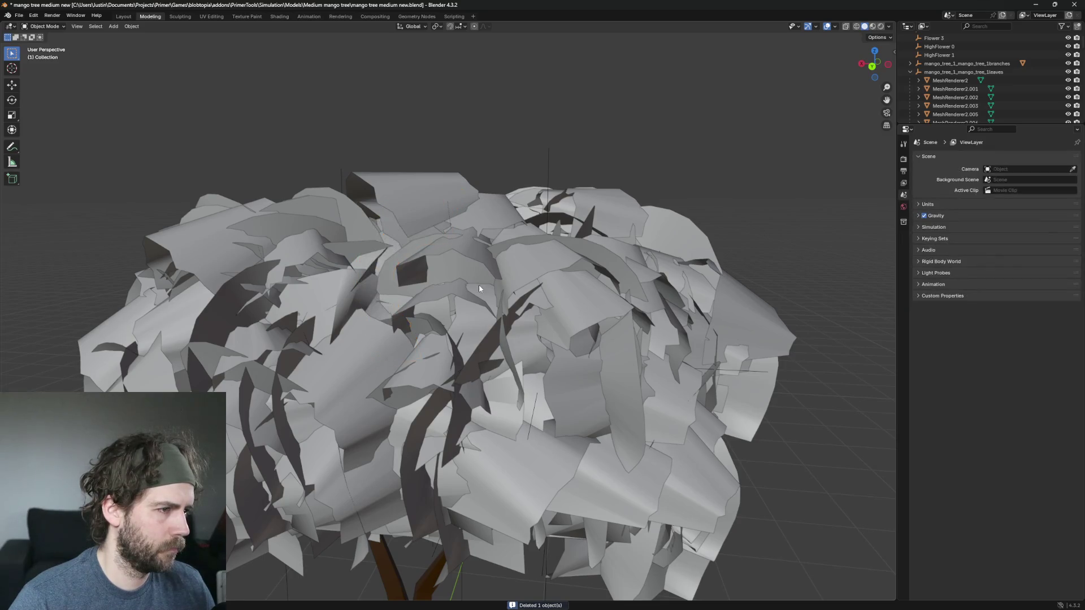
{"action": "mouse_move", "coordinate": [479, 284]}
{"action": "left_mouse_down"}
{"action": "mouse_move", "coordinate": [460, 307]}
{"action": "mouse_move", "coordinate": [616, 234]}
{"action": "mouse_move", "coordinate": [420, 260]}
{"action": "mouse_move", "coordinate": [482, 276]}
{"action": "mouse_move", "coordinate": [494, 301]}
{"action": "mouse_move", "coordinate": [428, 272]}
{"action": "mouse_move", "coordinate": [422, 242]}
{"action": "left_mouse_up"}
{"action": "left_click", "coordinate": [619, 232]}
{"action": "key", "text": "Delete"}
{"action": "key", "text": "Delete"}
{"action": "key", "text": "Delete"}
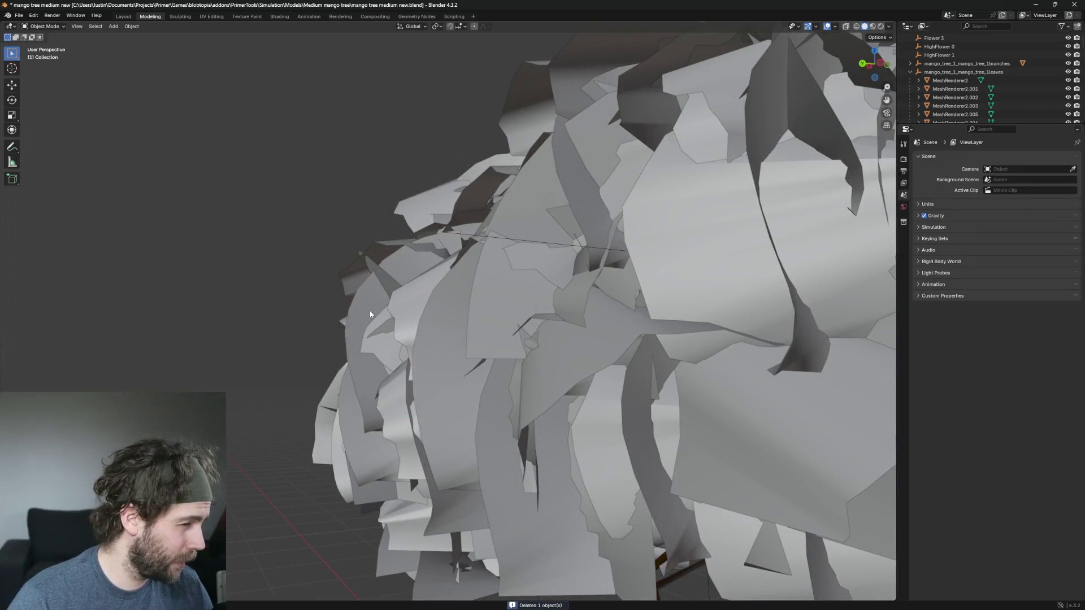
Step: Delete MeshRenderer2.244 and two more oversized leaves arching over the canopy
{"action": "scroll", "coordinate": [373, 316], "scroll_direction": "down", "scroll_amount": 5}
{"action": "scroll", "coordinate": [382, 318], "scroll_direction": "up", "scroll_amount": 6}
{"action": "scroll", "coordinate": [383, 317], "scroll_direction": "down", "scroll_amount": 1}
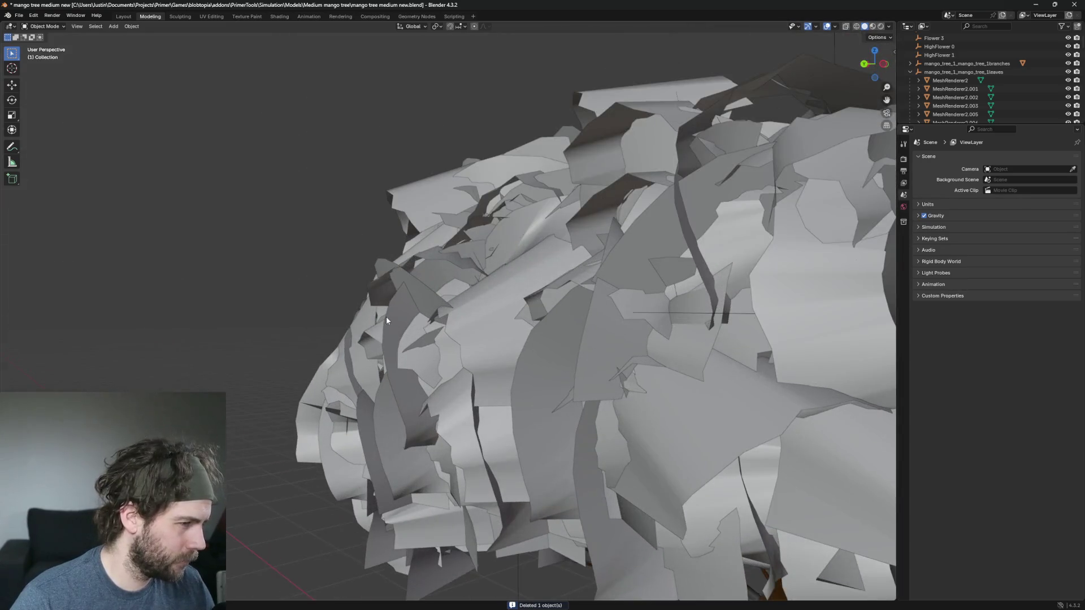
{"action": "left_click", "coordinate": [385, 317]}
{"action": "scroll", "coordinate": [425, 319], "scroll_direction": "down", "scroll_amount": 3}
{"action": "scroll", "coordinate": [458, 335], "scroll_direction": "up", "scroll_amount": 4}
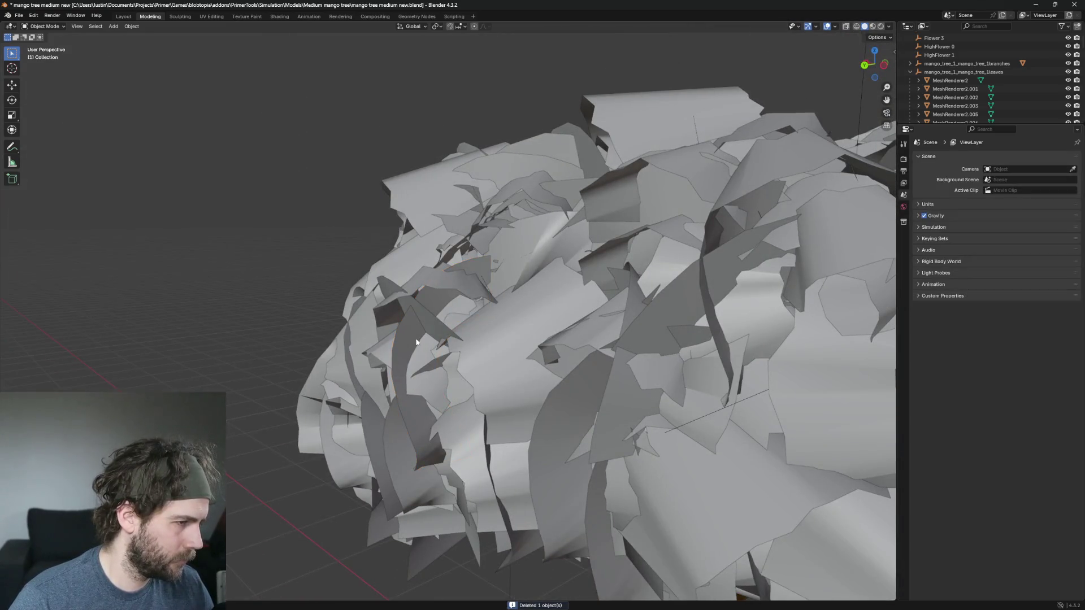
{"action": "key", "text": "Delete"}
{"action": "scroll", "coordinate": [469, 328], "scroll_direction": "down", "scroll_amount": 3}
{"action": "scroll", "coordinate": [530, 317], "scroll_direction": "up", "scroll_amount": 4}
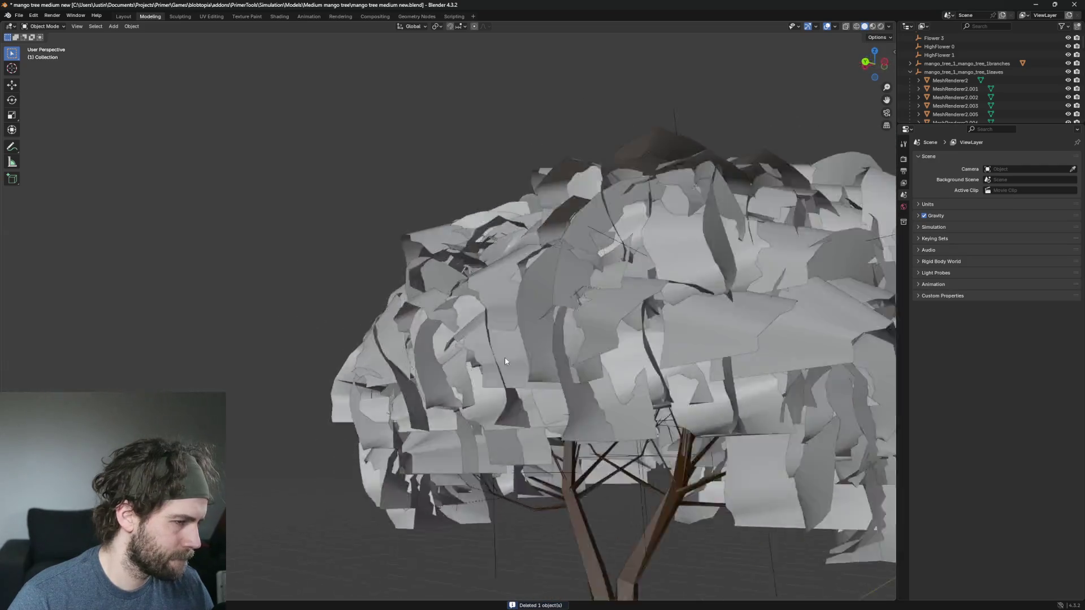
{"action": "scroll", "coordinate": [497, 370], "scroll_direction": "down", "scroll_amount": 3}
{"action": "left_click", "coordinate": [575, 384]}
{"action": "key", "text": "Delete"}
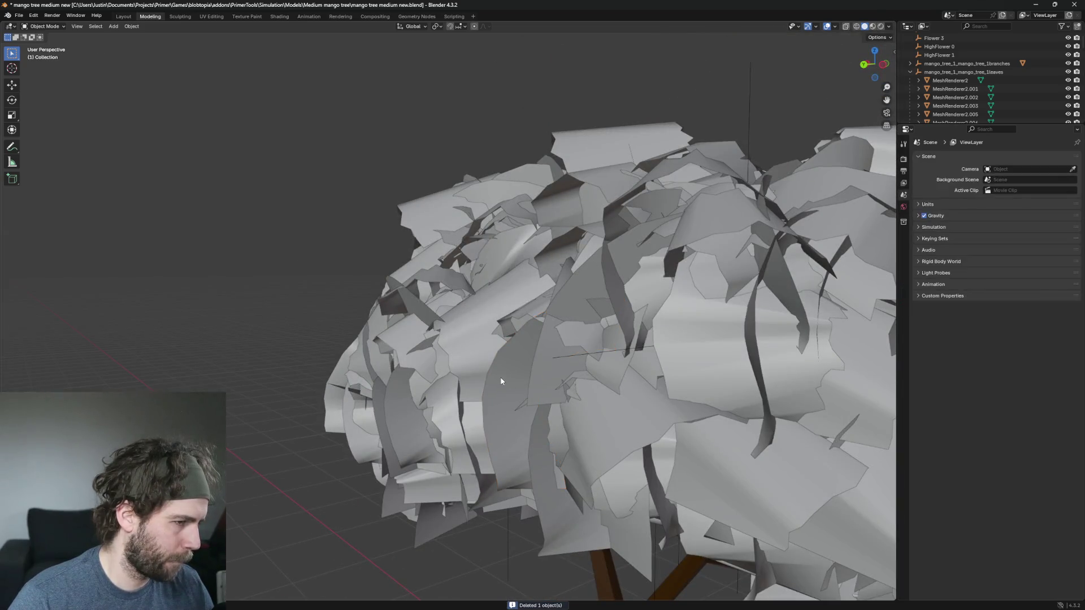
{"action": "scroll", "coordinate": [516, 382], "scroll_direction": "up", "scroll_amount": 4}
{"action": "left_click", "coordinate": [570, 288]}
{"action": "scroll", "coordinate": [607, 297], "scroll_direction": "down", "scroll_amount": 3}
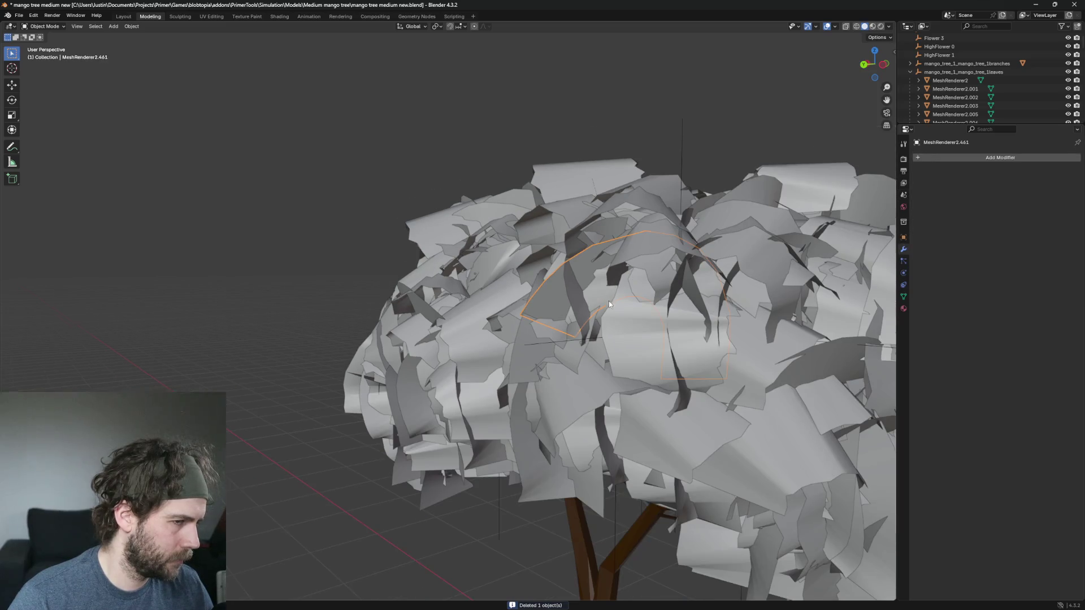
{"action": "scroll", "coordinate": [608, 300], "scroll_direction": "up", "scroll_amount": 3}
{"action": "key", "text": "Delete"}
{"action": "key", "text": "Delete"}
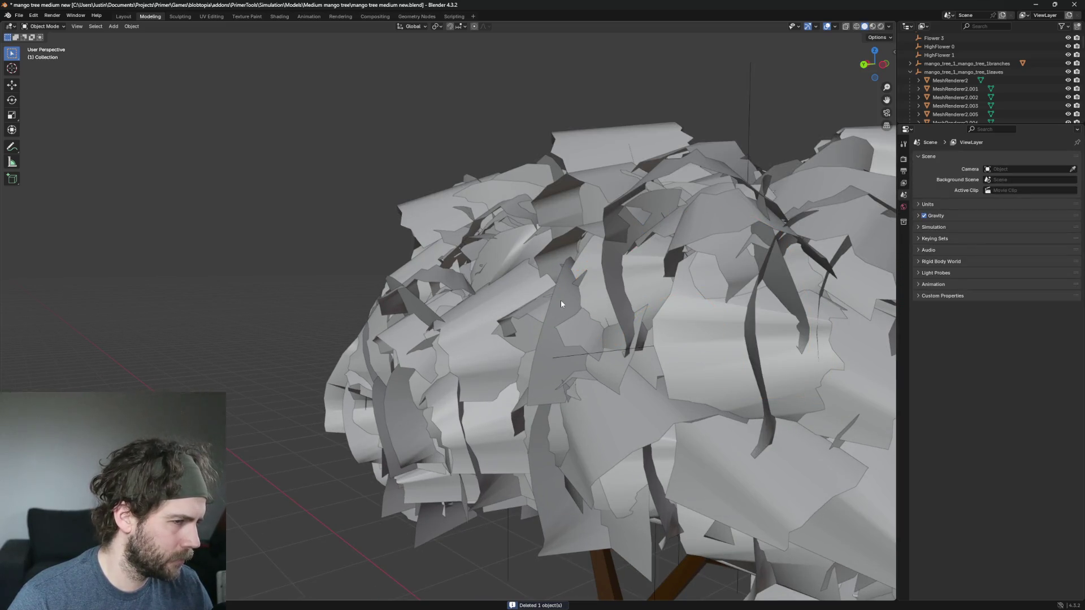
Step: Select leaf MeshRenderer2.1235 and inspect it from above, the side and in profile
{"action": "left_click", "coordinate": [560, 304]}
{"action": "scroll", "coordinate": [696, 330], "scroll_direction": "down", "scroll_amount": 3}
{"action": "scroll", "coordinate": [624, 321], "scroll_direction": "up", "scroll_amount": 3}
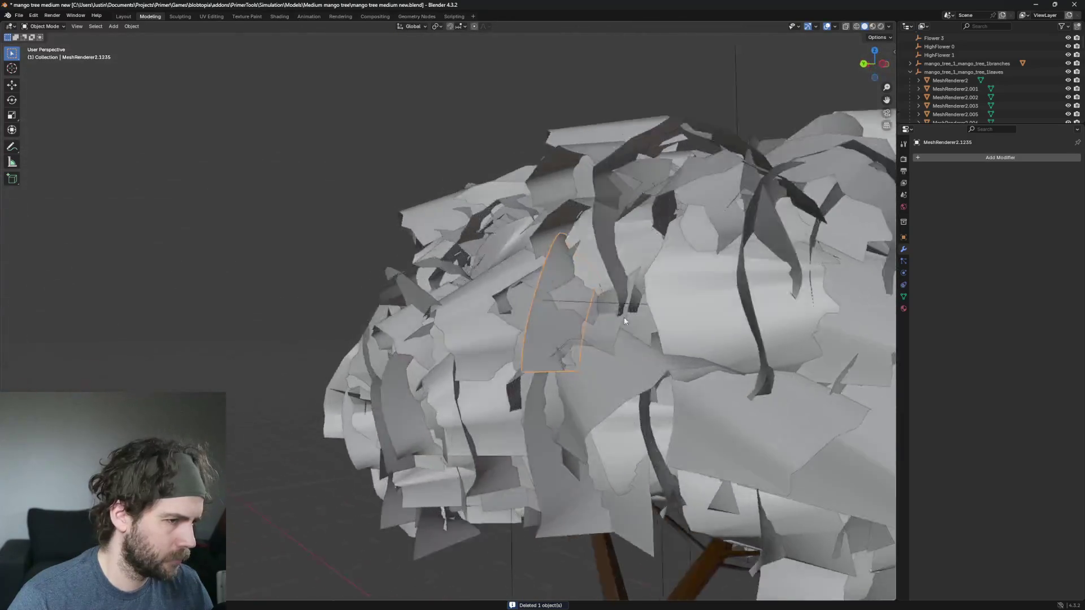
{"action": "scroll", "coordinate": [649, 316], "scroll_direction": "down", "scroll_amount": 4}
{"action": "left_click_drag", "start_coordinate": [714, 314], "coordinate": [704, 365]}
{"action": "scroll", "coordinate": [589, 311], "scroll_direction": "up", "scroll_amount": 4}
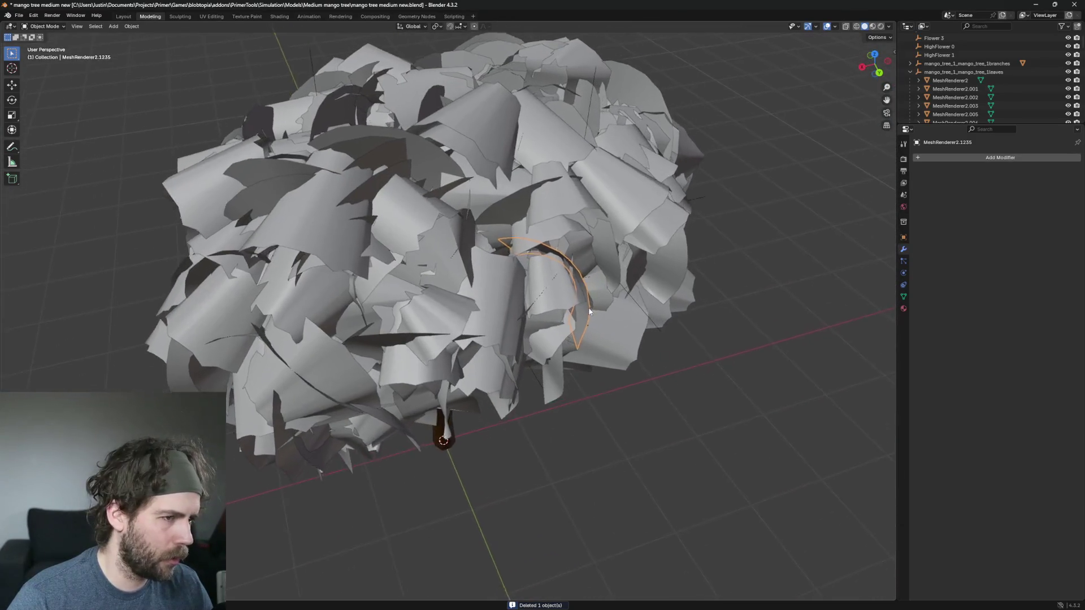
{"action": "left_click_drag", "start_coordinate": [589, 311], "coordinate": [537, 285]}
{"action": "scroll", "coordinate": [534, 288], "scroll_direction": "up", "scroll_amount": 3}
{"action": "mouse_move", "coordinate": [605, 293]}
{"action": "left_mouse_down"}
{"action": "mouse_move", "coordinate": [562, 275]}
{"action": "mouse_move", "coordinate": [674, 260]}
{"action": "mouse_move", "coordinate": [608, 293]}
{"action": "mouse_move", "coordinate": [598, 286]}
{"action": "mouse_move", "coordinate": [640, 277]}
{"action": "left_mouse_up"}
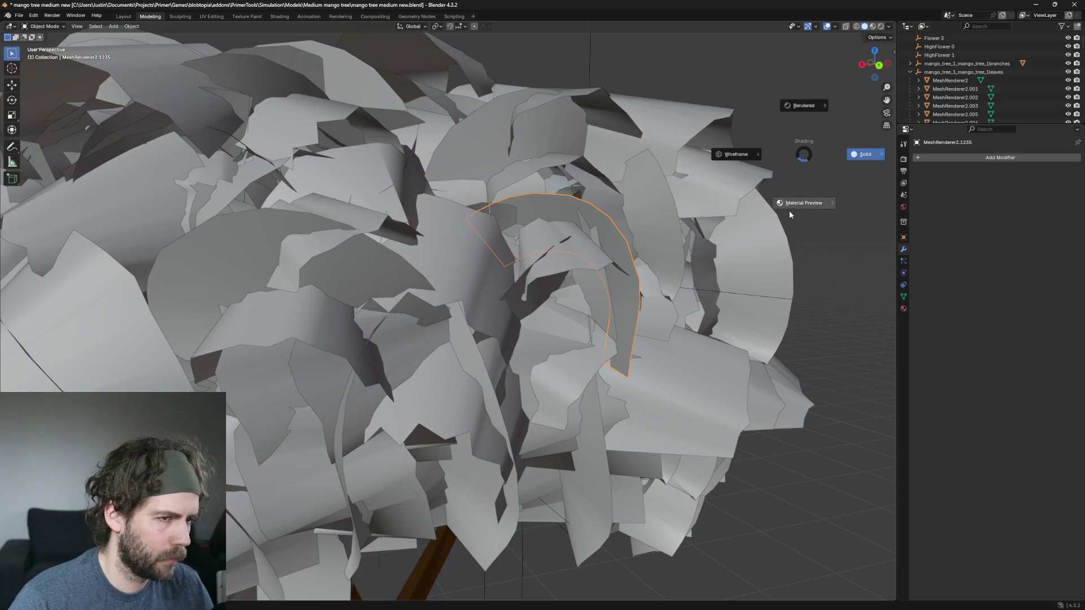
Step: Switch the viewport to Material Preview, showing green leaves on brown branches, and orbit the tree
{"action": "left_click", "coordinate": [796, 202]}
{"action": "scroll", "coordinate": [795, 202], "scroll_direction": "down", "scroll_amount": 3}
{"action": "mouse_move", "coordinate": [796, 202]}
{"action": "left_mouse_down"}
{"action": "mouse_move", "coordinate": [695, 257]}
{"action": "mouse_move", "coordinate": [737, 220]}
{"action": "mouse_move", "coordinate": [691, 286]}
{"action": "mouse_move", "coordinate": [608, 343]}
{"action": "mouse_move", "coordinate": [576, 336]}
{"action": "mouse_move", "coordinate": [561, 302]}
{"action": "mouse_move", "coordinate": [600, 305]}
{"action": "mouse_move", "coordinate": [639, 327]}
{"action": "mouse_move", "coordinate": [639, 374]}
{"action": "mouse_move", "coordinate": [609, 395]}
{"action": "mouse_move", "coordinate": [613, 358]}
{"action": "mouse_move", "coordinate": [658, 276]}
{"action": "mouse_move", "coordinate": [669, 321]}
{"action": "mouse_move", "coordinate": [582, 338]}
{"action": "mouse_move", "coordinate": [616, 313]}
{"action": "mouse_move", "coordinate": [649, 327]}
{"action": "mouse_move", "coordinate": [600, 417]}
{"action": "mouse_move", "coordinate": [631, 343]}
{"action": "mouse_move", "coordinate": [649, 339]}
{"action": "left_mouse_up"}
{"action": "scroll", "coordinate": [737, 220], "scroll_direction": "up", "scroll_amount": 4}
Step: Delete the selected leaf and then another stray leaf mesh in the canopy
{"action": "key", "text": "Delete"}
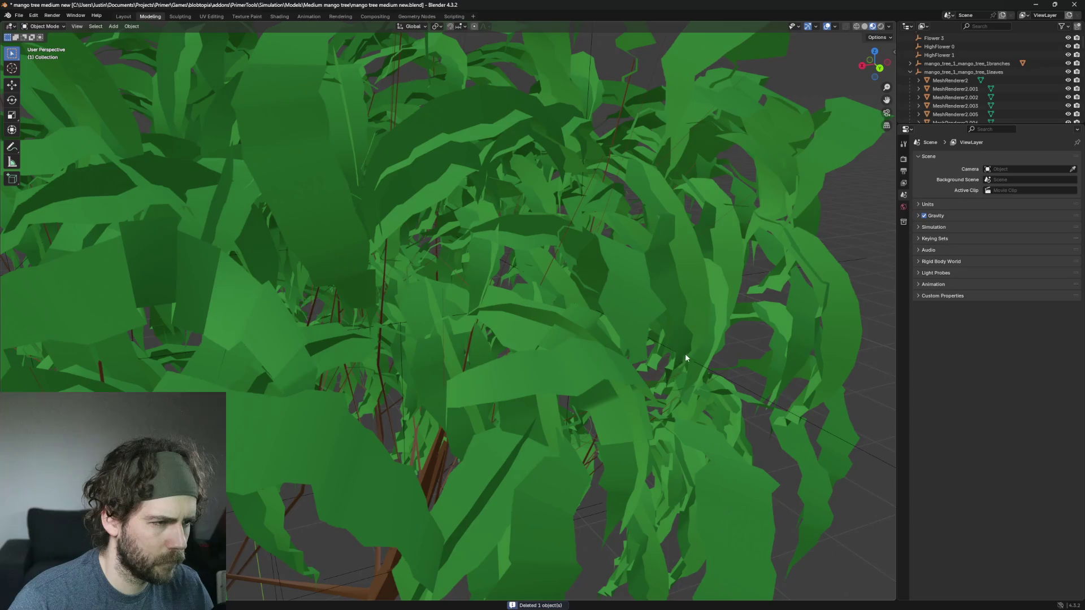
{"action": "left_click", "coordinate": [551, 319]}
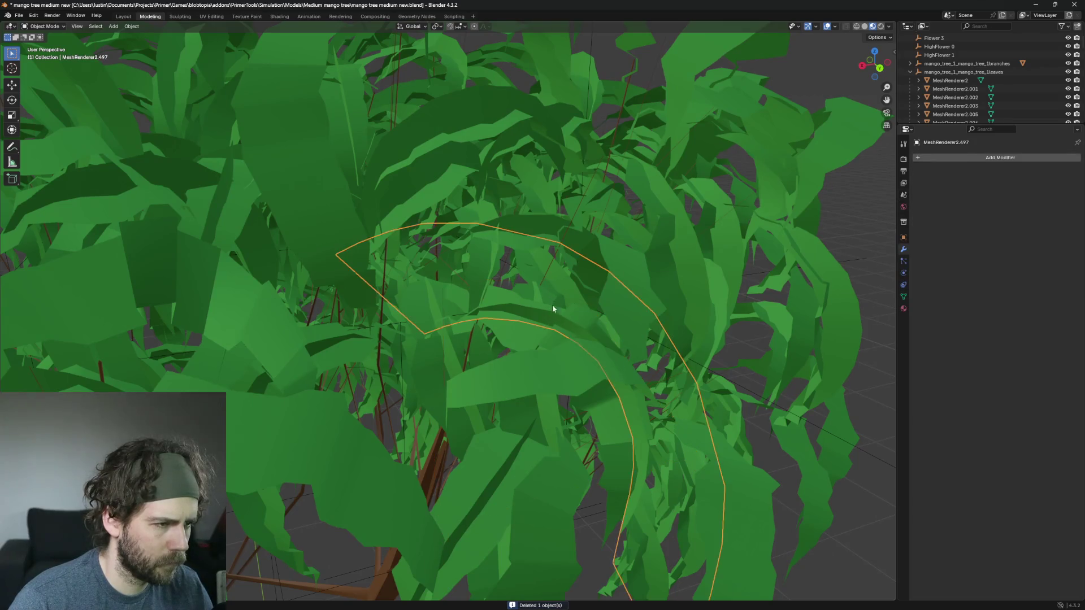
{"action": "key", "text": "Delete"}
{"action": "scroll", "coordinate": [677, 377], "scroll_direction": "down", "scroll_amount": 10}
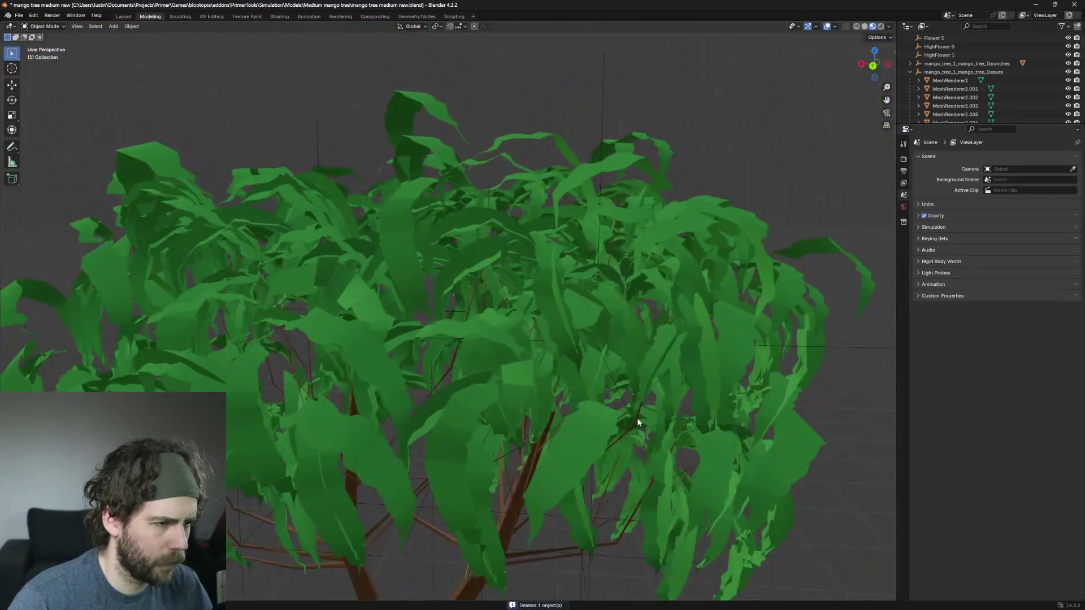
{"action": "scroll", "coordinate": [502, 420], "scroll_direction": "up", "scroll_amount": 3}
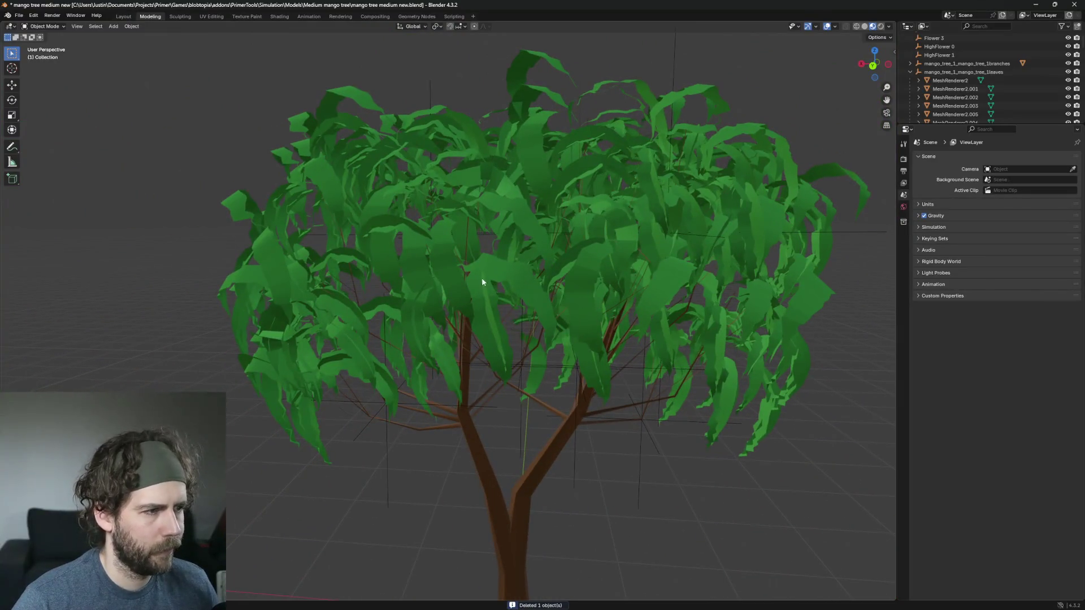
{"action": "scroll", "coordinate": [649, 279], "scroll_direction": "up", "scroll_amount": 2}
{"action": "scroll", "coordinate": [641, 323], "scroll_direction": "down", "scroll_amount": 3}
{"action": "scroll", "coordinate": [605, 463], "scroll_direction": "up", "scroll_amount": 5}
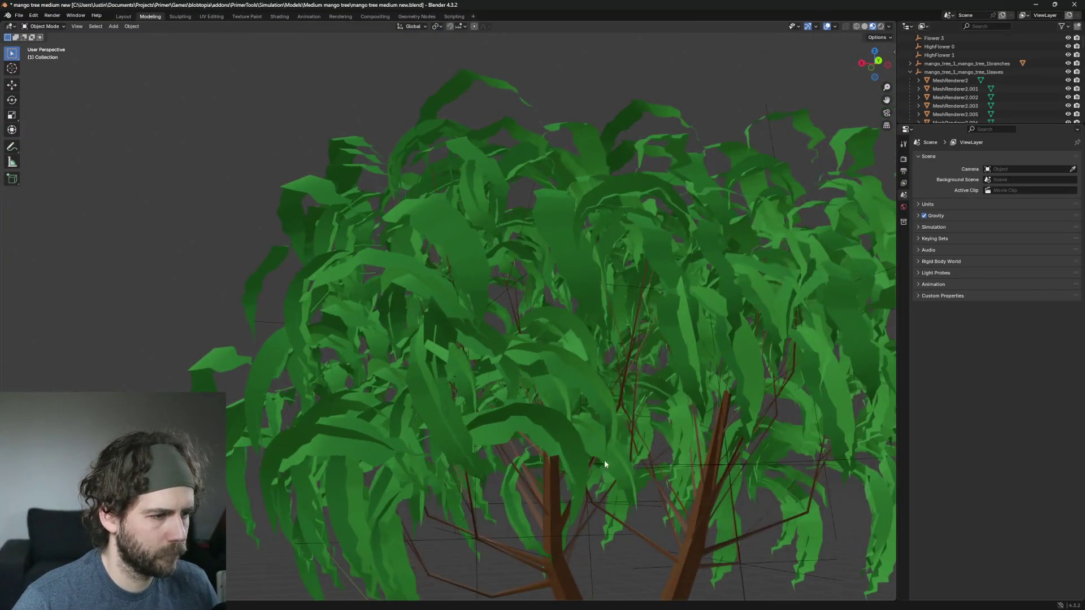
{"action": "scroll", "coordinate": [604, 460], "scroll_direction": "down", "scroll_amount": 5}
{"action": "scroll", "coordinate": [507, 234], "scroll_direction": "up", "scroll_amount": 2}
Step: Delete the oversized leaf mesh above the trunk
{"action": "left_click", "coordinate": [483, 215]}
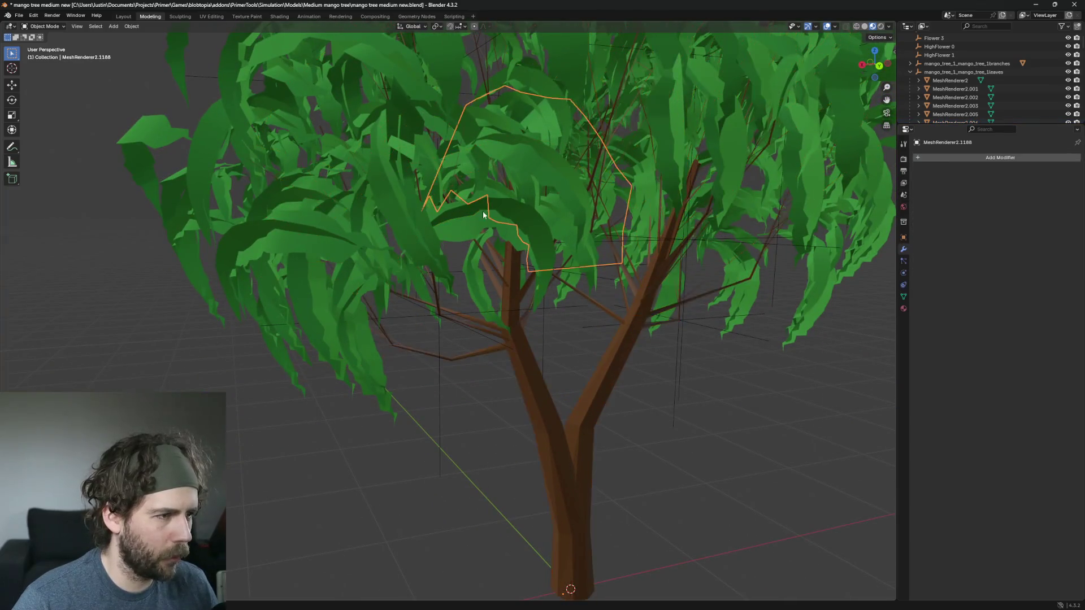
{"action": "scroll", "coordinate": [560, 266], "scroll_direction": "down", "scroll_amount": 4}
{"action": "scroll", "coordinate": [588, 294], "scroll_direction": "up", "scroll_amount": 5}
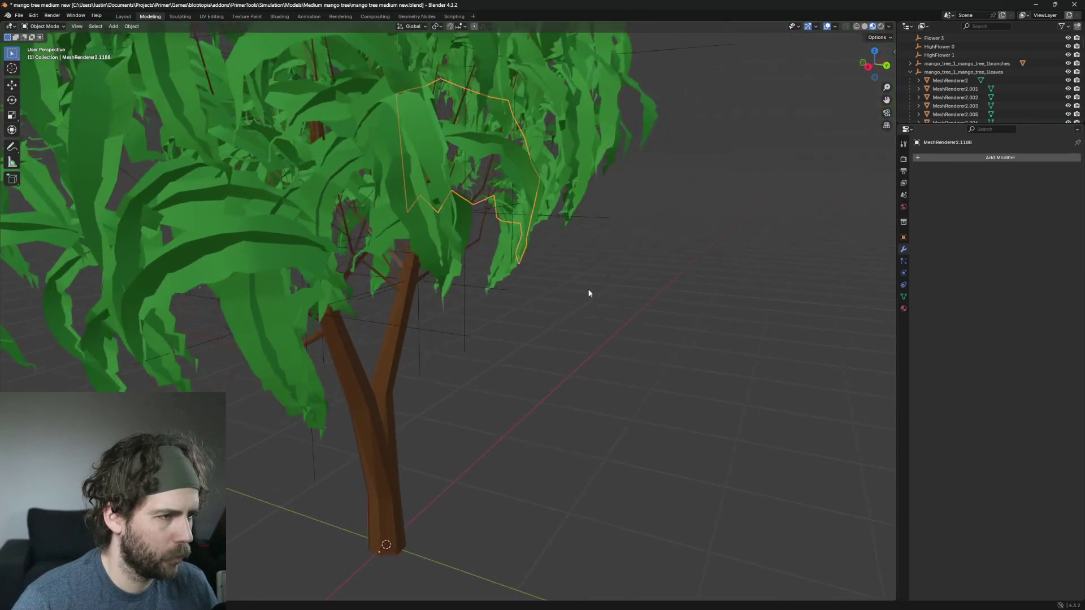
{"action": "scroll", "coordinate": [452, 277], "scroll_direction": "up", "scroll_amount": 4}
{"action": "scroll", "coordinate": [474, 265], "scroll_direction": "down", "scroll_amount": 2}
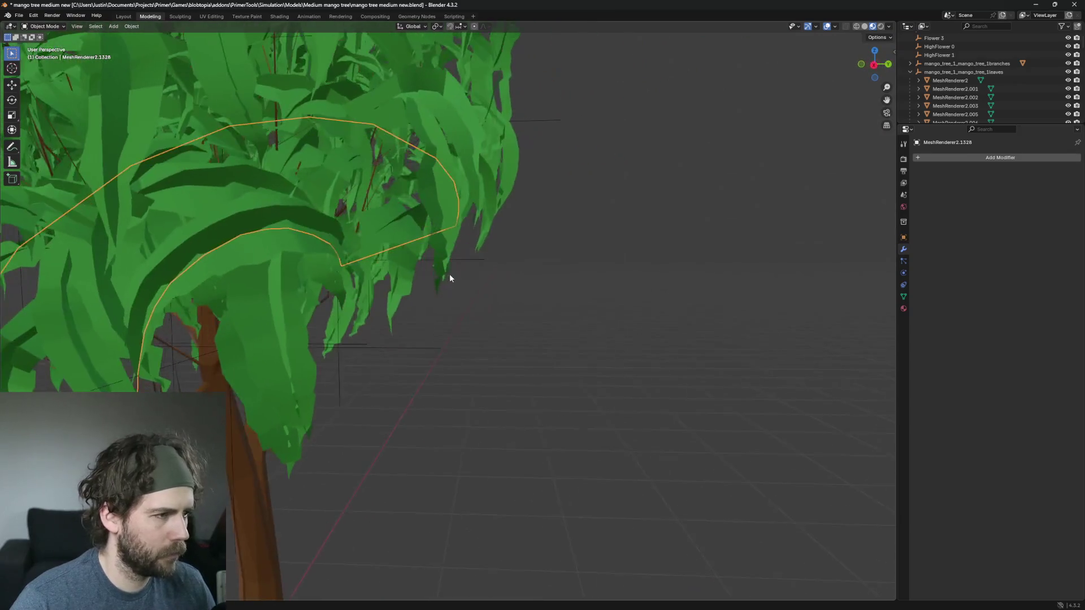
{"action": "key", "text": "Delete"}
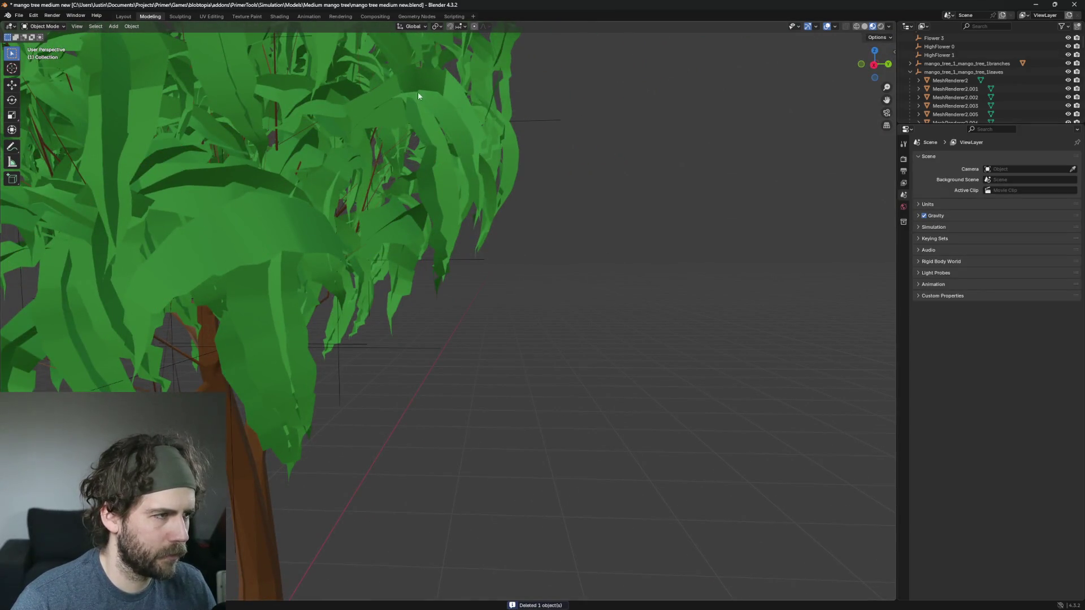
{"action": "scroll", "coordinate": [429, 108], "scroll_direction": "down", "scroll_amount": 1}
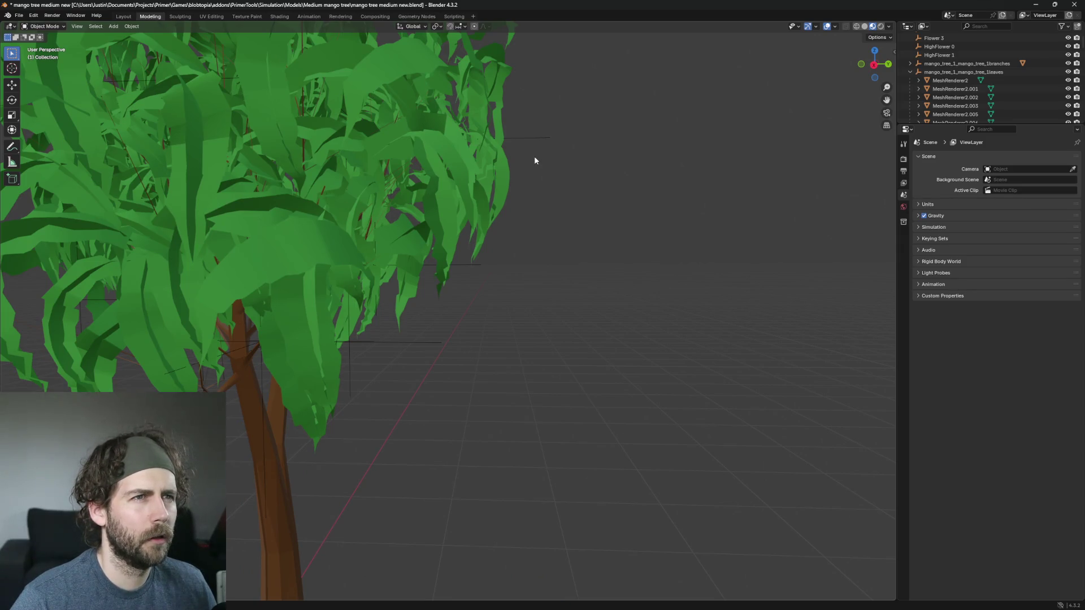
{"action": "scroll", "coordinate": [583, 240], "scroll_direction": "up", "scroll_amount": 5}
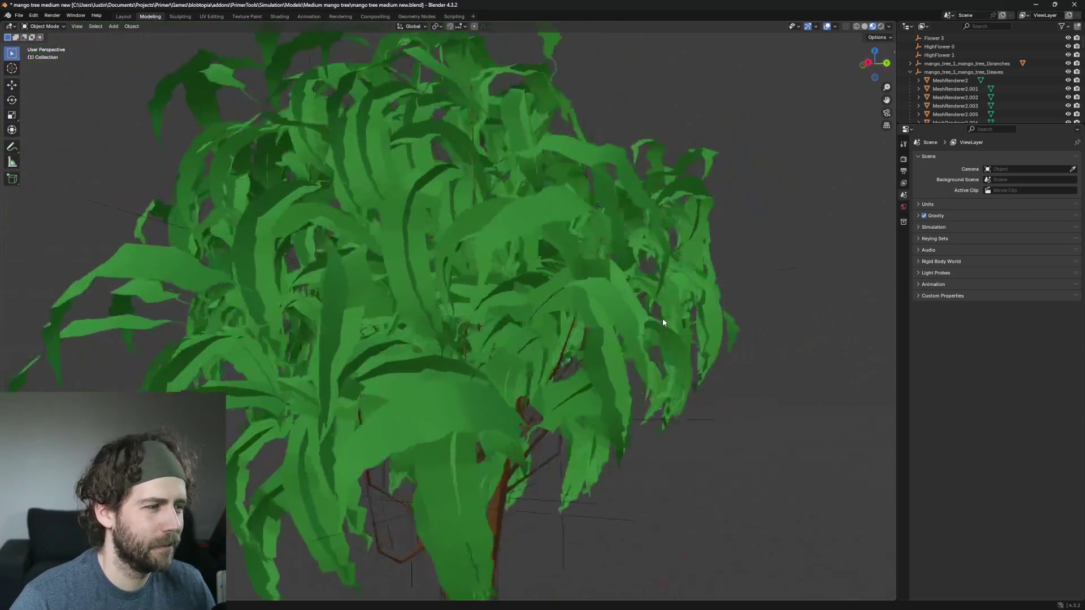
{"action": "scroll", "coordinate": [663, 322], "scroll_direction": "down", "scroll_amount": 3}
Step: Remove two more stray leaf meshes from the canopy
{"action": "left_click", "coordinate": [287, 365]}
{"action": "scroll", "coordinate": [287, 365], "scroll_direction": "up", "scroll_amount": 4}
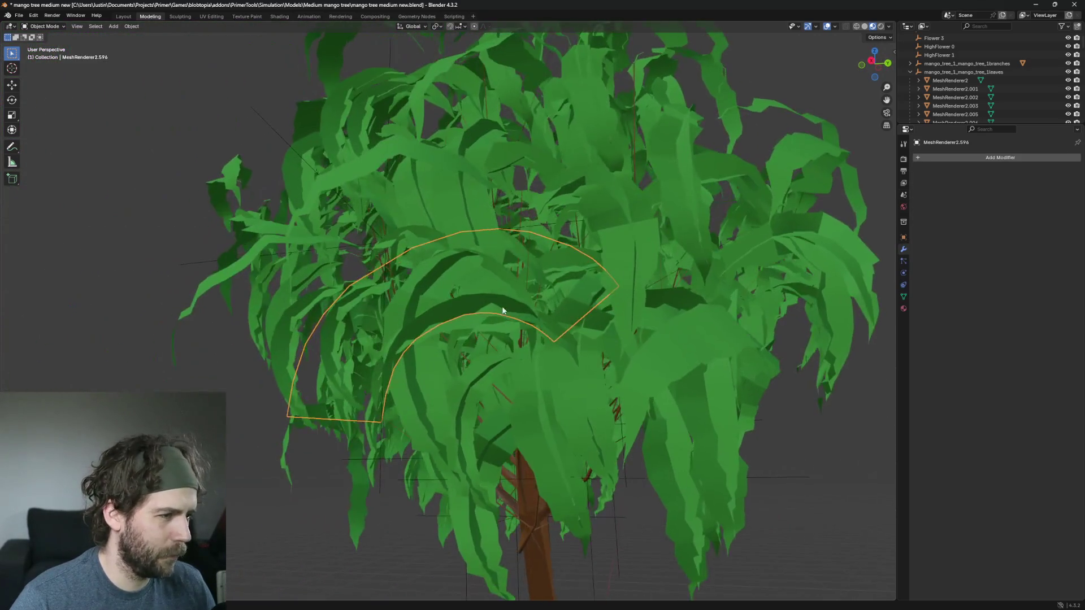
{"action": "key", "text": "Delete"}
{"action": "left_click", "coordinate": [456, 302]}
{"action": "key", "text": "Delete"}
{"action": "scroll", "coordinate": [527, 326], "scroll_direction": "down", "scroll_amount": 2}
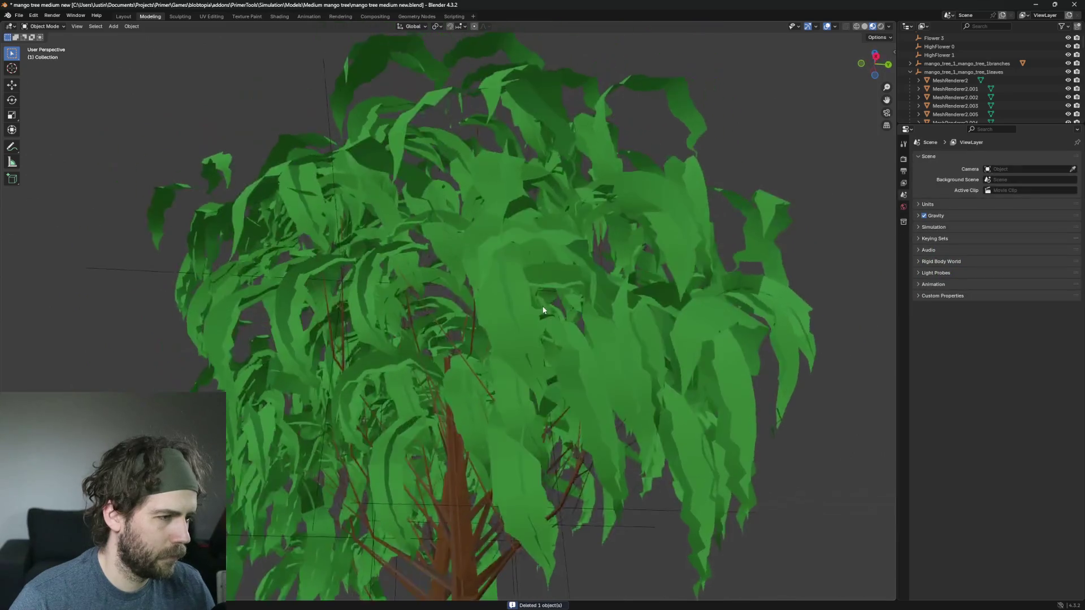
{"action": "scroll", "coordinate": [357, 298], "scroll_direction": "up", "scroll_amount": 5}
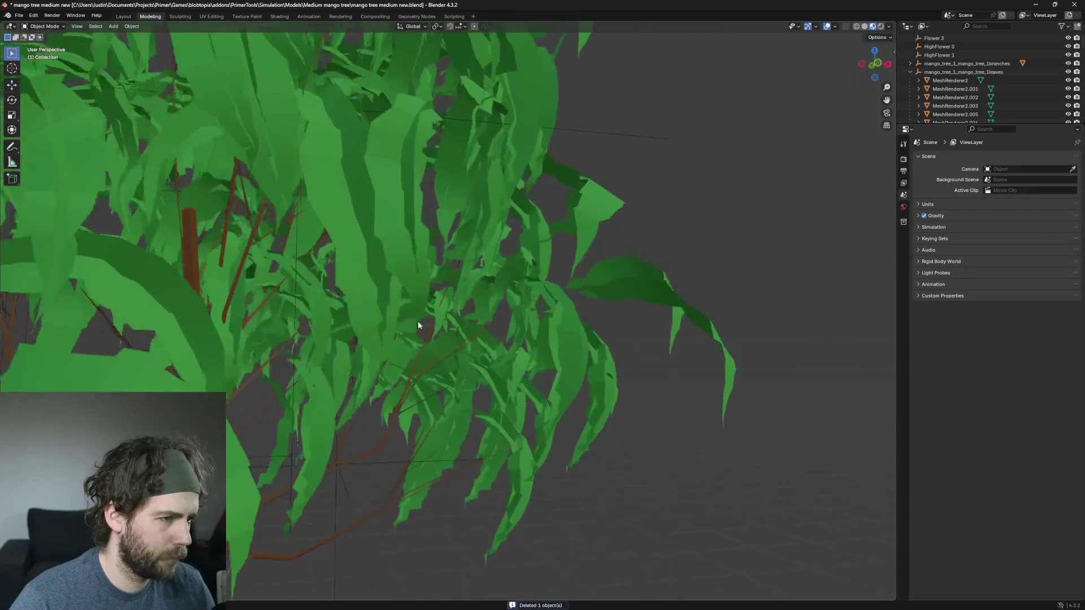
{"action": "scroll", "coordinate": [434, 315], "scroll_direction": "down", "scroll_amount": 1}
Step: Delete the drooping leaf hanging off the canopy's edge
{"action": "left_click", "coordinate": [609, 337]}
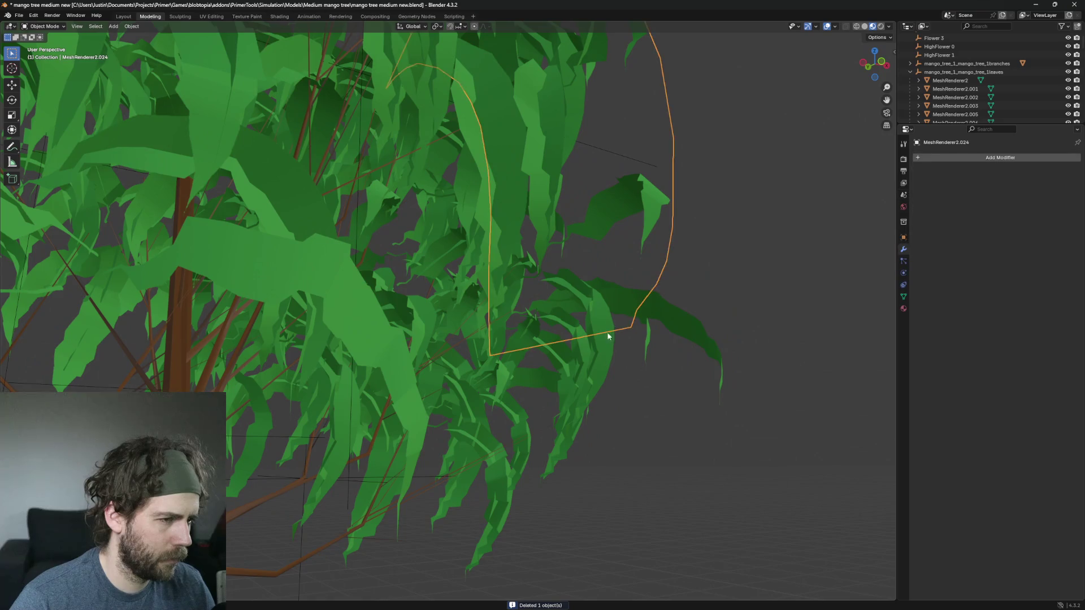
{"action": "left_click", "coordinate": [613, 361]}
{"action": "key", "text": "Delete"}
{"action": "key", "text": "ctrl+z"}
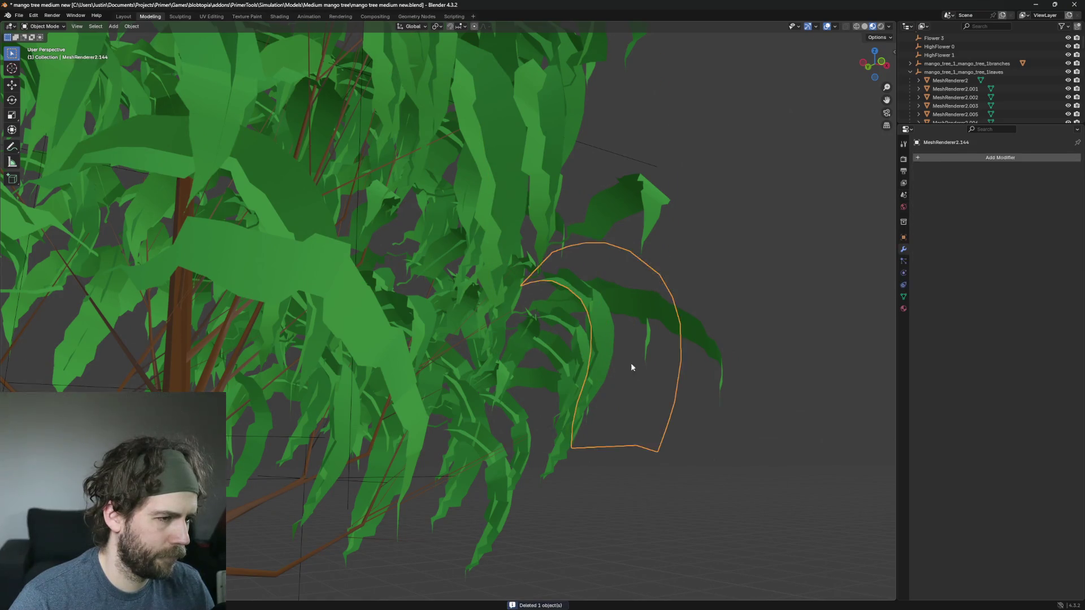
{"action": "key", "text": "Delete"}
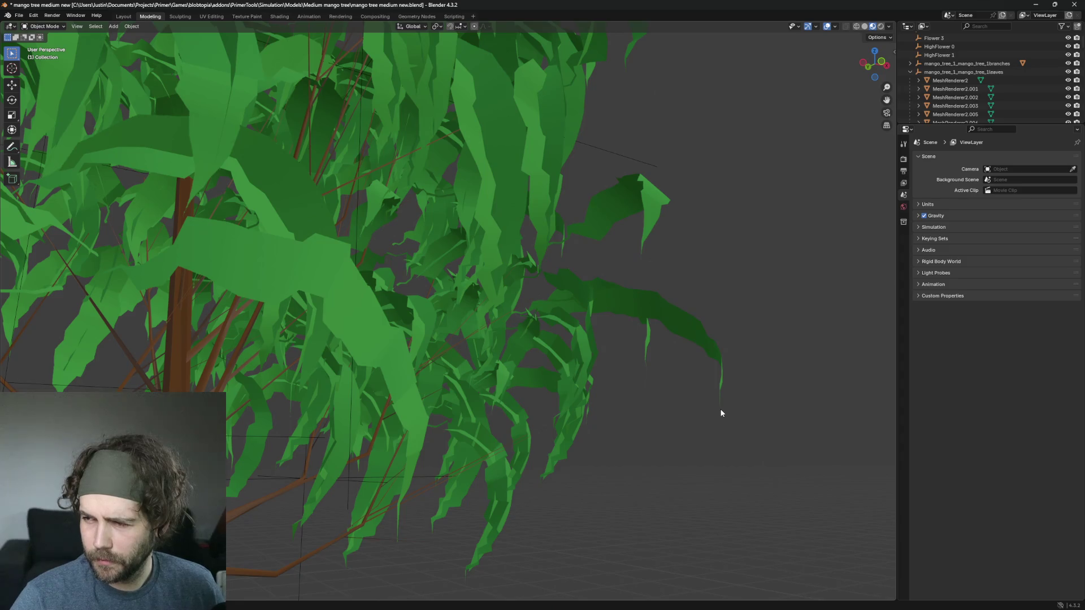
{"action": "scroll", "coordinate": [655, 370], "scroll_direction": "down", "scroll_amount": 5}
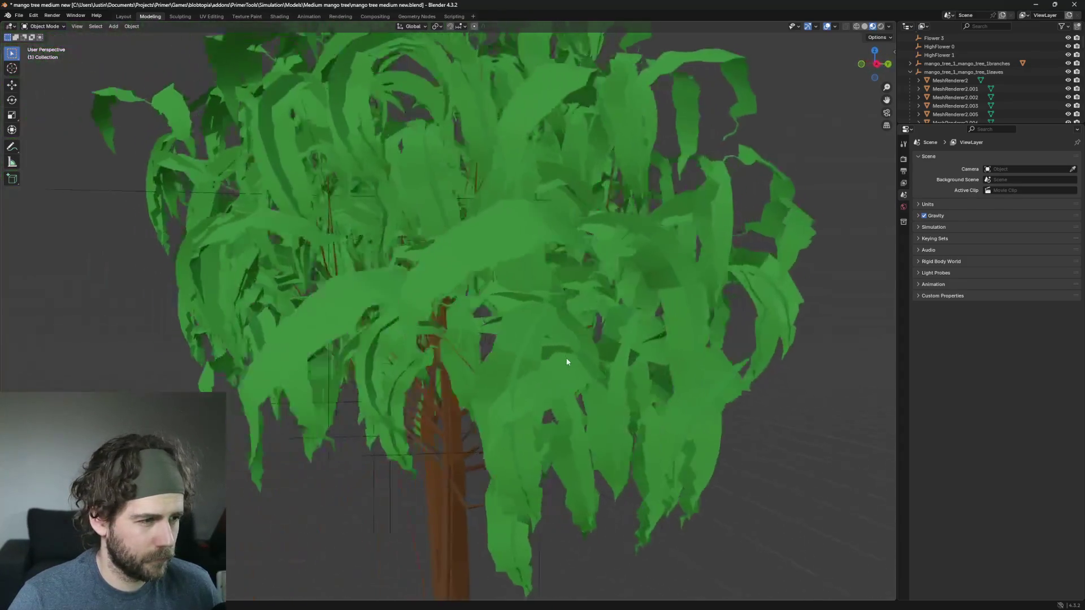
{"action": "scroll", "coordinate": [588, 350], "scroll_direction": "up", "scroll_amount": 5}
{"action": "scroll", "coordinate": [561, 383], "scroll_direction": "down", "scroll_amount": 5}
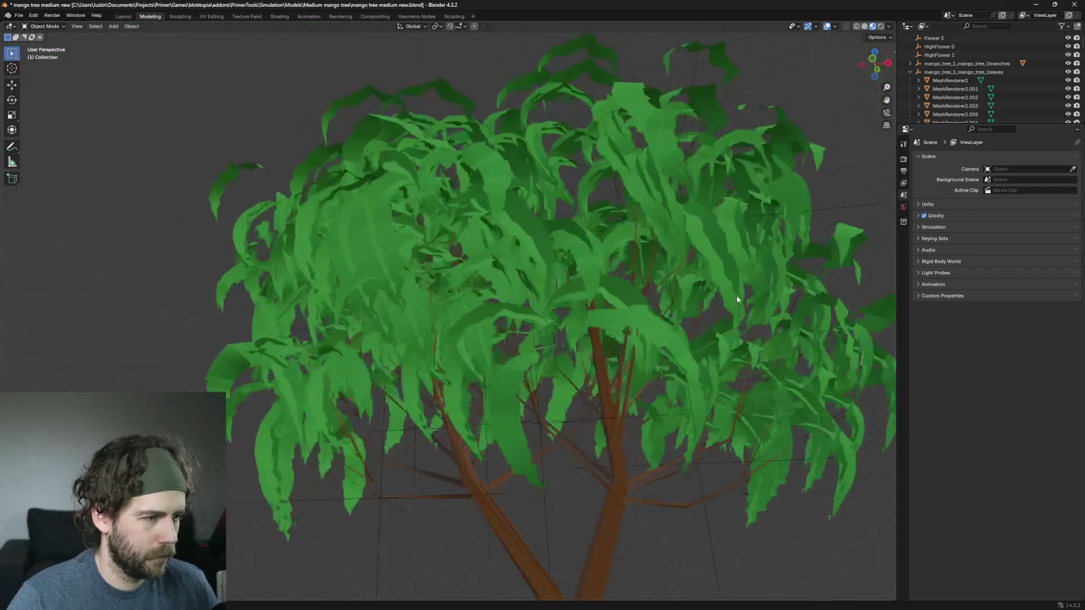
Step: Delete a leaf mesh in the centre of the canopy
{"action": "left_click", "coordinate": [498, 308]}
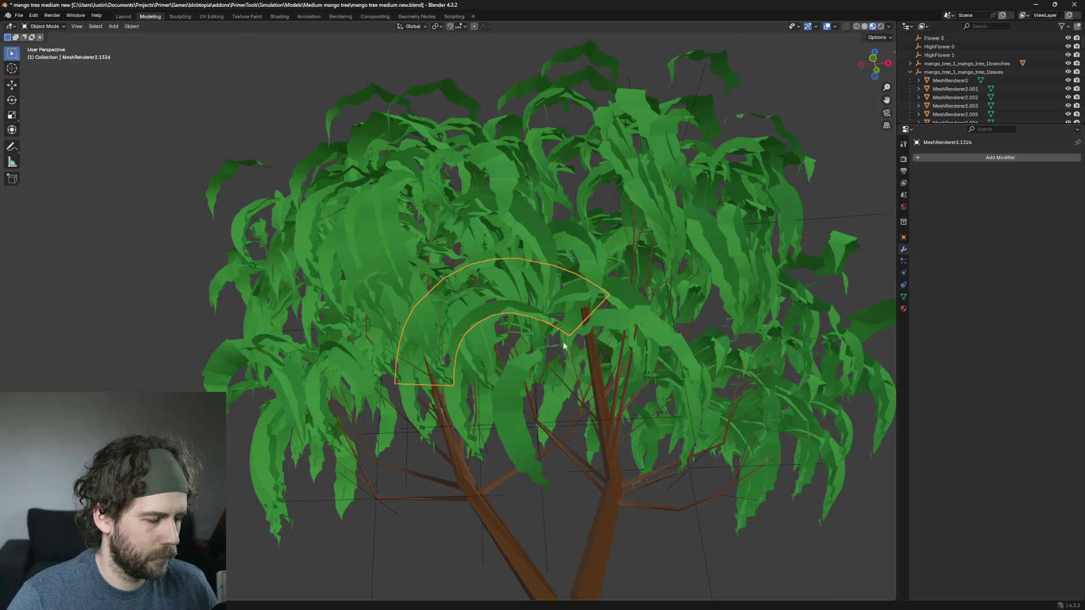
{"action": "scroll", "coordinate": [557, 339], "scroll_direction": "up", "scroll_amount": 1}
{"action": "key", "text": "Delete"}
{"action": "scroll", "coordinate": [605, 359], "scroll_direction": "up", "scroll_amount": 3}
{"action": "scroll", "coordinate": [601, 354], "scroll_direction": "down", "scroll_amount": 3}
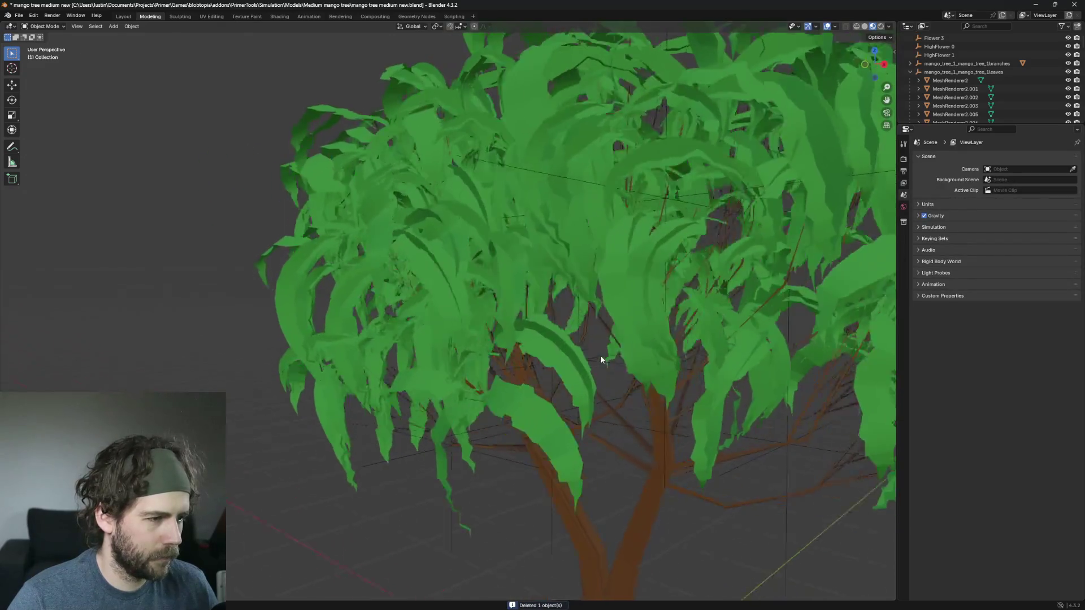
Step: Check the overlapping leaves above the trunk fork, then delete a stray leaf near the crown top
{"action": "left_click", "coordinate": [597, 303]}
{"action": "left_click", "coordinate": [583, 294]}
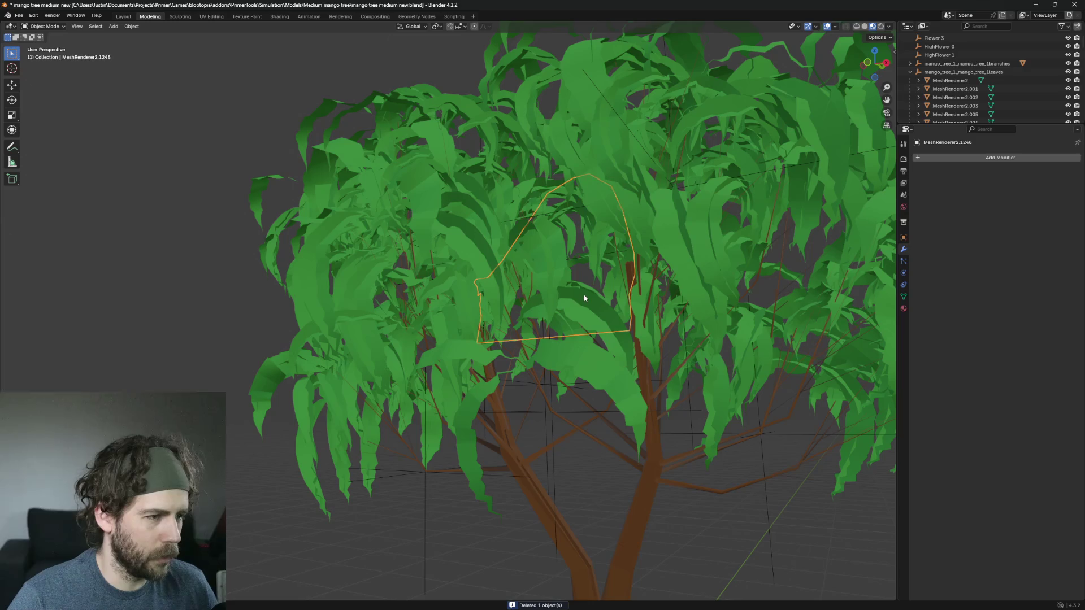
{"action": "left_click", "coordinate": [600, 306]}
{"action": "left_click", "coordinate": [622, 314]}
{"action": "scroll", "coordinate": [684, 283], "scroll_direction": "down", "scroll_amount": 5}
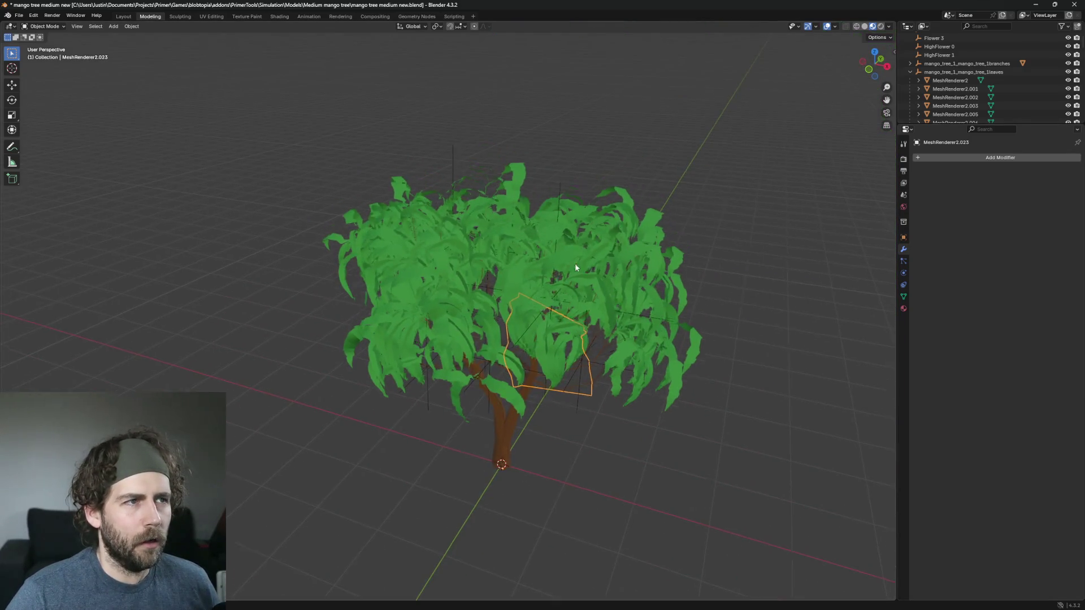
{"action": "scroll", "coordinate": [575, 263], "scroll_direction": "up", "scroll_amount": 6}
{"action": "scroll", "coordinate": [514, 236], "scroll_direction": "up", "scroll_amount": 2}
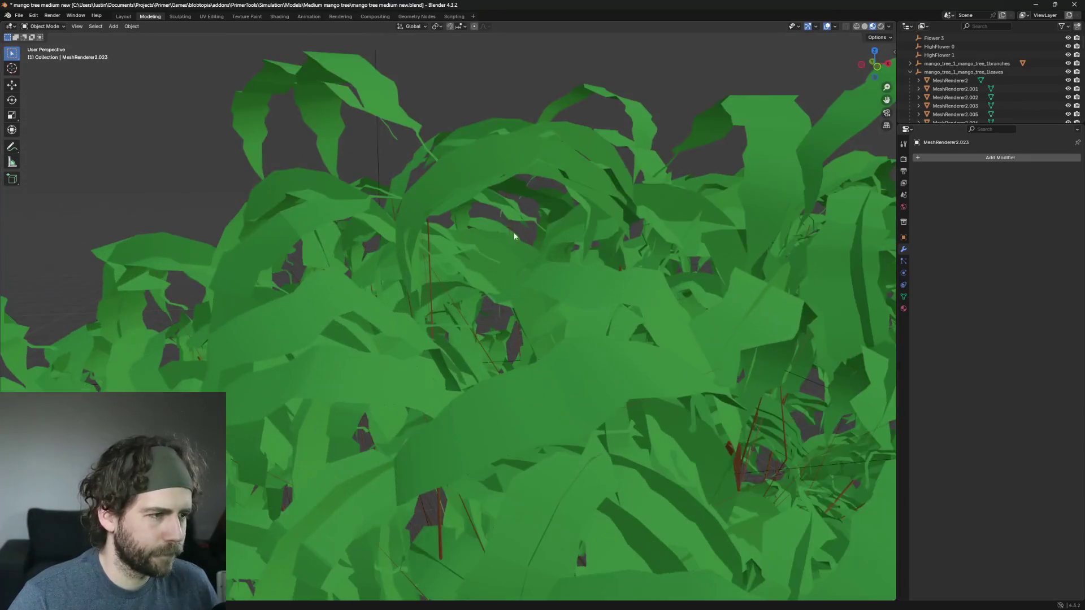
{"action": "left_click", "coordinate": [463, 163]}
{"action": "key", "text": "Delete"}
{"action": "scroll", "coordinate": [455, 160], "scroll_direction": "down", "scroll_amount": 4}
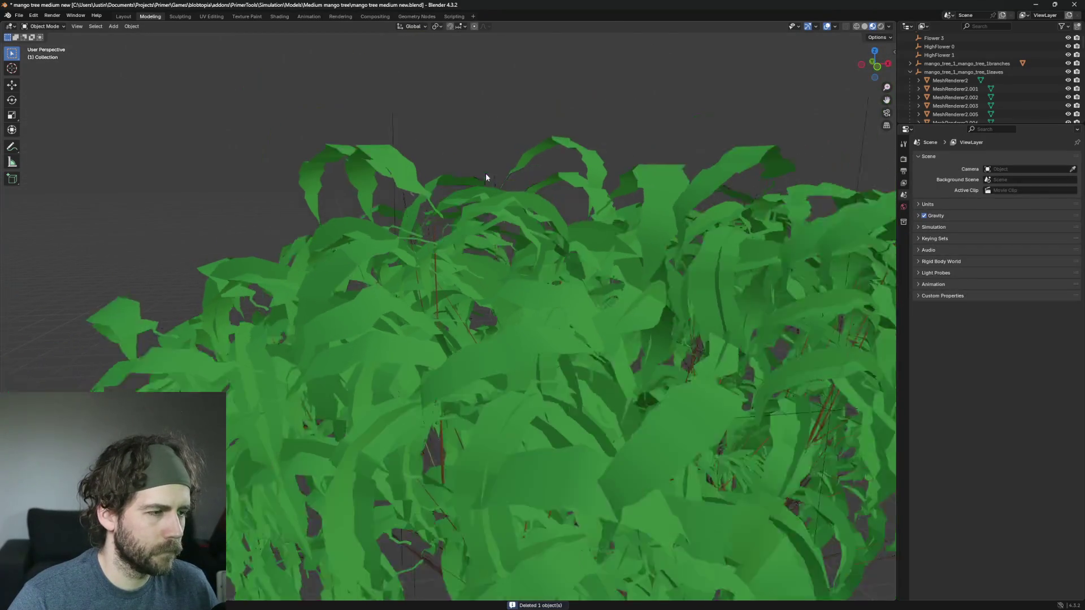